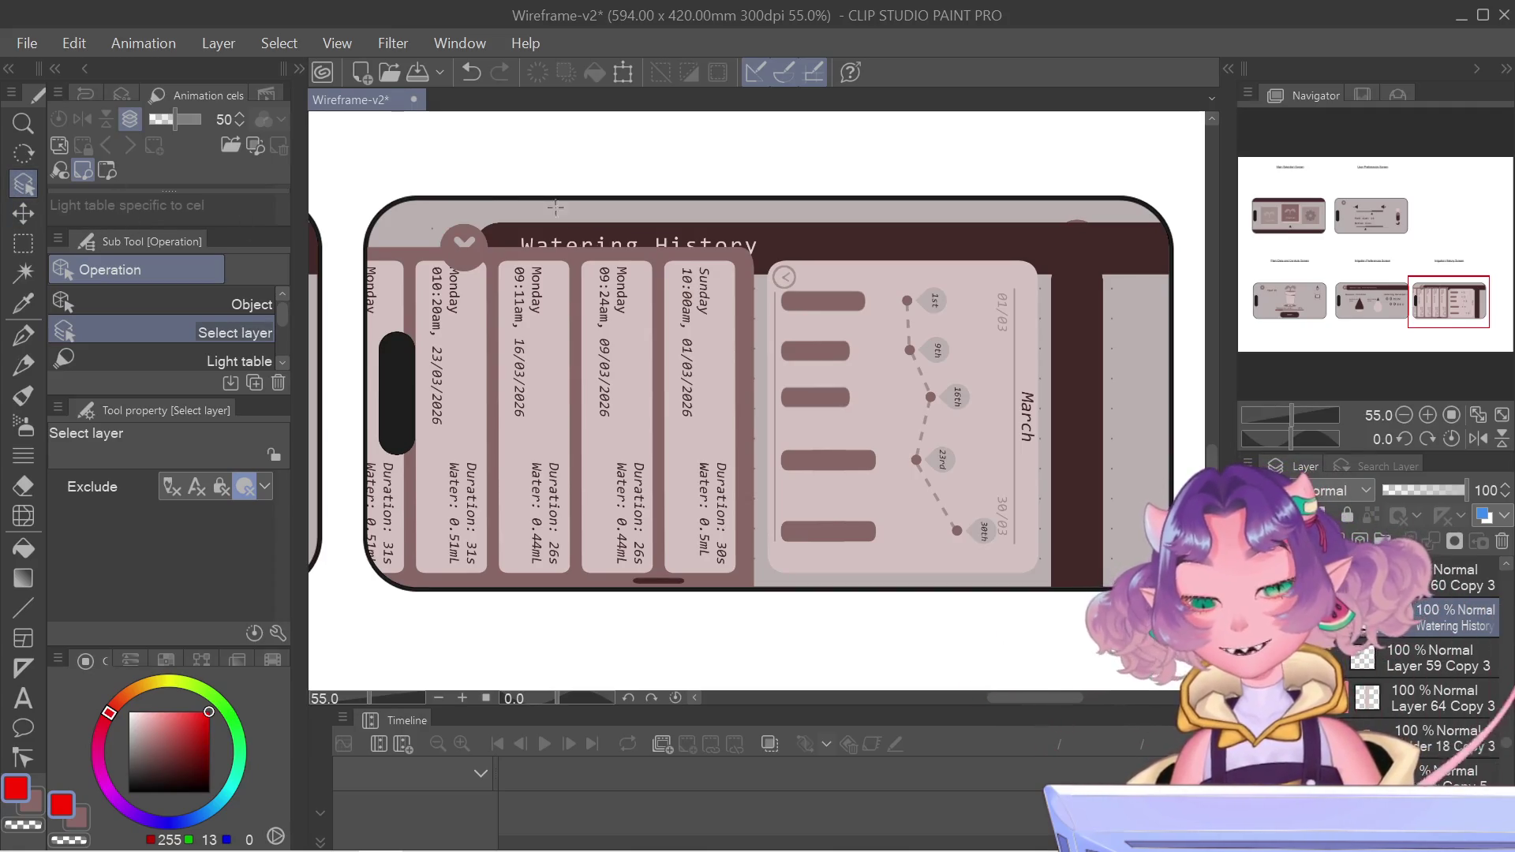
# - Select the dark backing panel layer and move it up about 50 px, just under the title bar
pyautogui.click(671, 341)
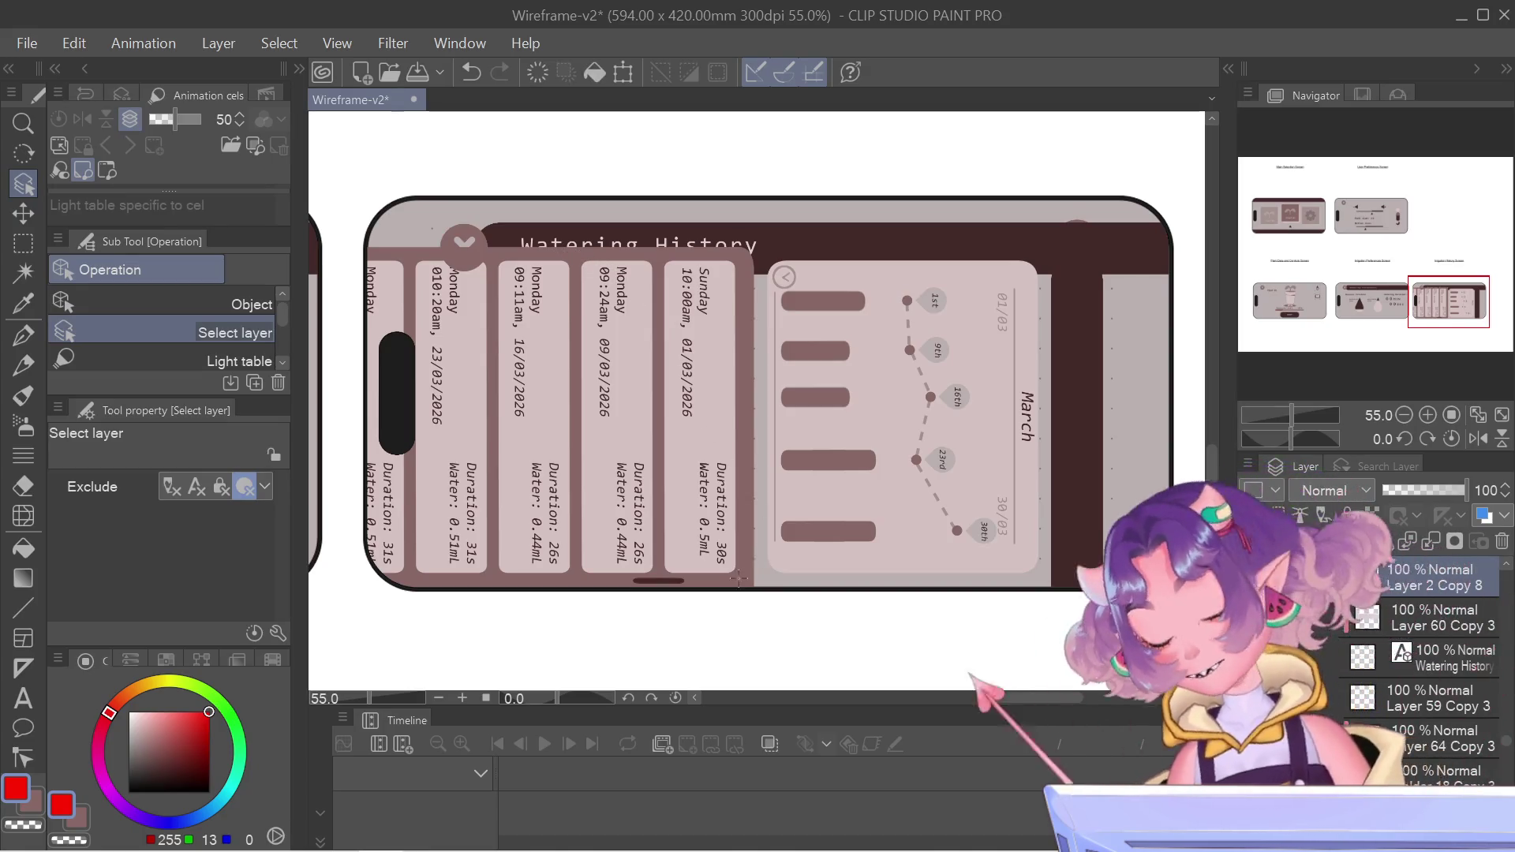
pyautogui.click(374, 361)
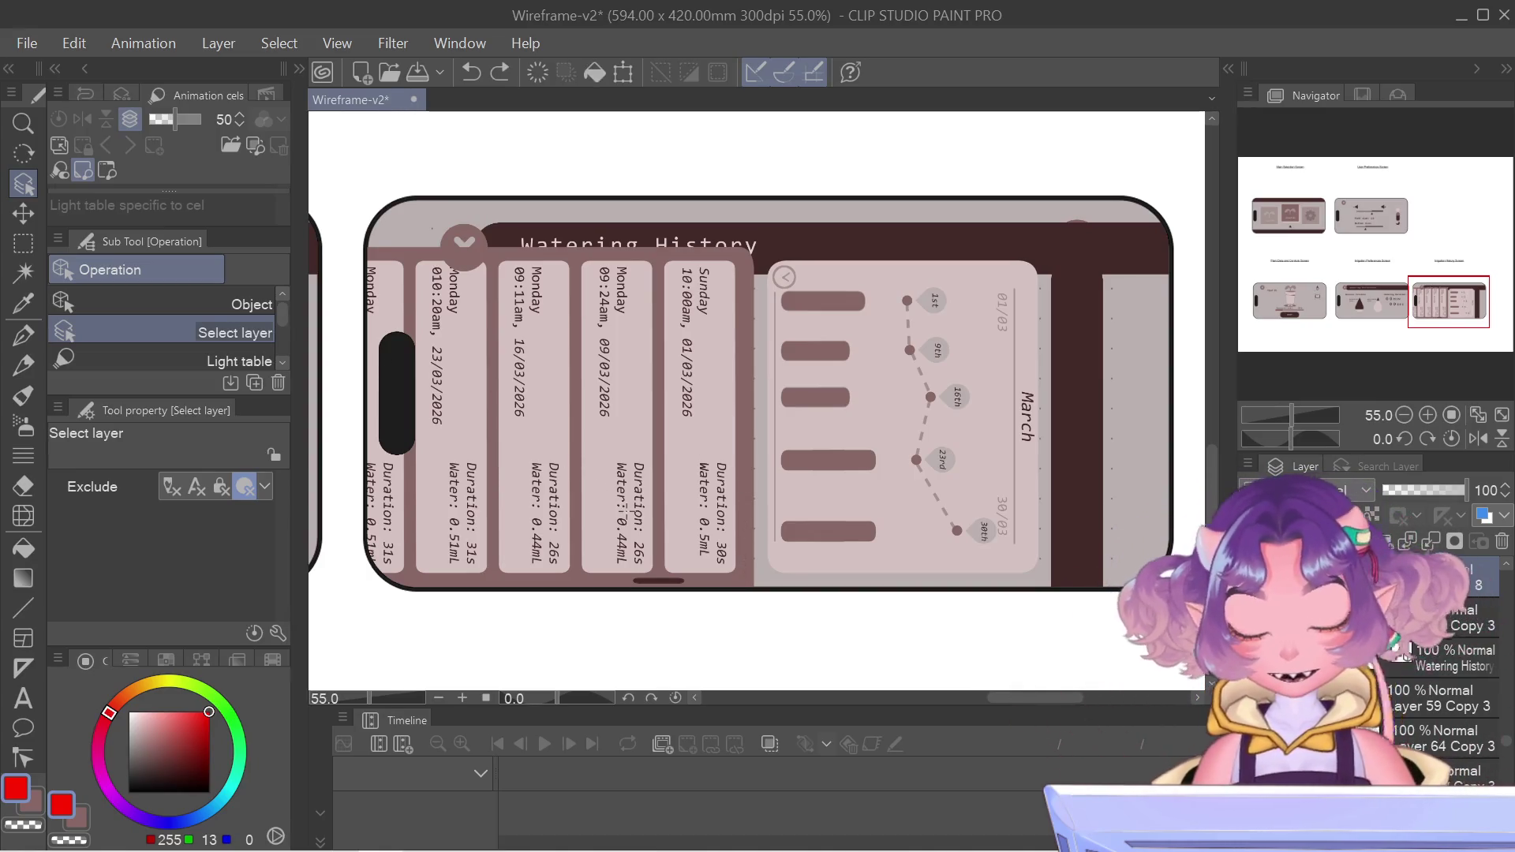
pyautogui.hotkey('ctrl', 't')
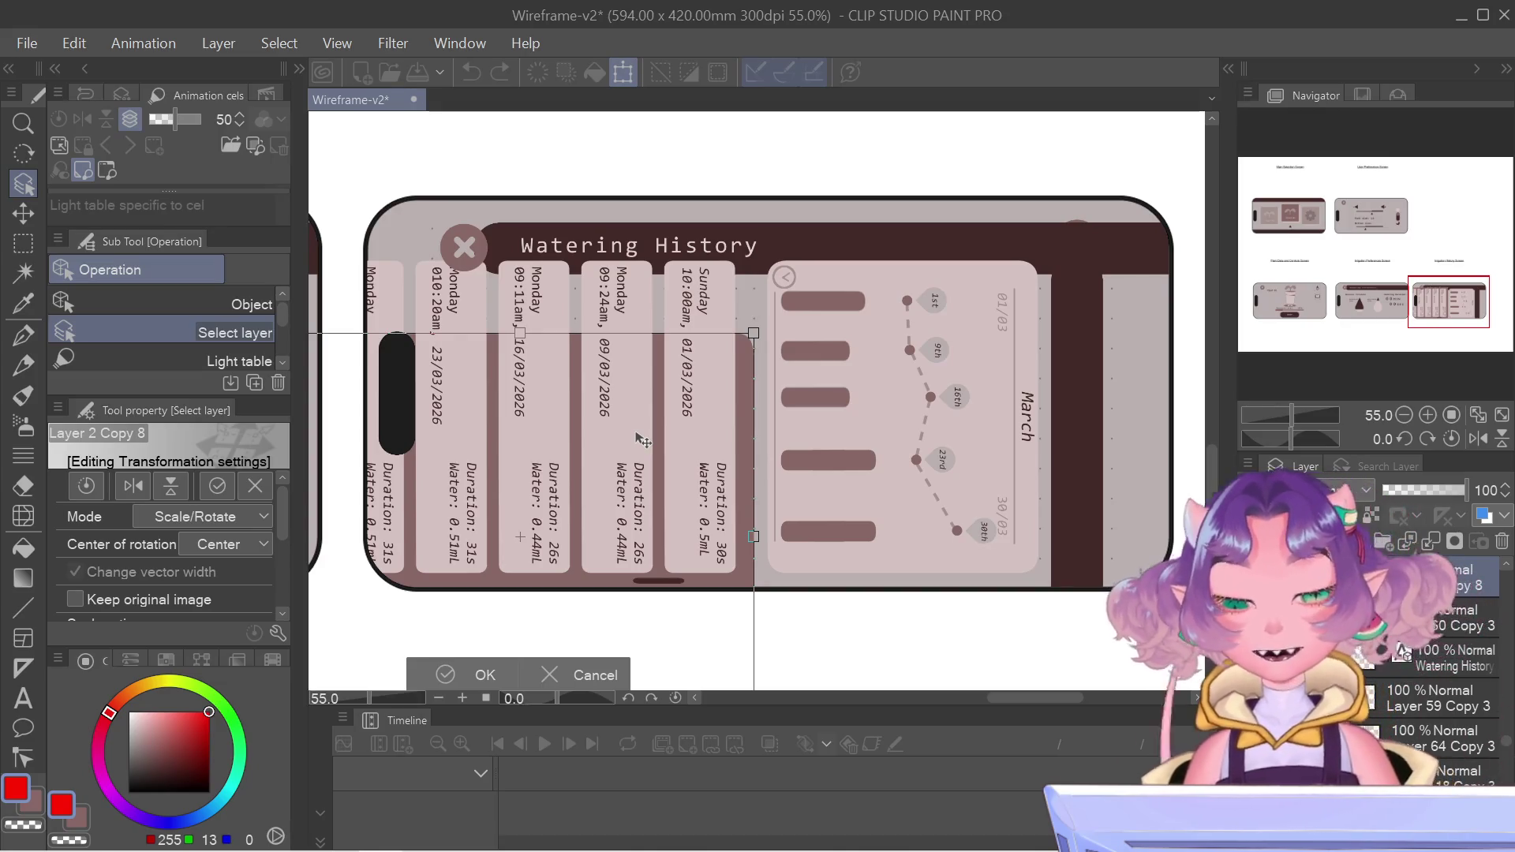
pyautogui.moveTo(643, 440); pyautogui.dragTo(641, 395)
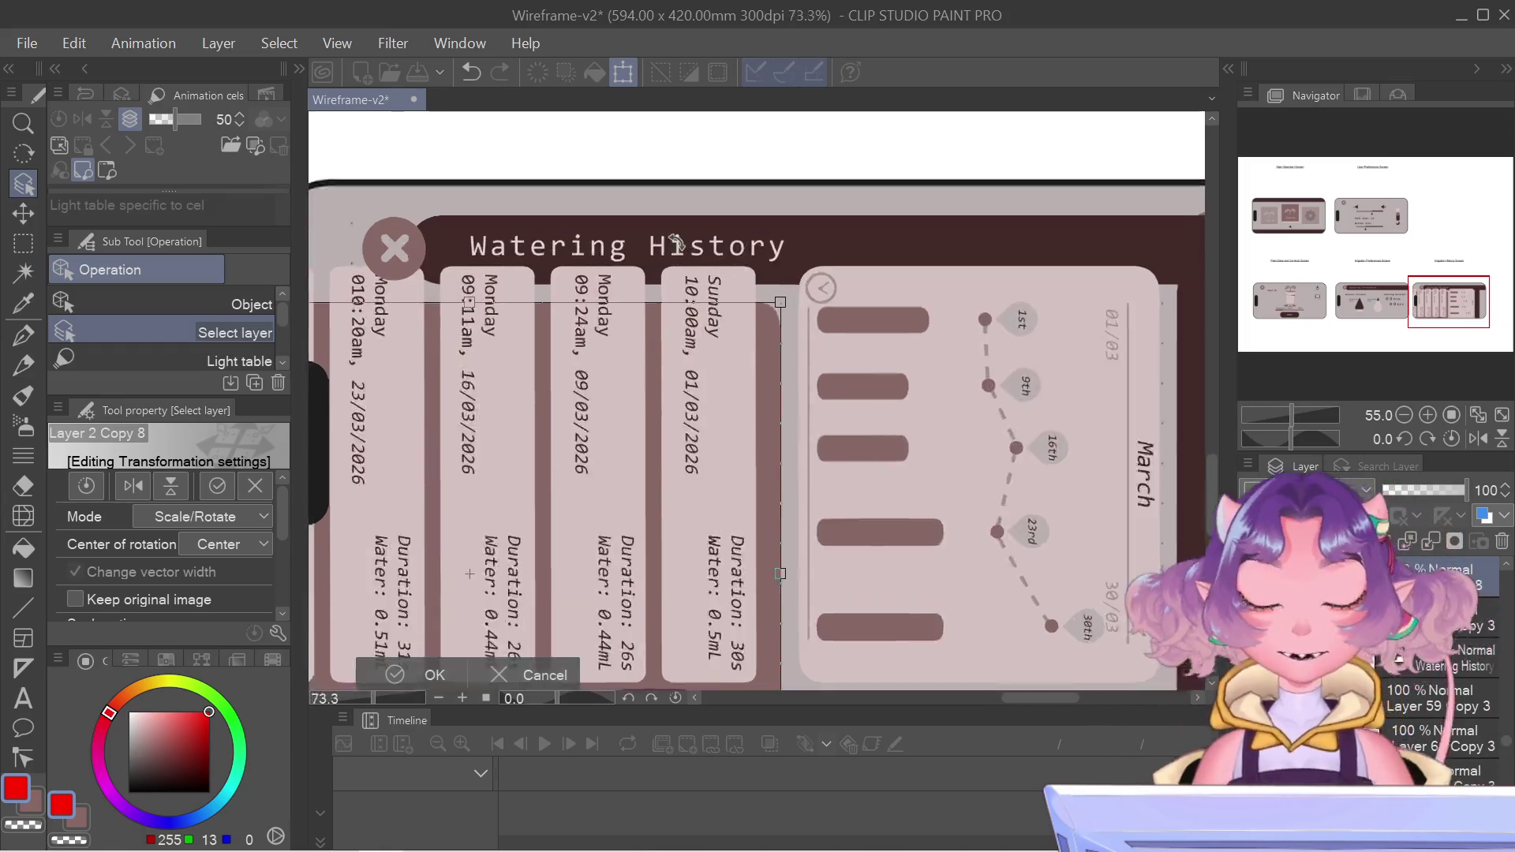
pyautogui.scroll(4, 687, 213)
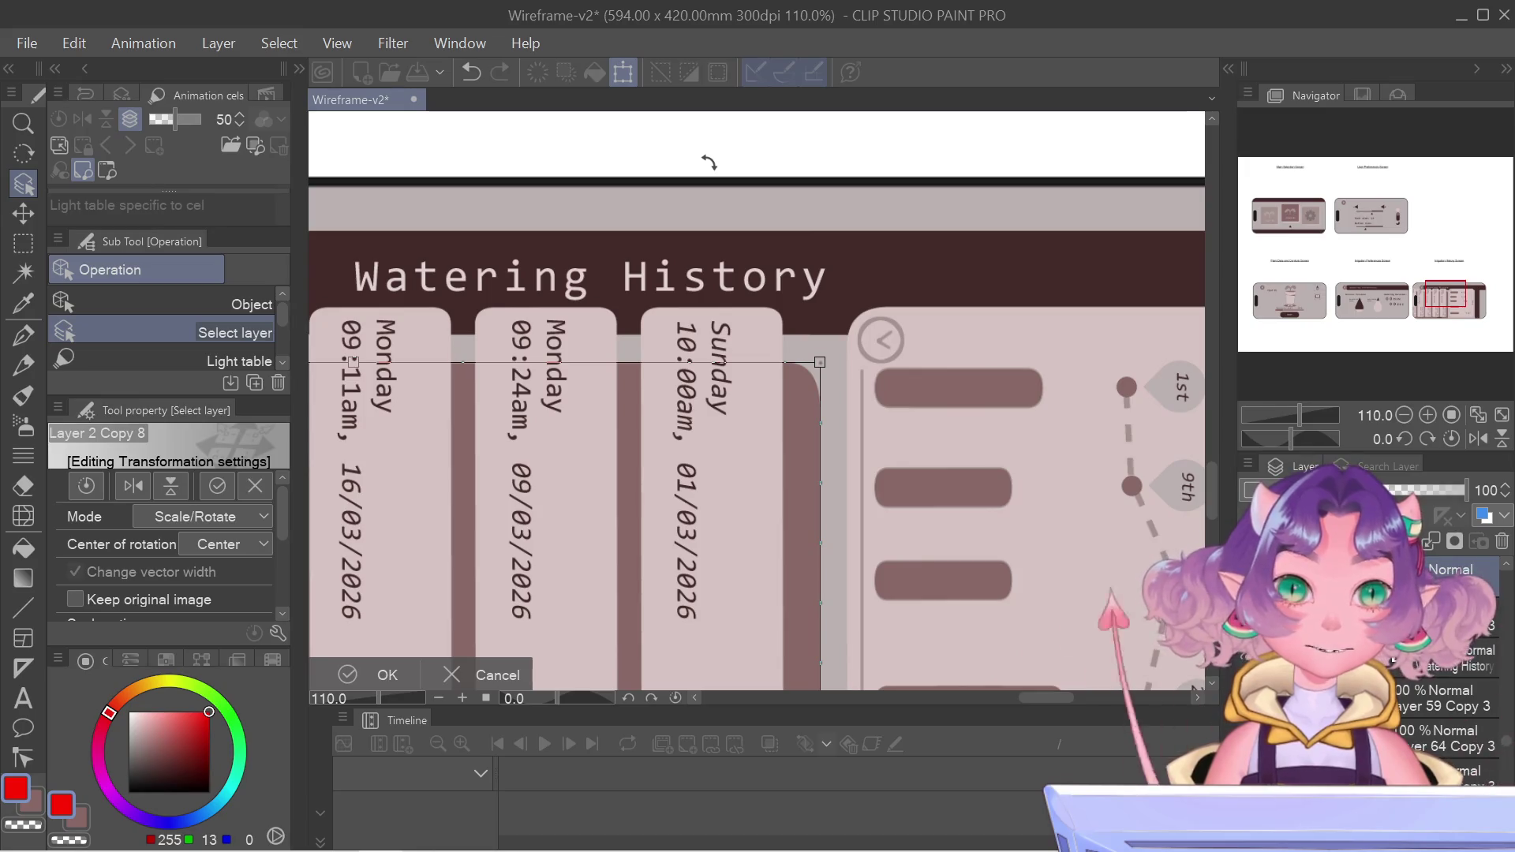
pyautogui.press('Return')
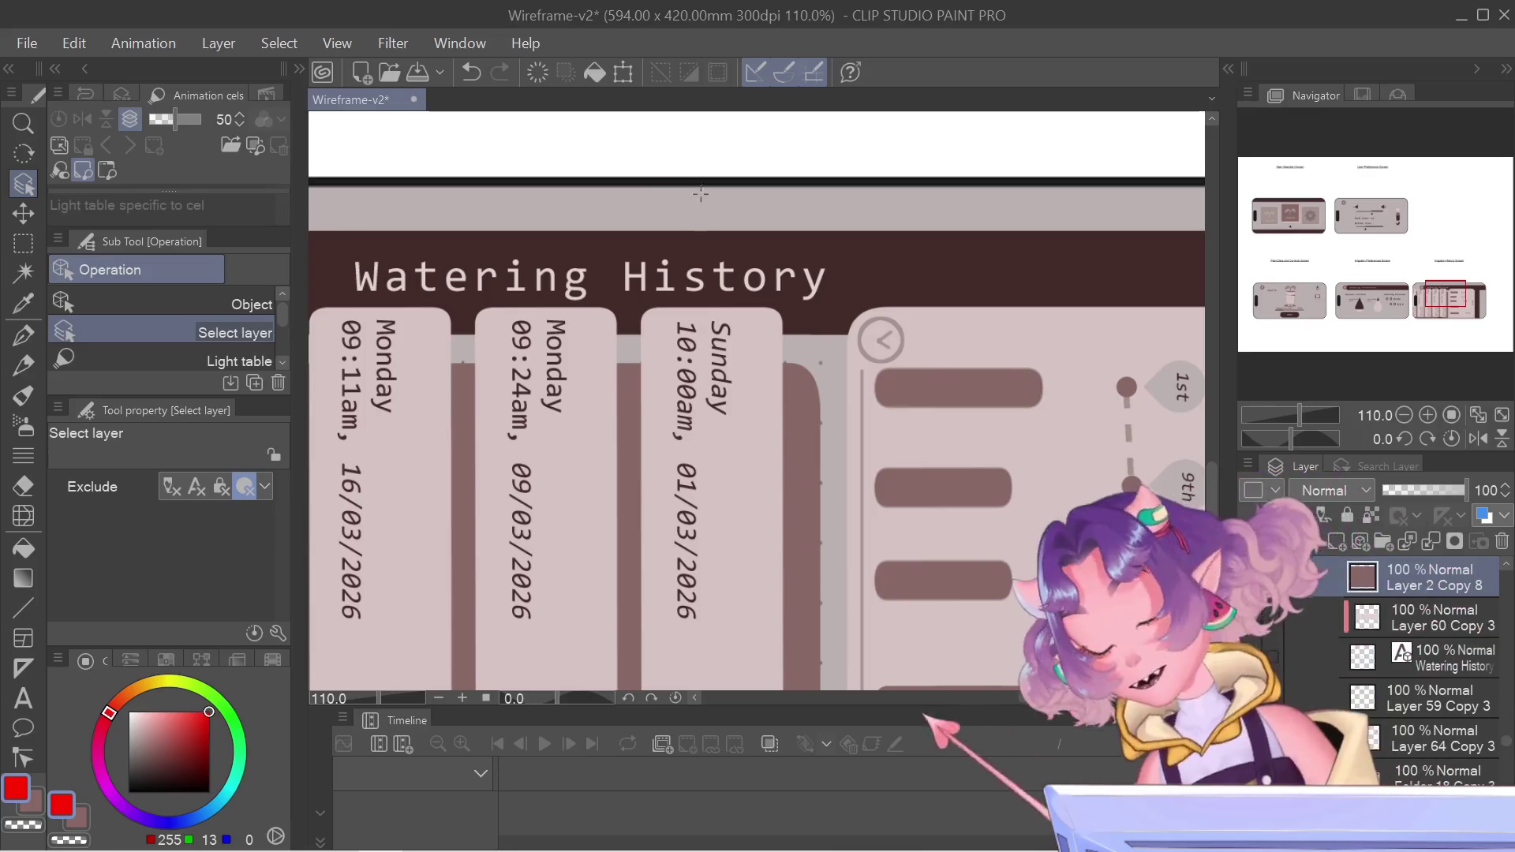
# - Pan to show more of the wireframe and delete the selected layer
pyautogui.scroll(-4, 740, 507)
pyautogui.moveTo(741, 507); pyautogui.dragTo(960, 362)
pyautogui.hotkey('ctrl', 't')
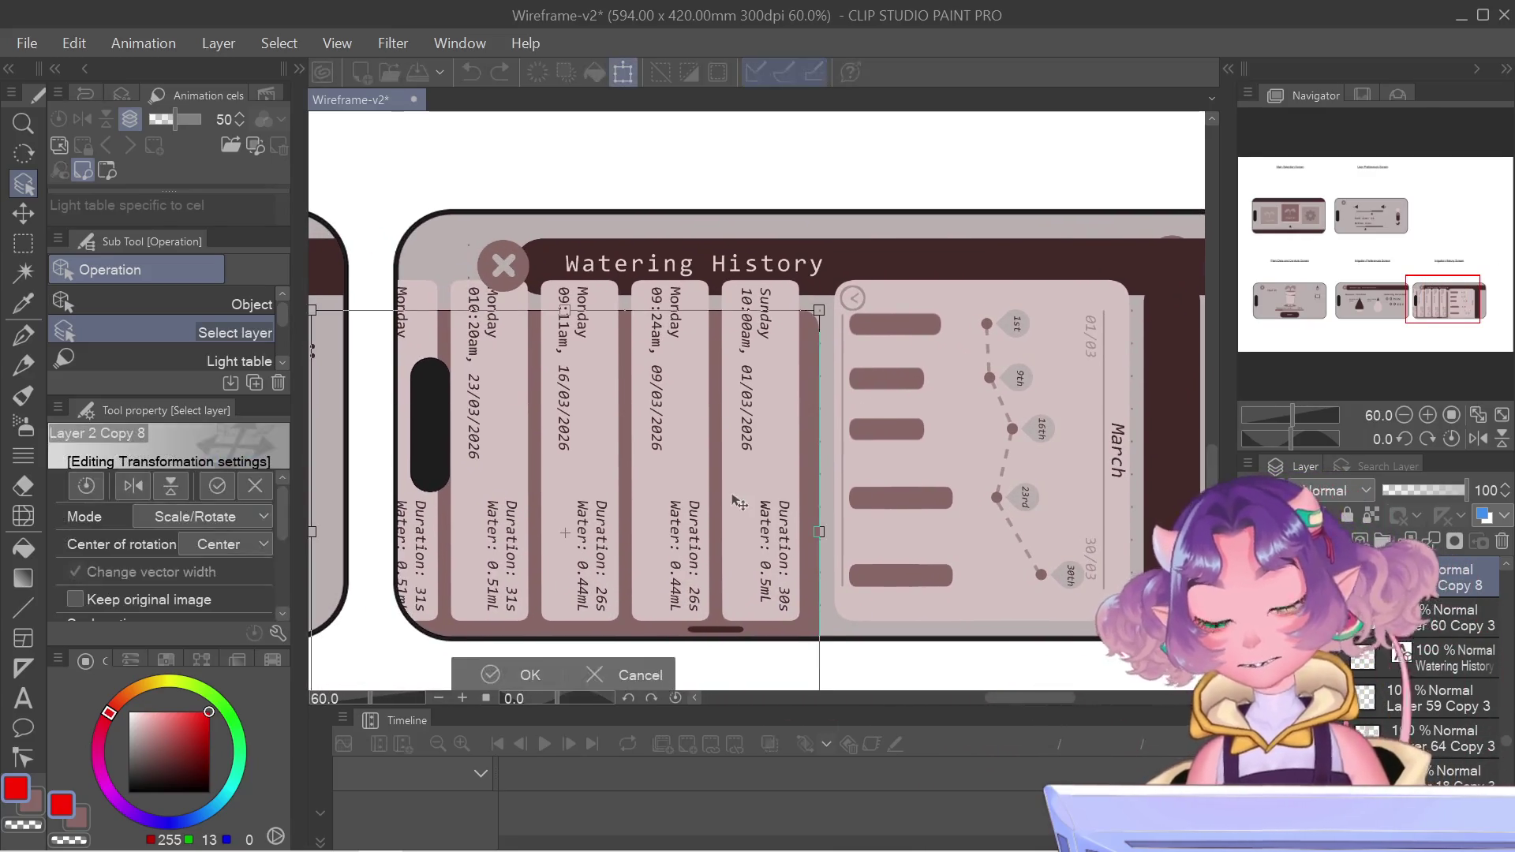
pyautogui.press('Escape')
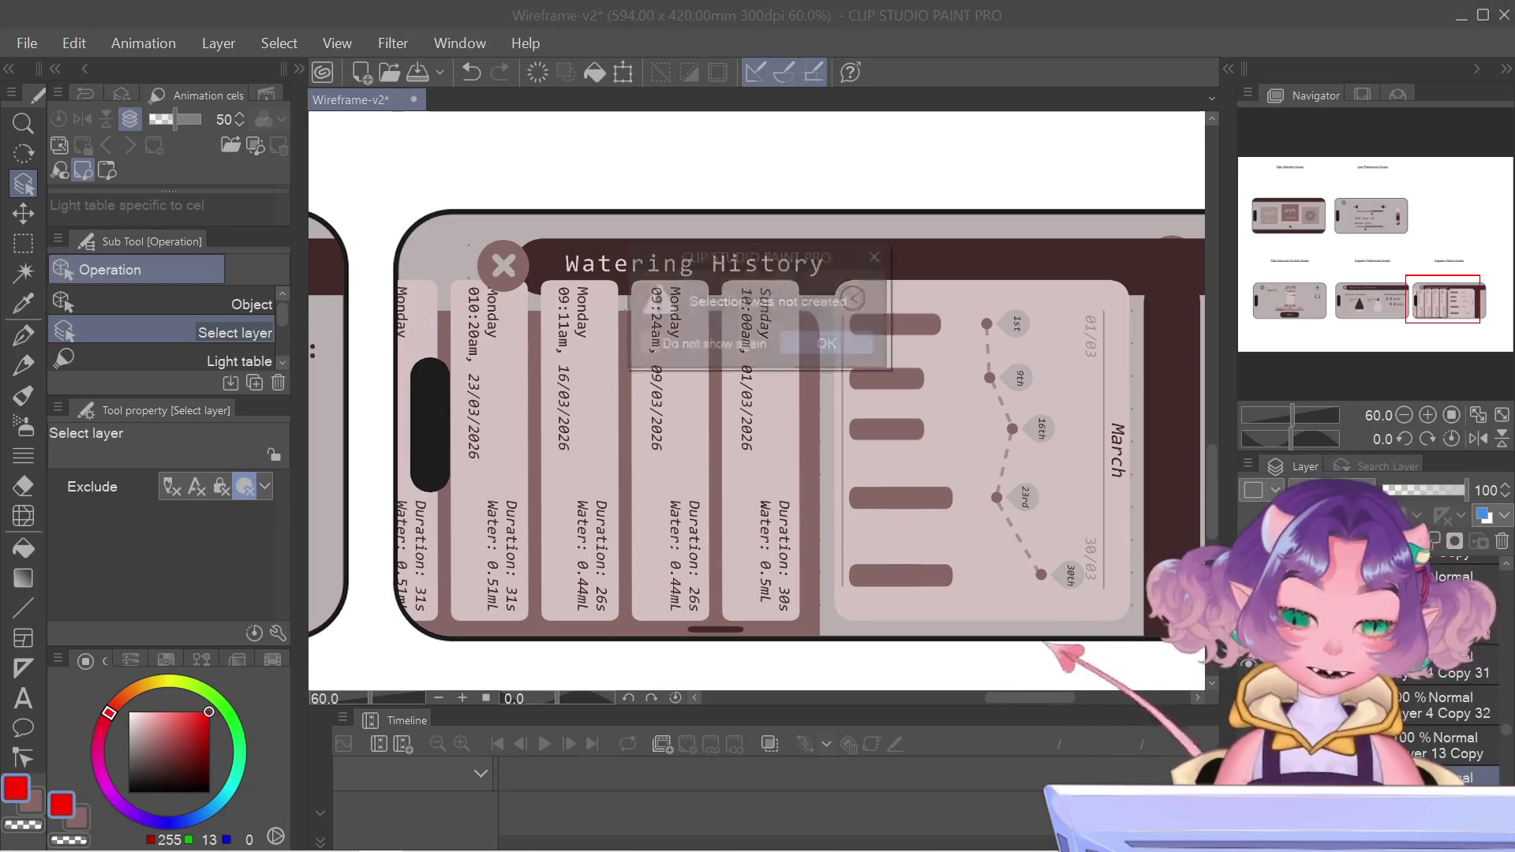
pyautogui.press('Return')
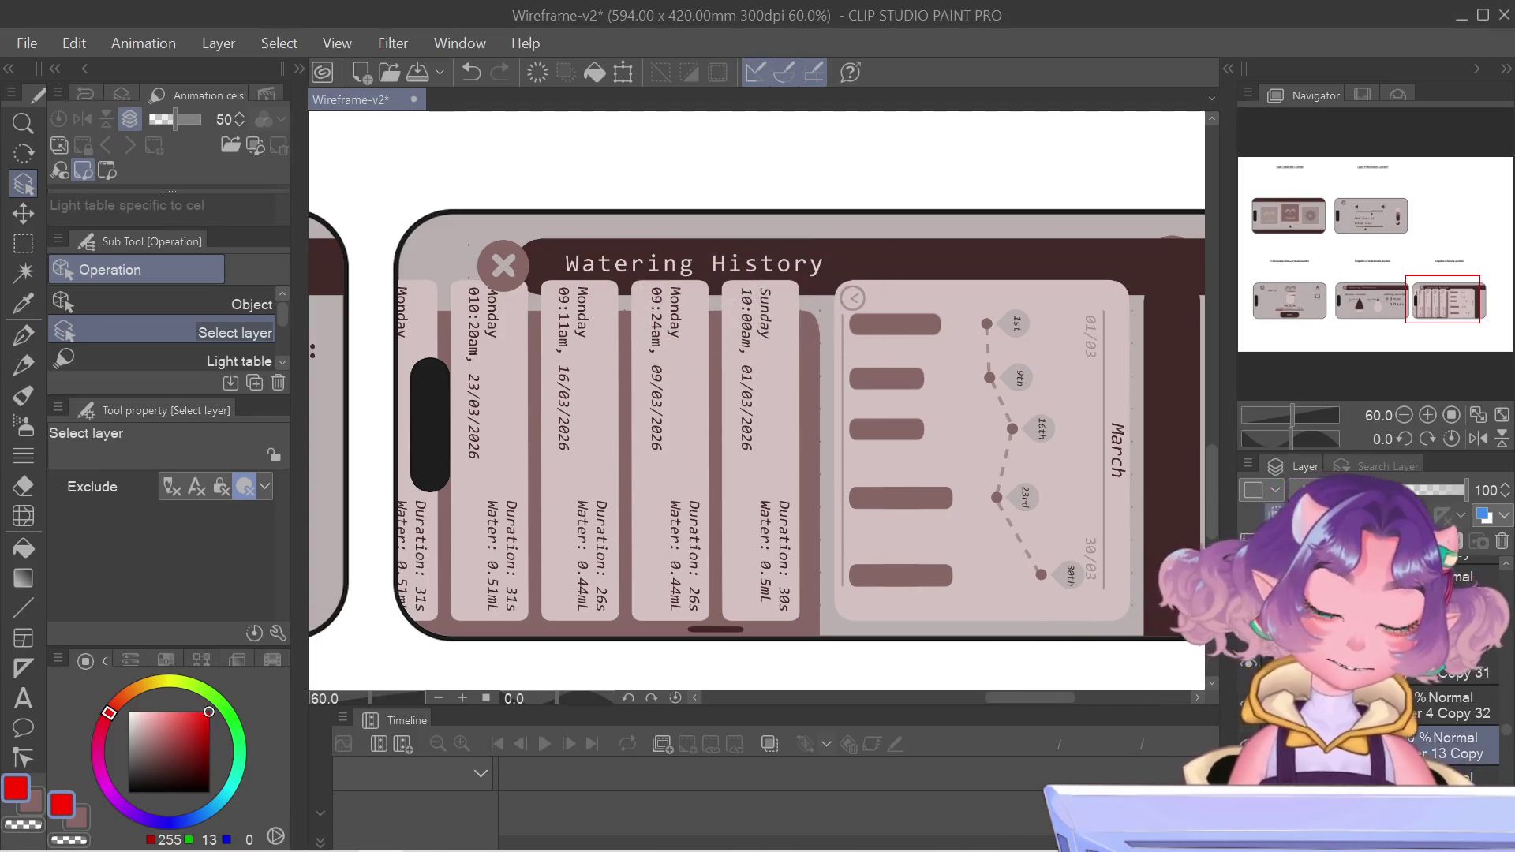
pyautogui.rightClick(1342, 710)
pyautogui.click(1304, 379)
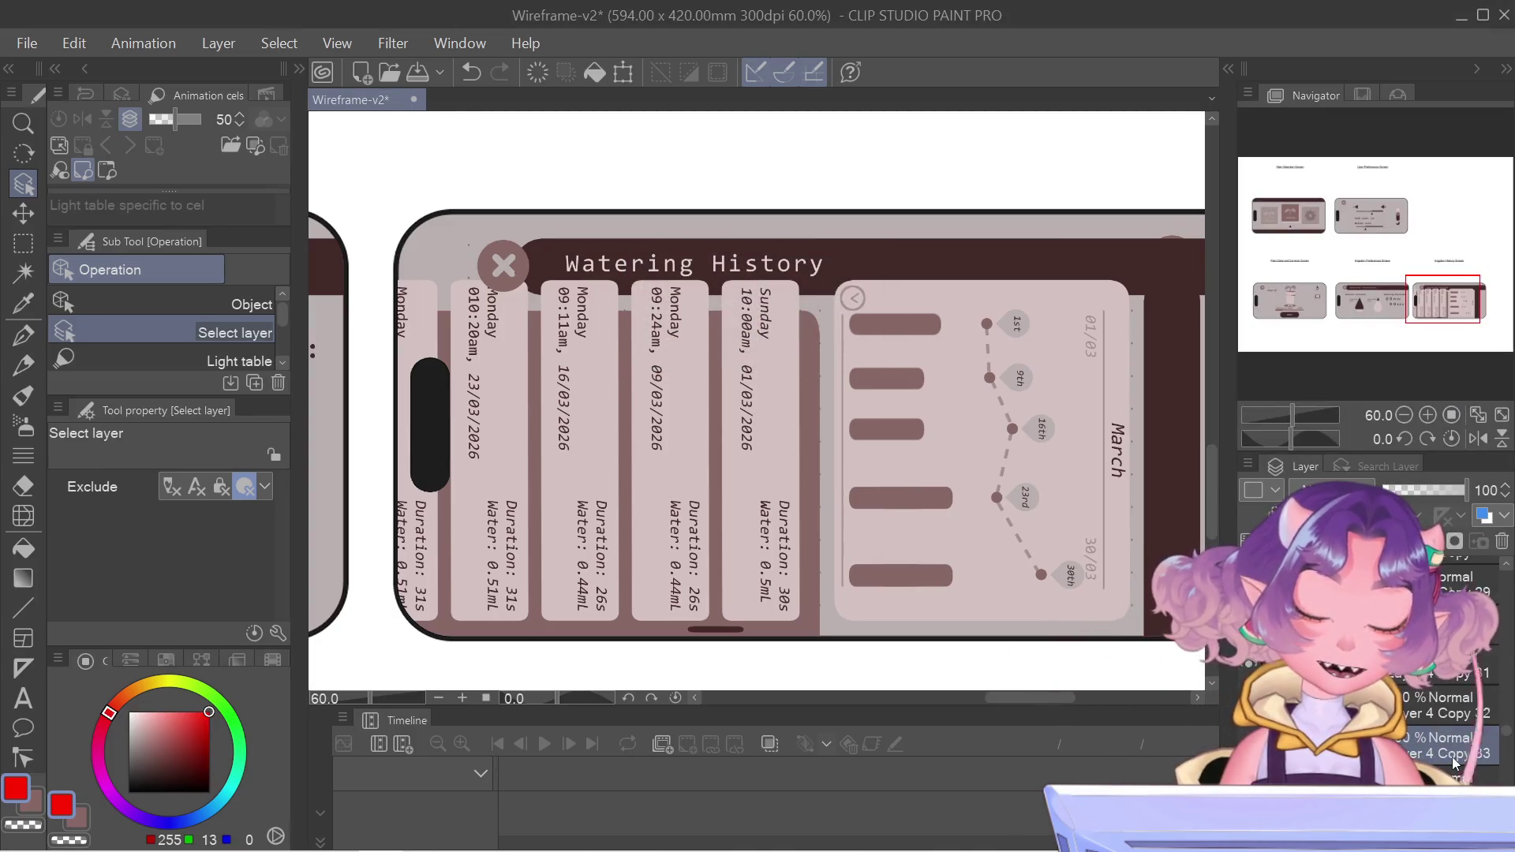
# - Rotate the card background layers 90° so they run horizontally behind the date text
pyautogui.scroll(2, 1431, 677)
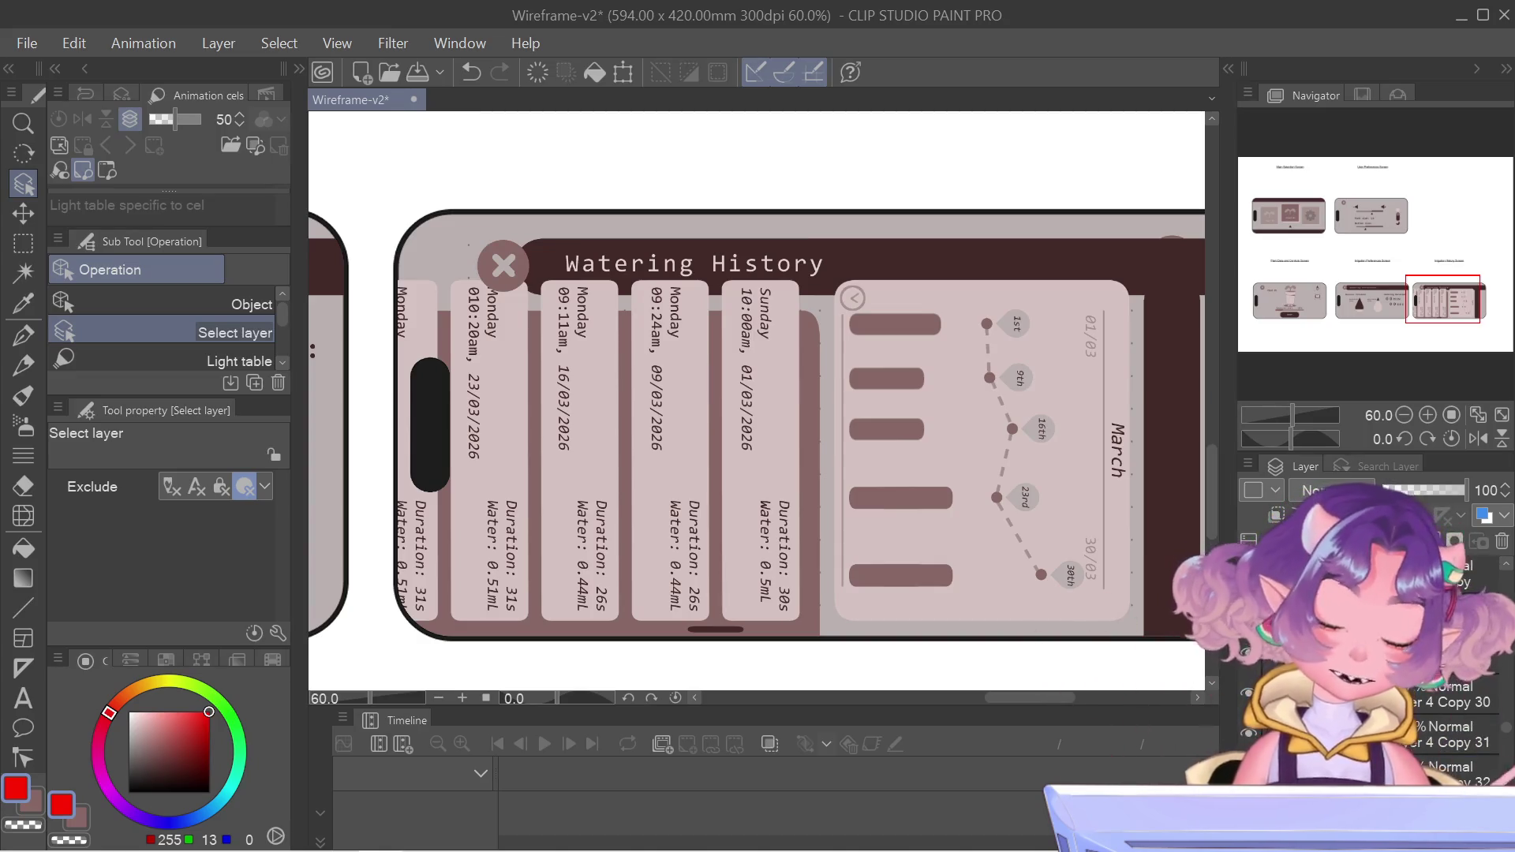
pyautogui.hotkey('ctrl', 't')
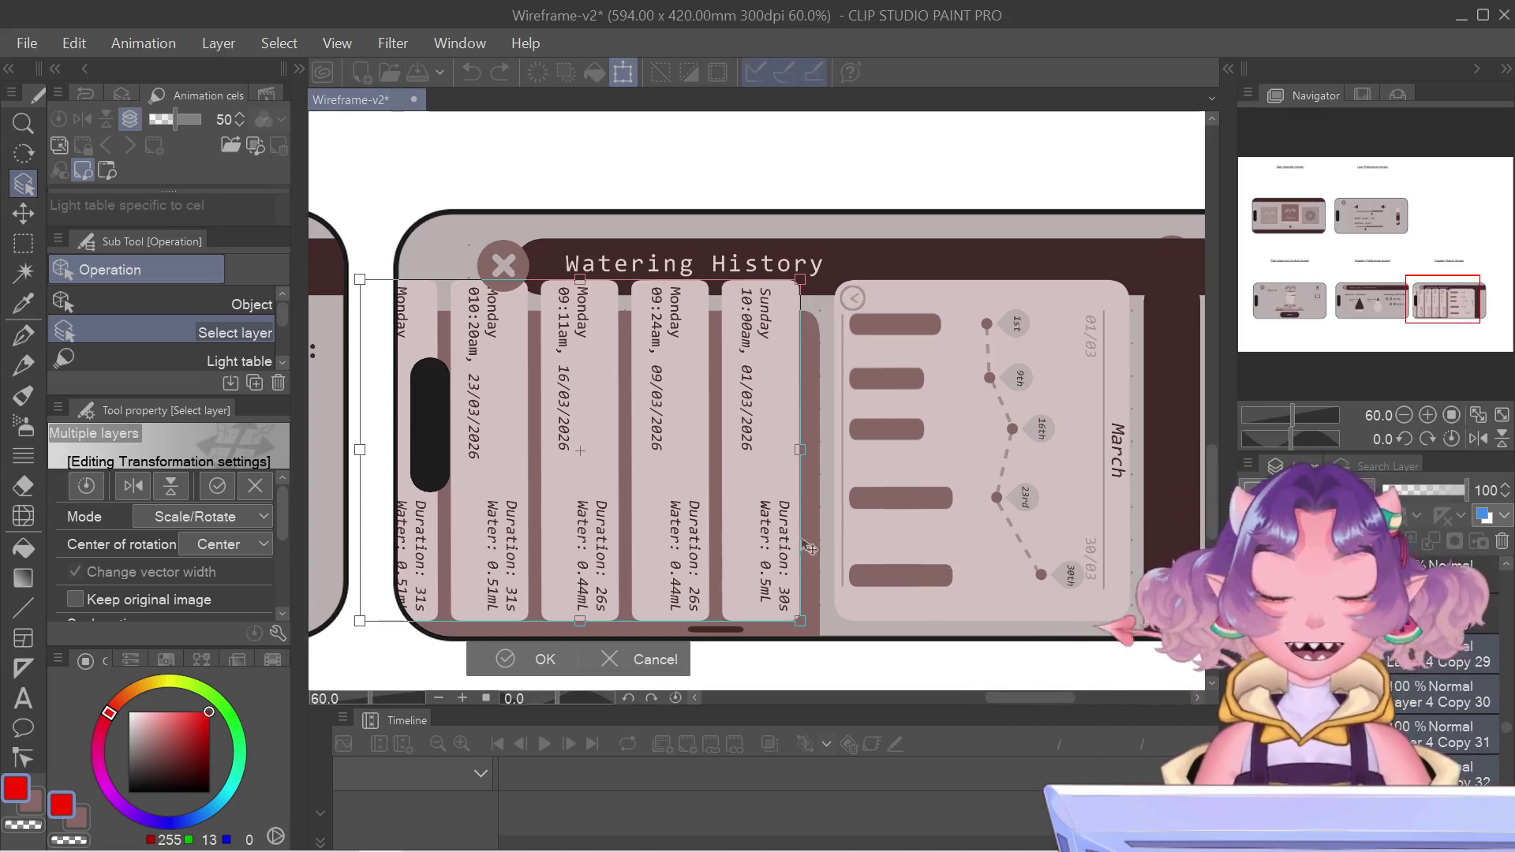
pyautogui.moveTo(867, 574); pyautogui.dragTo(722, 156)
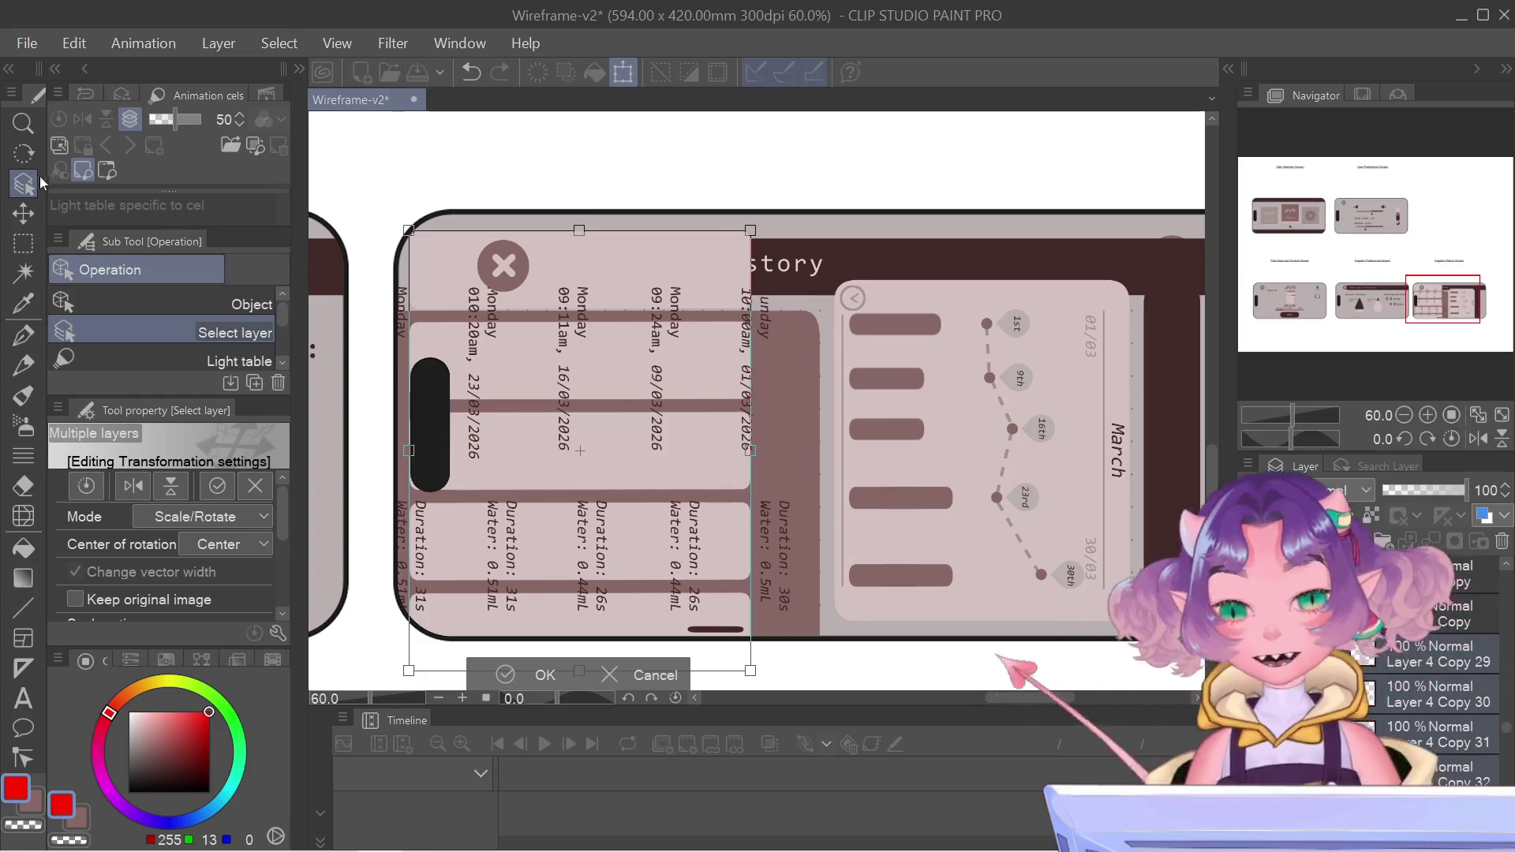
pyautogui.scroll(2, 764, 348)
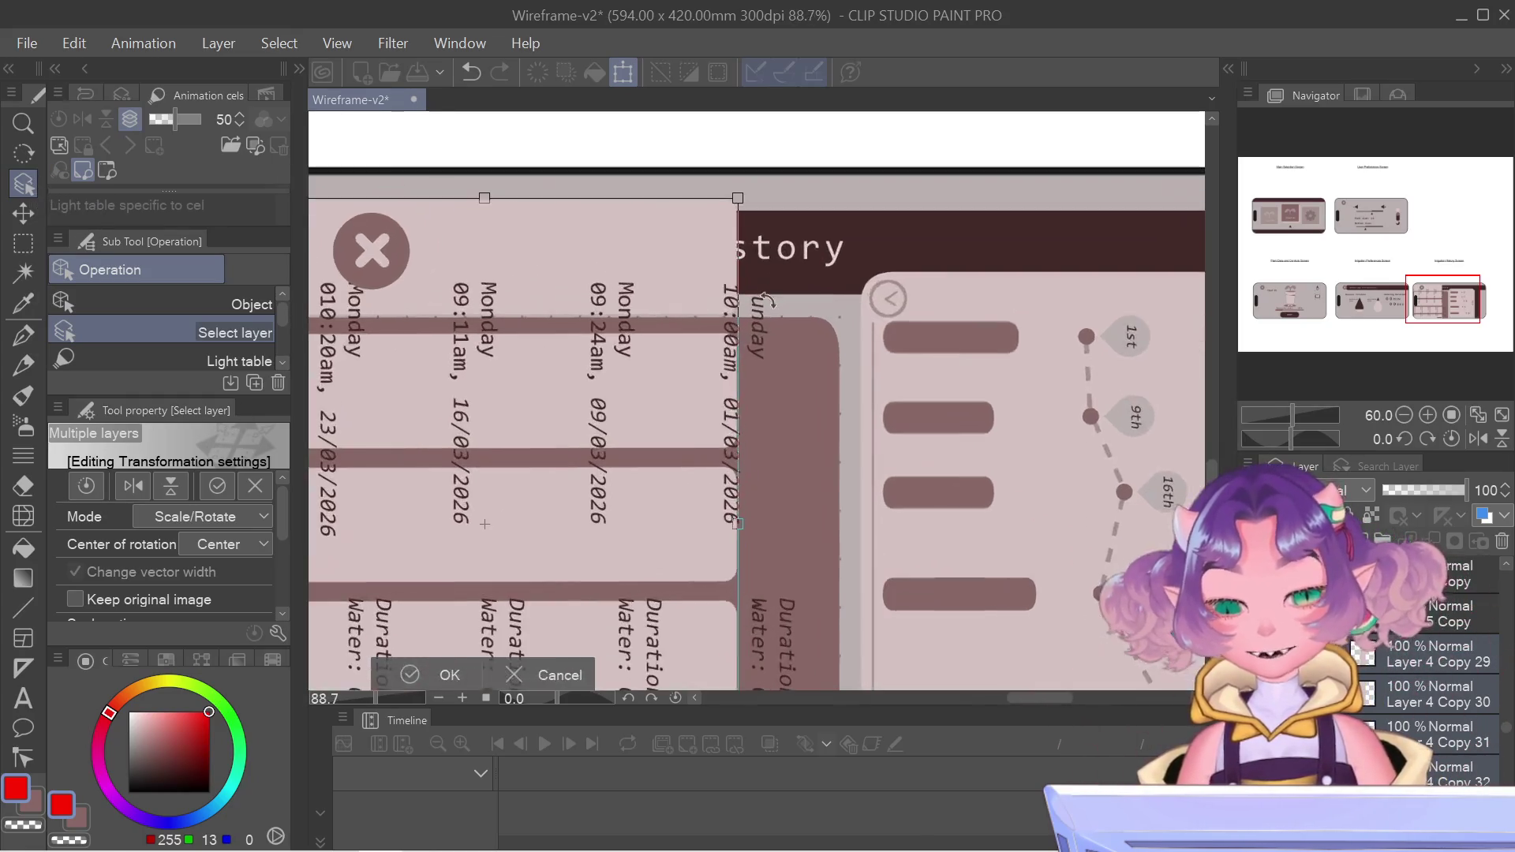
pyautogui.scroll(3, 766, 299)
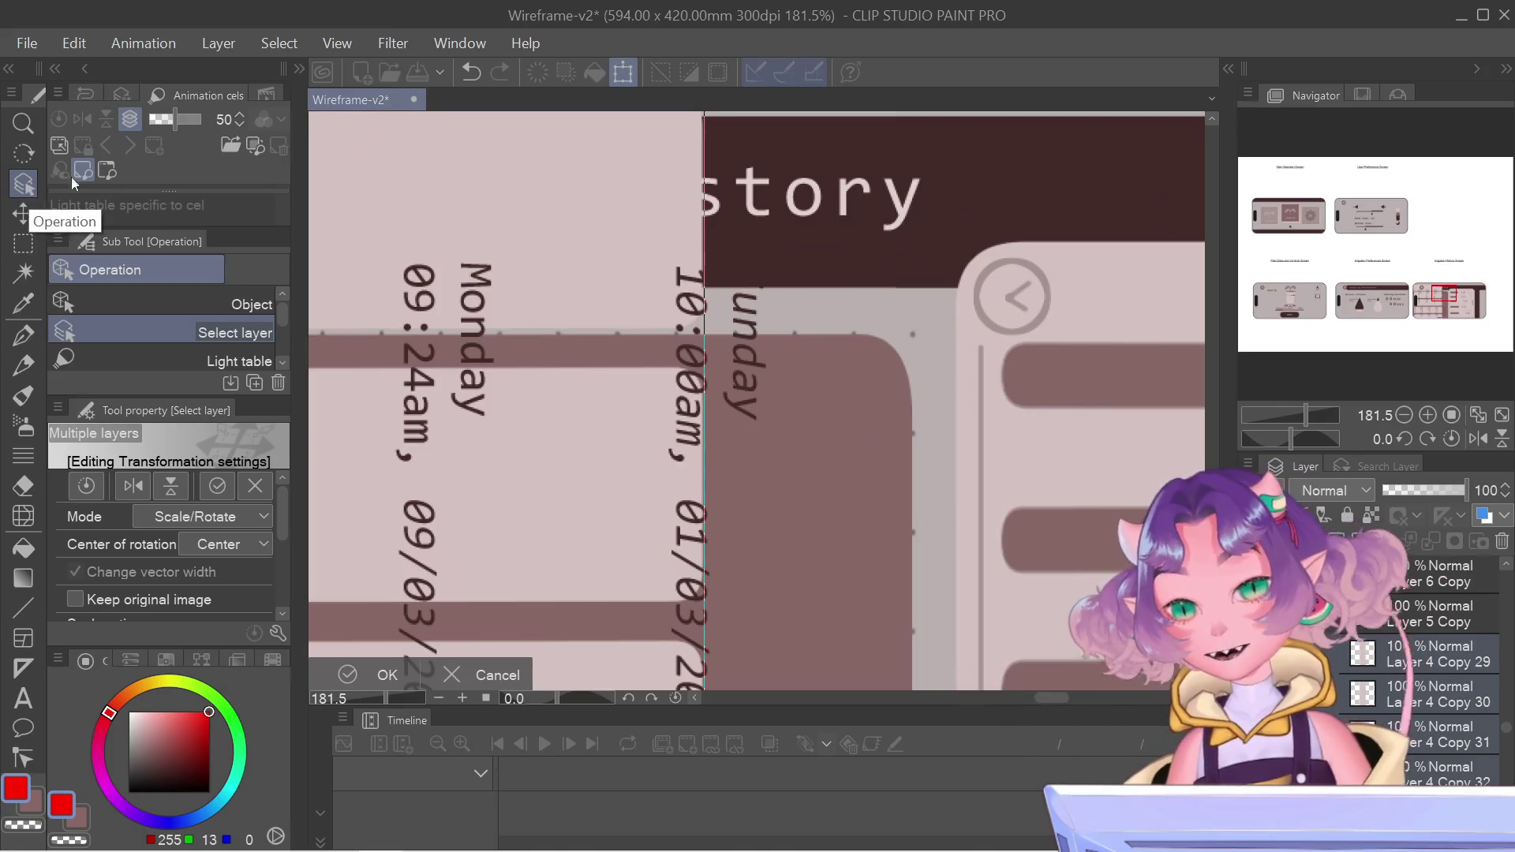
pyautogui.press('Return')
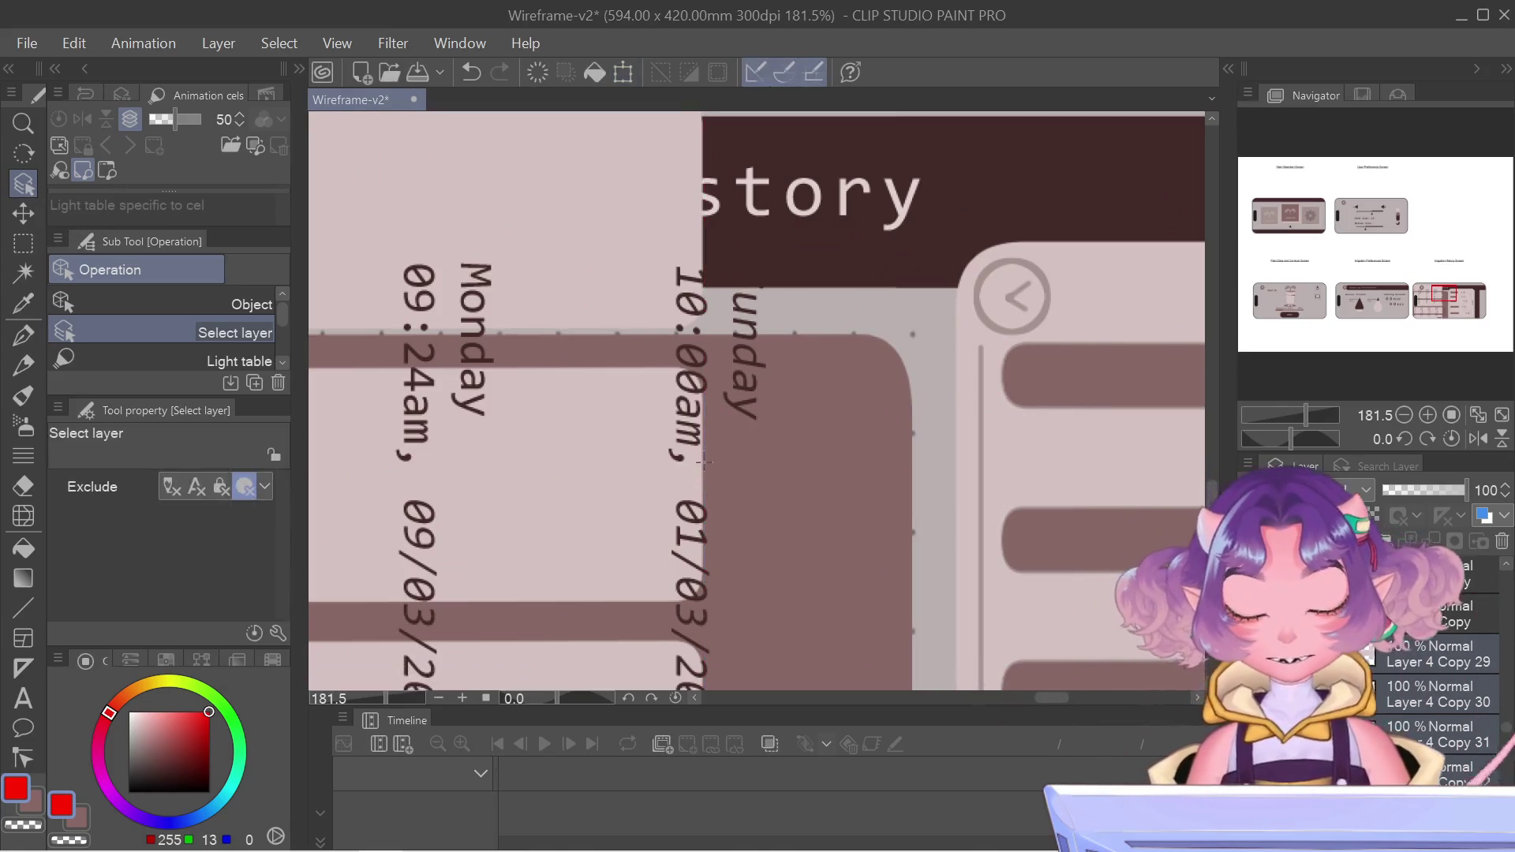
pyautogui.click(23, 335)
pyautogui.click(22, 184)
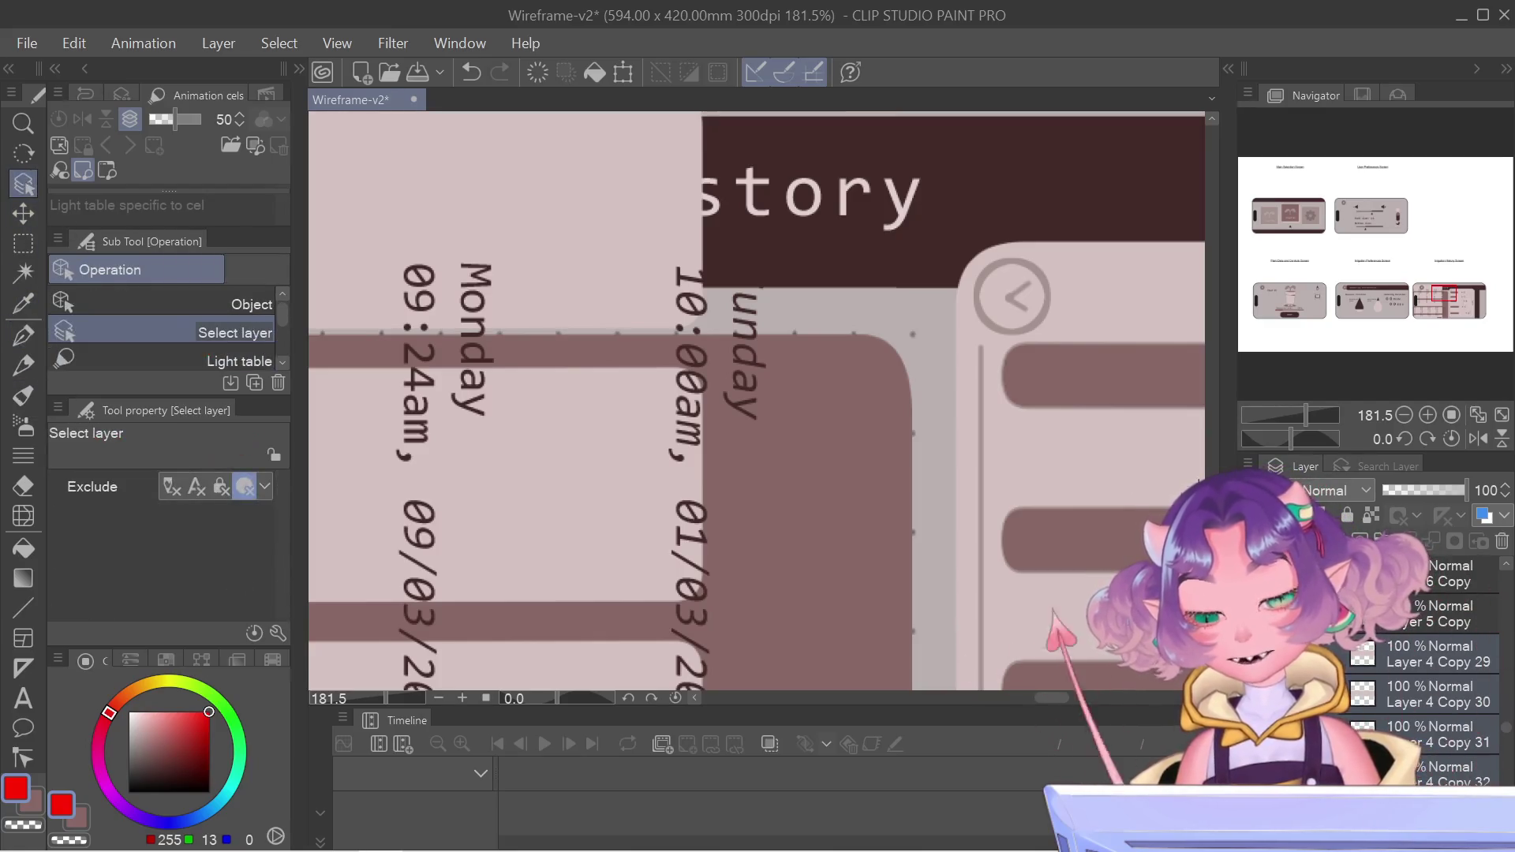
pyautogui.click(695, 332)
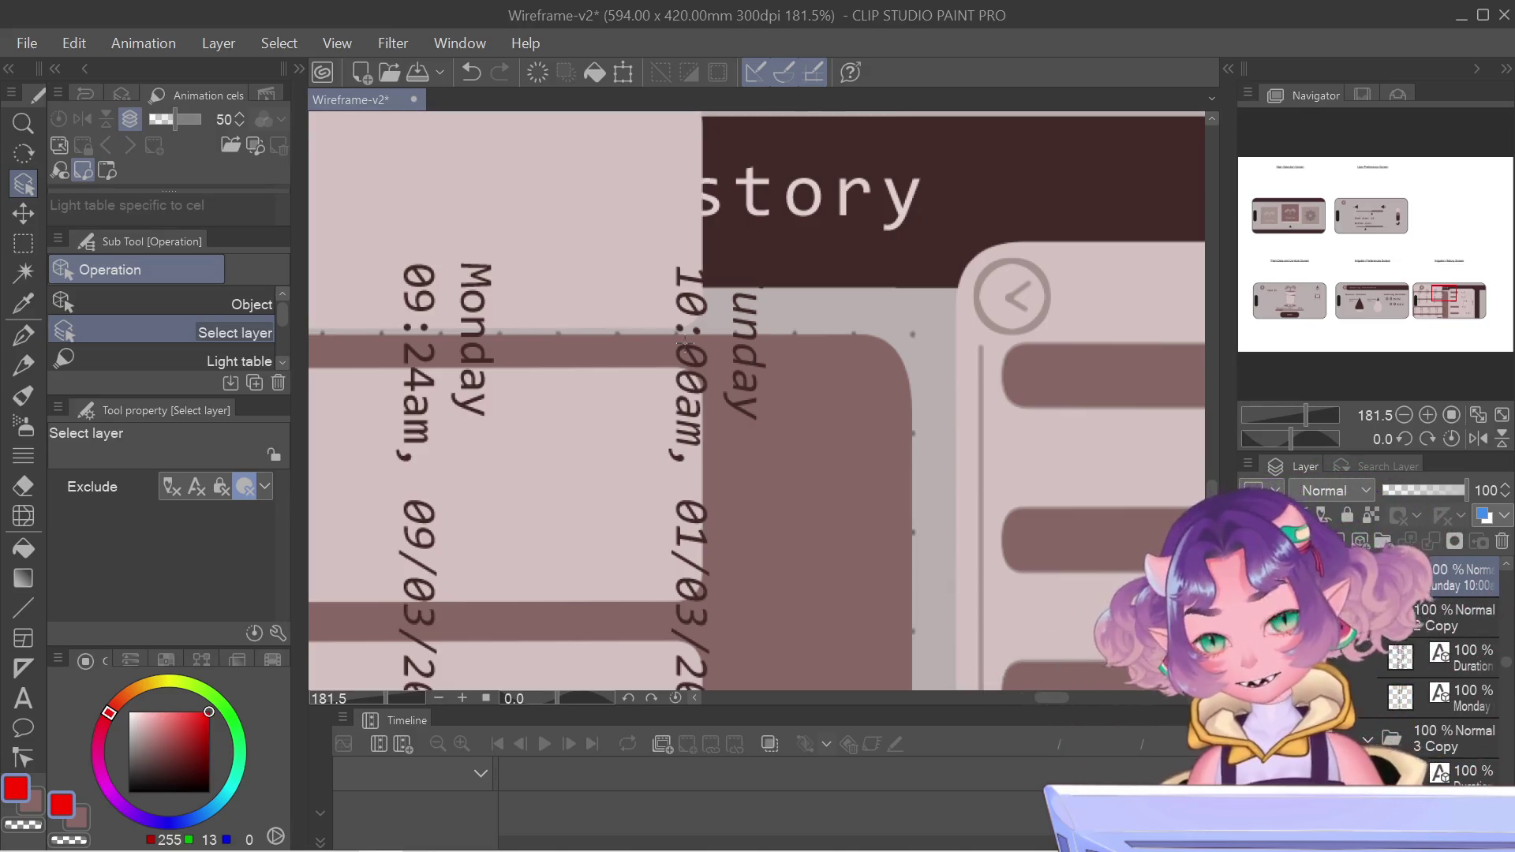
pyautogui.hotkey('ctrl', 't')
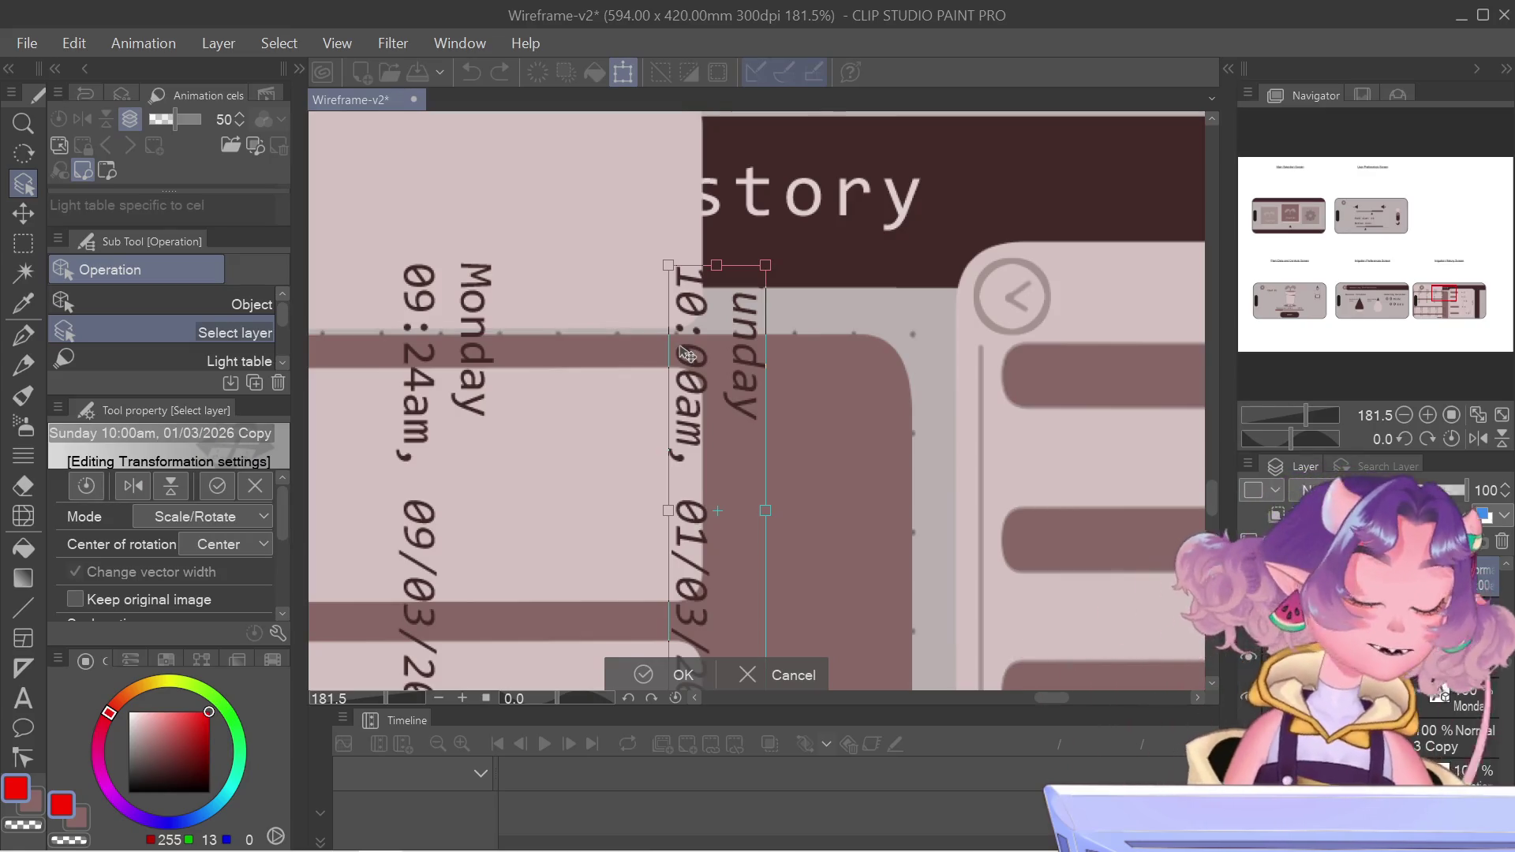
pyautogui.press('Return')
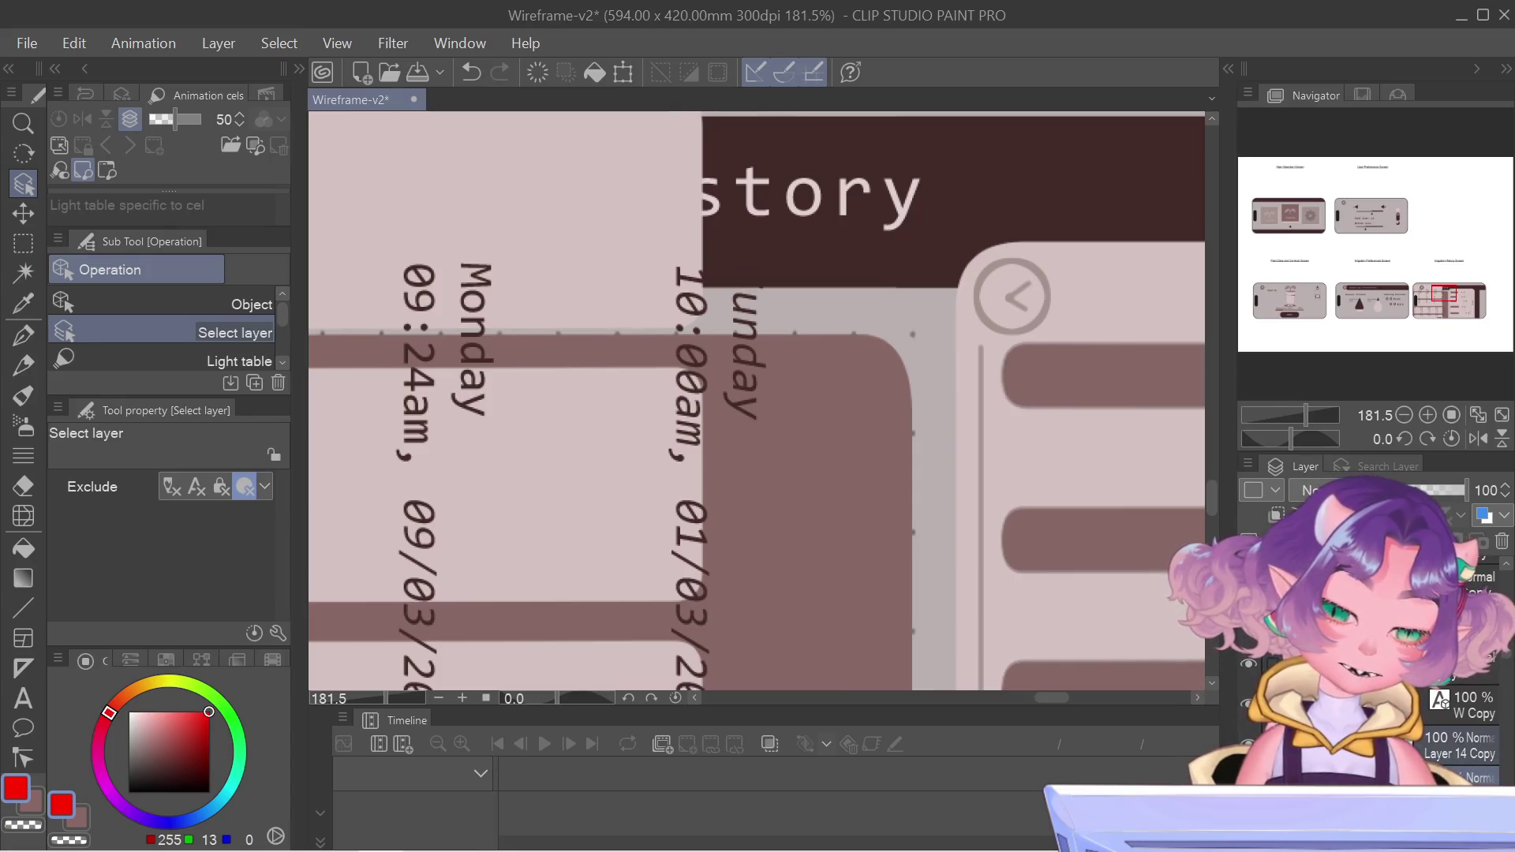
pyautogui.scroll(-5, 709, 390)
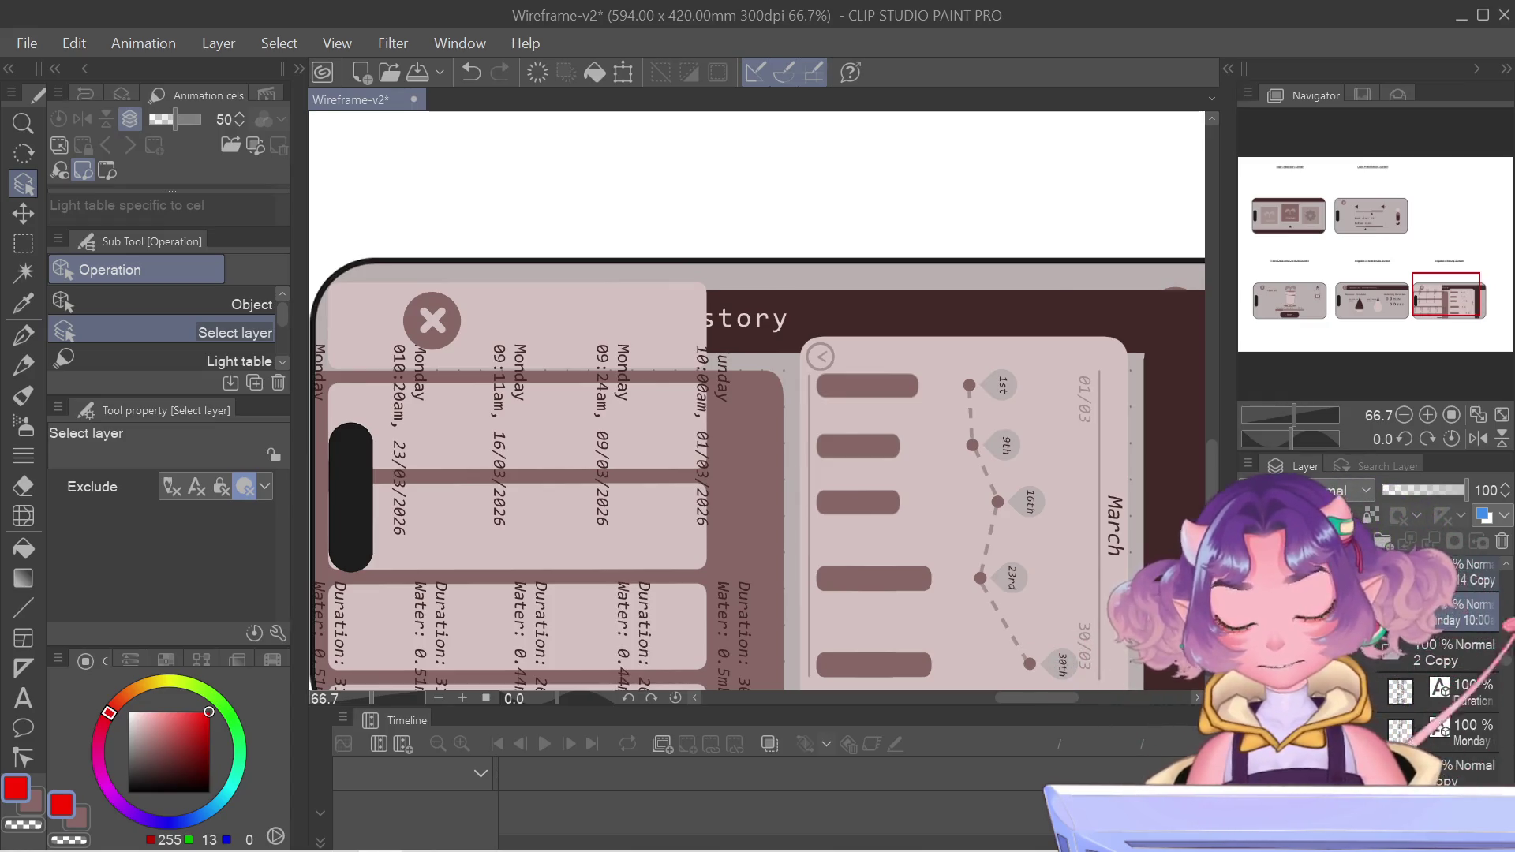
pyautogui.scroll(1, 1452, 671)
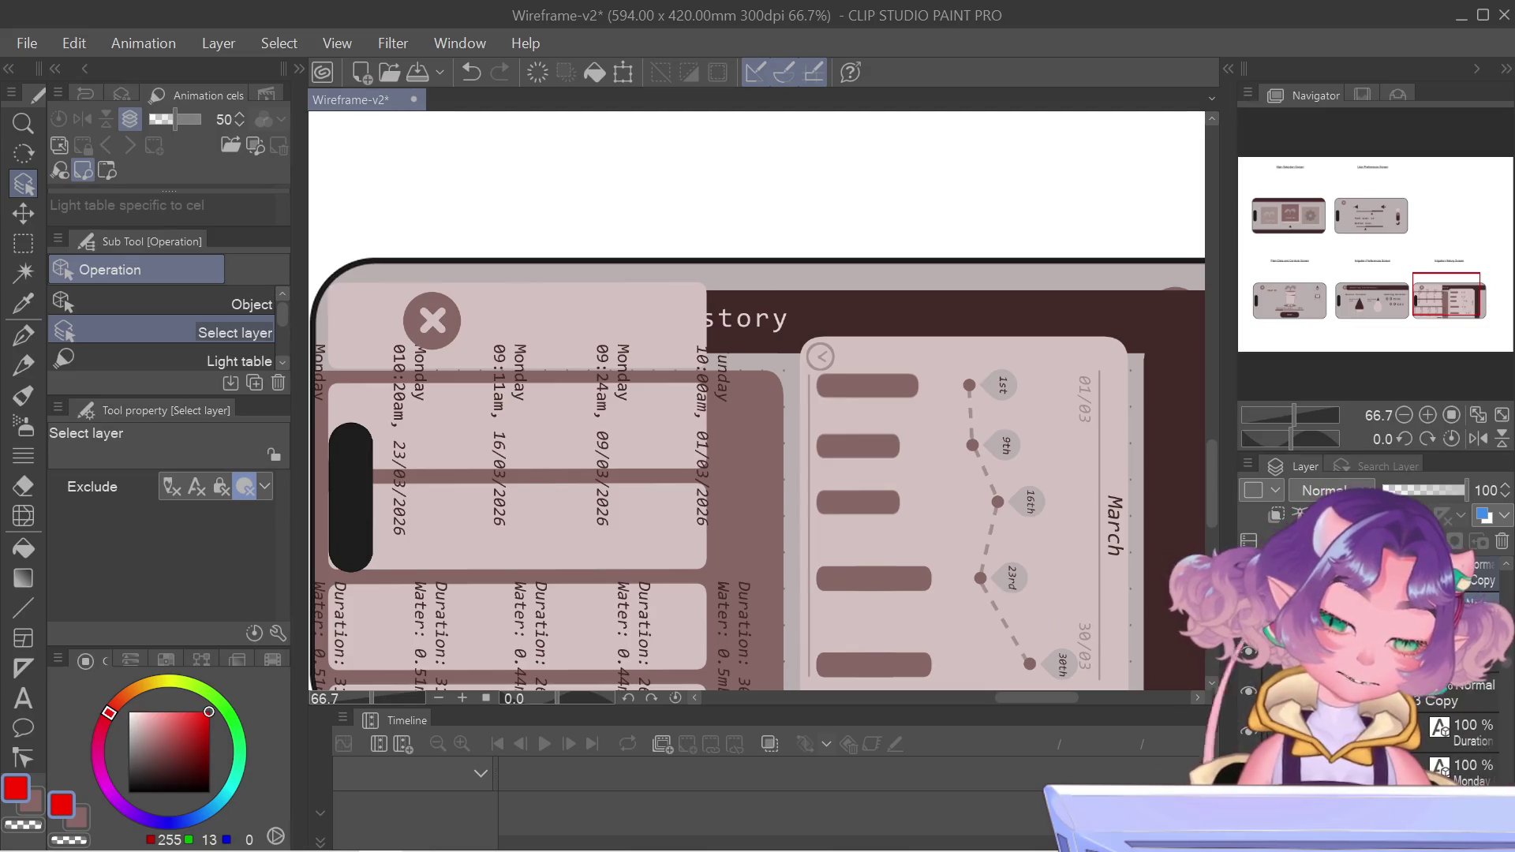
pyautogui.click(1468, 693)
pyautogui.scroll(-1, 1467, 734)
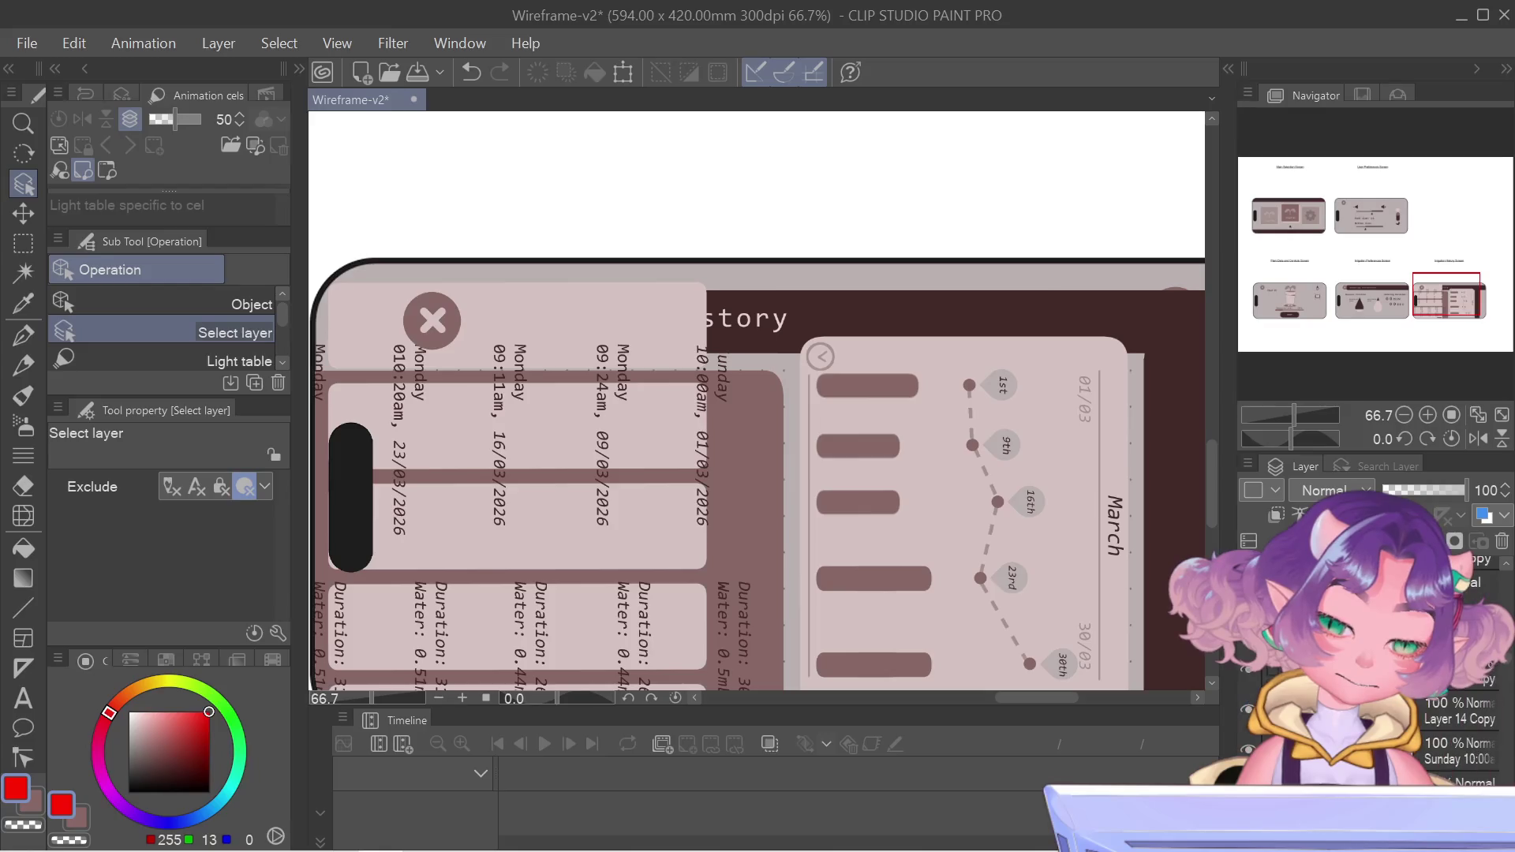
pyautogui.scroll(-1, 1460, 733)
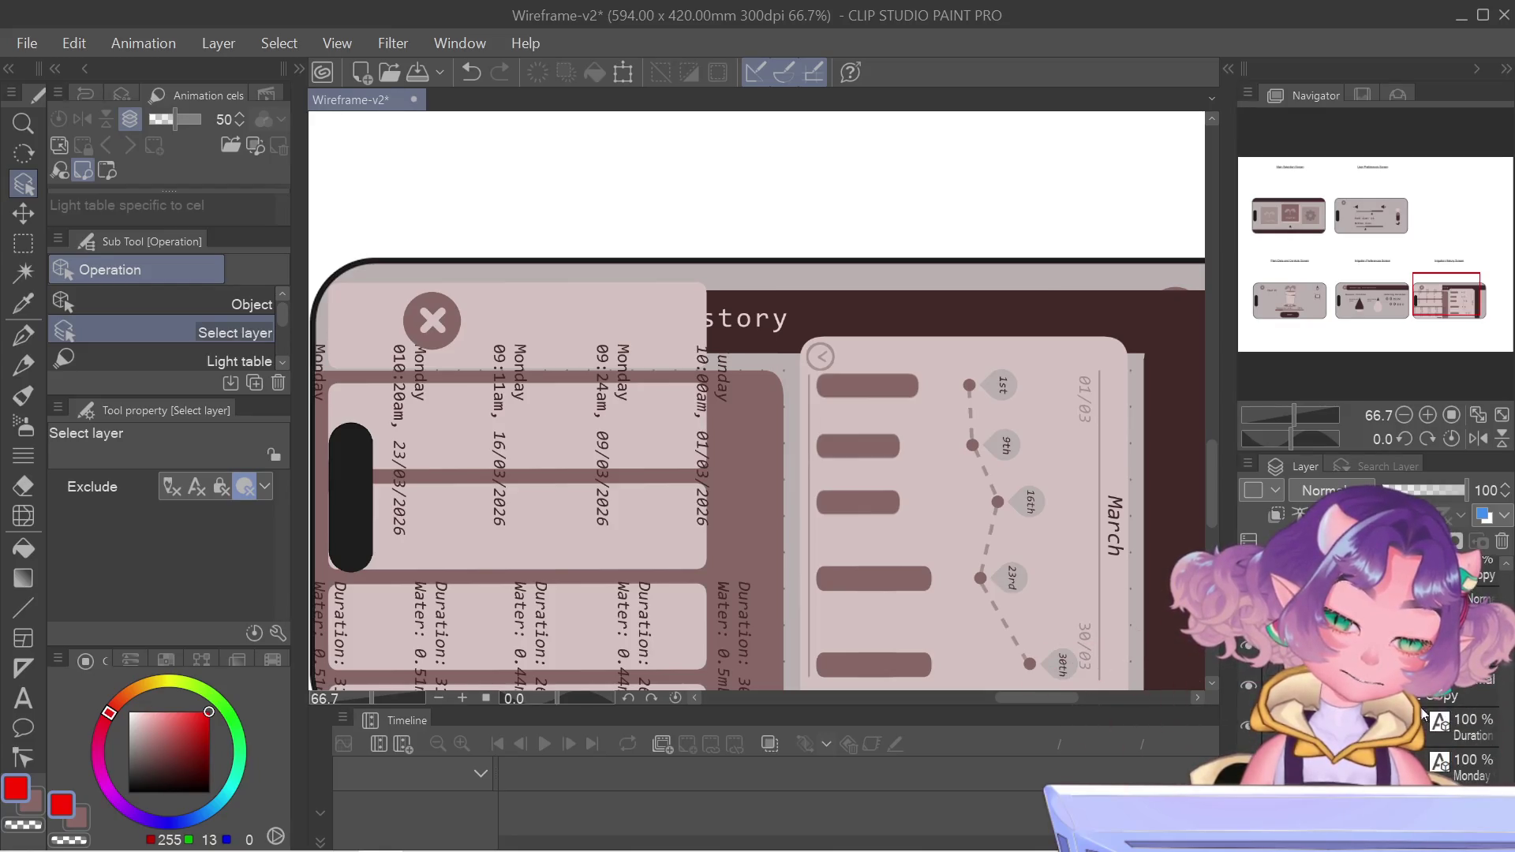
pyautogui.scroll(-2, 1460, 733)
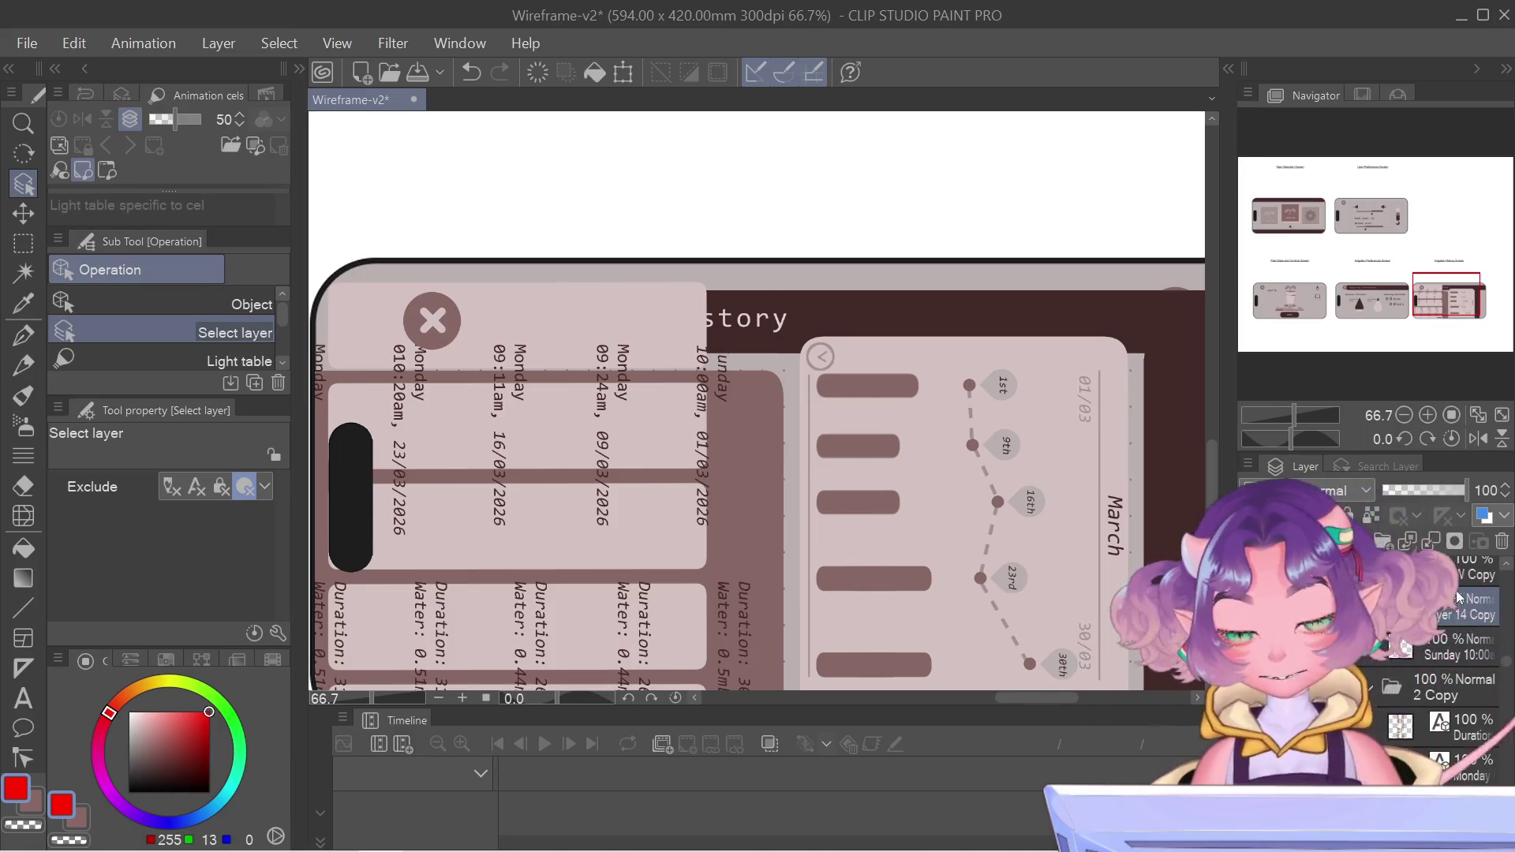
pyautogui.scroll(1, 1469, 560)
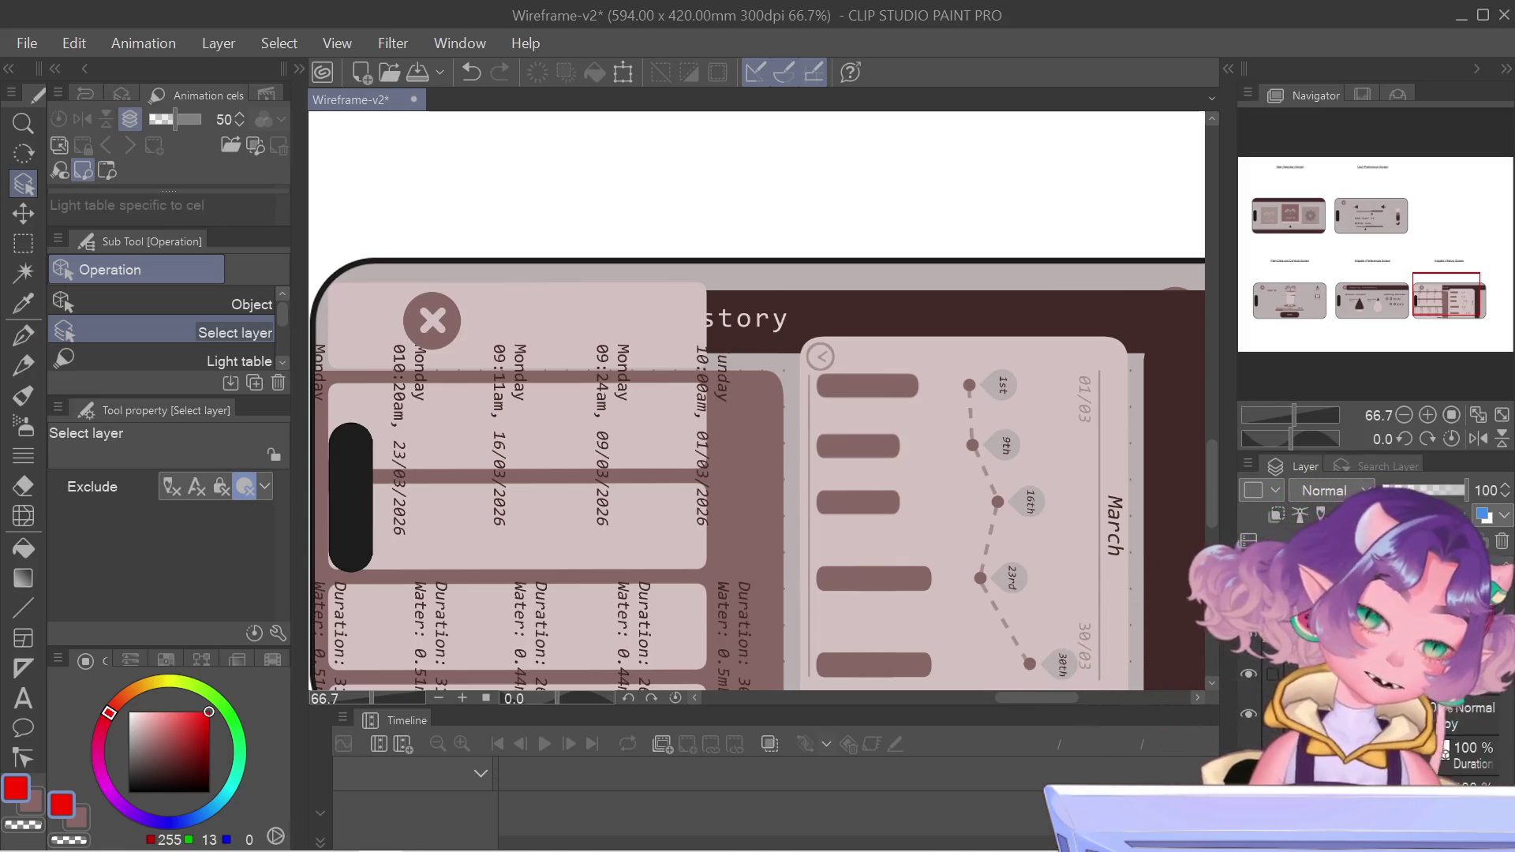
pyautogui.rightClick(1341, 552)
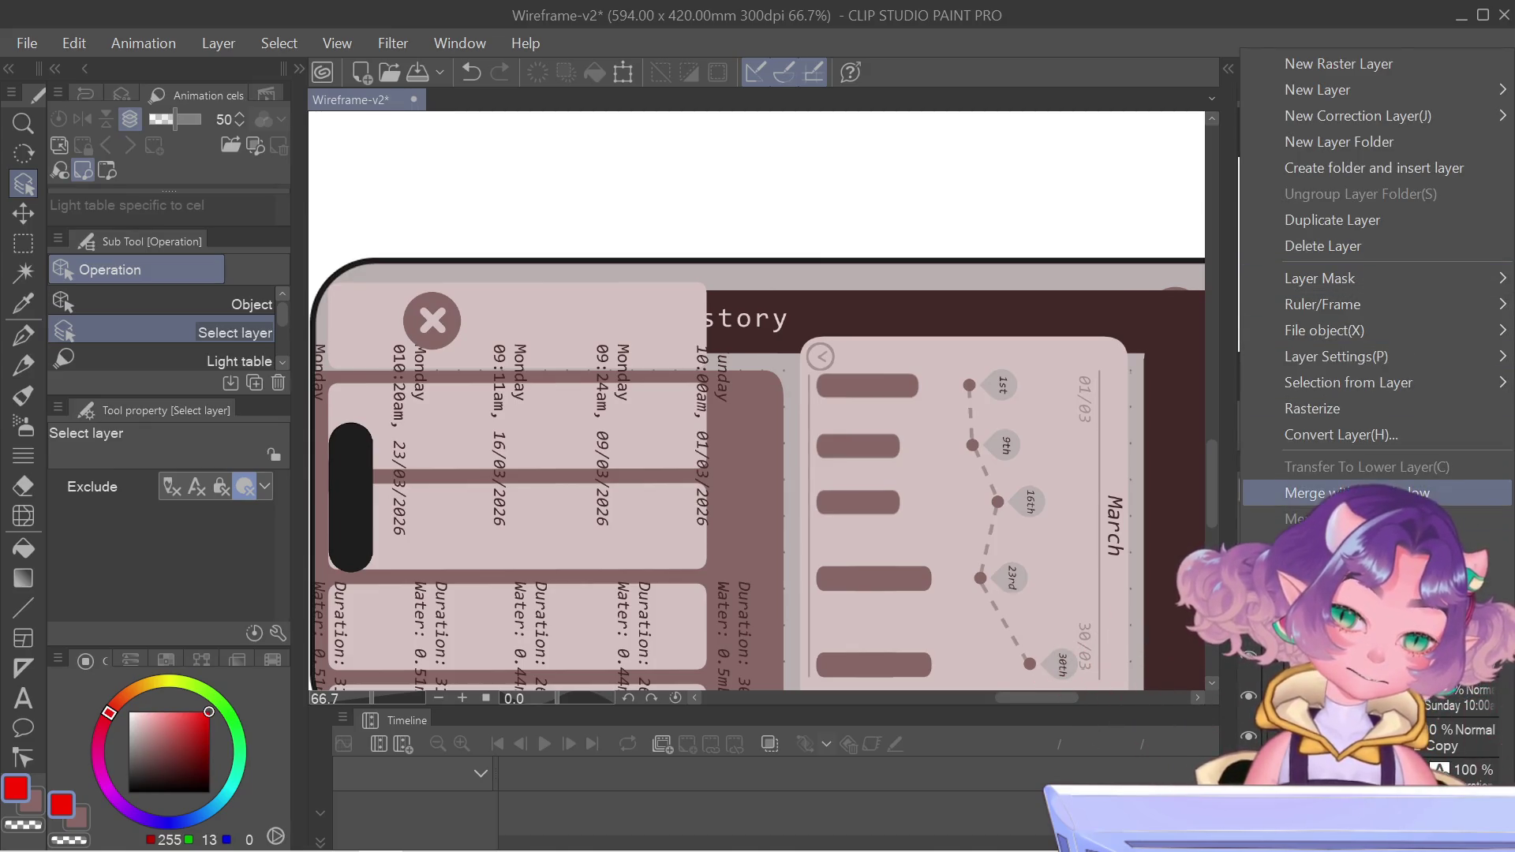
# - Merge the layer into the one below and begin transforming the sideways card list
pyautogui.click(1341, 493)
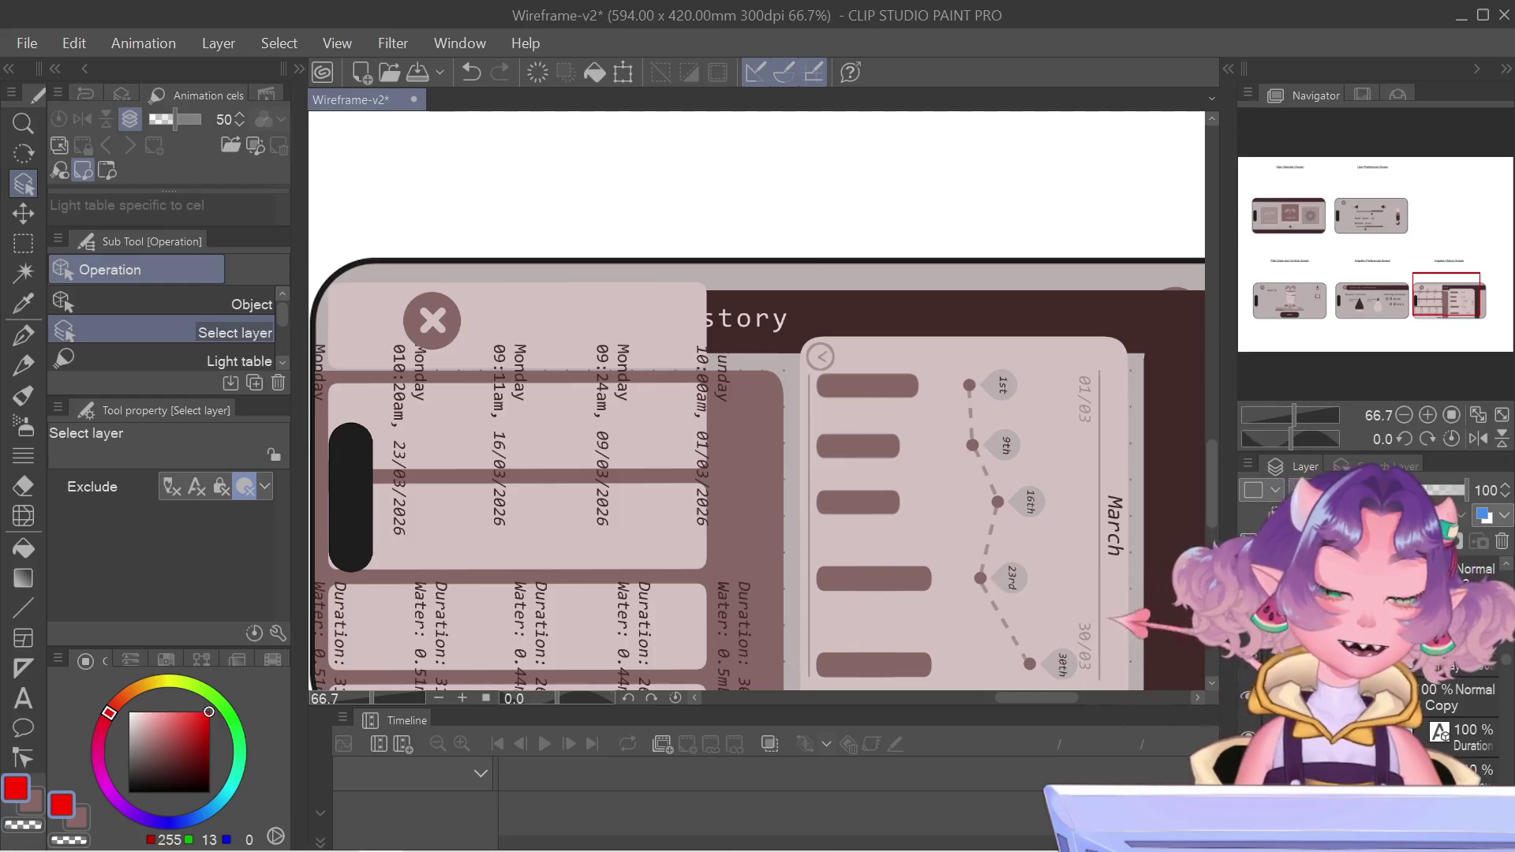
pyautogui.moveTo(1263, 850)
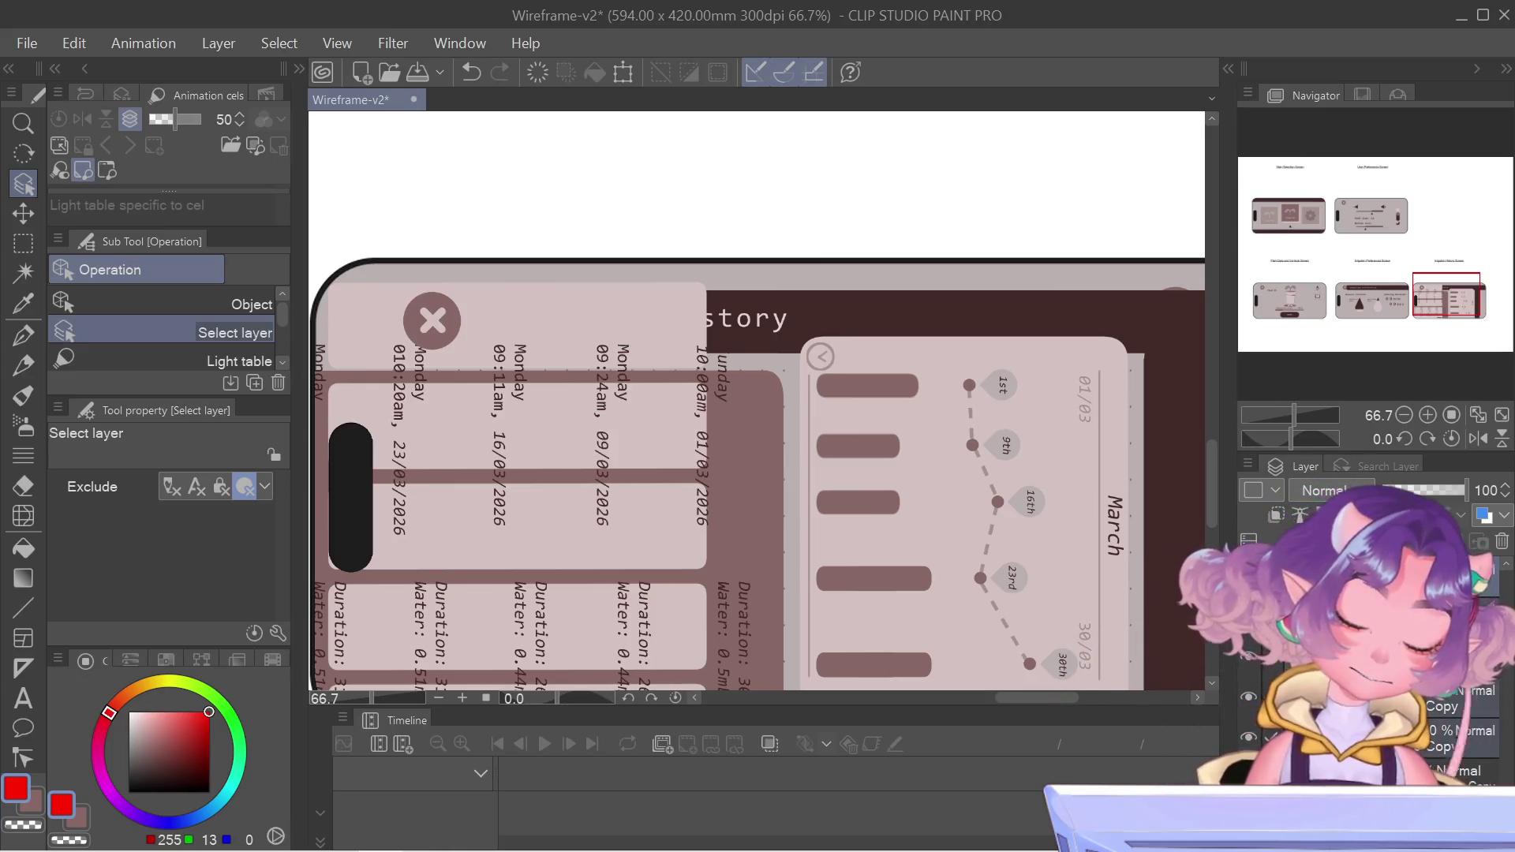
pyautogui.hotkey('ctrl', 't')
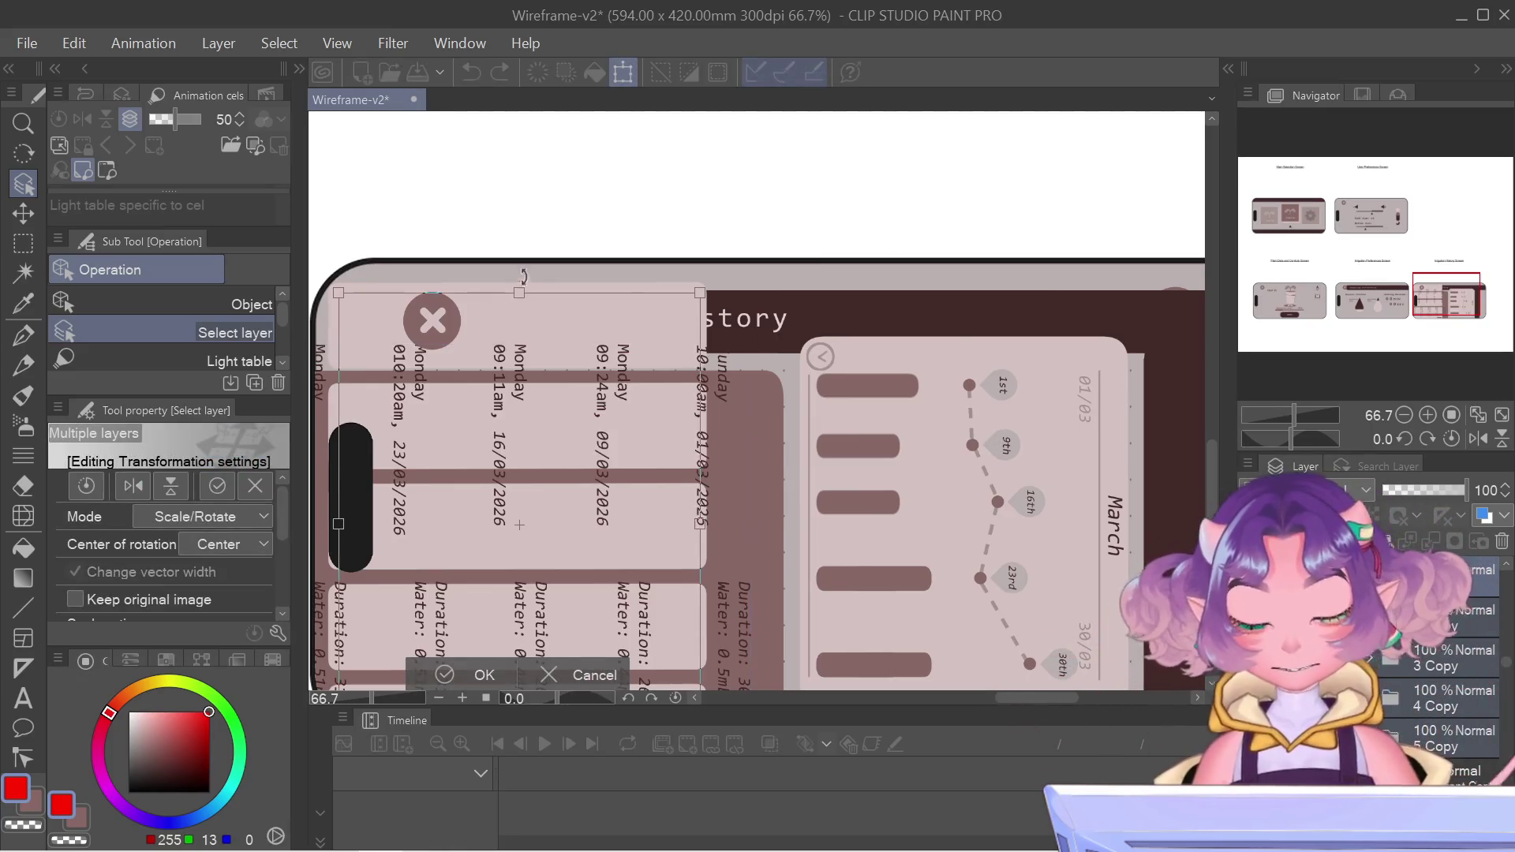
# - Rotate the card list 90° upright and nudge it slightly up in the left column
pyautogui.moveTo(760, 525); pyautogui.dragTo(520, 284)
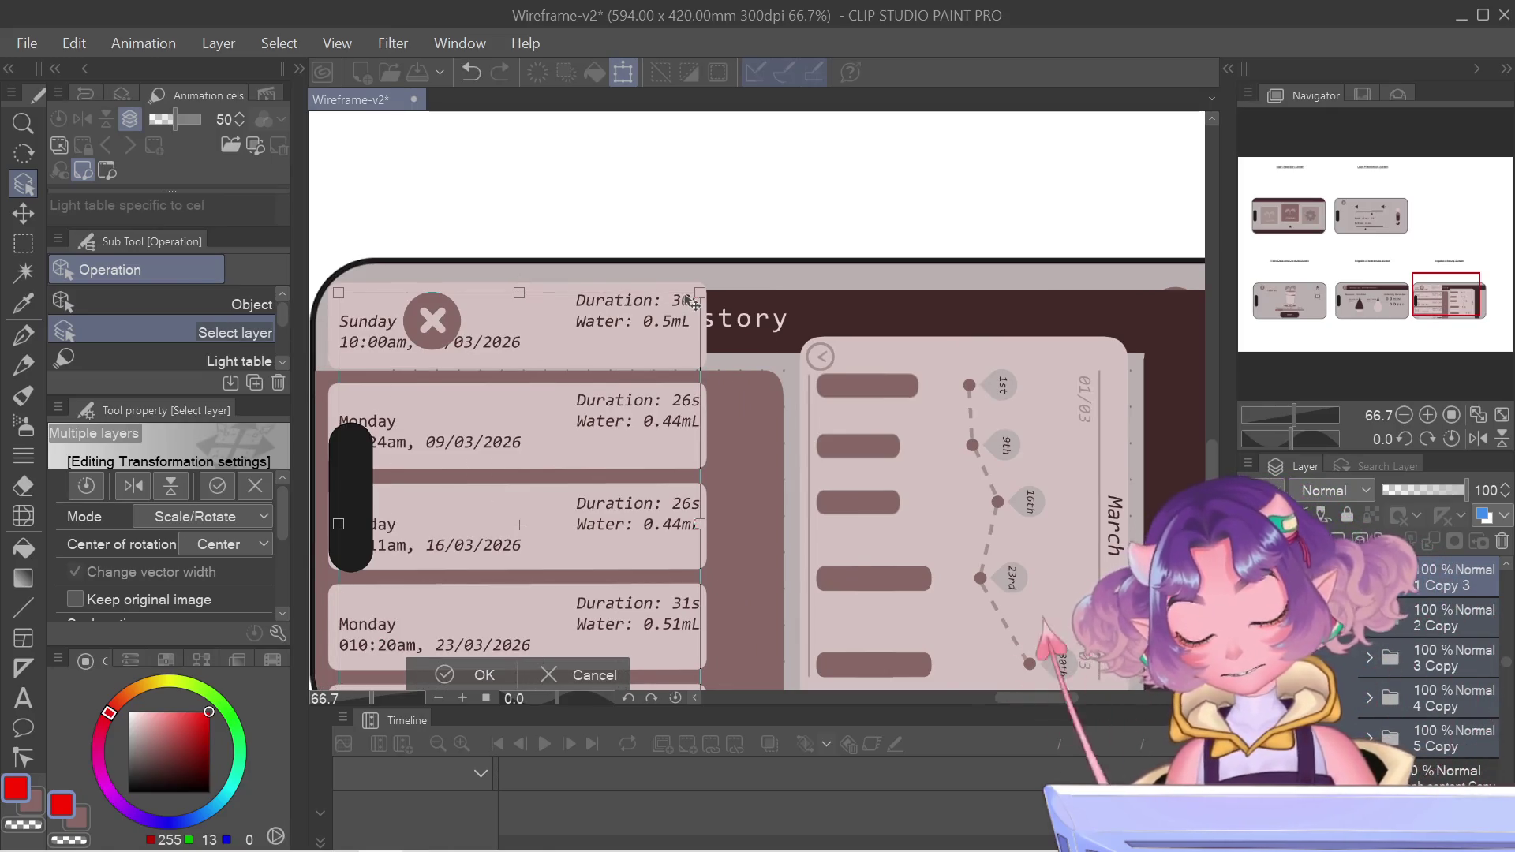
pyautogui.press('Return')
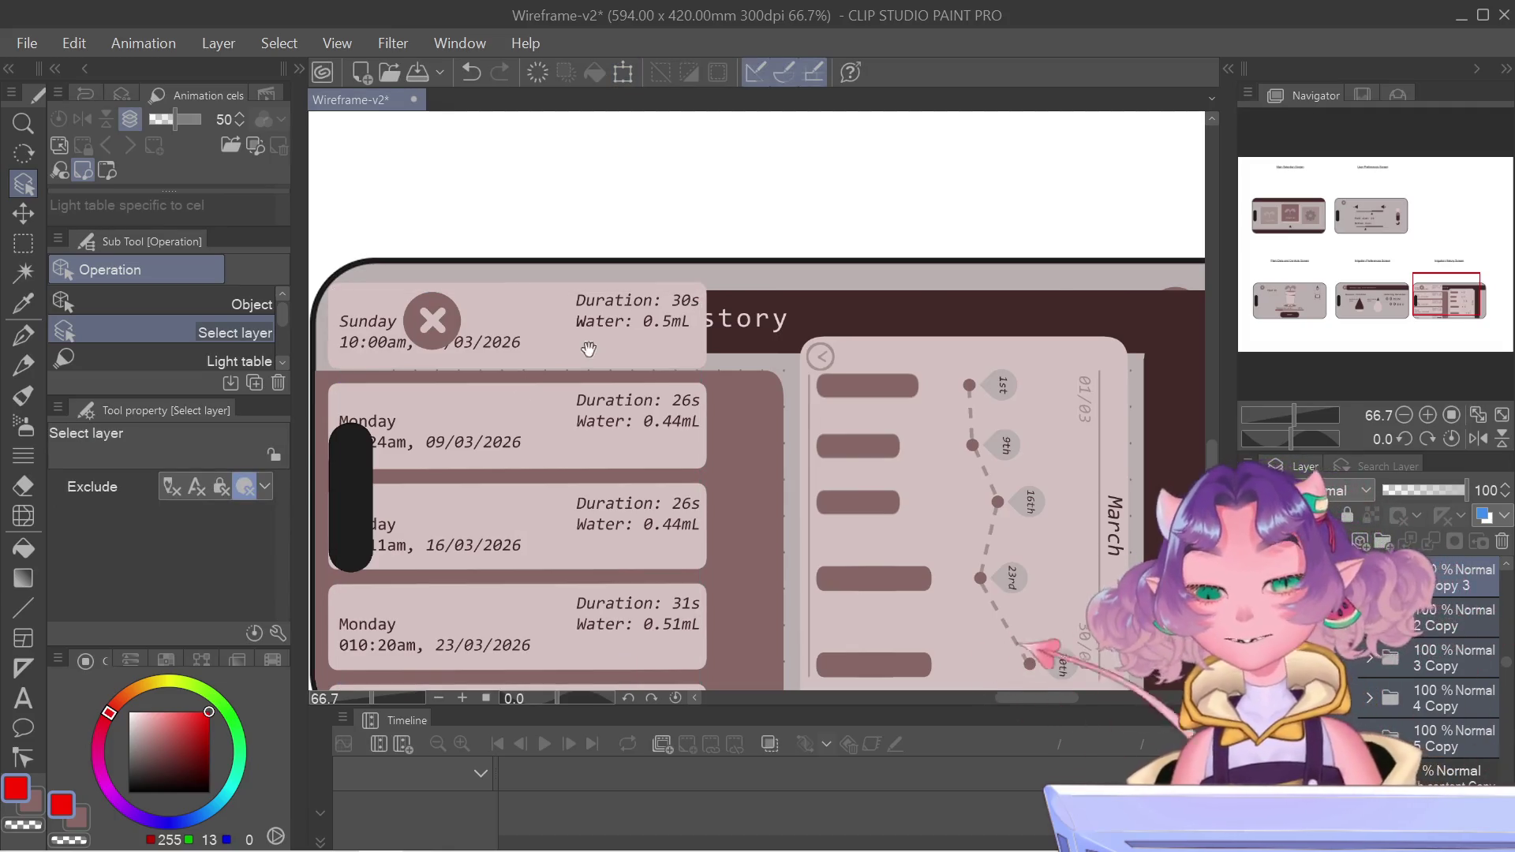
pyautogui.hscroll(-3, 685, 296)
pyautogui.scroll(-2, 685, 296)
pyautogui.hotkey('ctrl', 't')
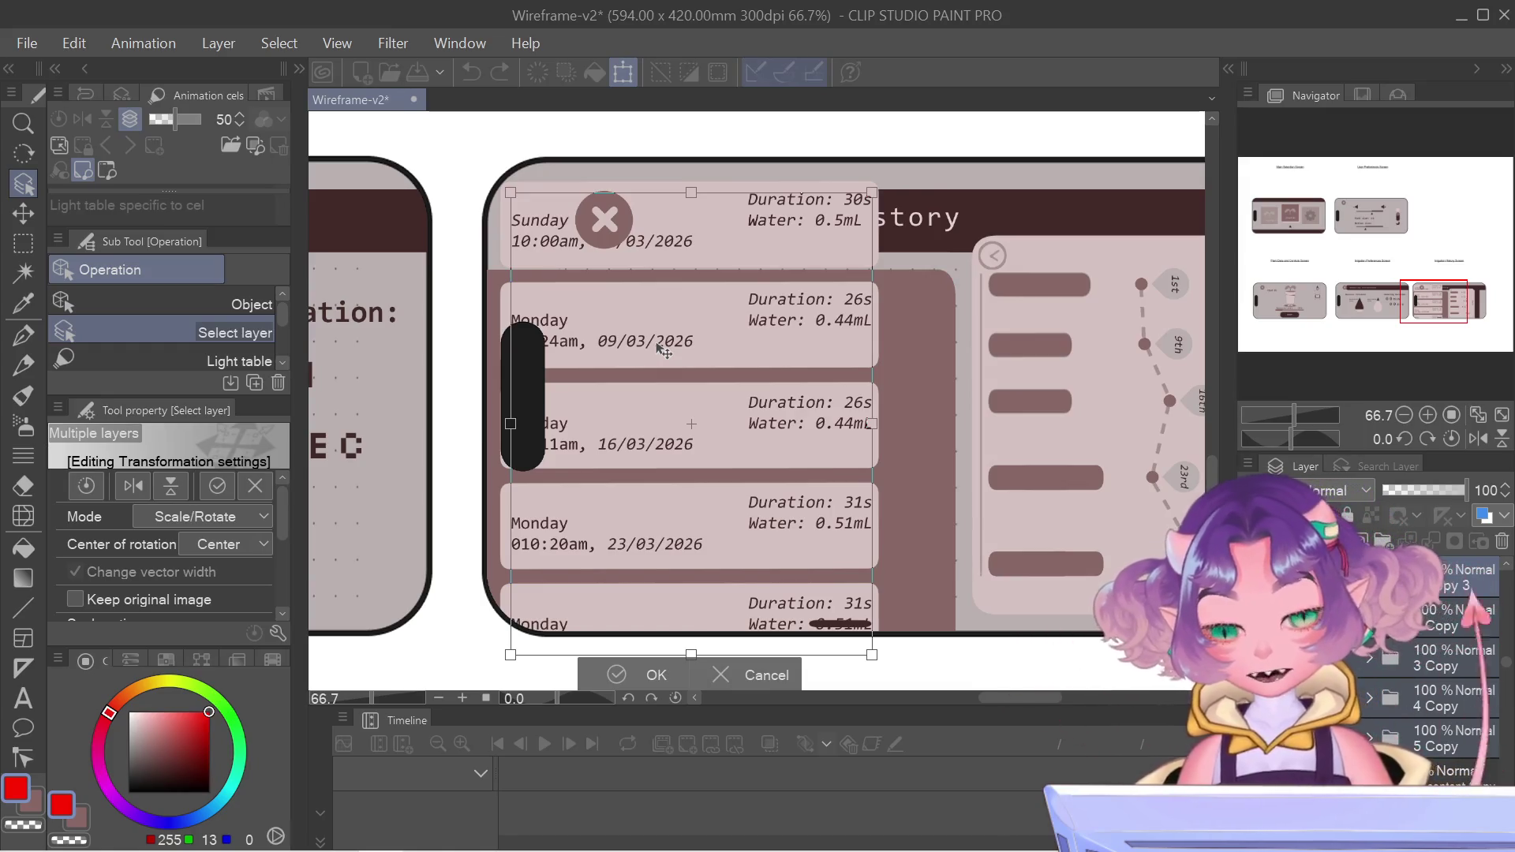
pyautogui.press('Up')
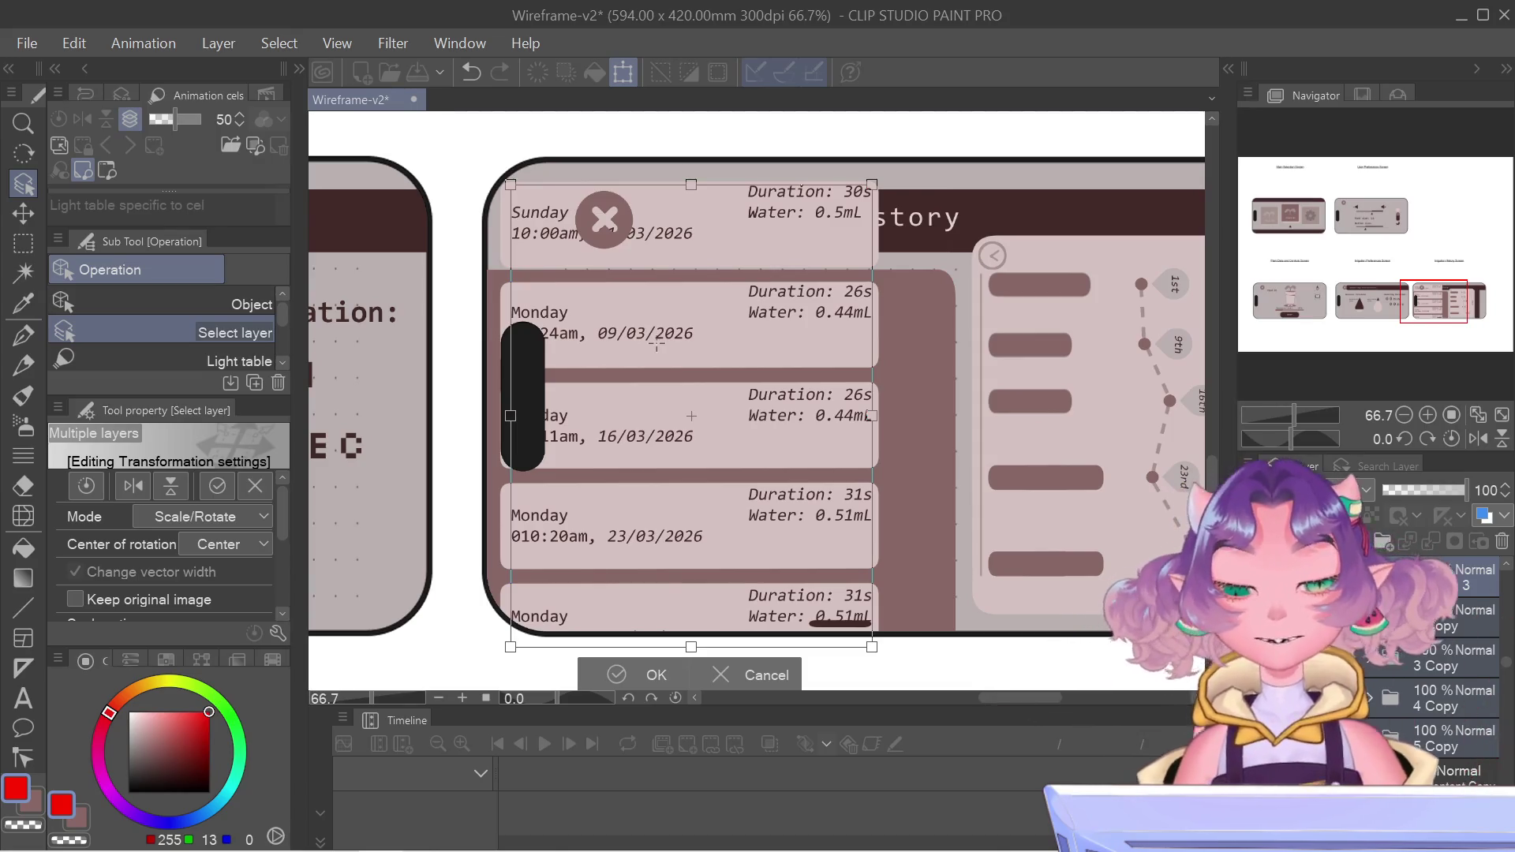
pyautogui.press('Return')
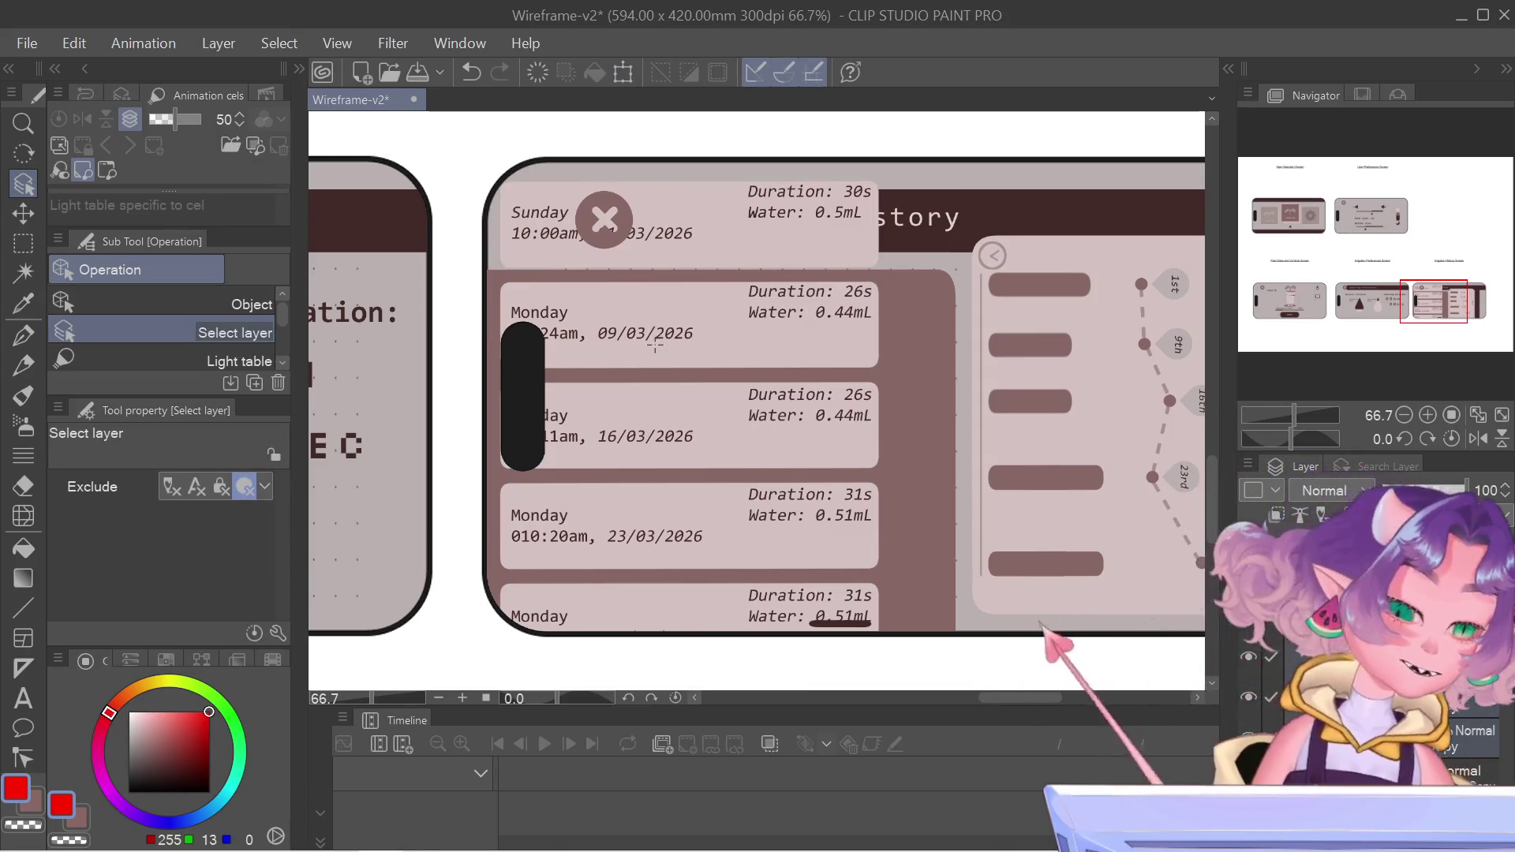
pyautogui.hotkey('ctrl', 't')
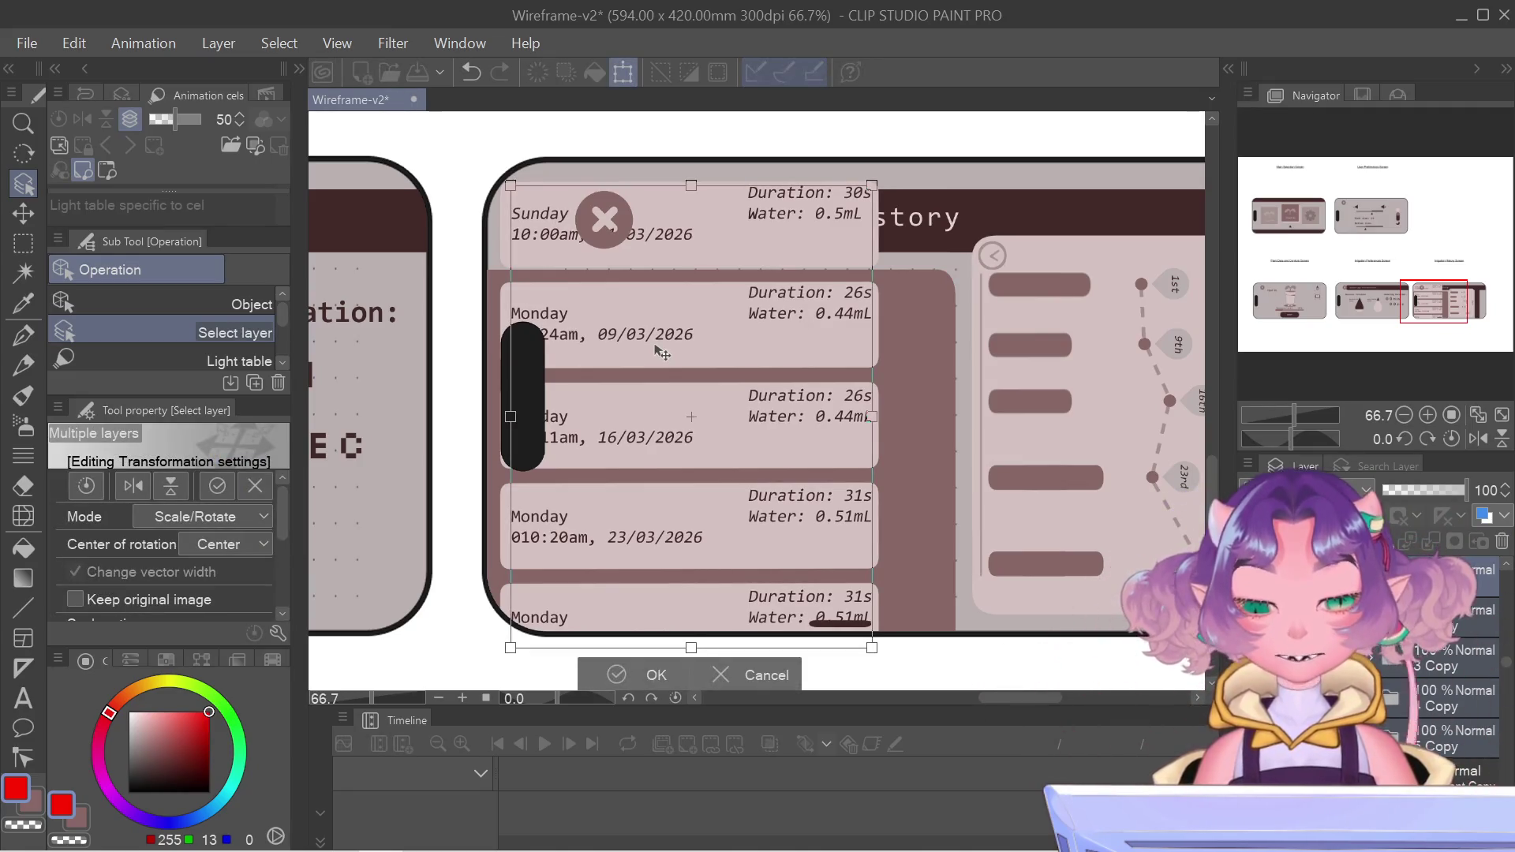
pyautogui.press('Return')
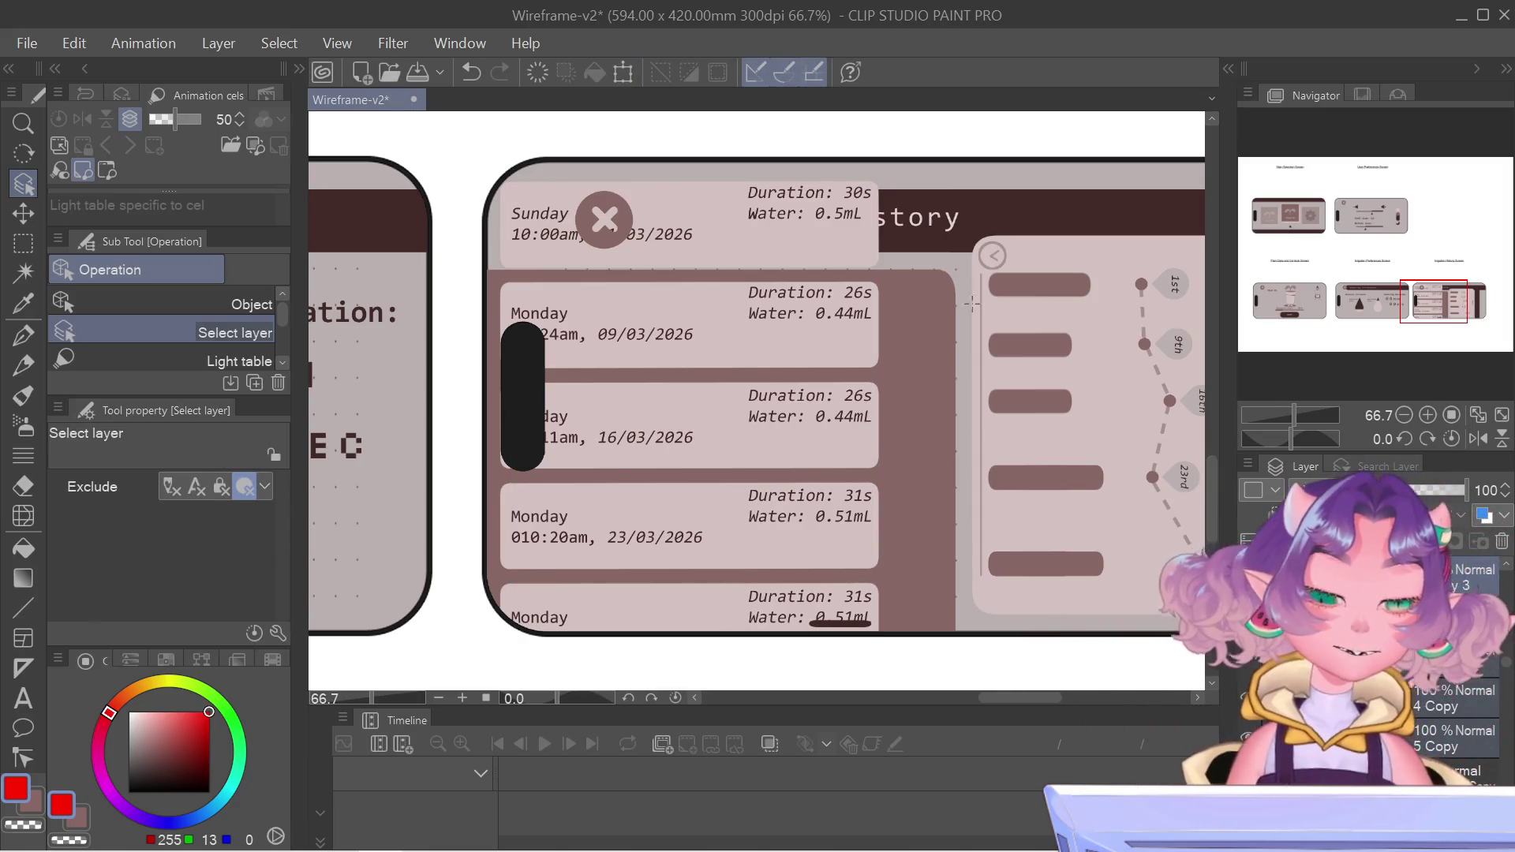
pyautogui.scroll(-3, 950, 484)
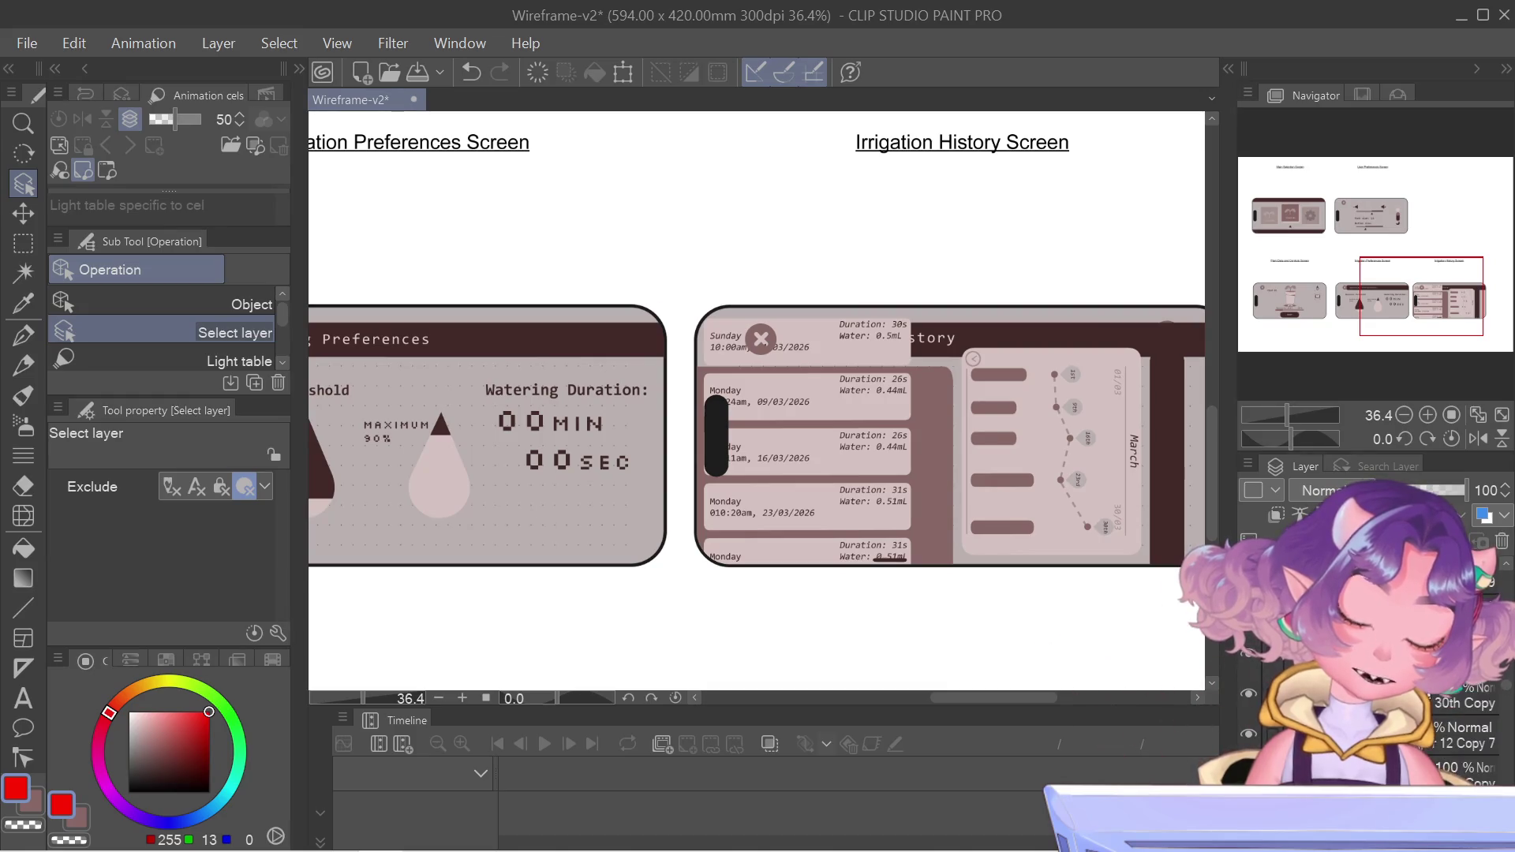
pyautogui.scroll(3, 1373, 671)
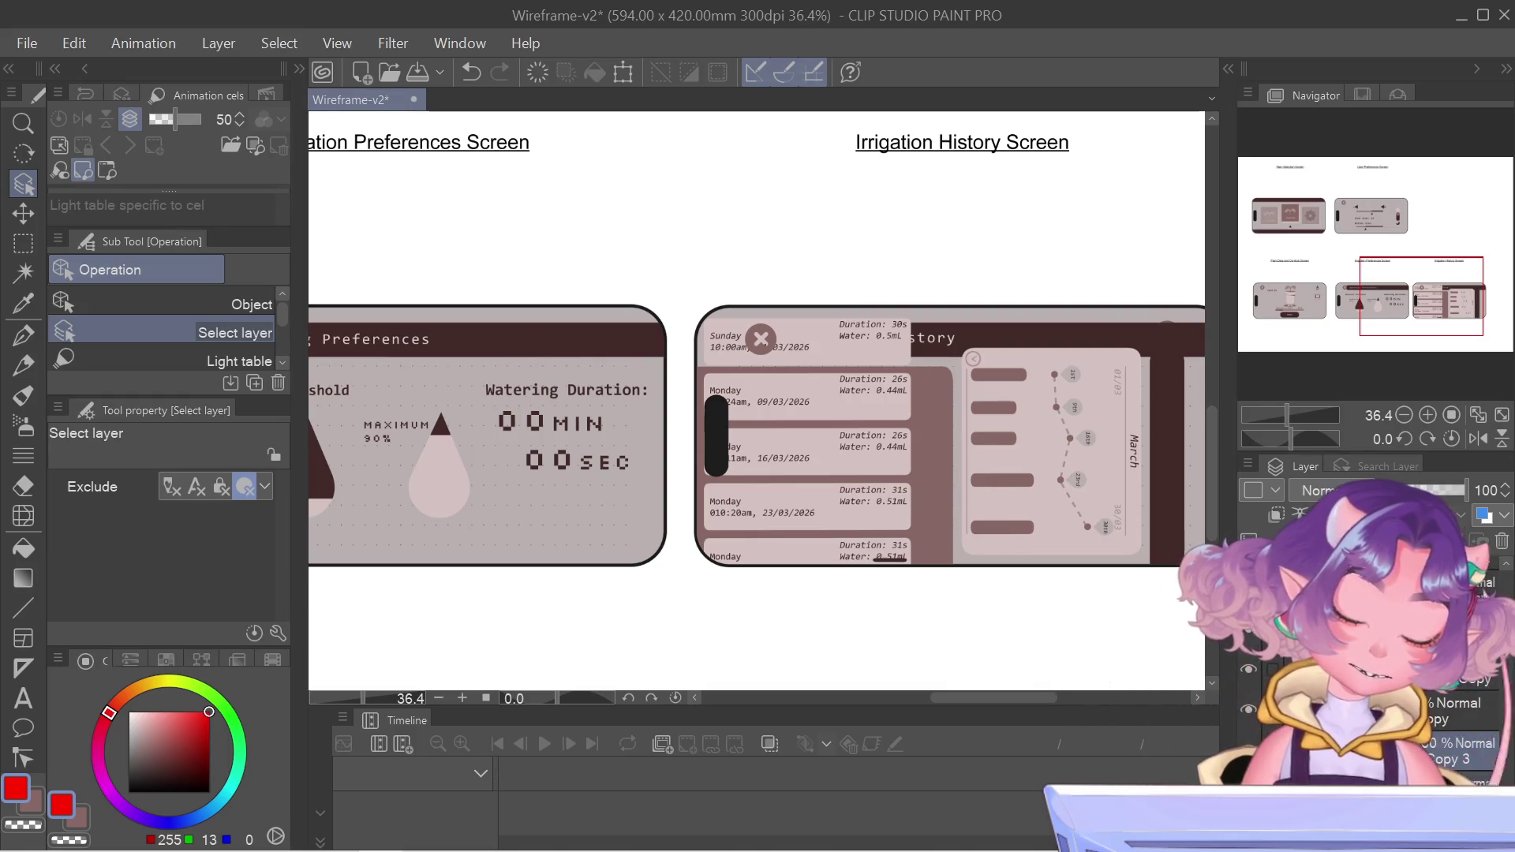
# - Nudge the card list down seven steps to sit below the Watering History title
pyautogui.scroll(-3, 1373, 710)
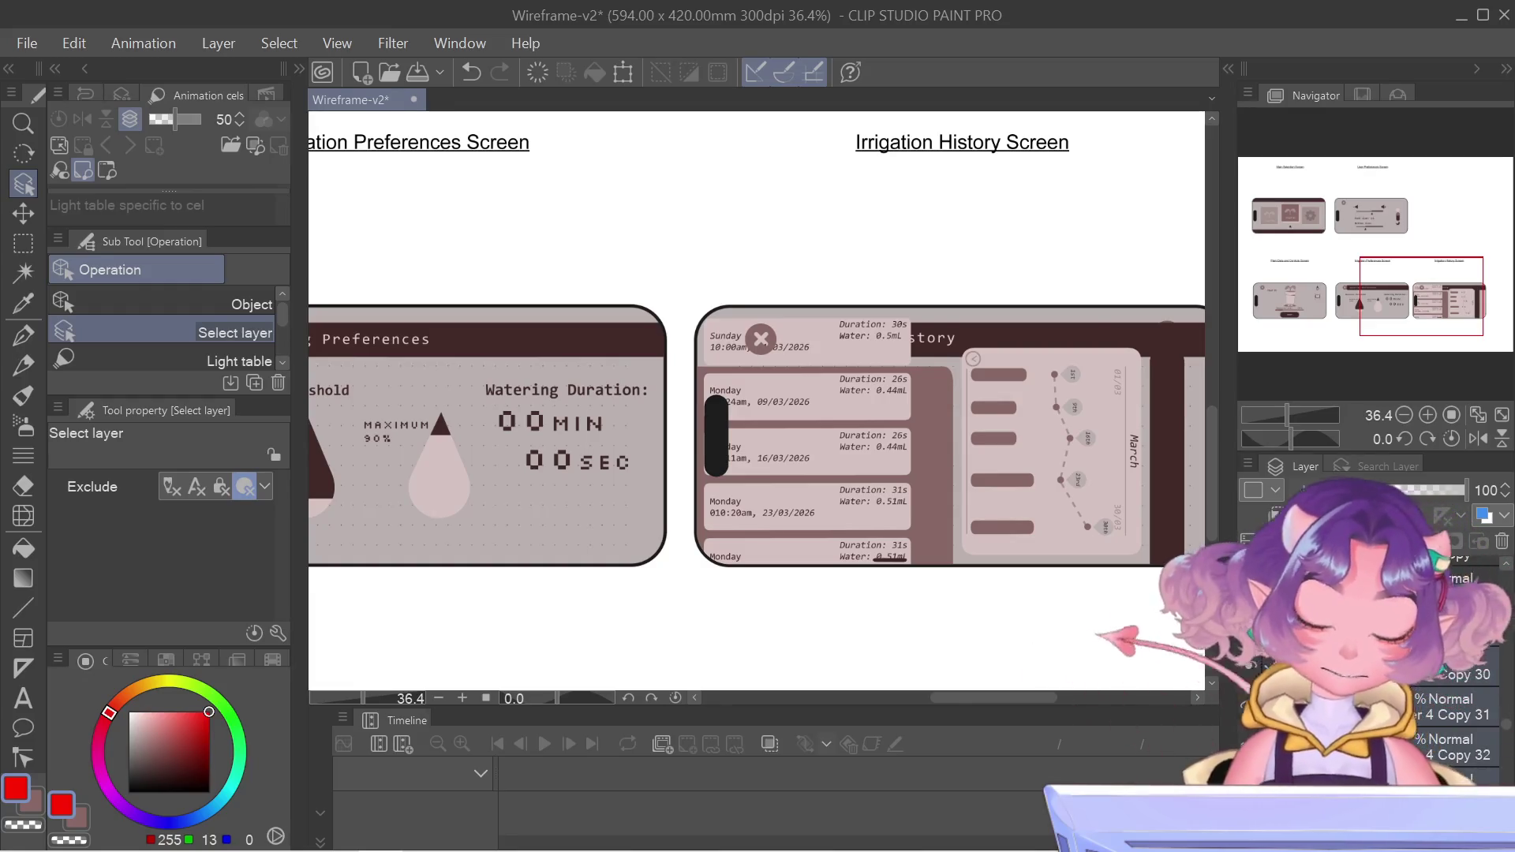
pyautogui.hotkey('ctrl', 't')
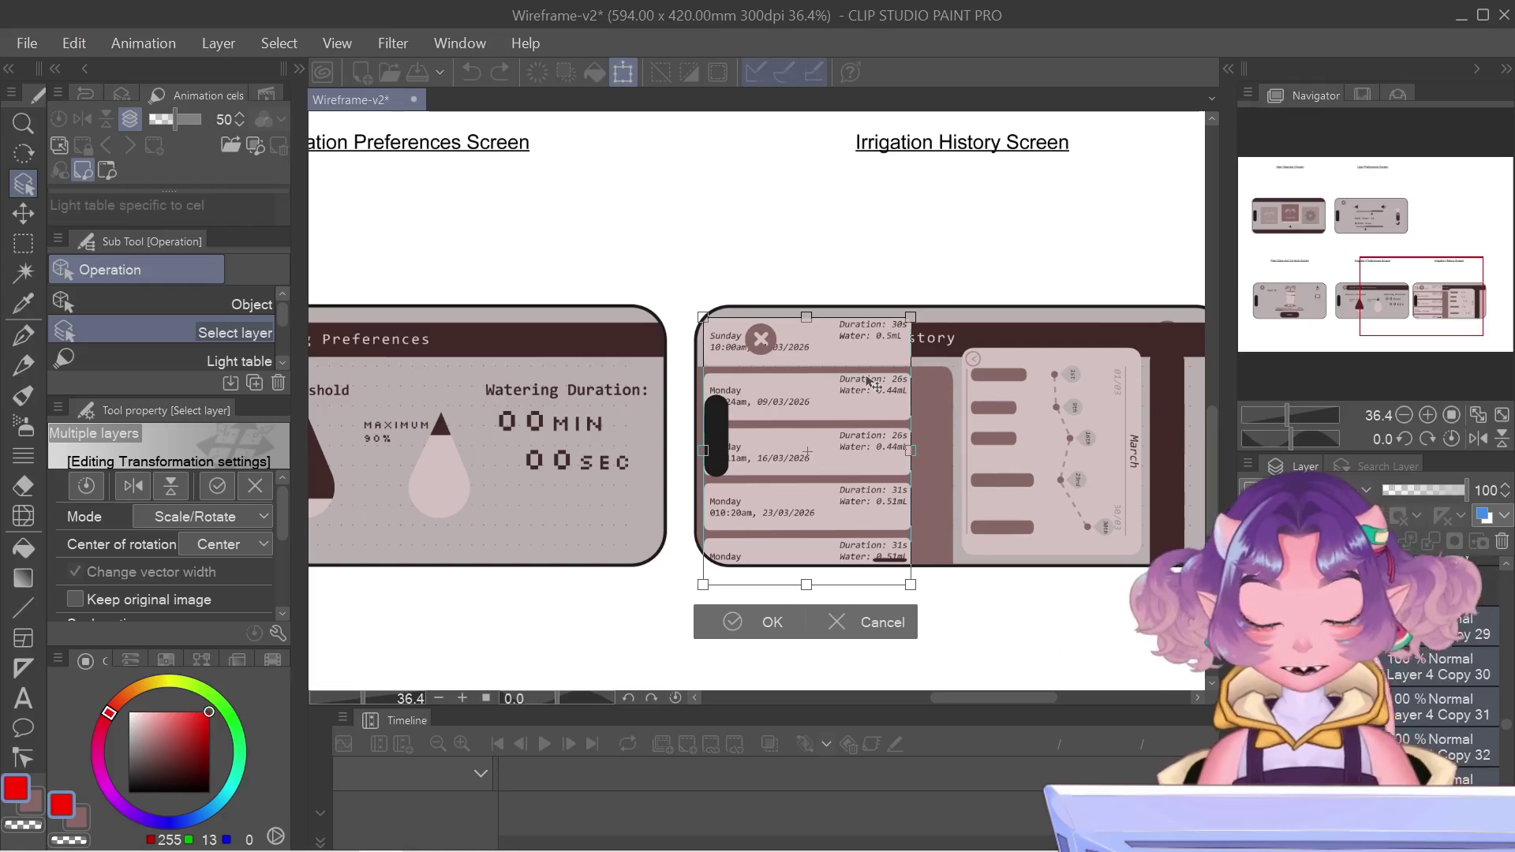
pyautogui.scroll(2, 864, 400)
pyautogui.scroll(1, 861, 401)
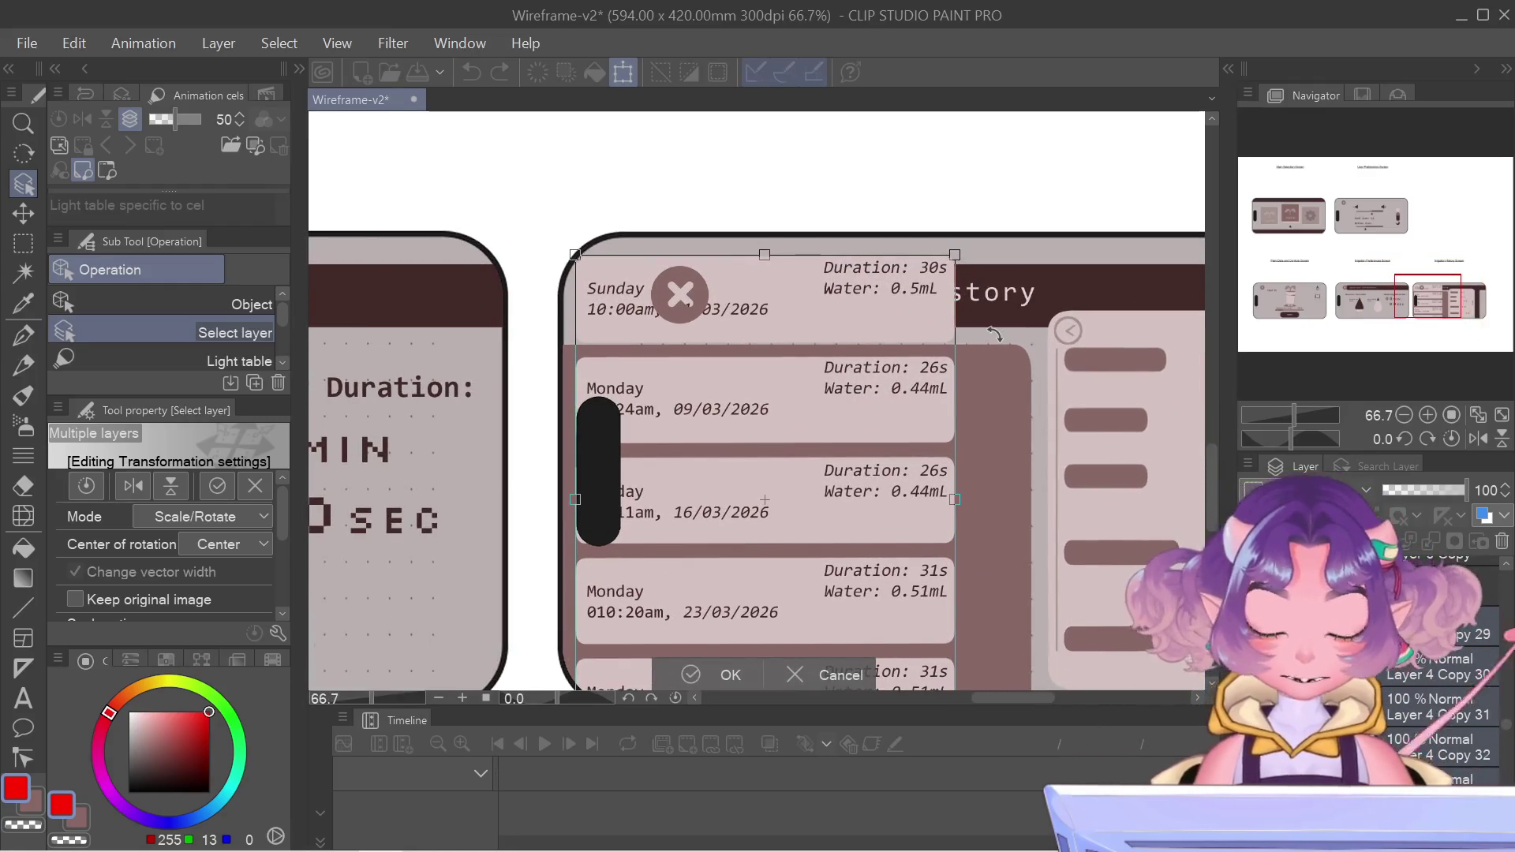
pyautogui.press('Down')
pyautogui.press('Down')
pyautogui.press('Down')
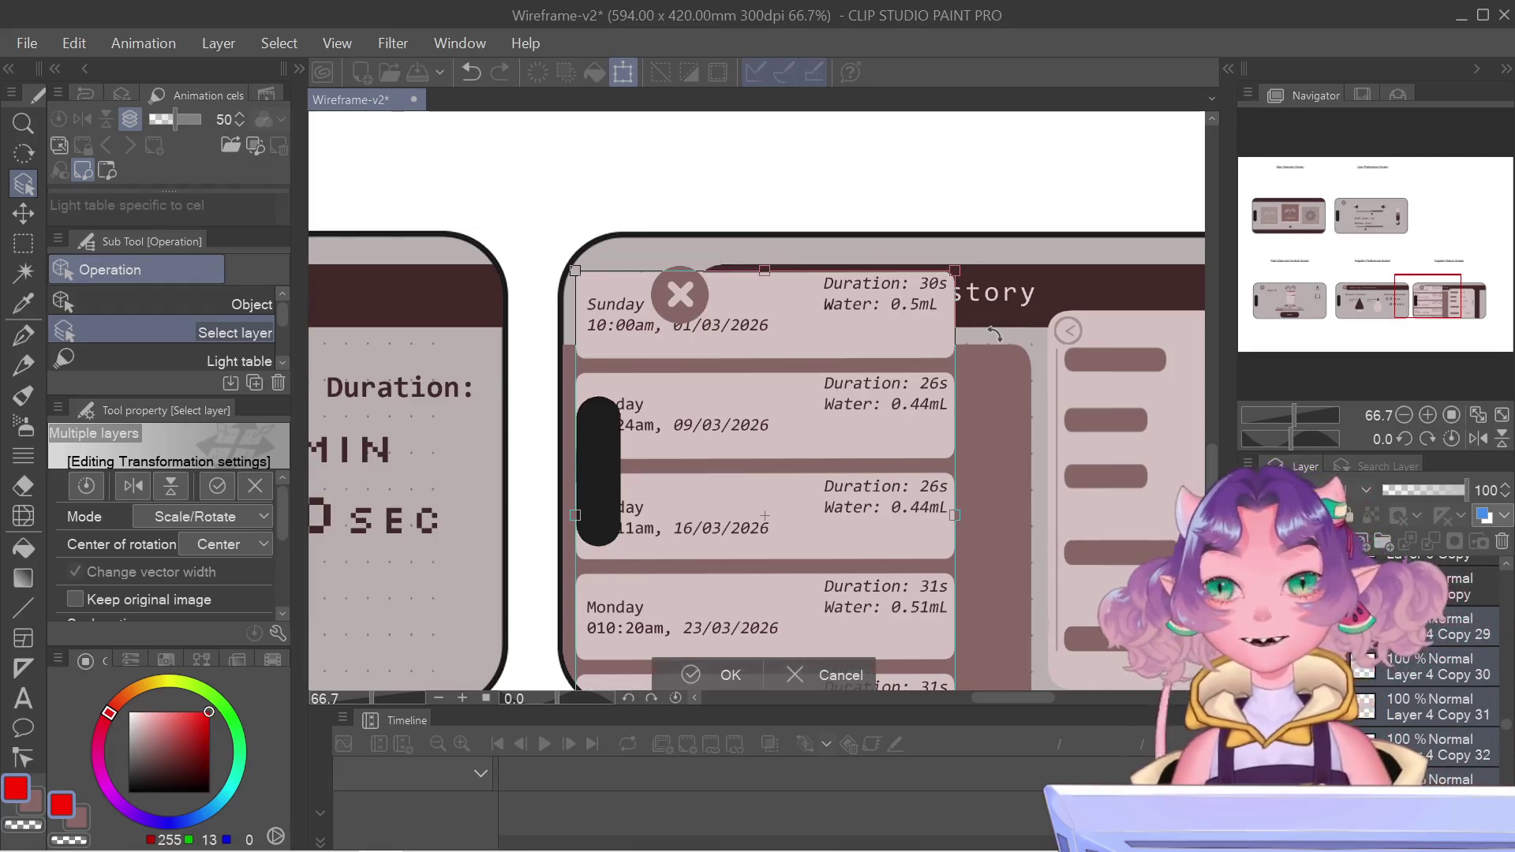
pyautogui.press('Down')
pyautogui.press('Down')
pyautogui.press('Down')
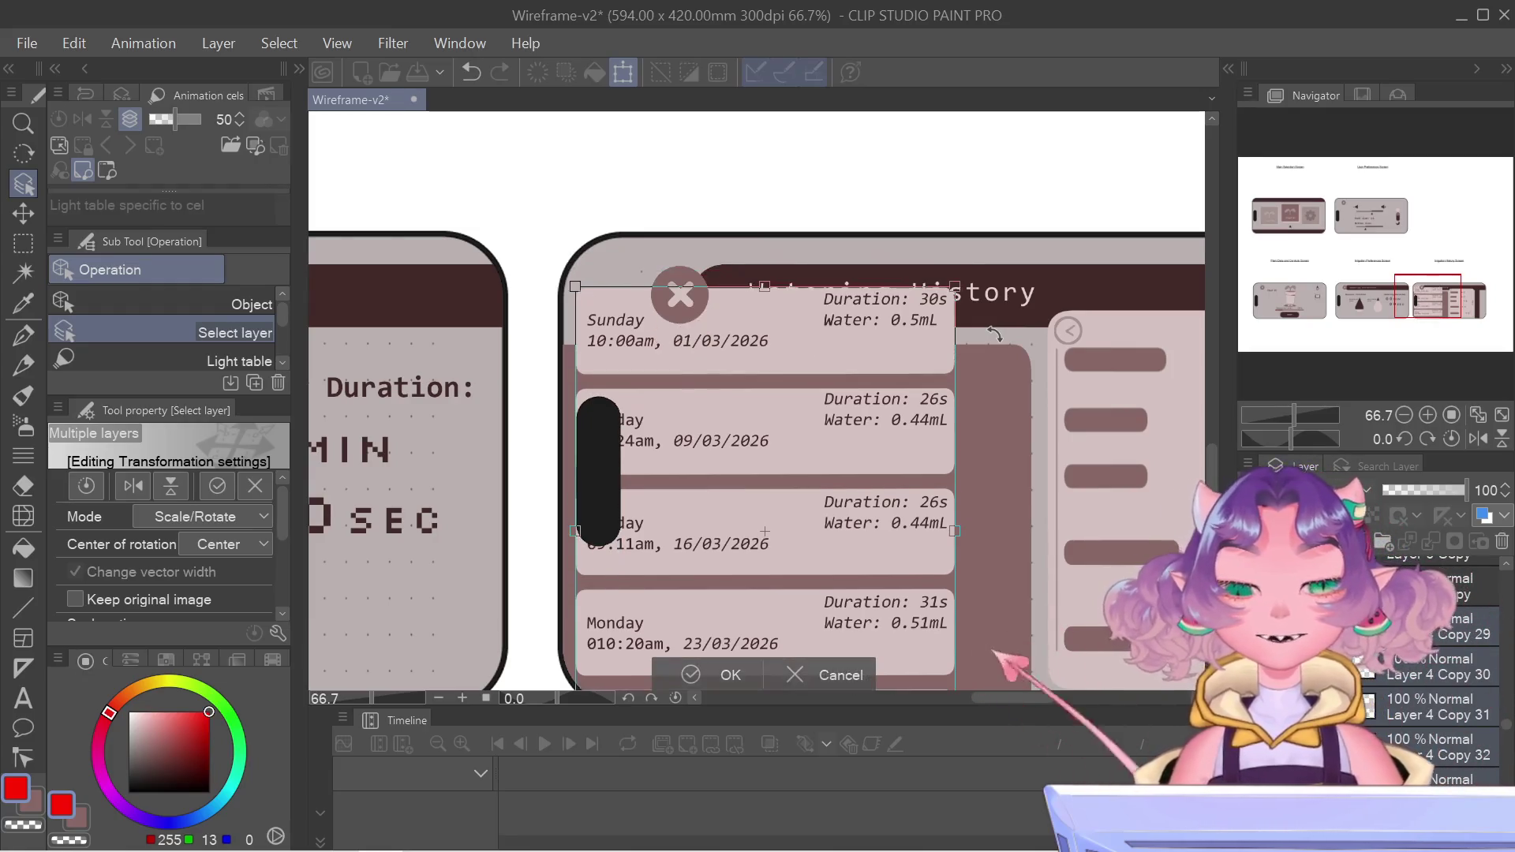
pyautogui.press('Down')
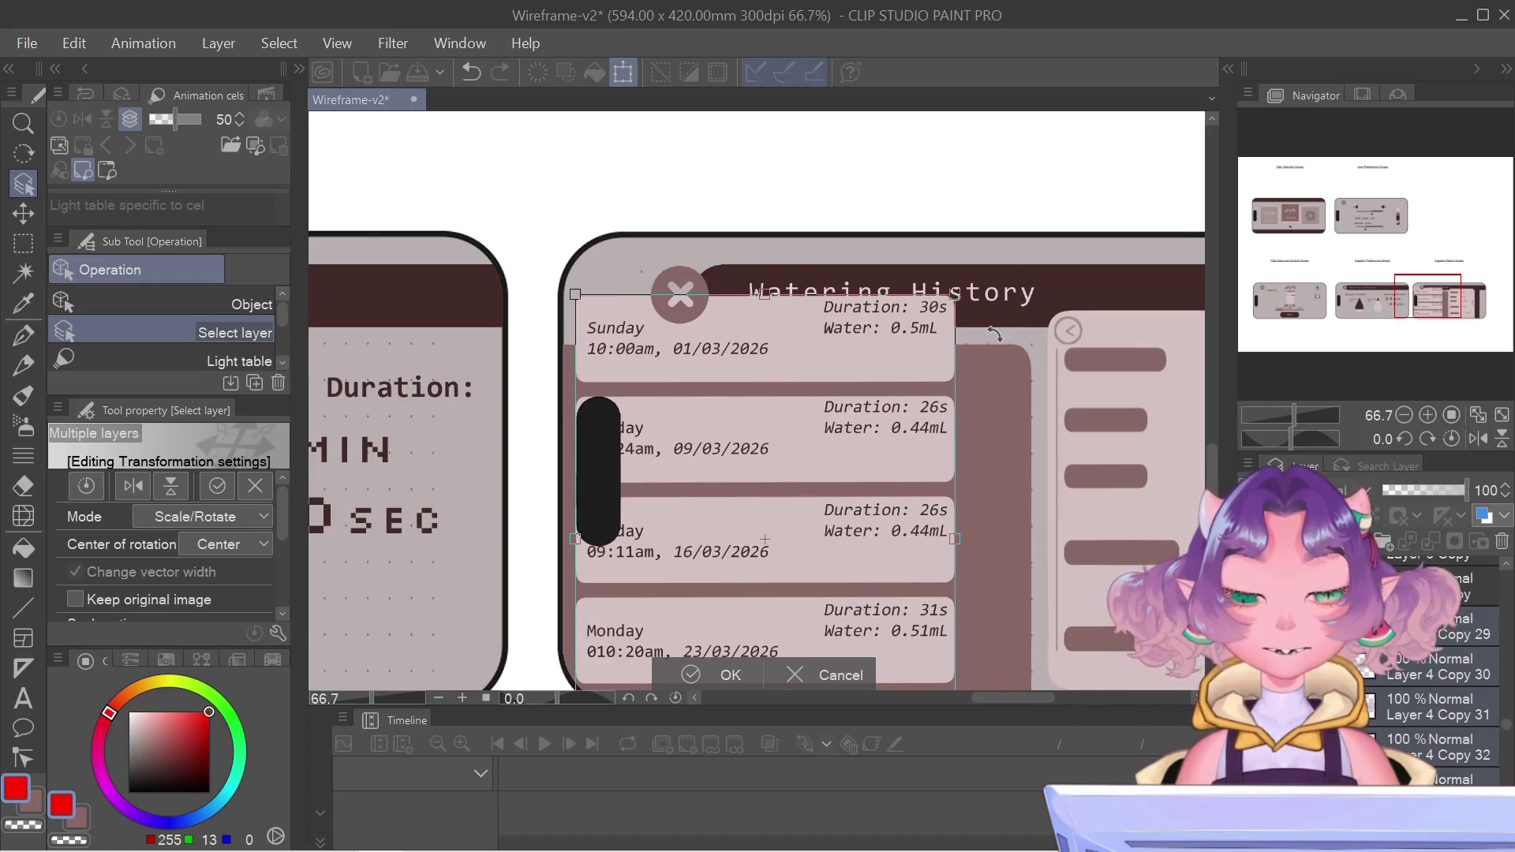
pyautogui.press('Down')
pyautogui.press('Down')
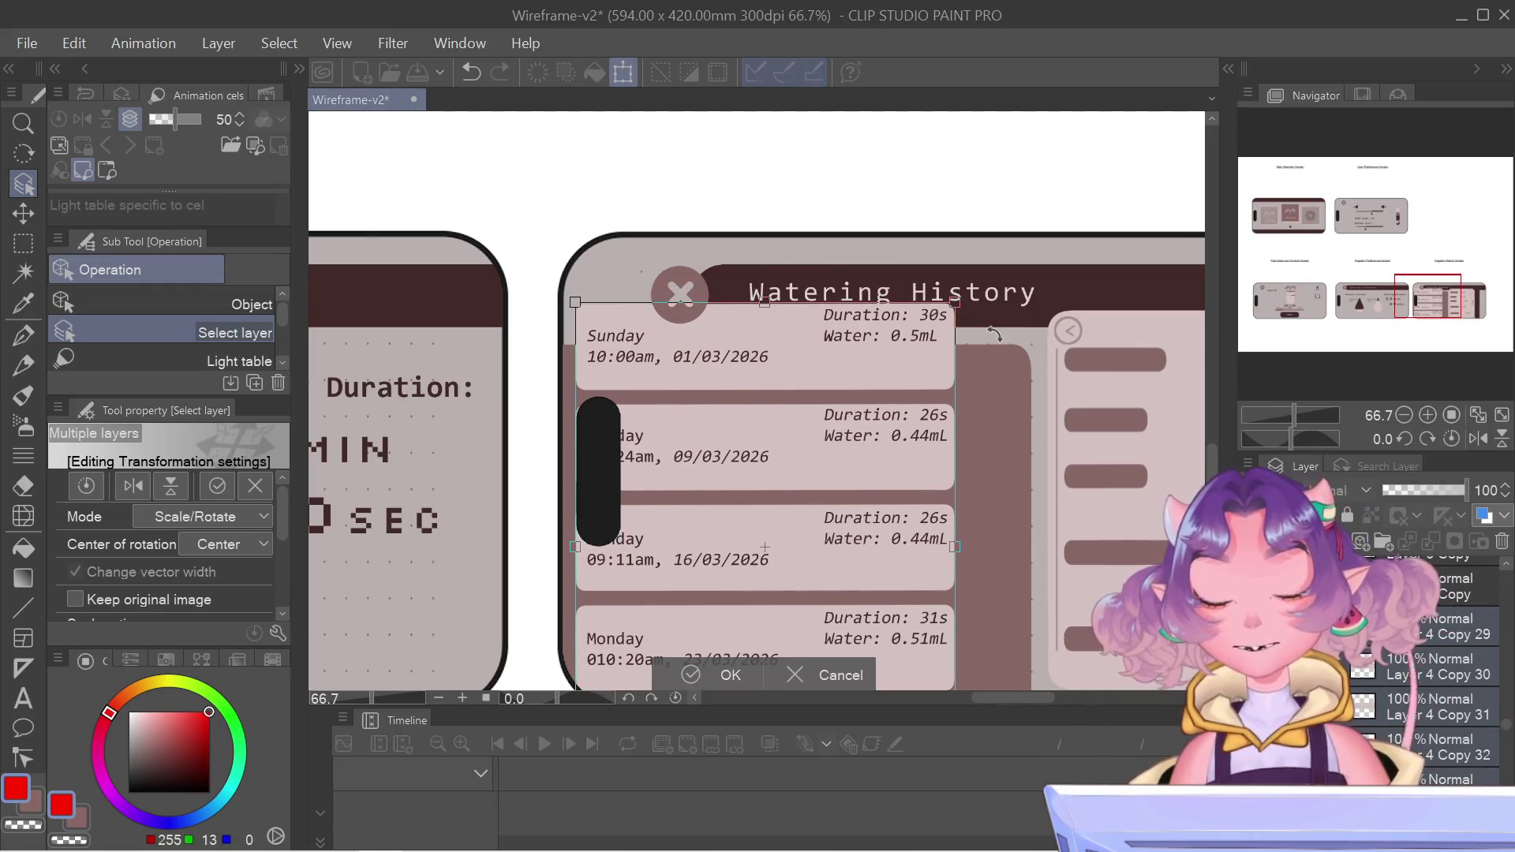
pyautogui.press('Down')
pyautogui.press('Down')
pyautogui.press('Down')
pyautogui.press('Down')
pyautogui.press('Down')
pyautogui.press('Down')
pyautogui.press('Down')
pyautogui.press('Down')
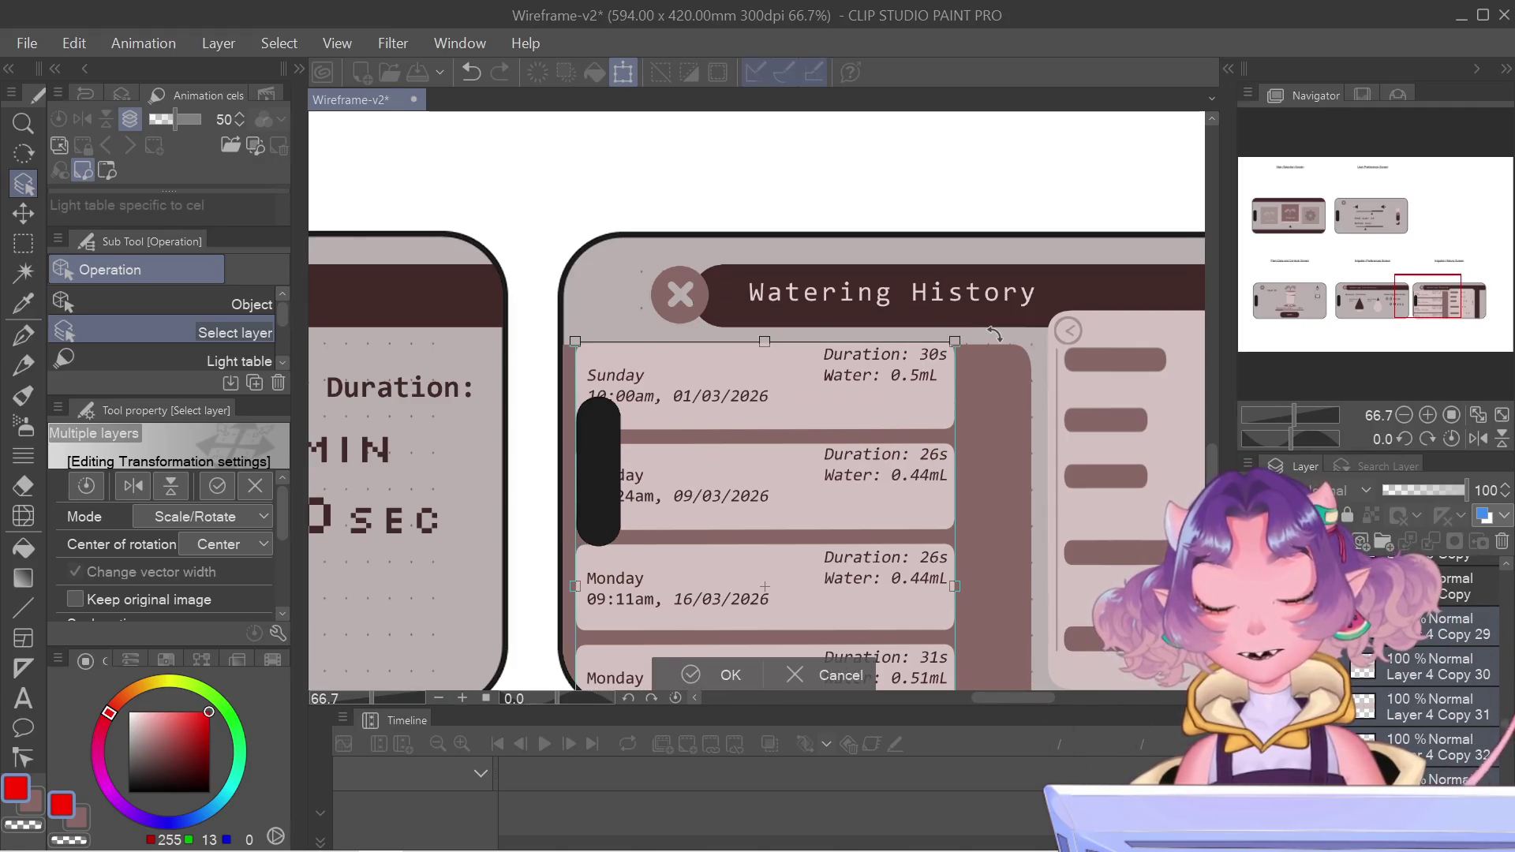
pyautogui.press('Down')
pyautogui.press('Down')
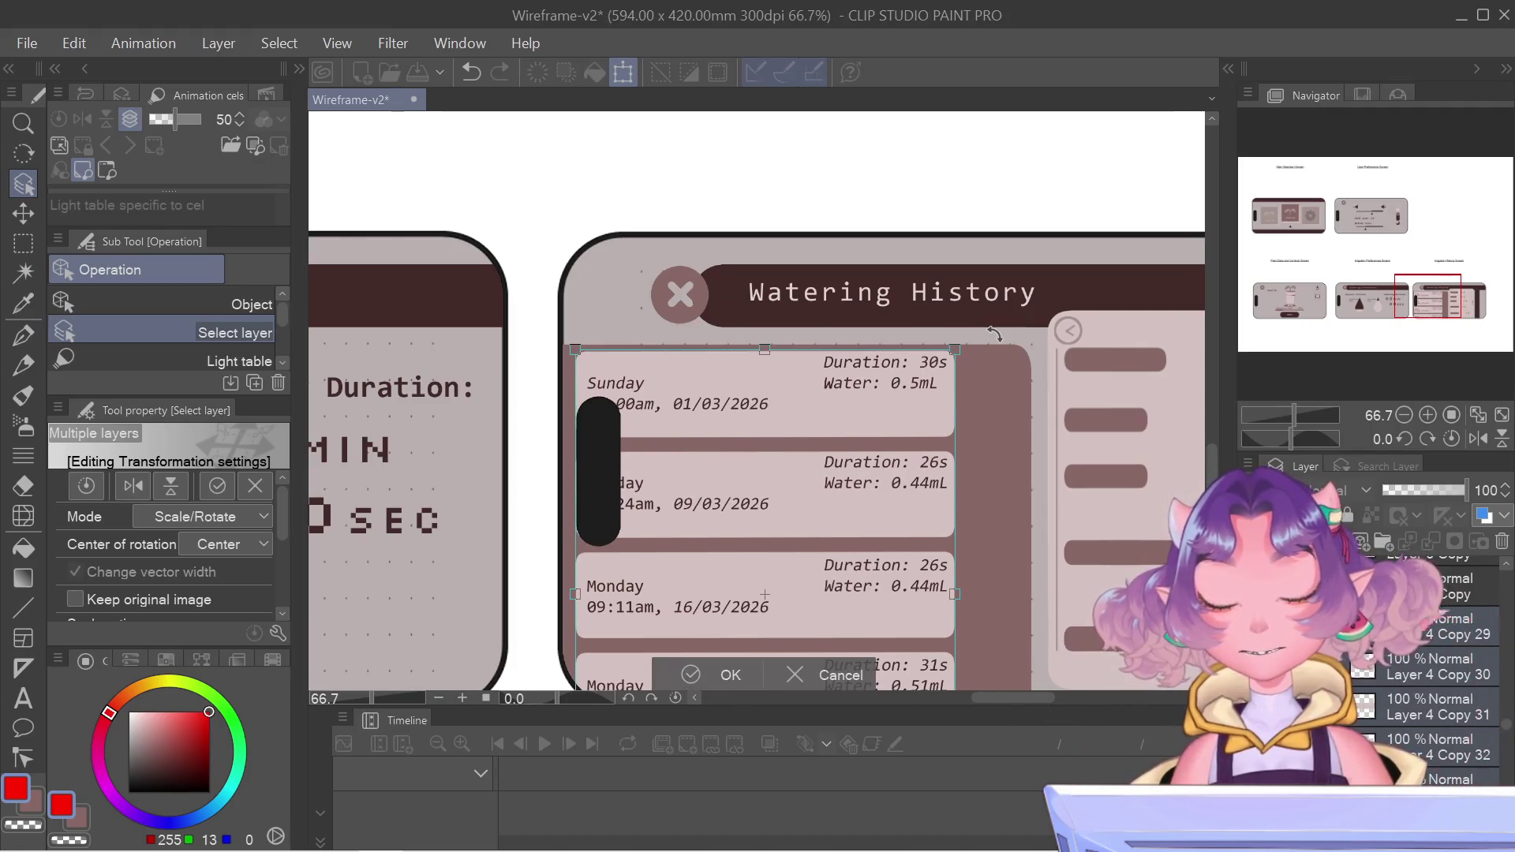
pyautogui.press('Down')
pyautogui.press('Down')
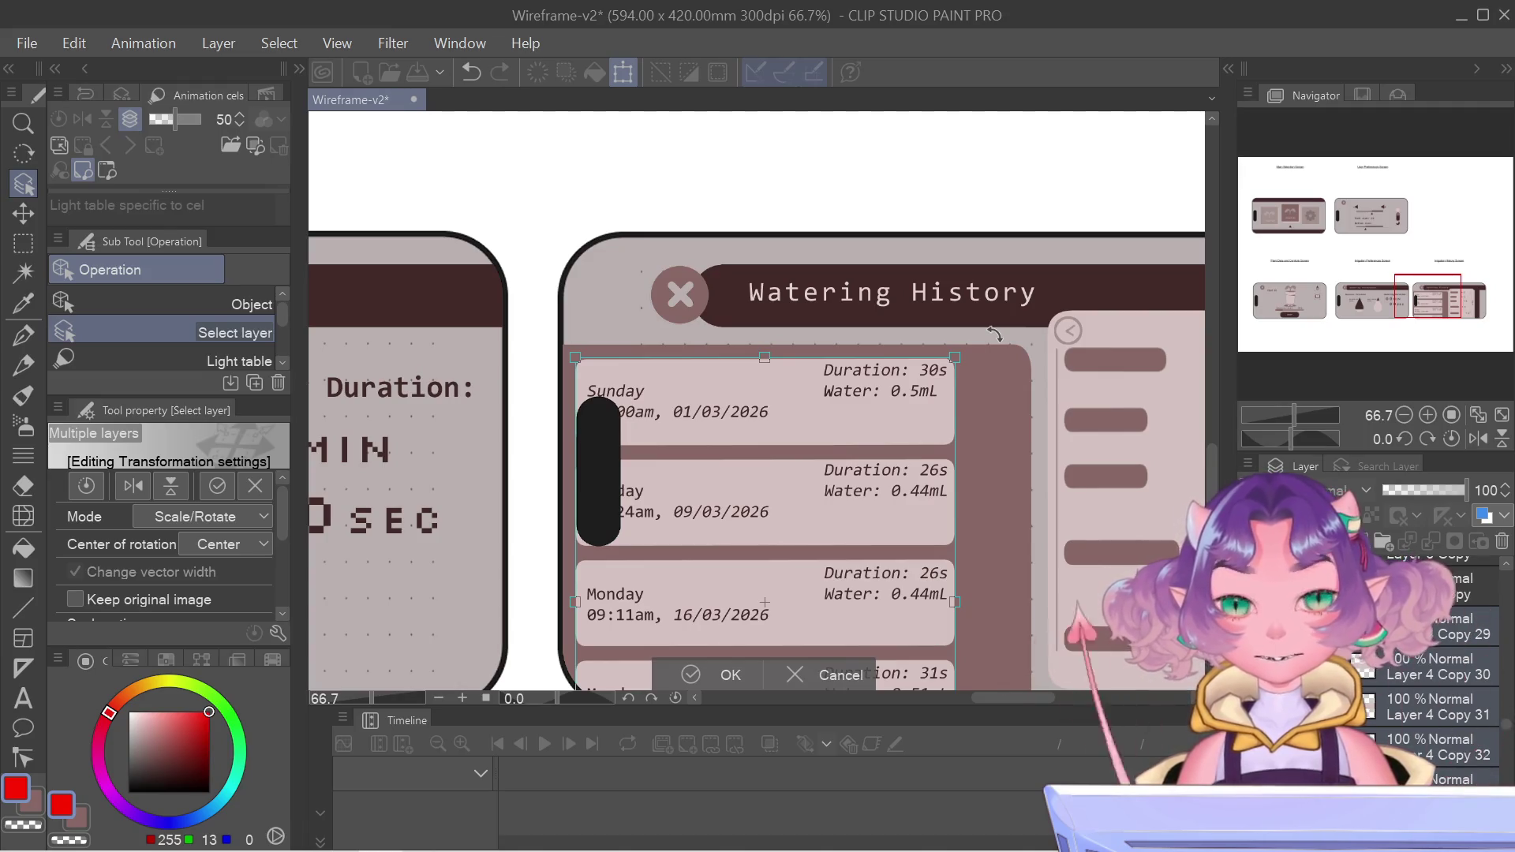
# - Nudge the card list five steps right inside the brown list panel
pyautogui.press('Right')
pyautogui.press('Right')
pyautogui.press('Right')
pyautogui.press('Right')
pyautogui.press('Right')
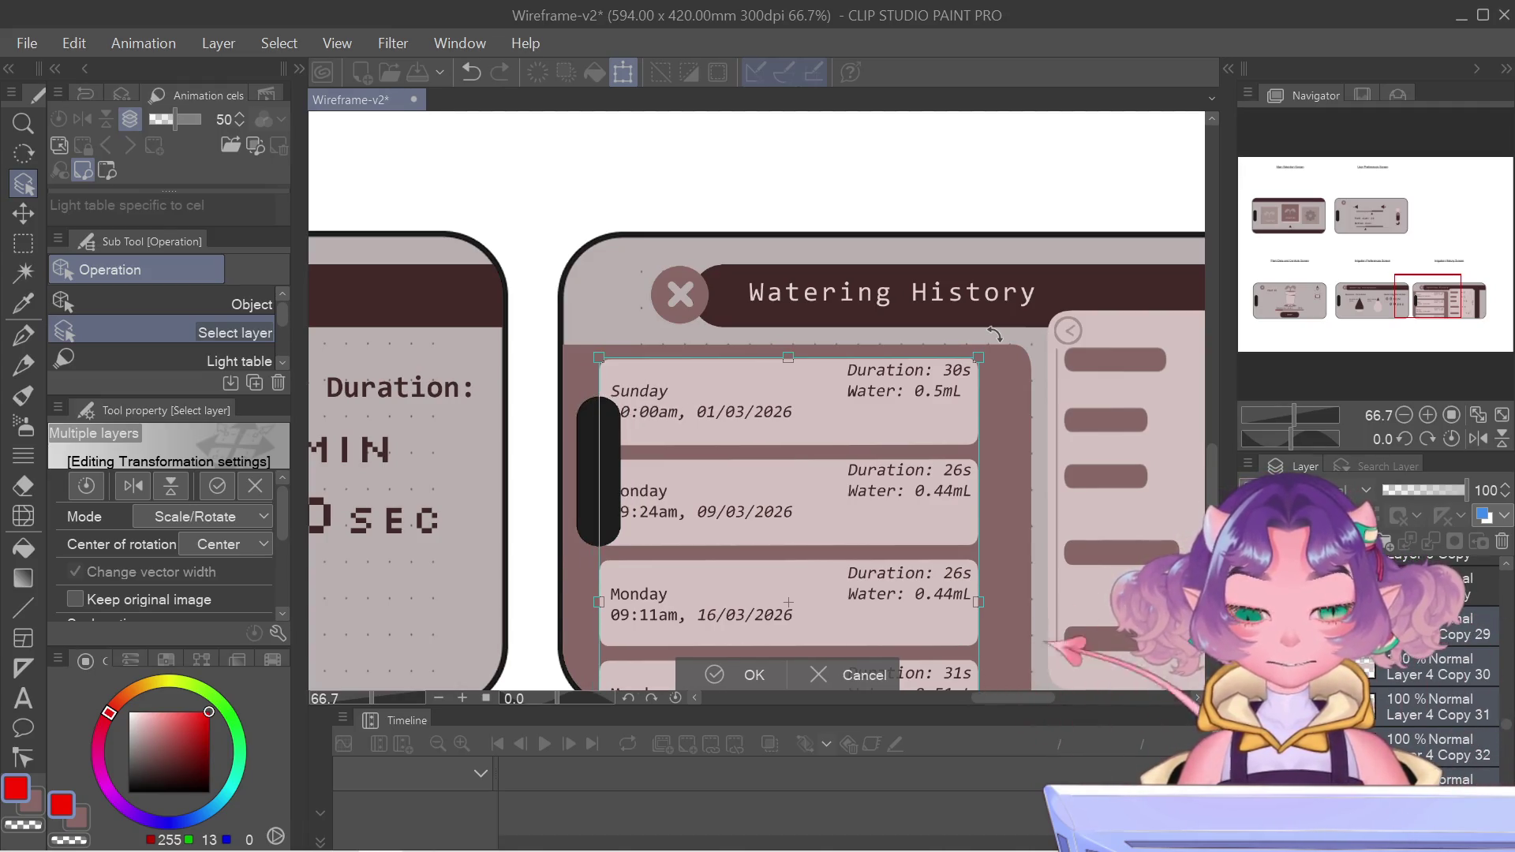
pyautogui.press('Right')
pyautogui.press('Right')
pyautogui.press('Right')
pyautogui.press('Right')
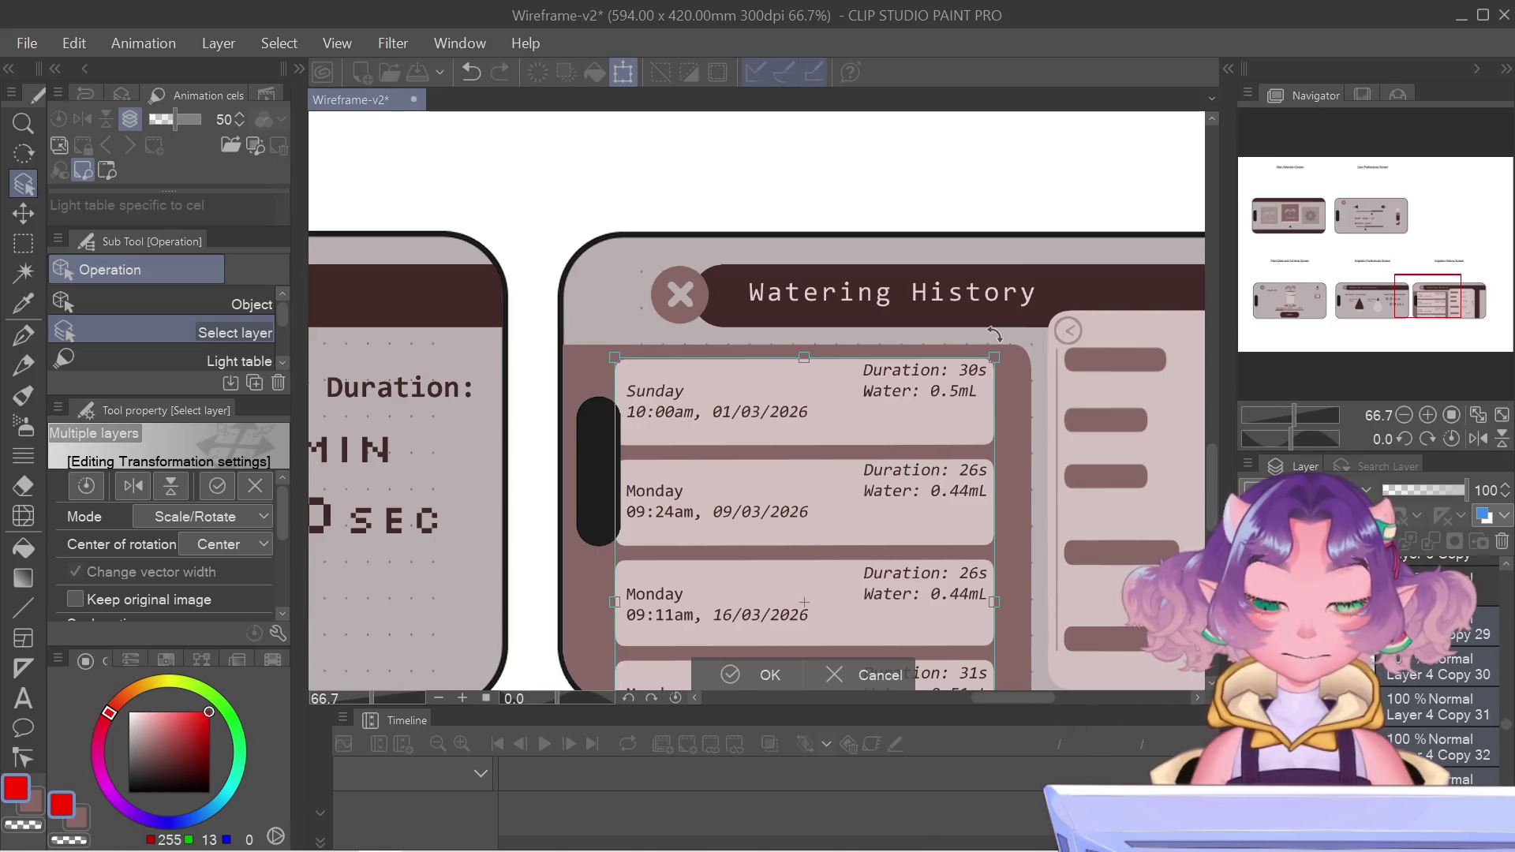
pyautogui.press('Right')
pyautogui.press('Right')
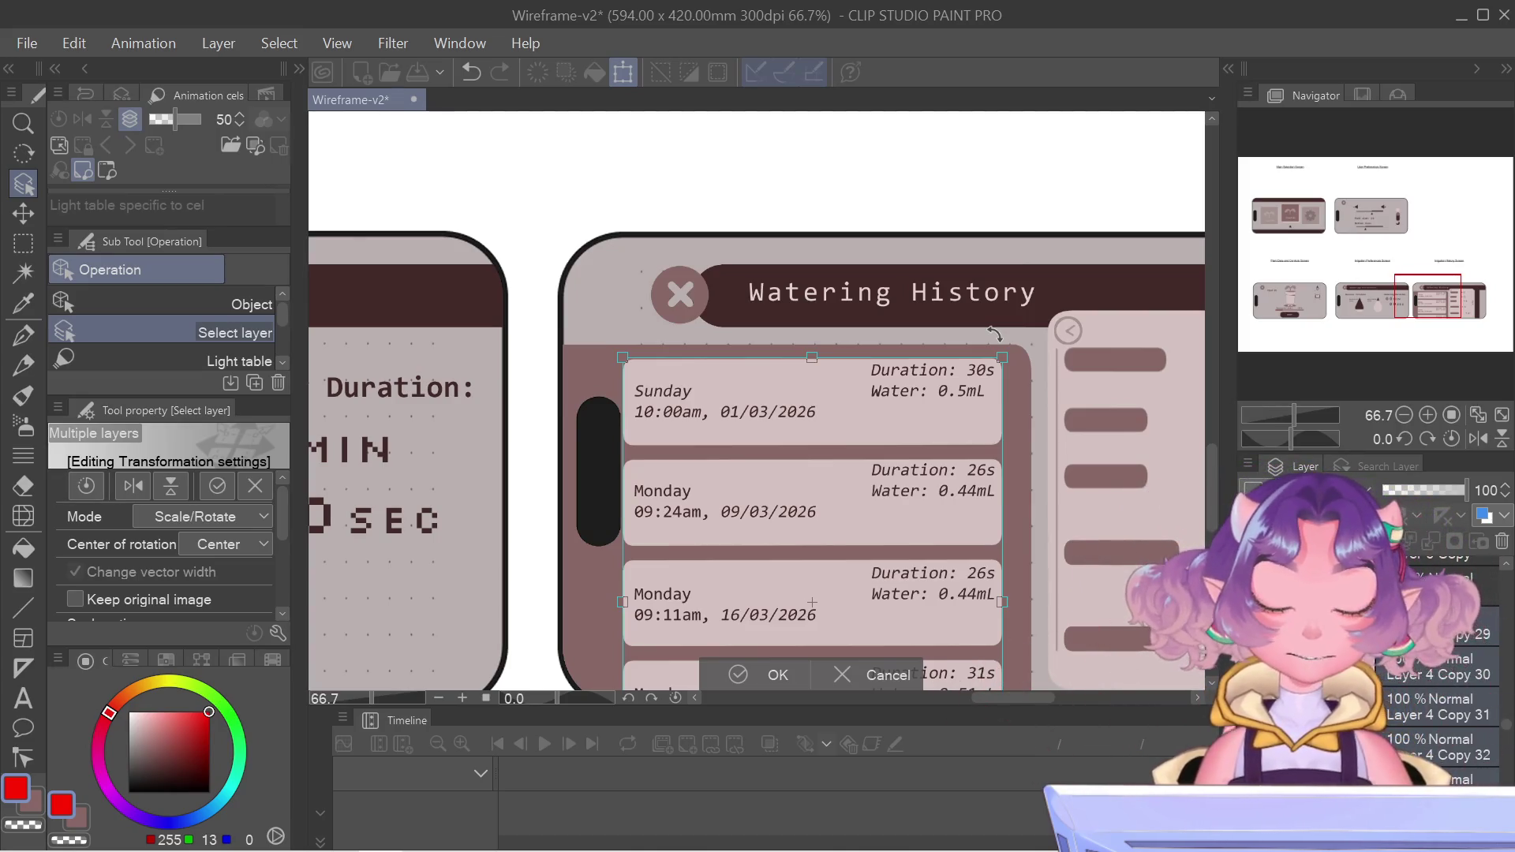
pyautogui.press('Right')
pyautogui.press('Right')
pyautogui.press('Right')
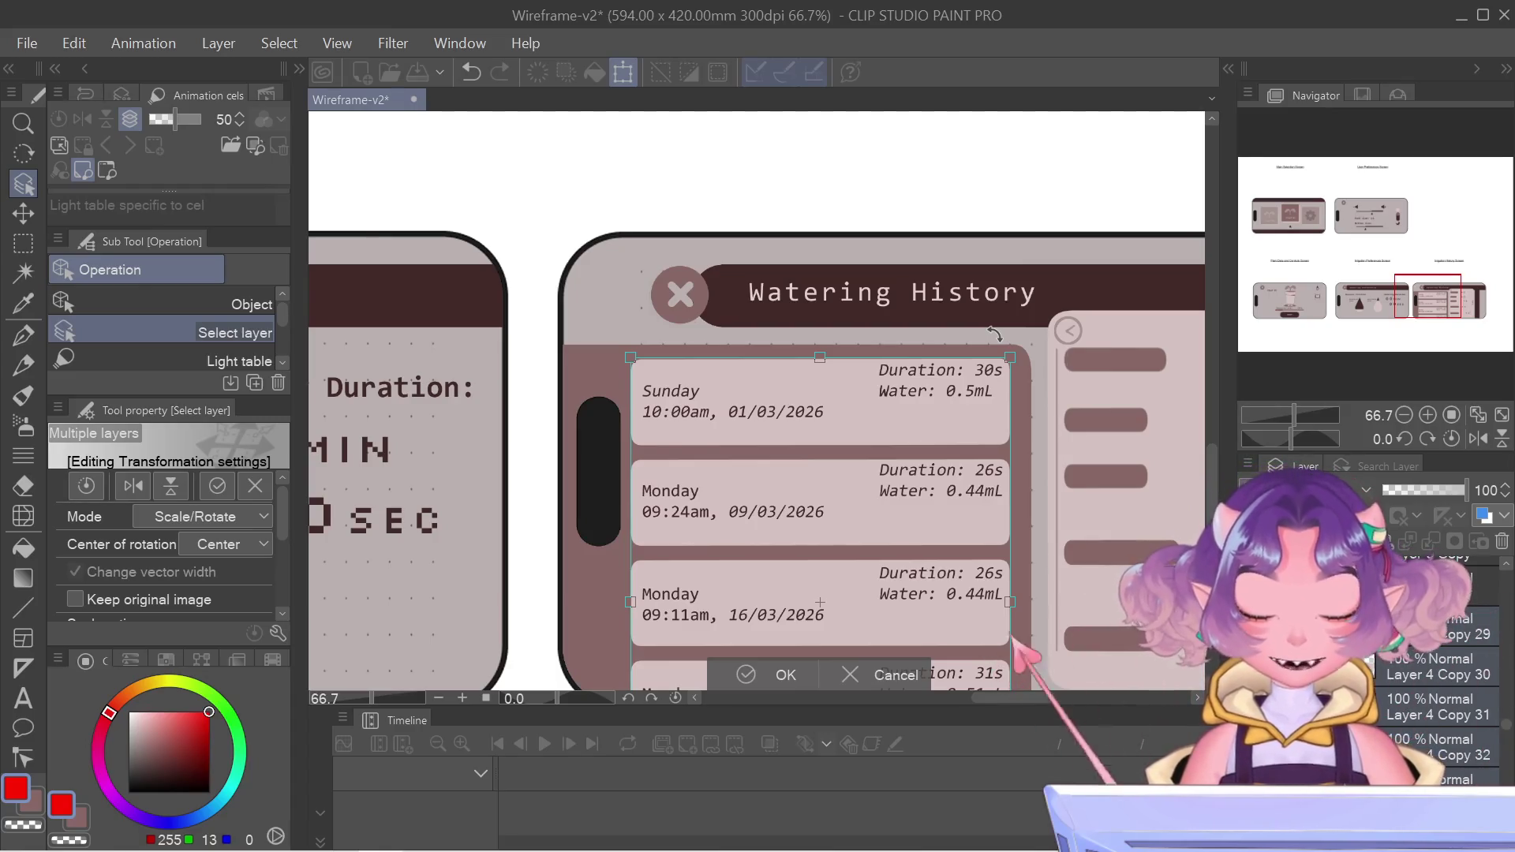
pyautogui.press('Right')
pyautogui.press('Right')
pyautogui.press('Right')
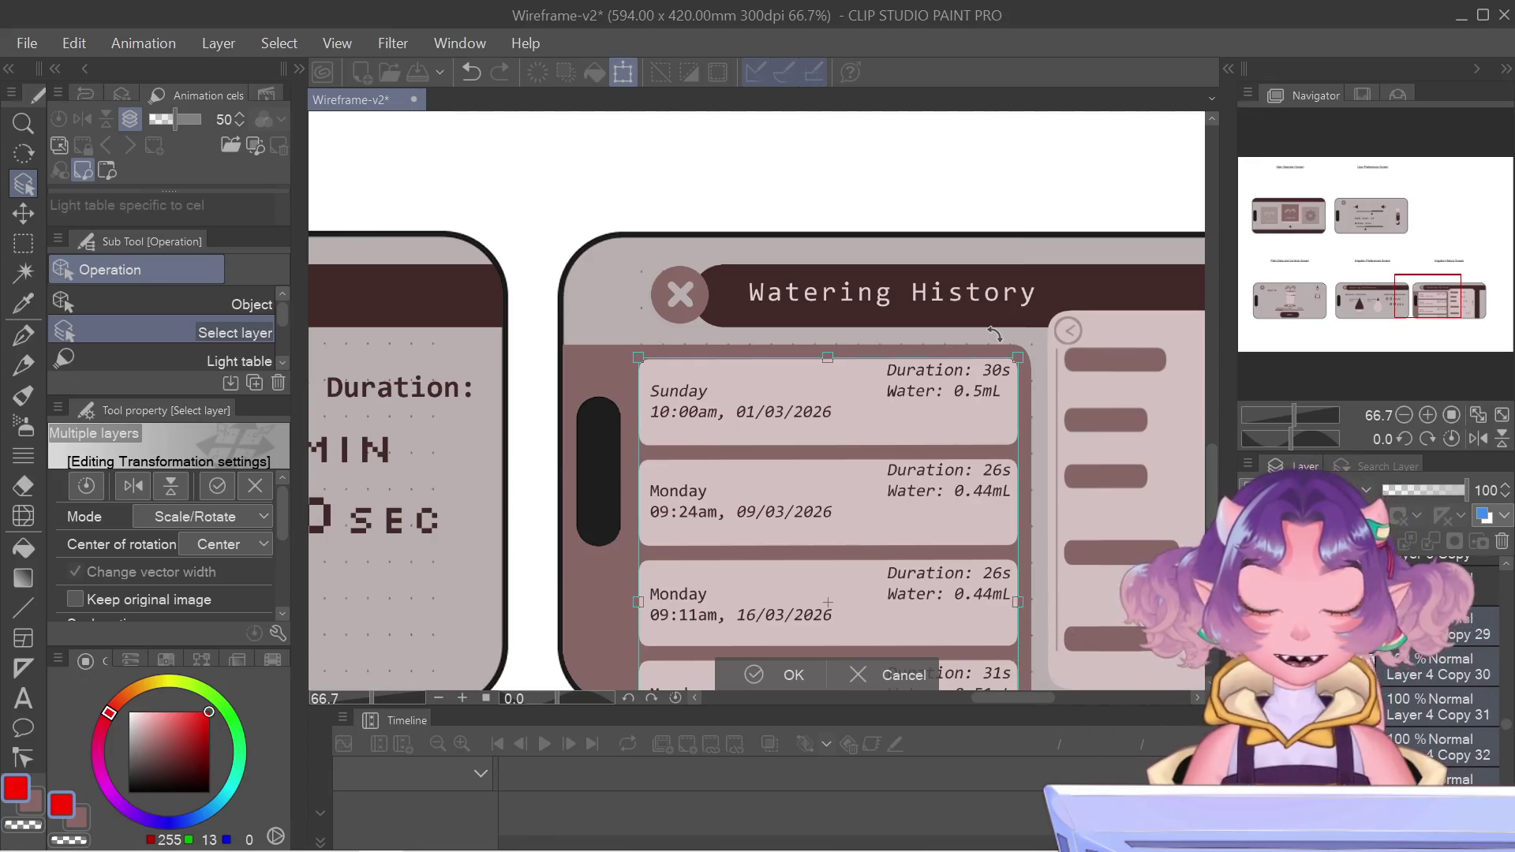
pyautogui.press('Return')
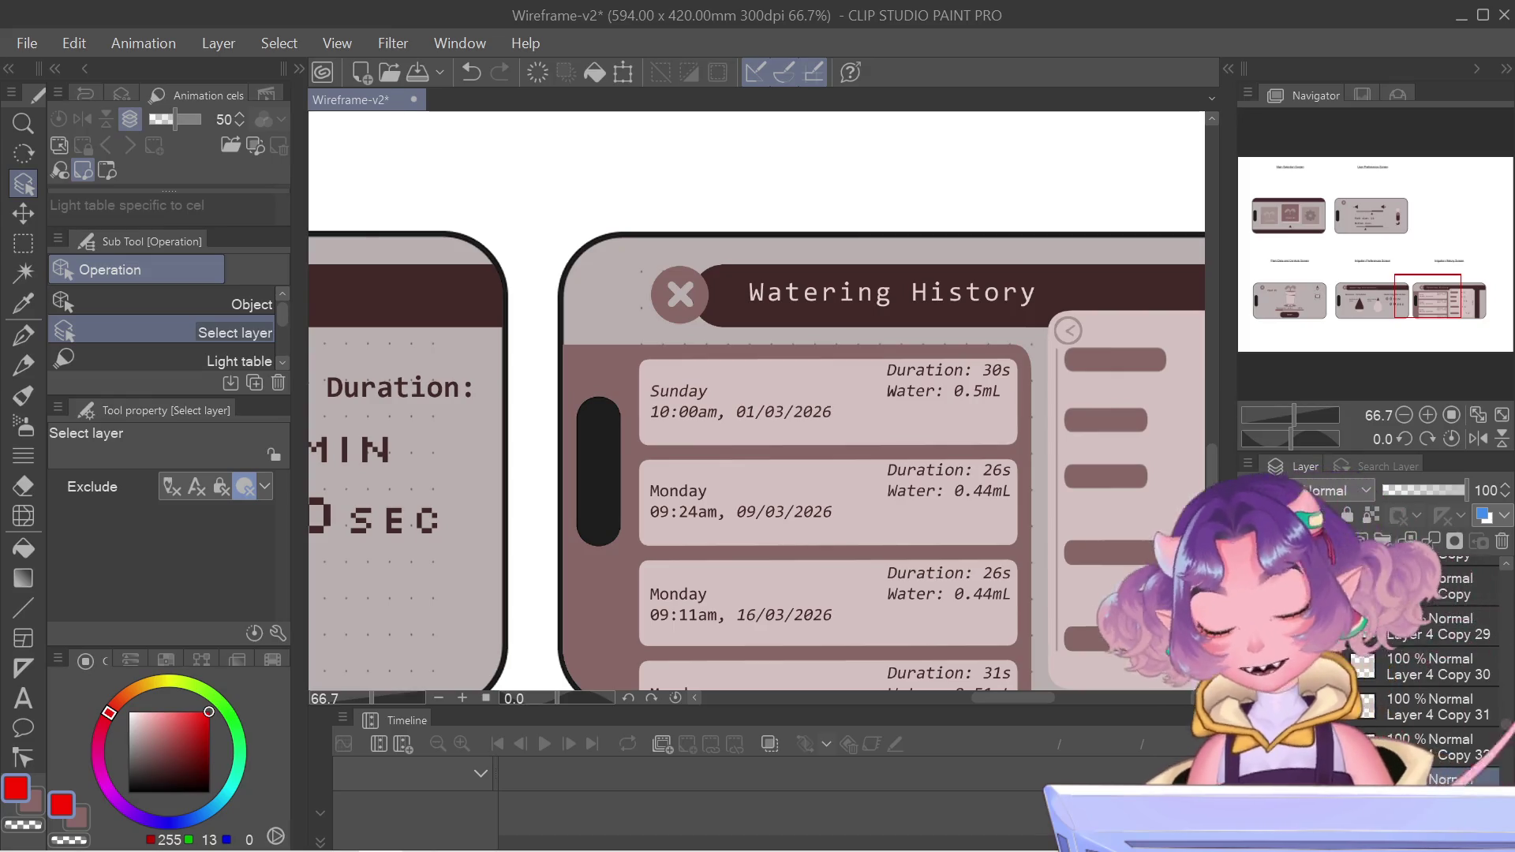
pyautogui.press('m')
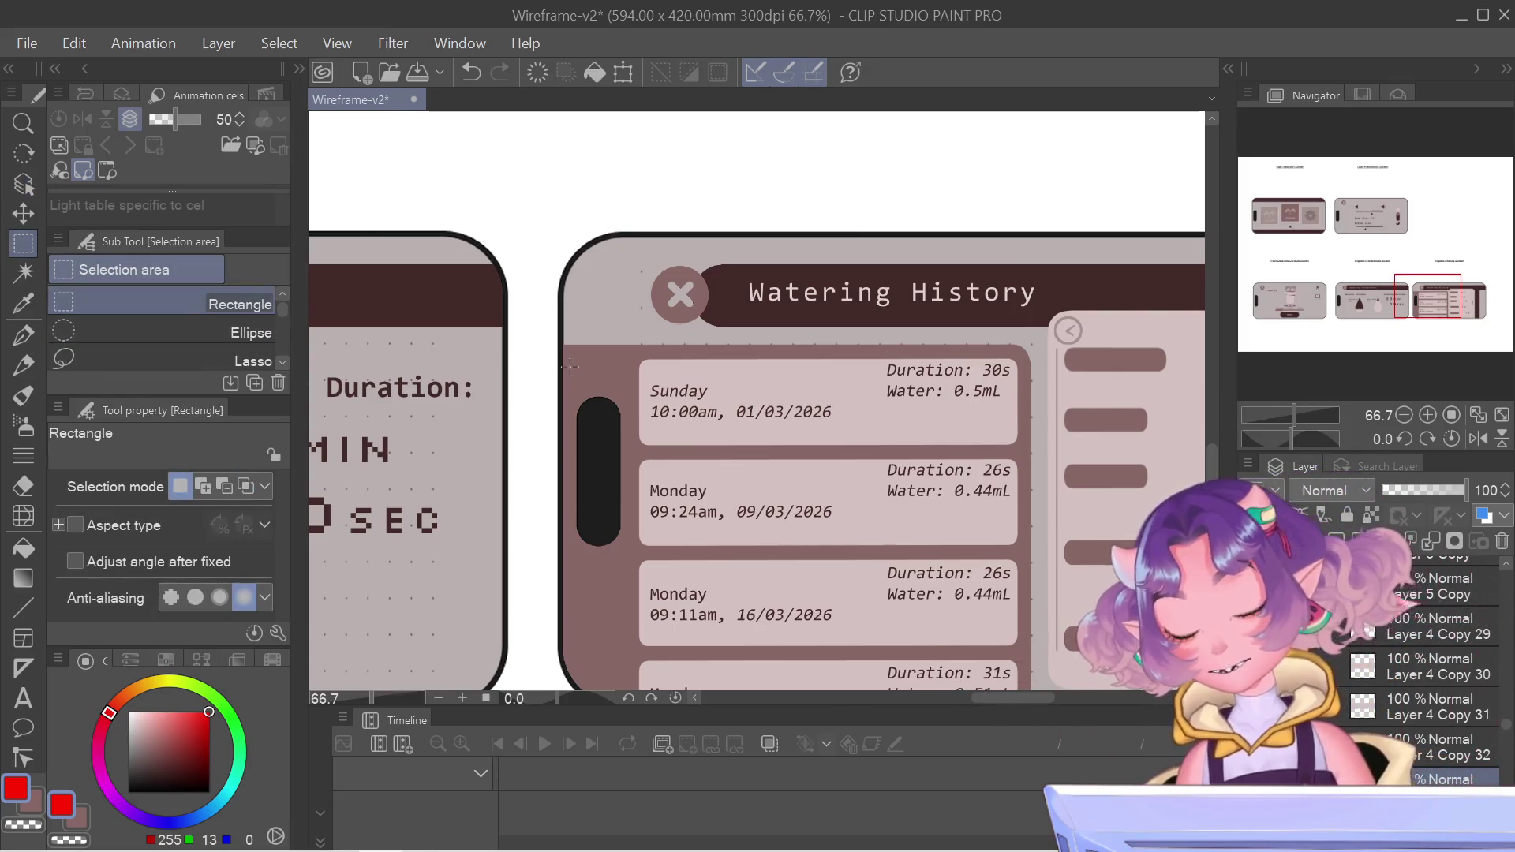
# - Shift the Sunday 10:00am card two nudges left to the list panel's left edge
pyautogui.hotkey('ctrl', 't')
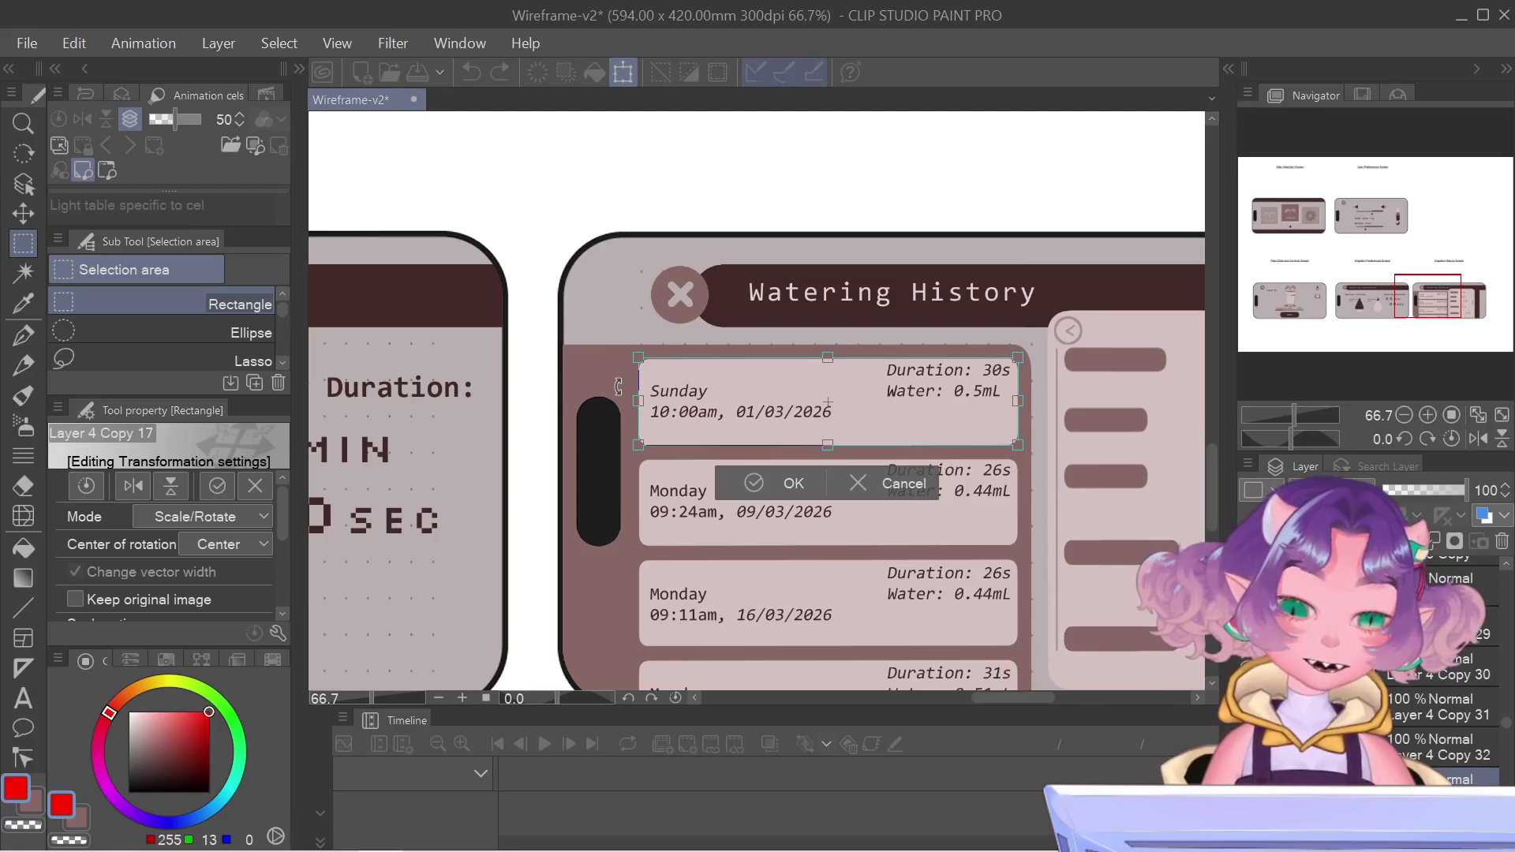
pyautogui.scroll(-5, 939, 376)
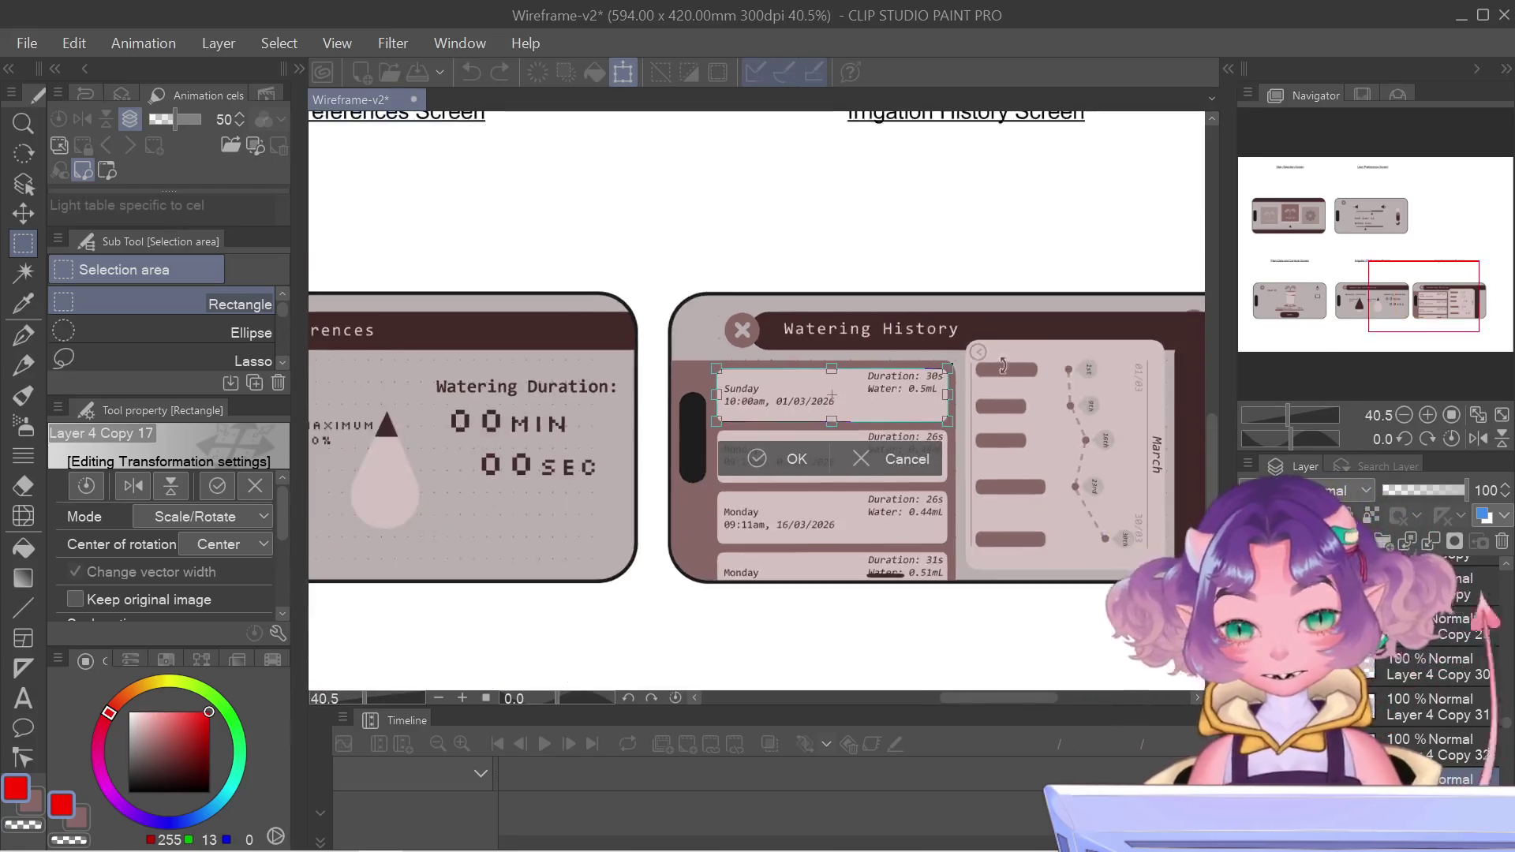
pyautogui.scroll(5, 1047, 371)
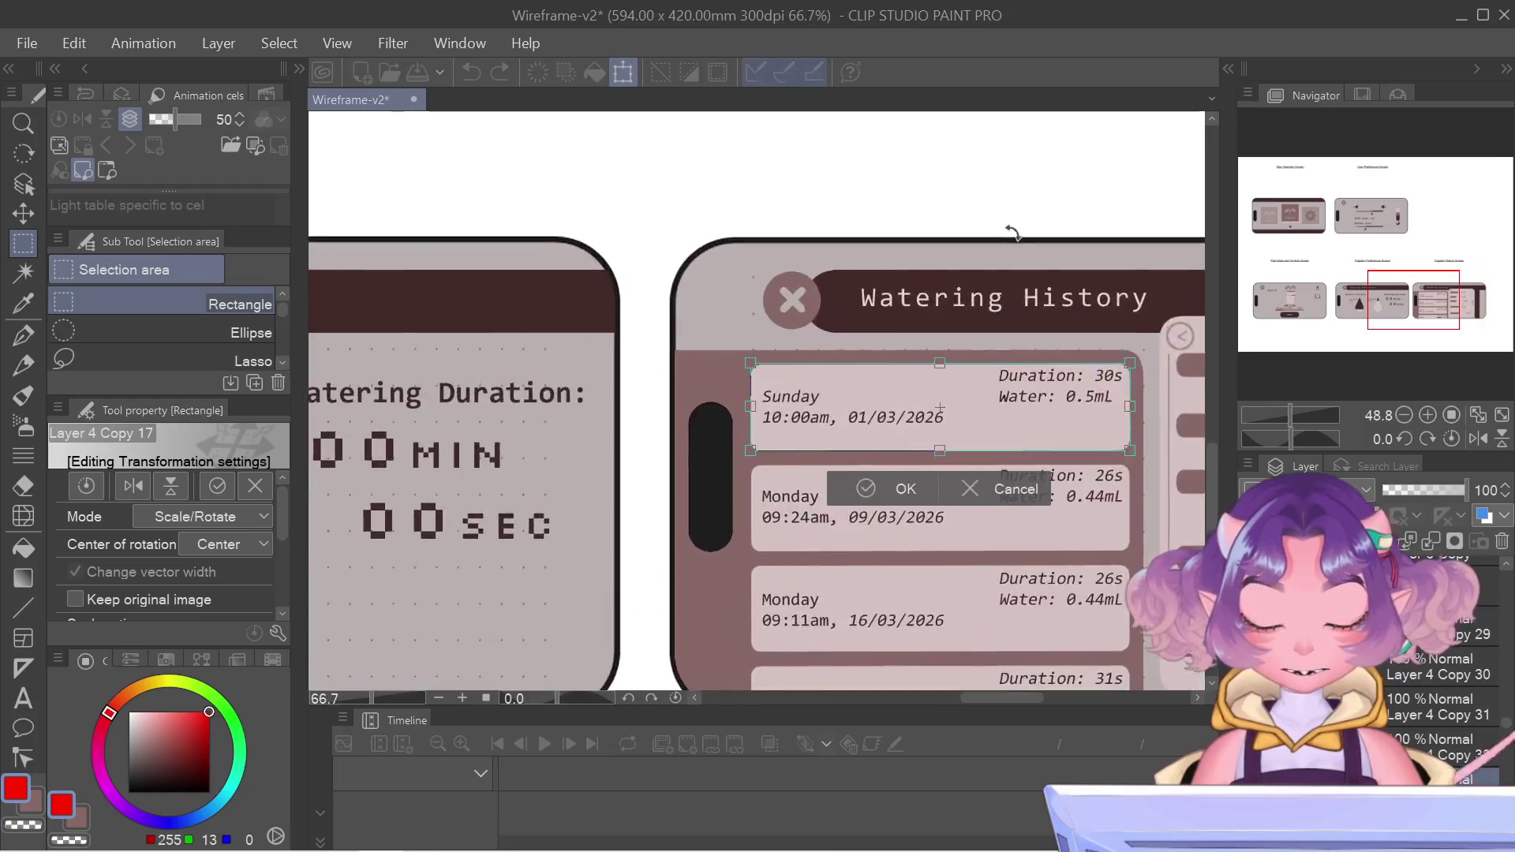
pyautogui.press('Left')
pyautogui.press('Left')
pyautogui.press('Left')
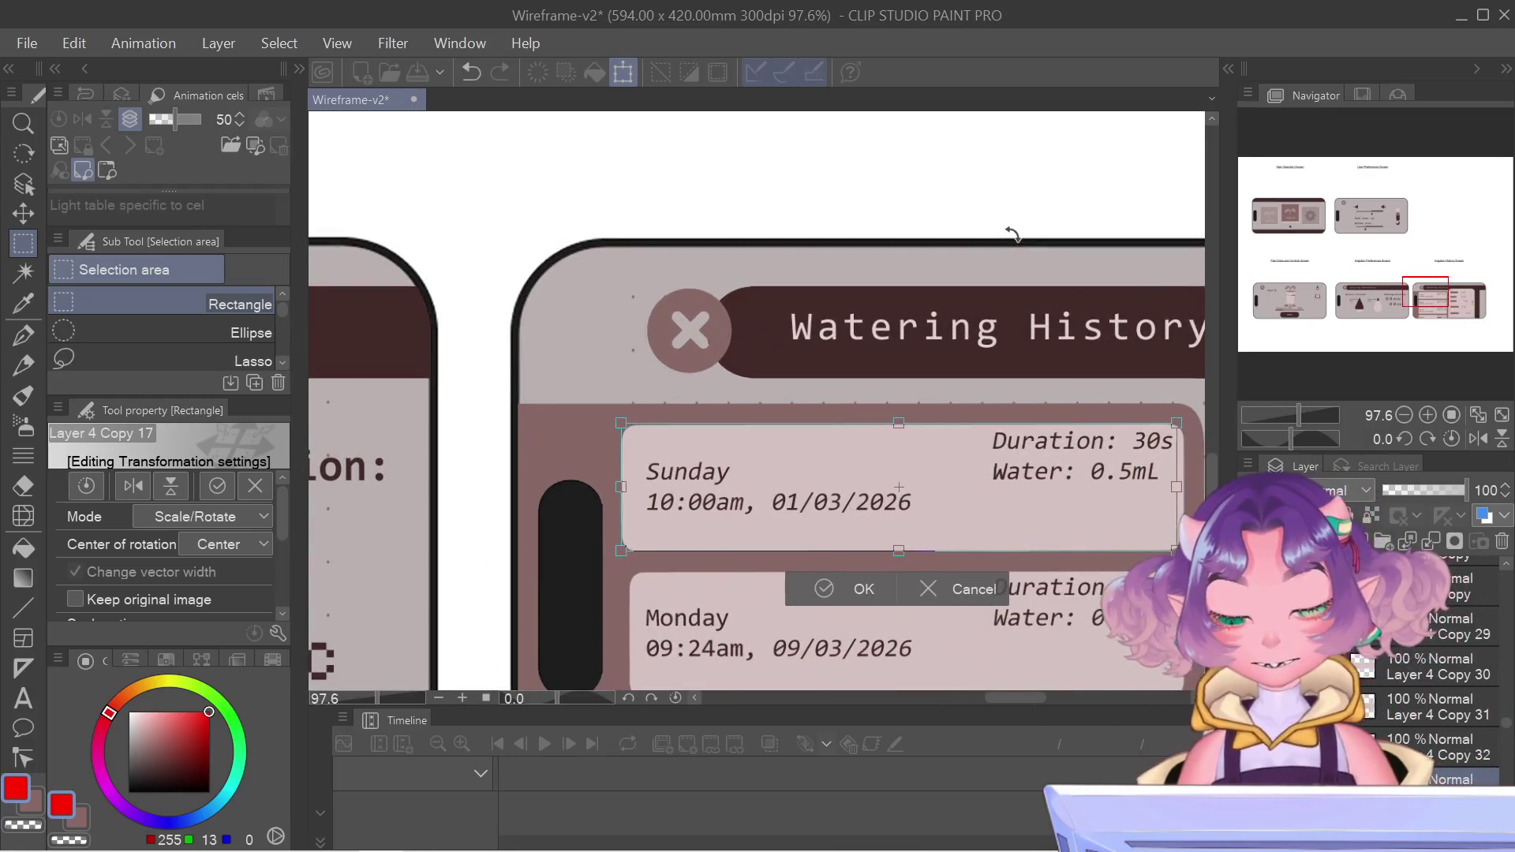
pyautogui.press('Left')
pyautogui.press('Left')
pyautogui.press('Left')
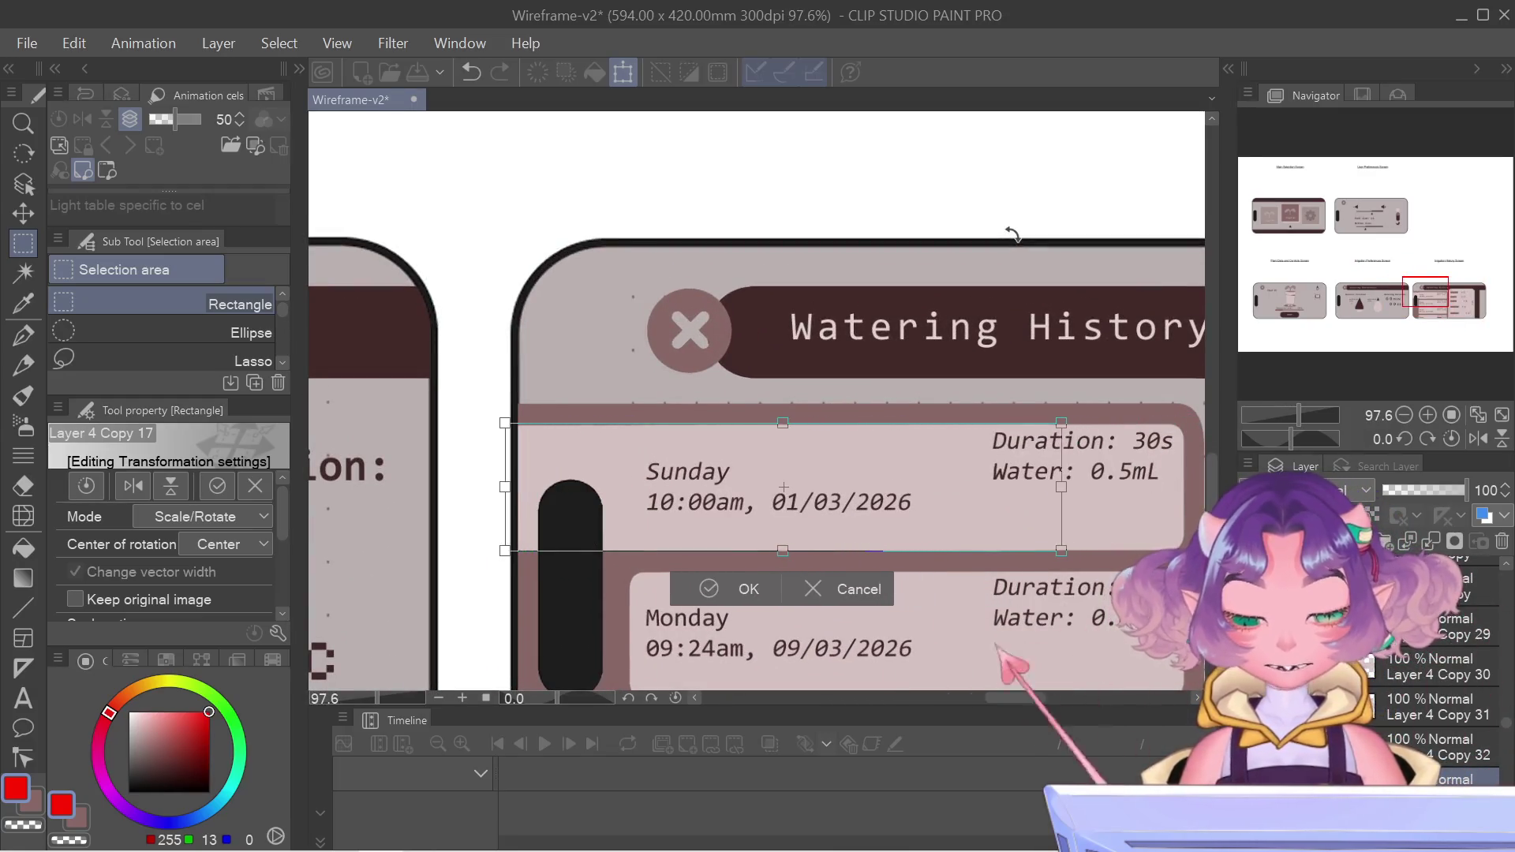
pyautogui.press('Return')
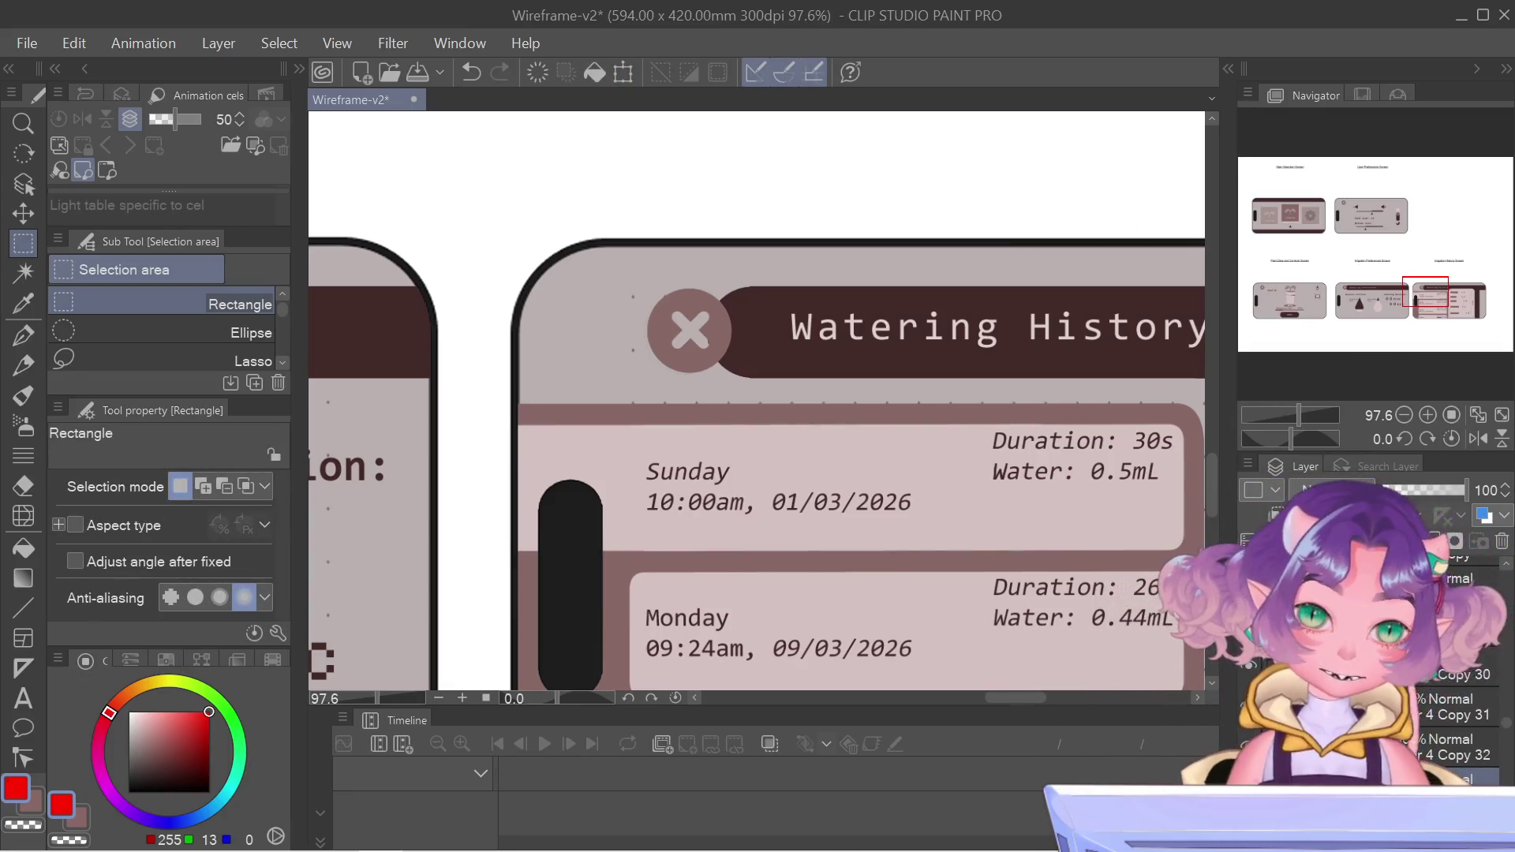
# - Duplicate the card layer using Duplicate Layer
pyautogui.rightClick(1423, 688)
pyautogui.click(1421, 688)
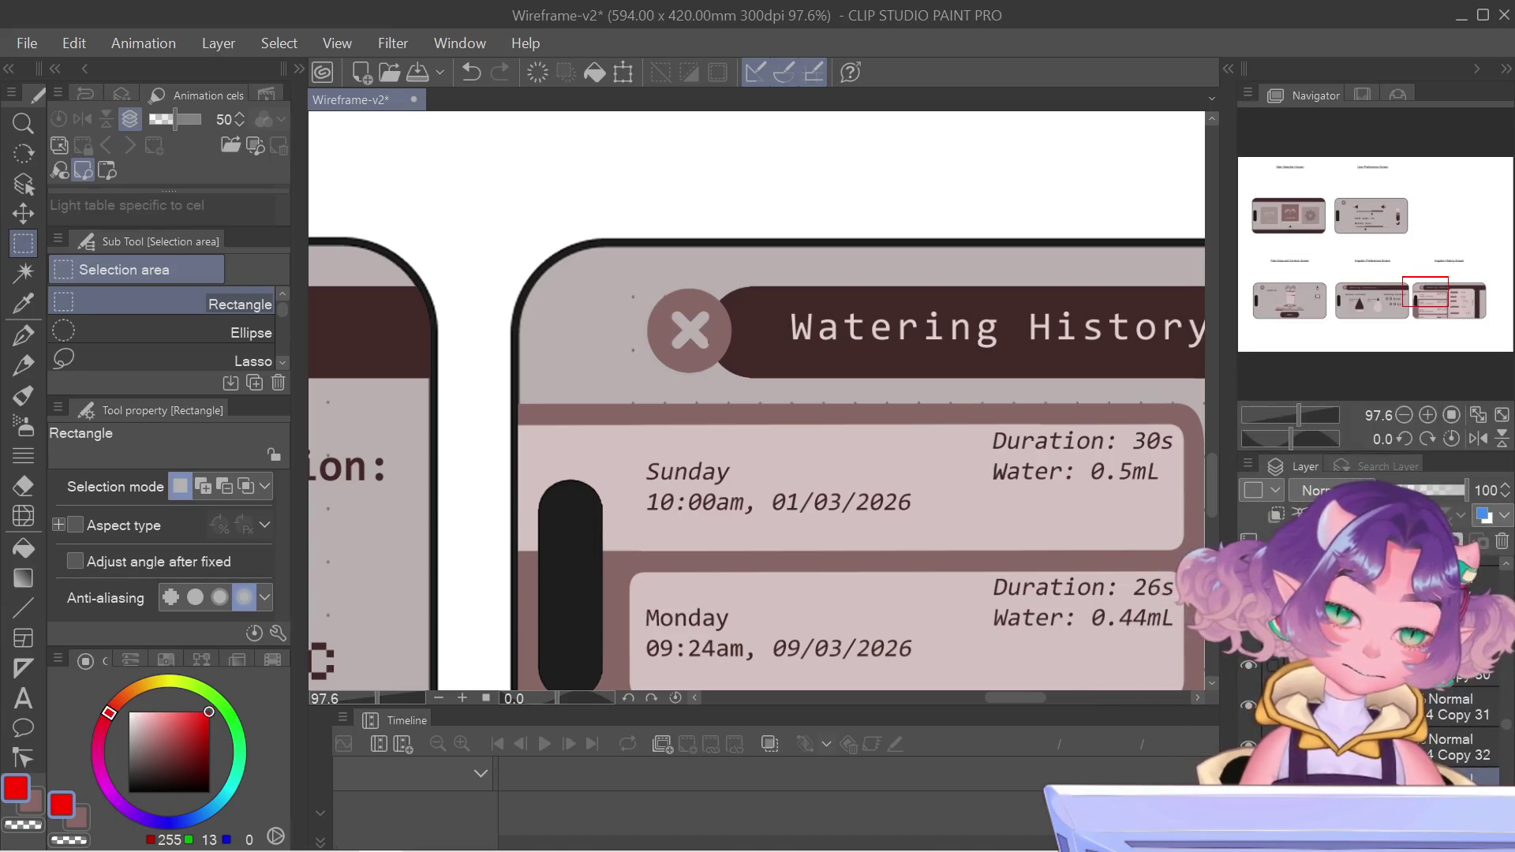
pyautogui.rightClick(1421, 679)
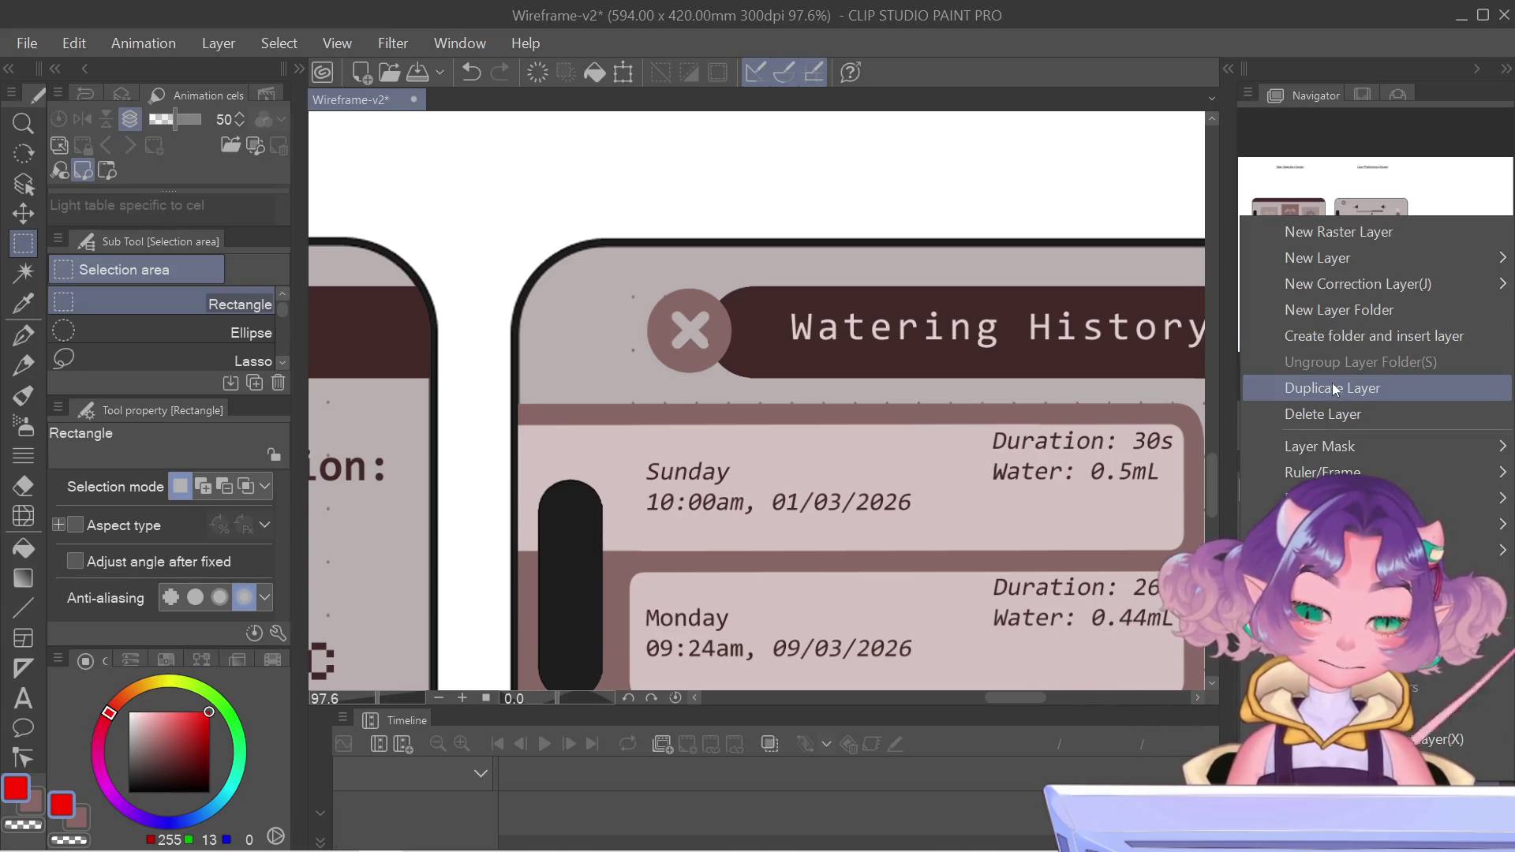
pyautogui.press('Escape')
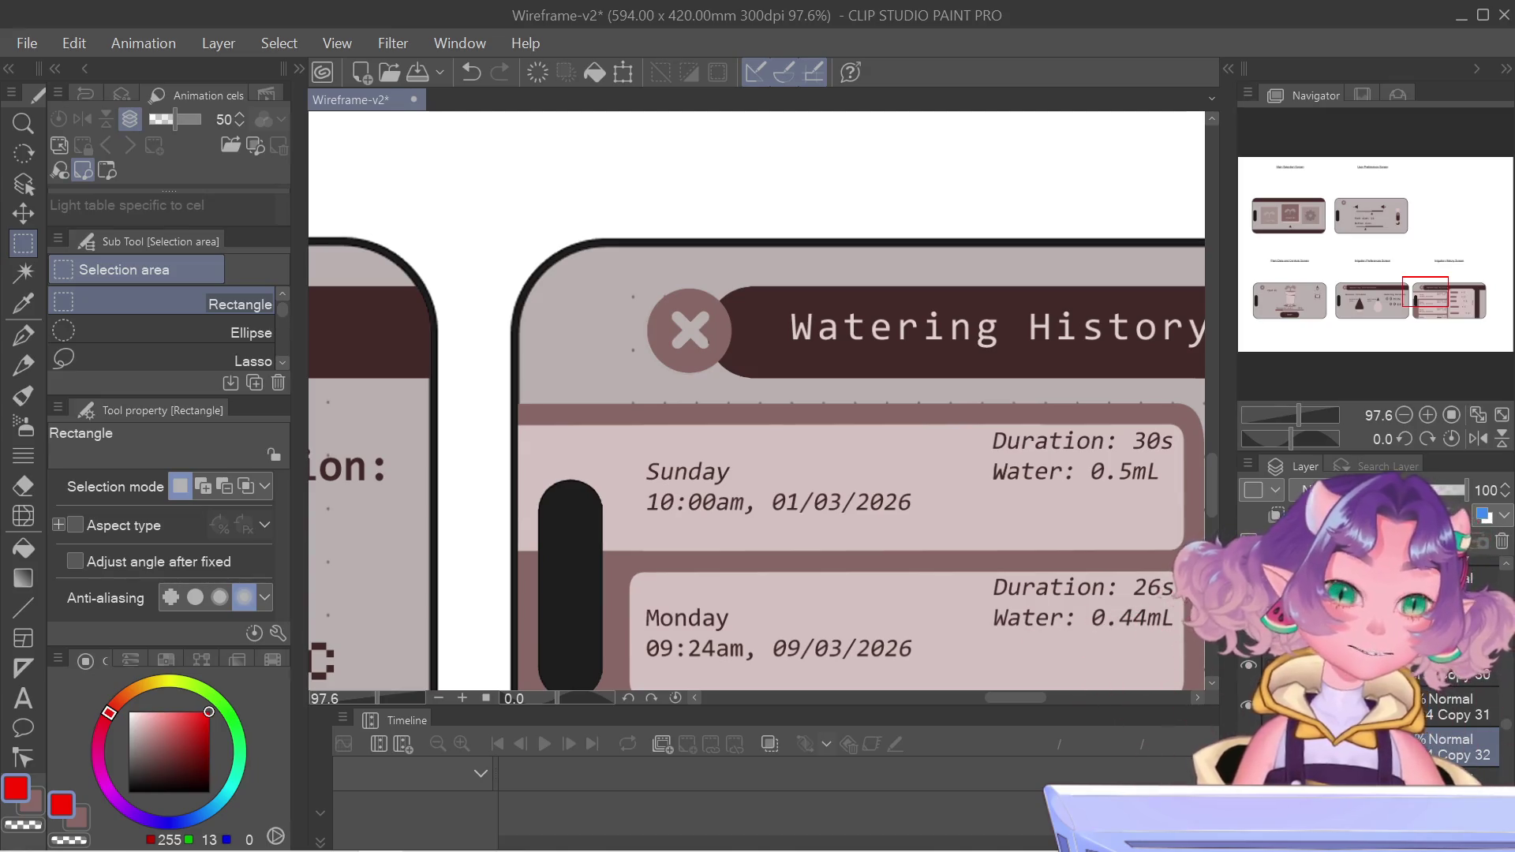
pyautogui.rightClick(1333, 513)
pyautogui.click(1304, 353)
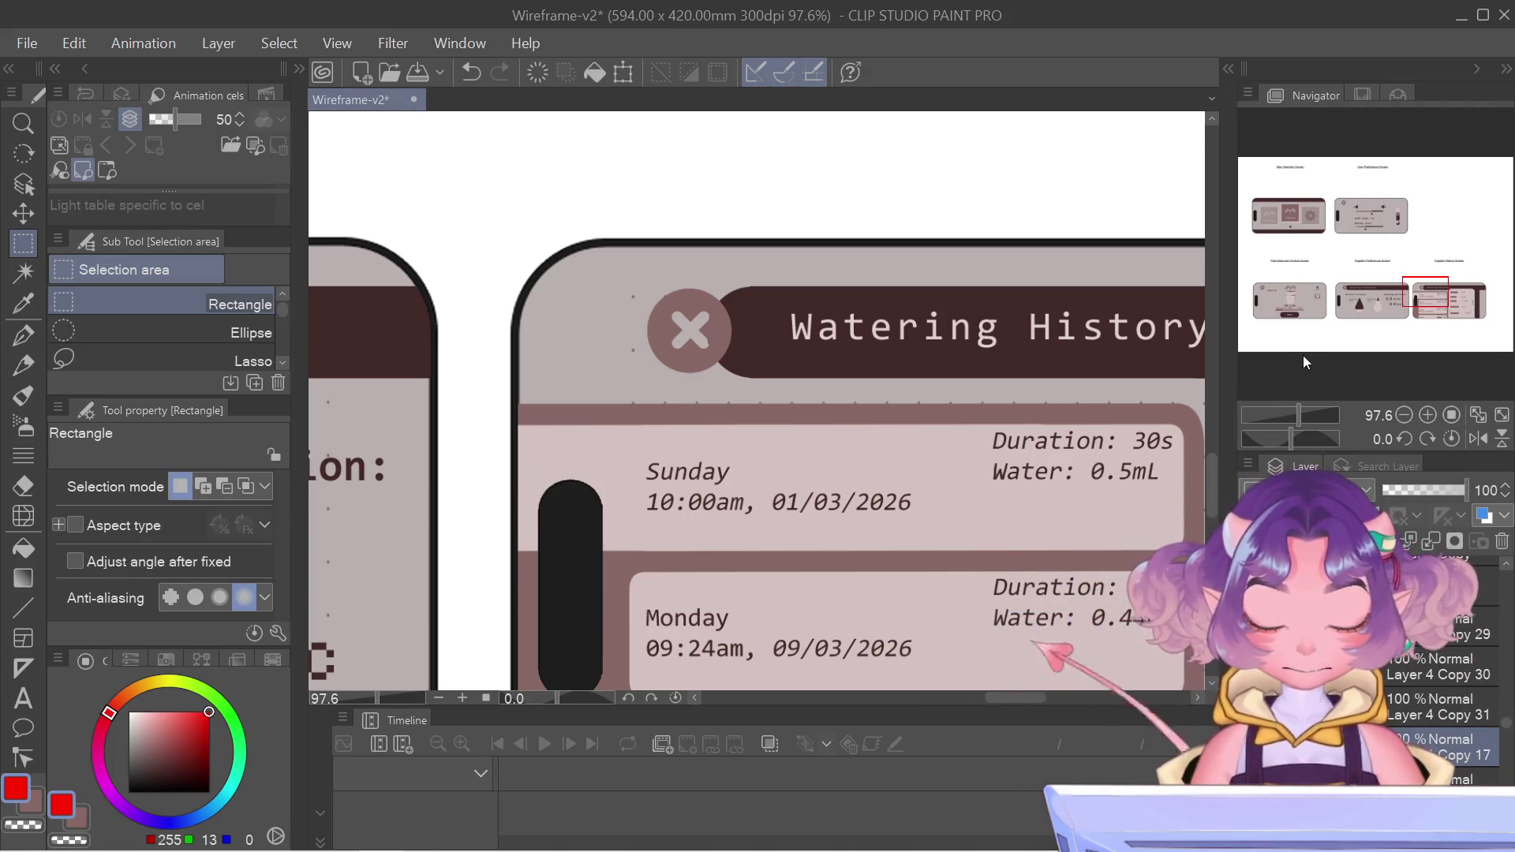
# - Shift the Monday 09:24am card left to the panel edge
pyautogui.hotkey('ctrl', 't')
pyautogui.press('Left')
pyautogui.press('Left')
pyautogui.press('Left')
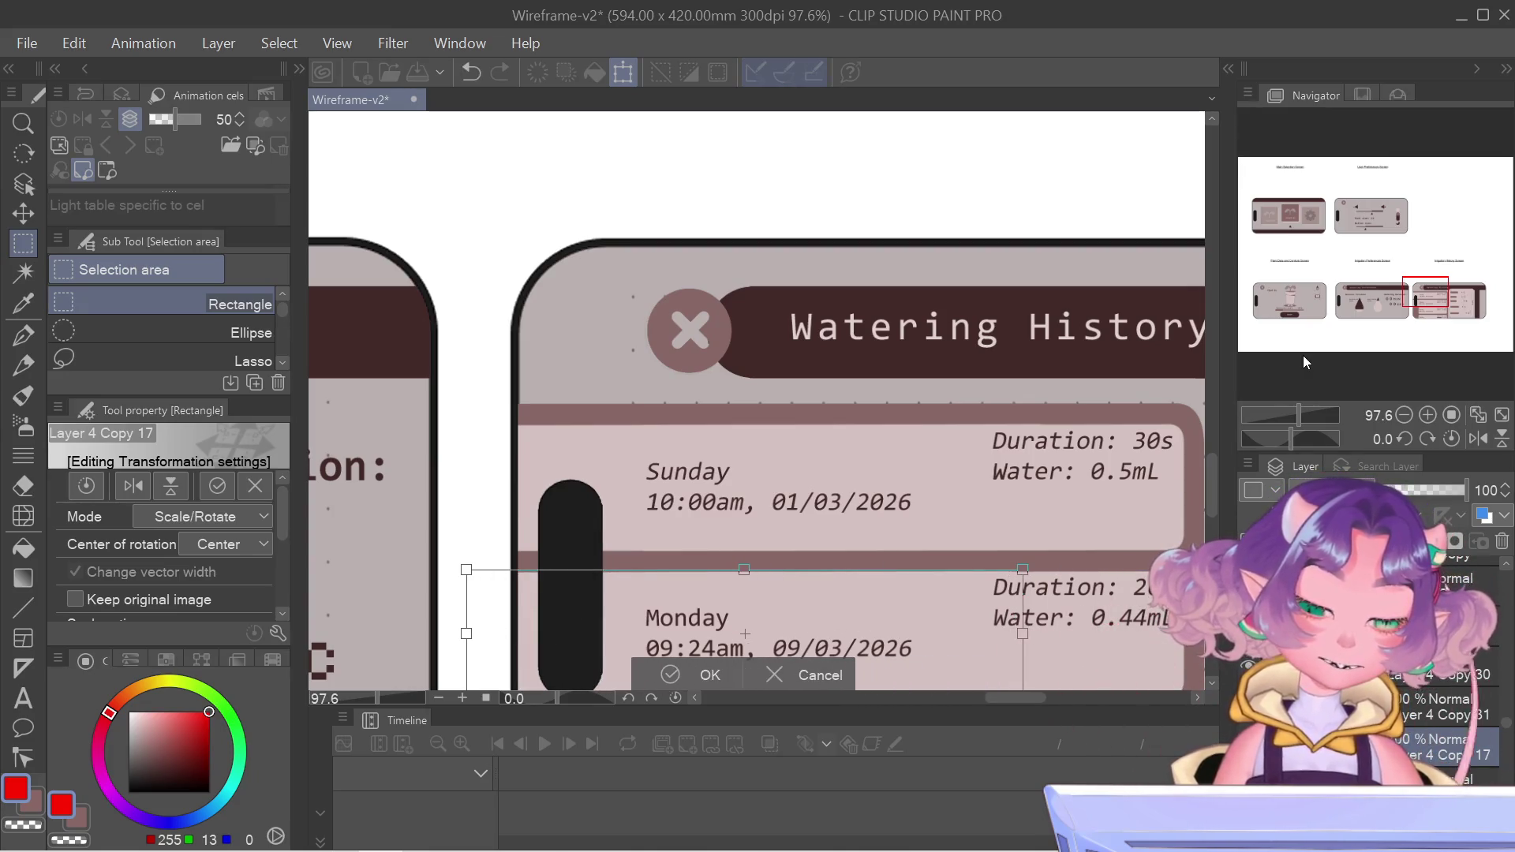
pyautogui.press('Return')
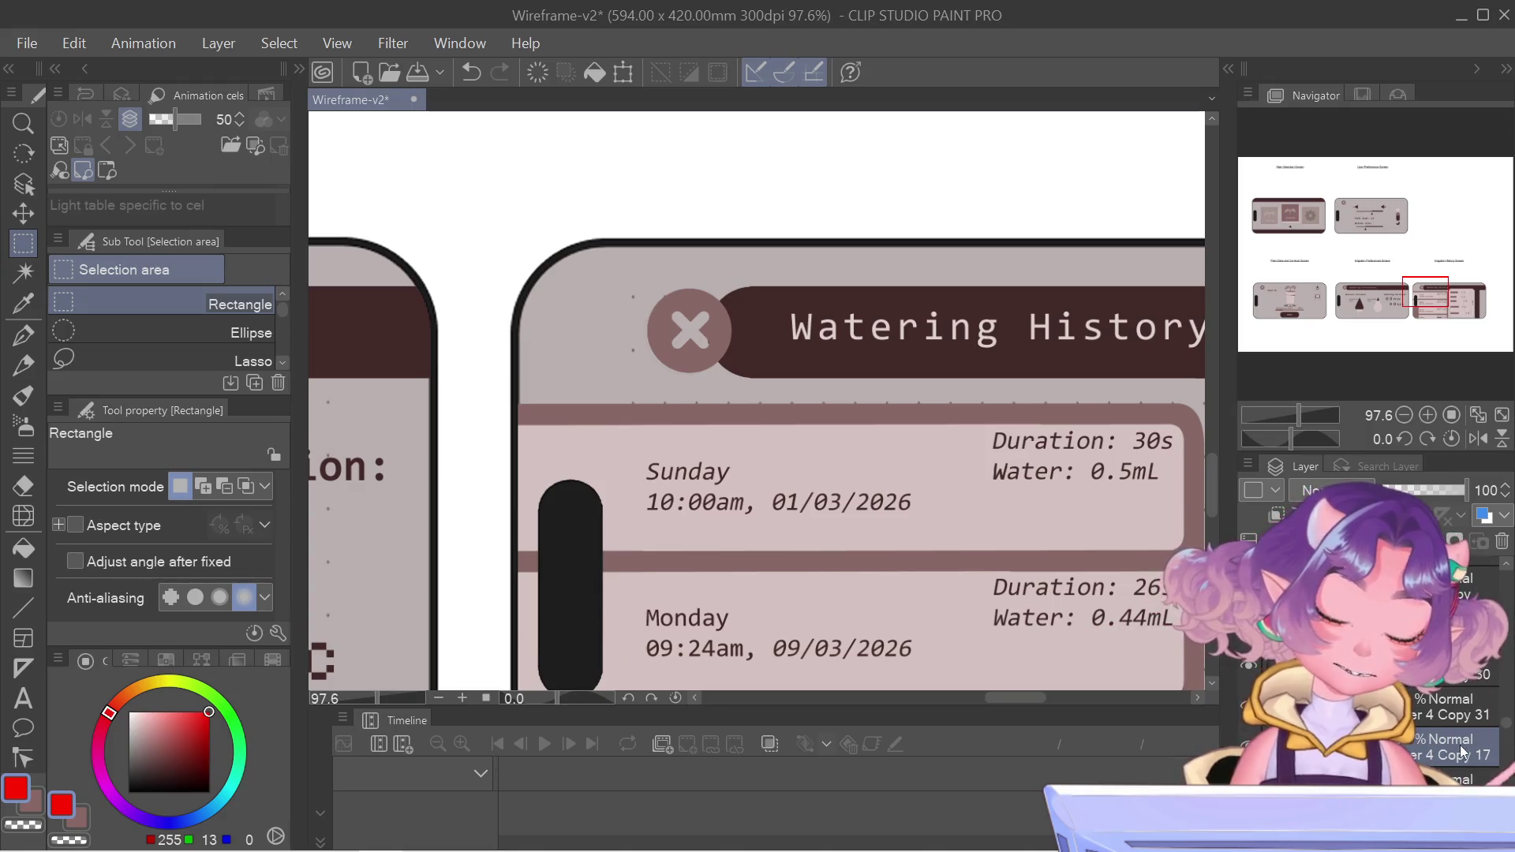
# - Duplicate the card layer again, deselect, and pan down to the lower history cards
pyautogui.rightClick(1389, 734)
pyautogui.press('Escape')
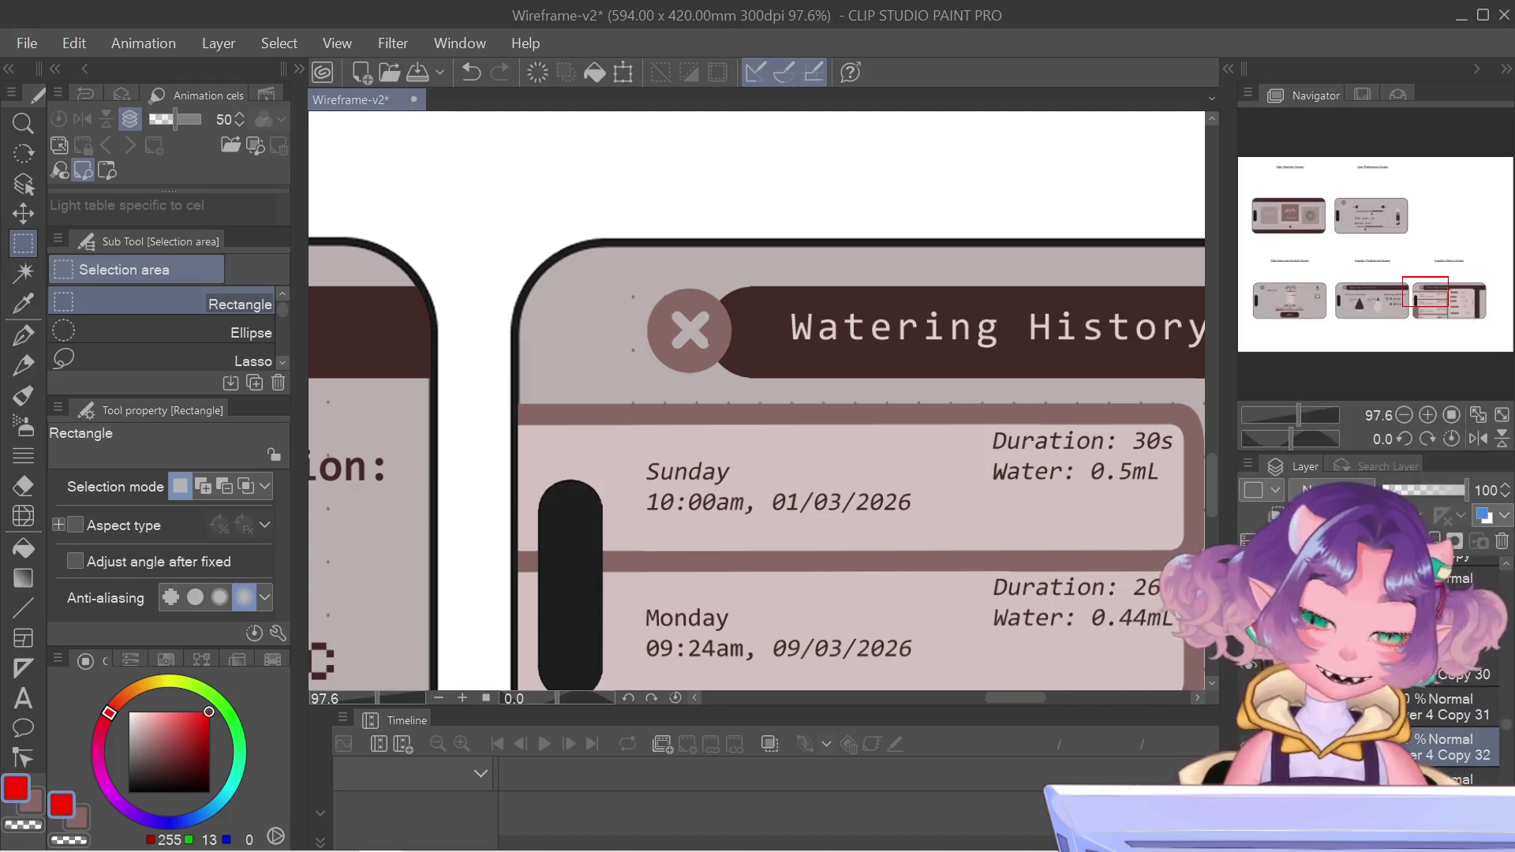
pyautogui.rightClick(1389, 742)
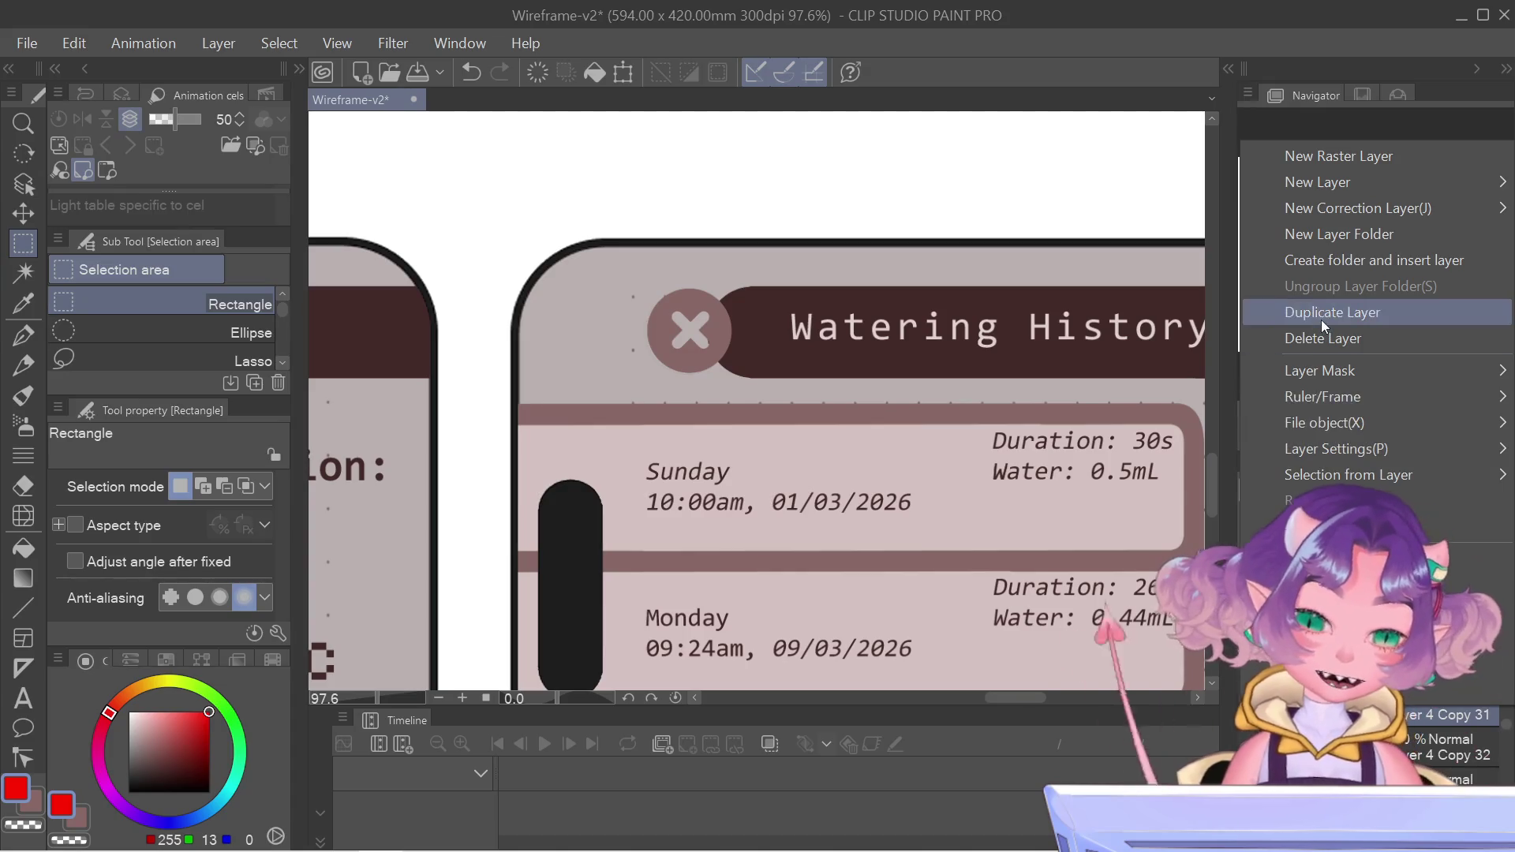
pyautogui.click(1321, 319)
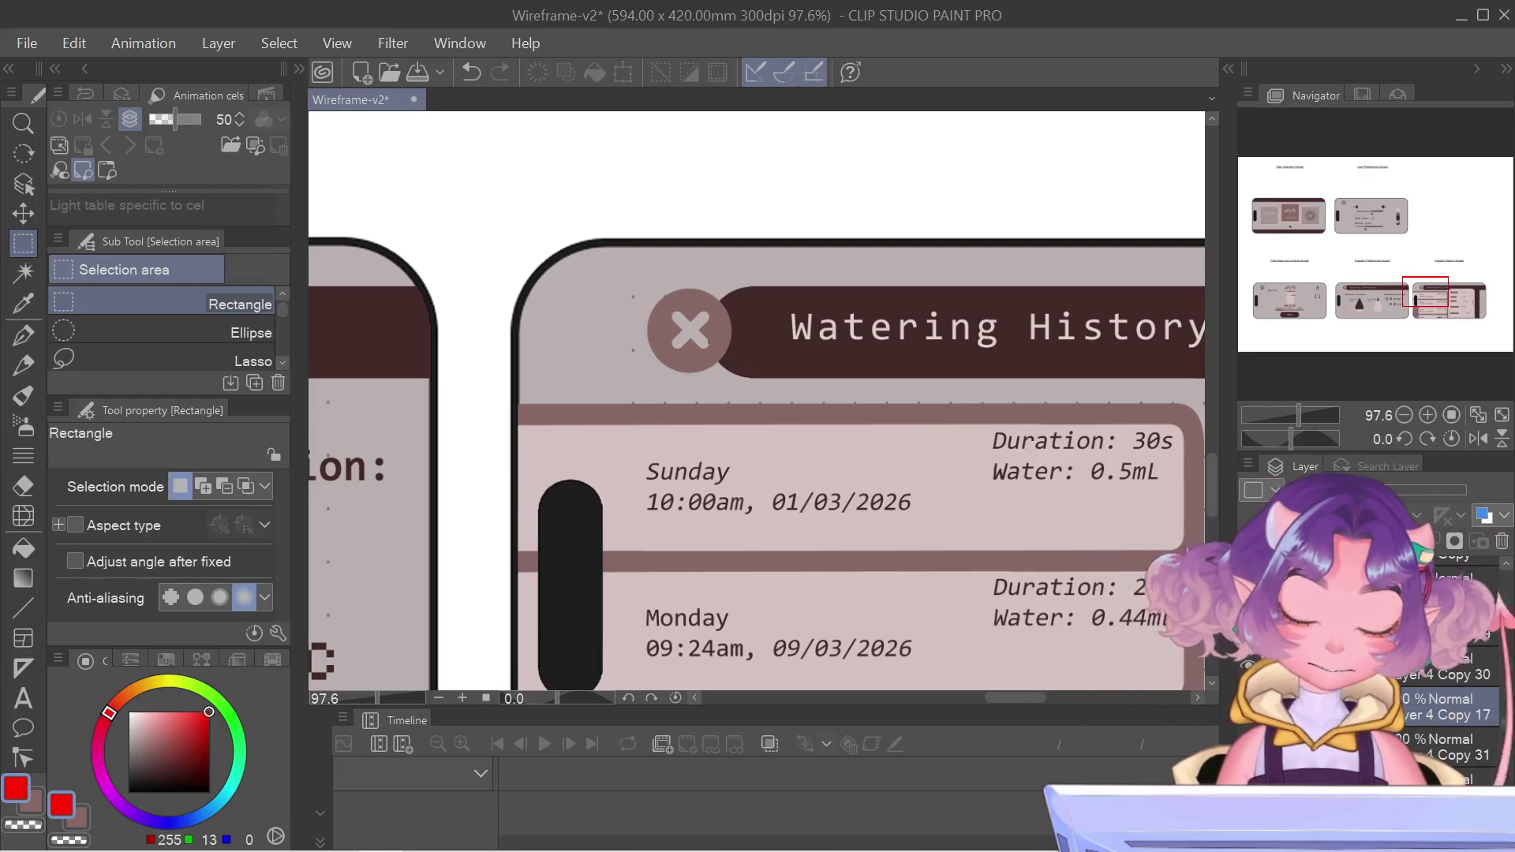
pyautogui.hotkey('ctrl', 'd')
pyautogui.moveTo(946, 556); pyautogui.dragTo(886, 241)
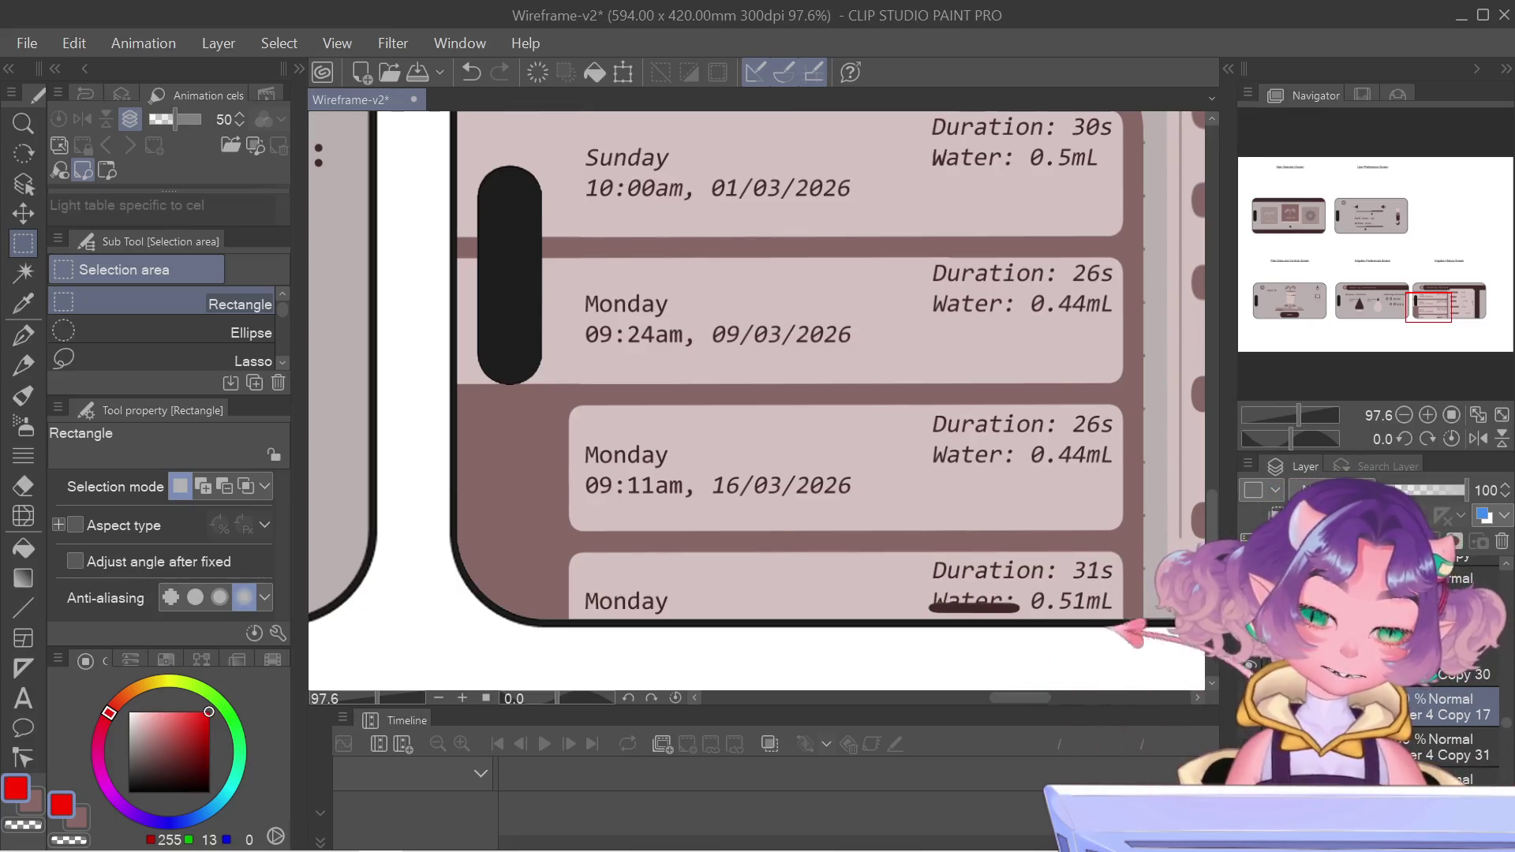
# - Shift the Monday 09:11am card left to line up with the two cards above
pyautogui.press('Delete')
pyautogui.hotkey('ctrl', 'z')
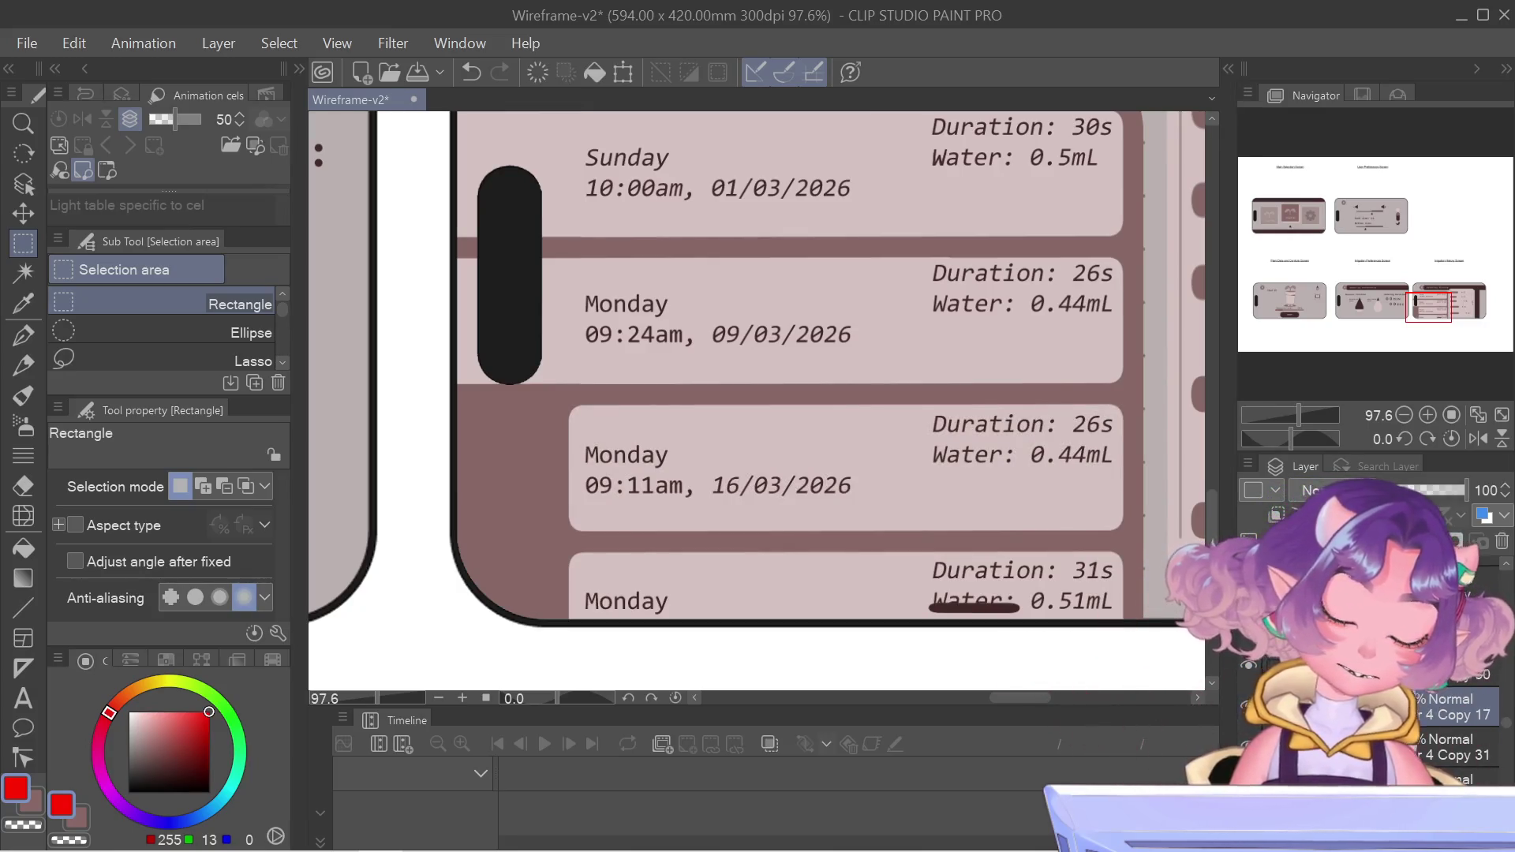
pyautogui.press('Delete')
pyautogui.hotkey('ctrl', 'z')
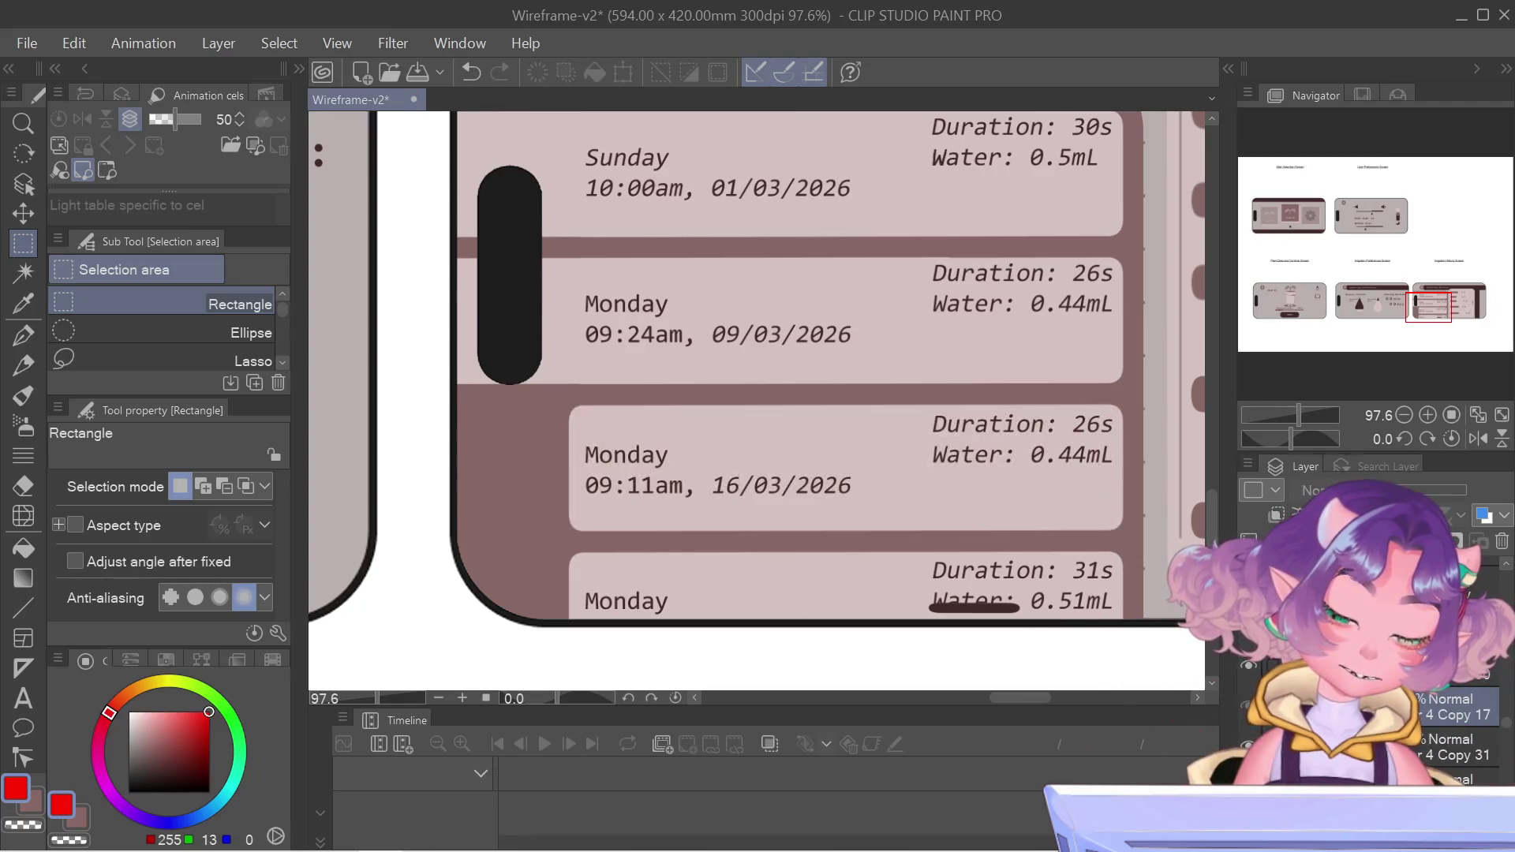
pyautogui.hotkey('ctrl', 't')
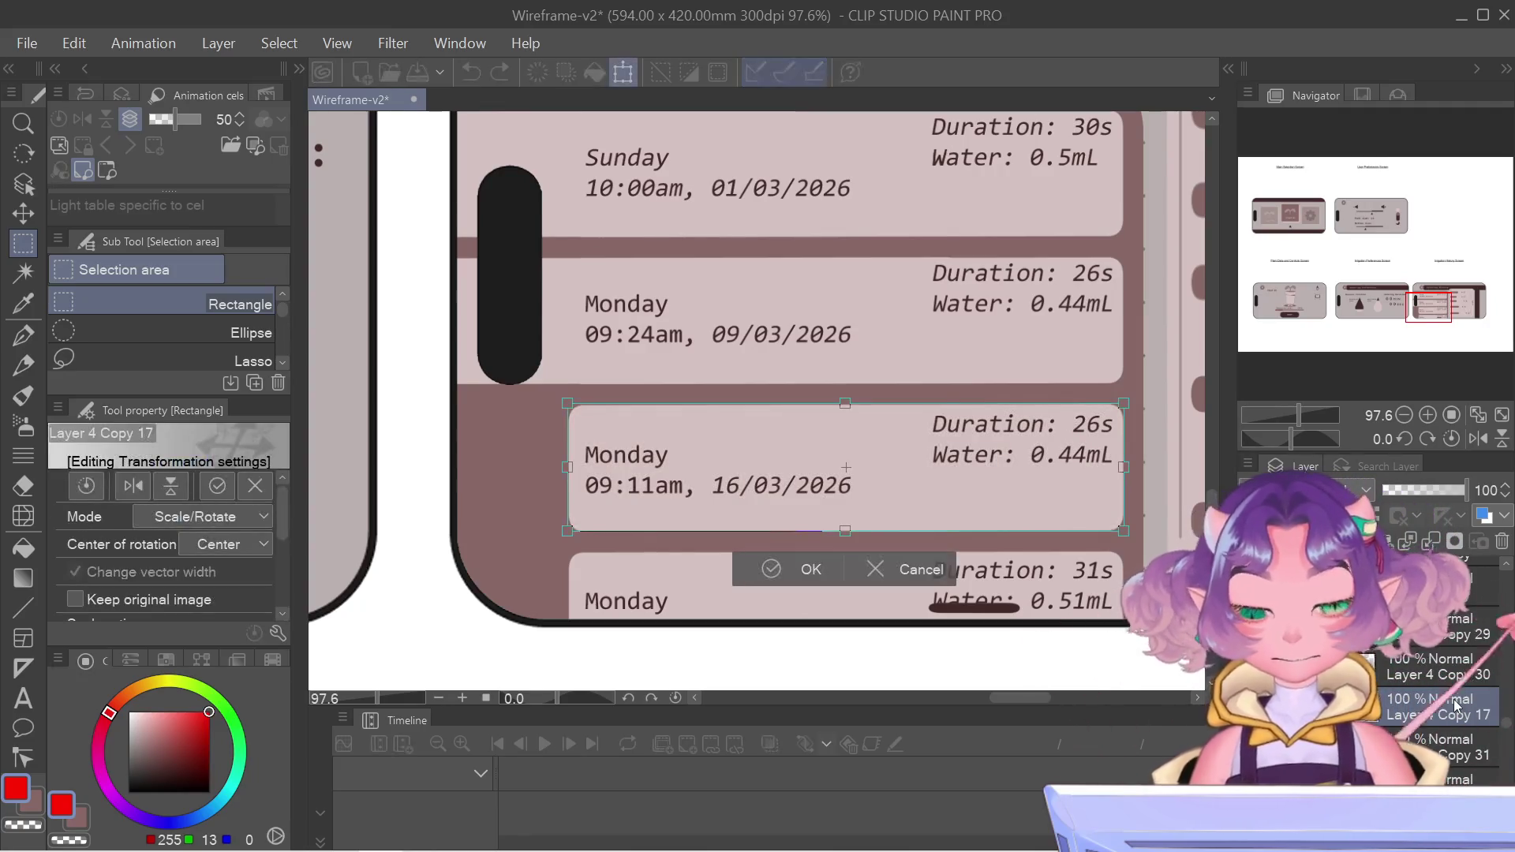
pyautogui.press('Left')
pyautogui.press('Left')
pyautogui.press('Left')
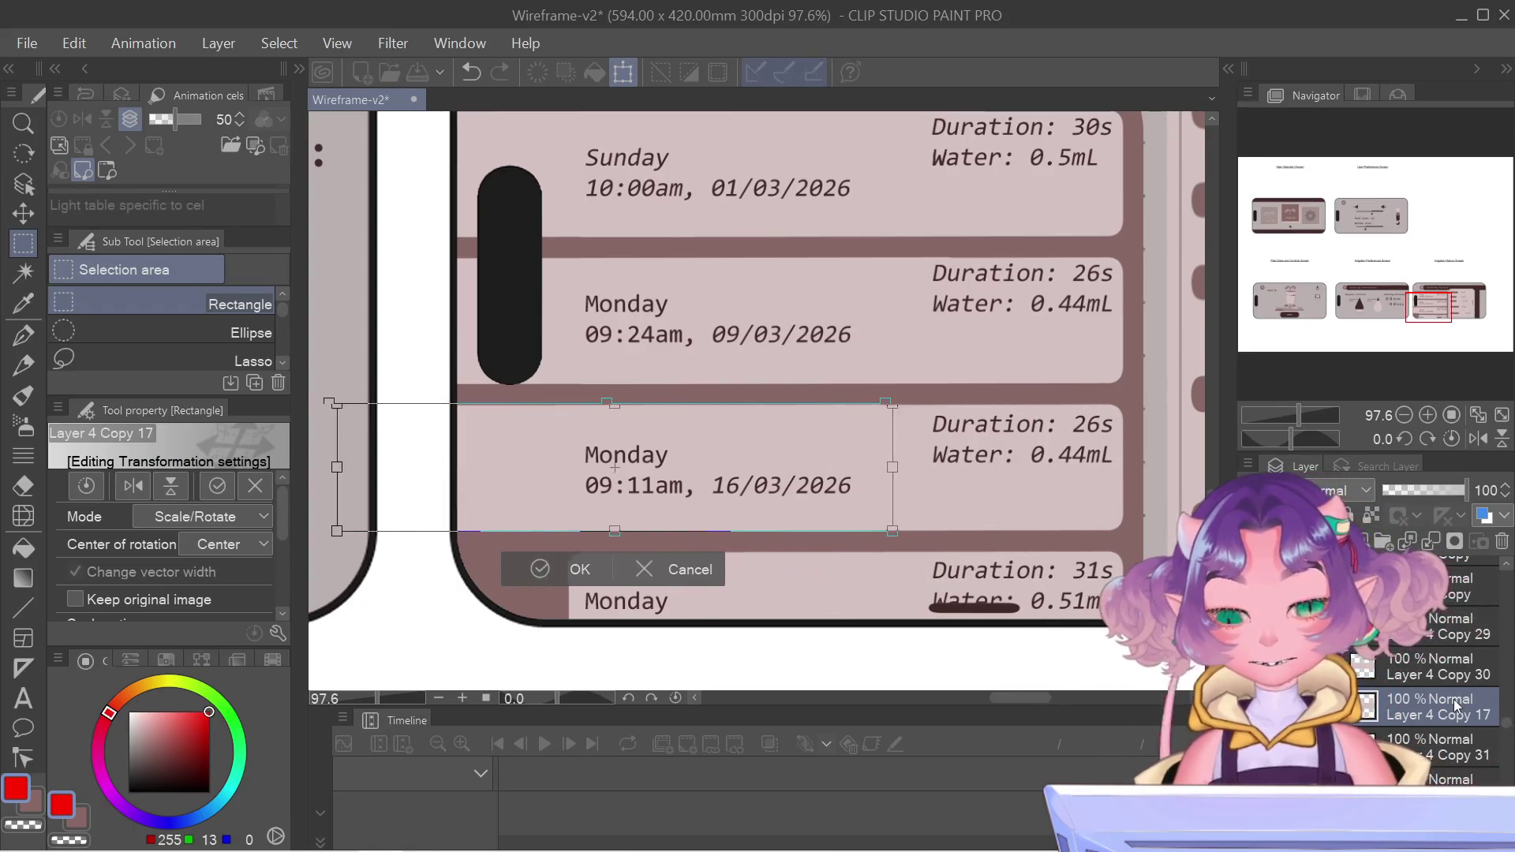
pyautogui.press('Right')
pyautogui.press('Right')
pyautogui.press('Right')
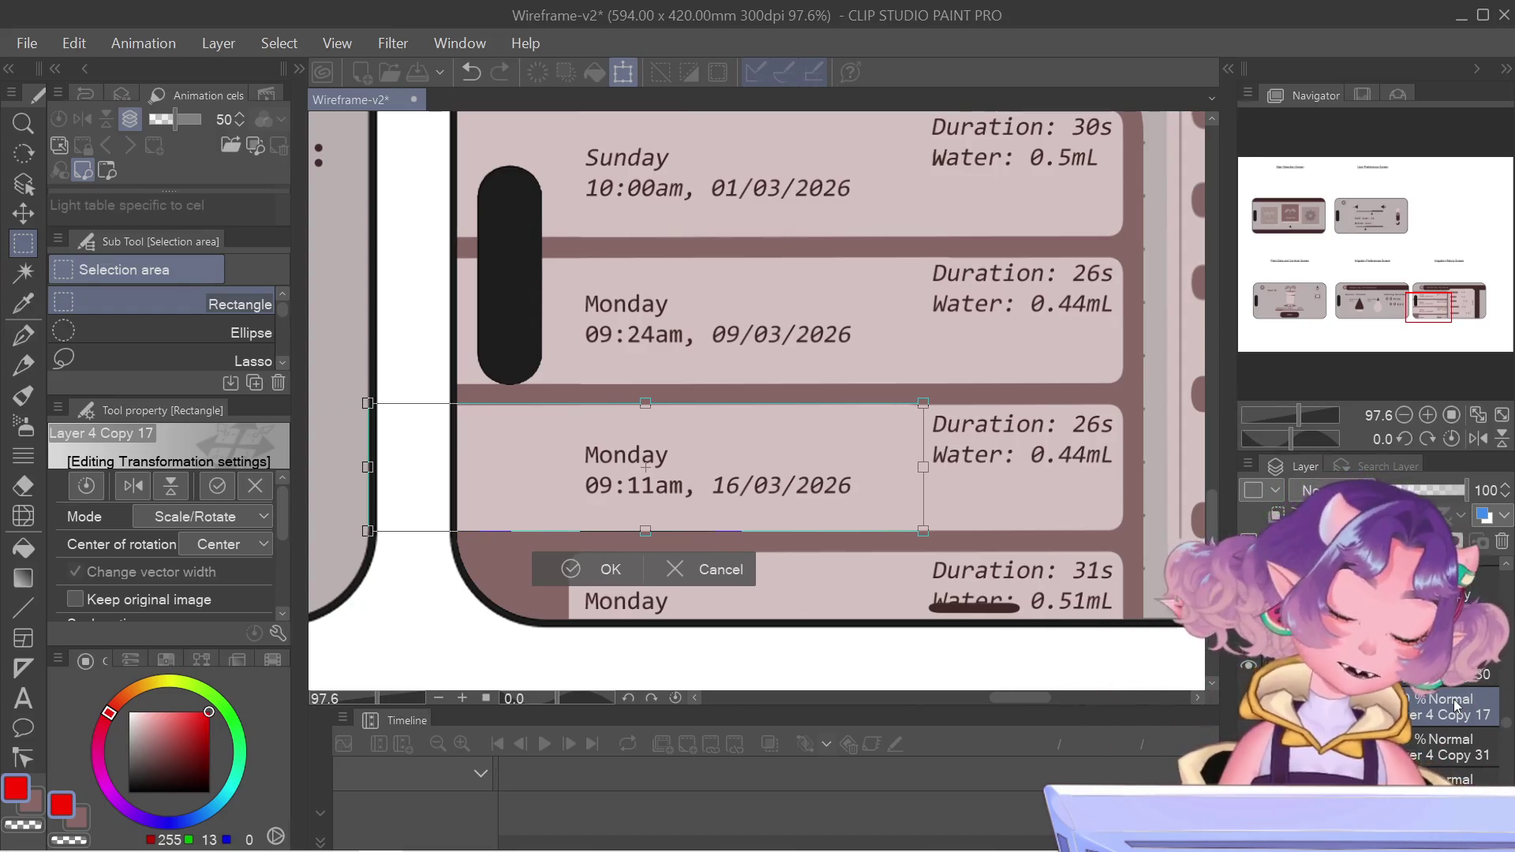
pyautogui.press('Return')
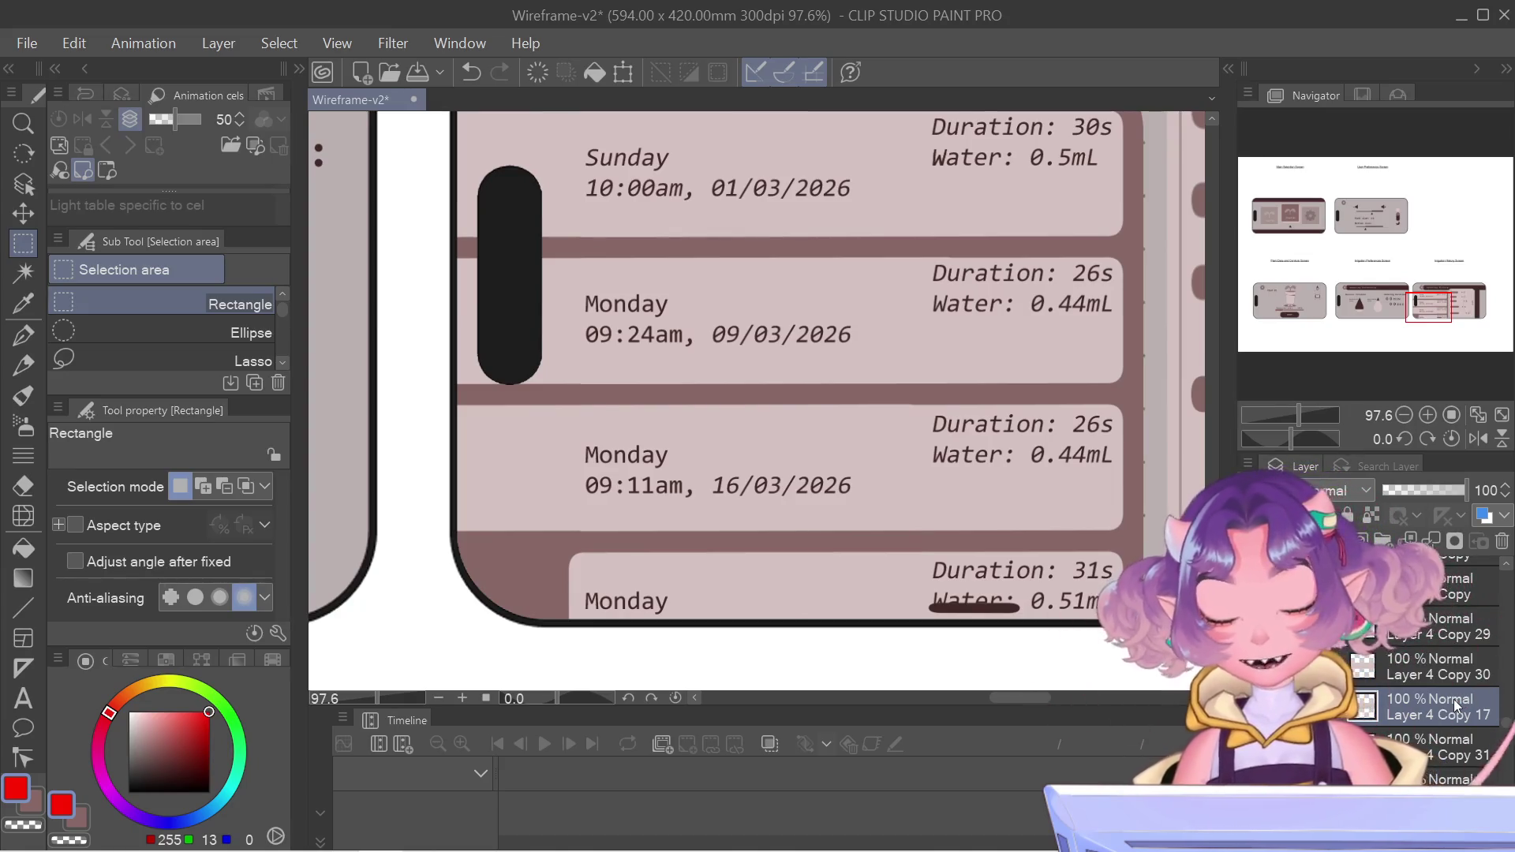
# - Delete the Layer 4 Copy 17 layer, then hide the third card's layer to check it
pyautogui.rightClick(1452, 699)
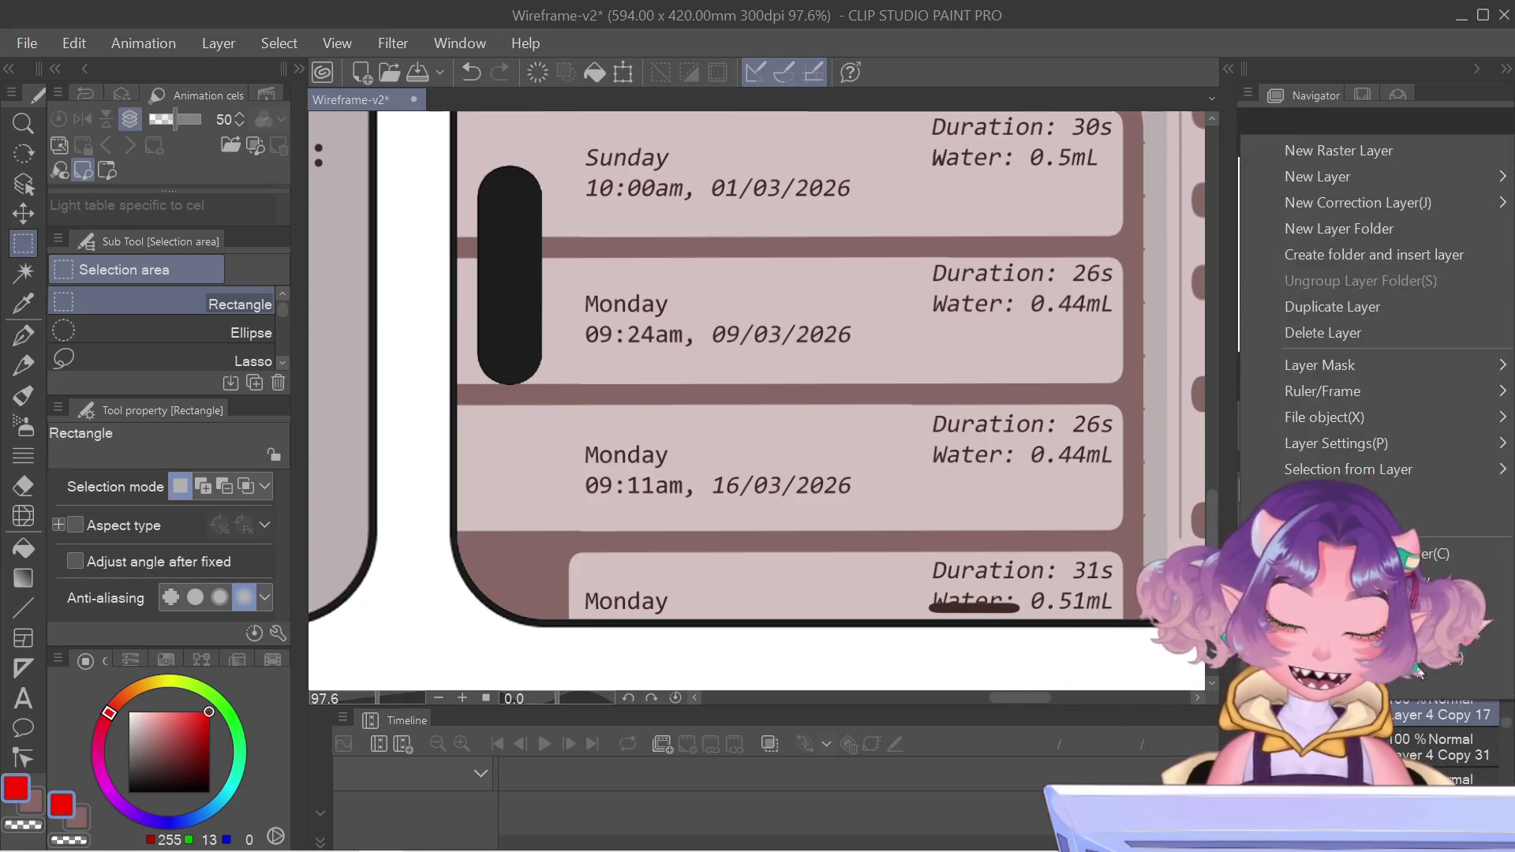
pyautogui.click(1334, 331)
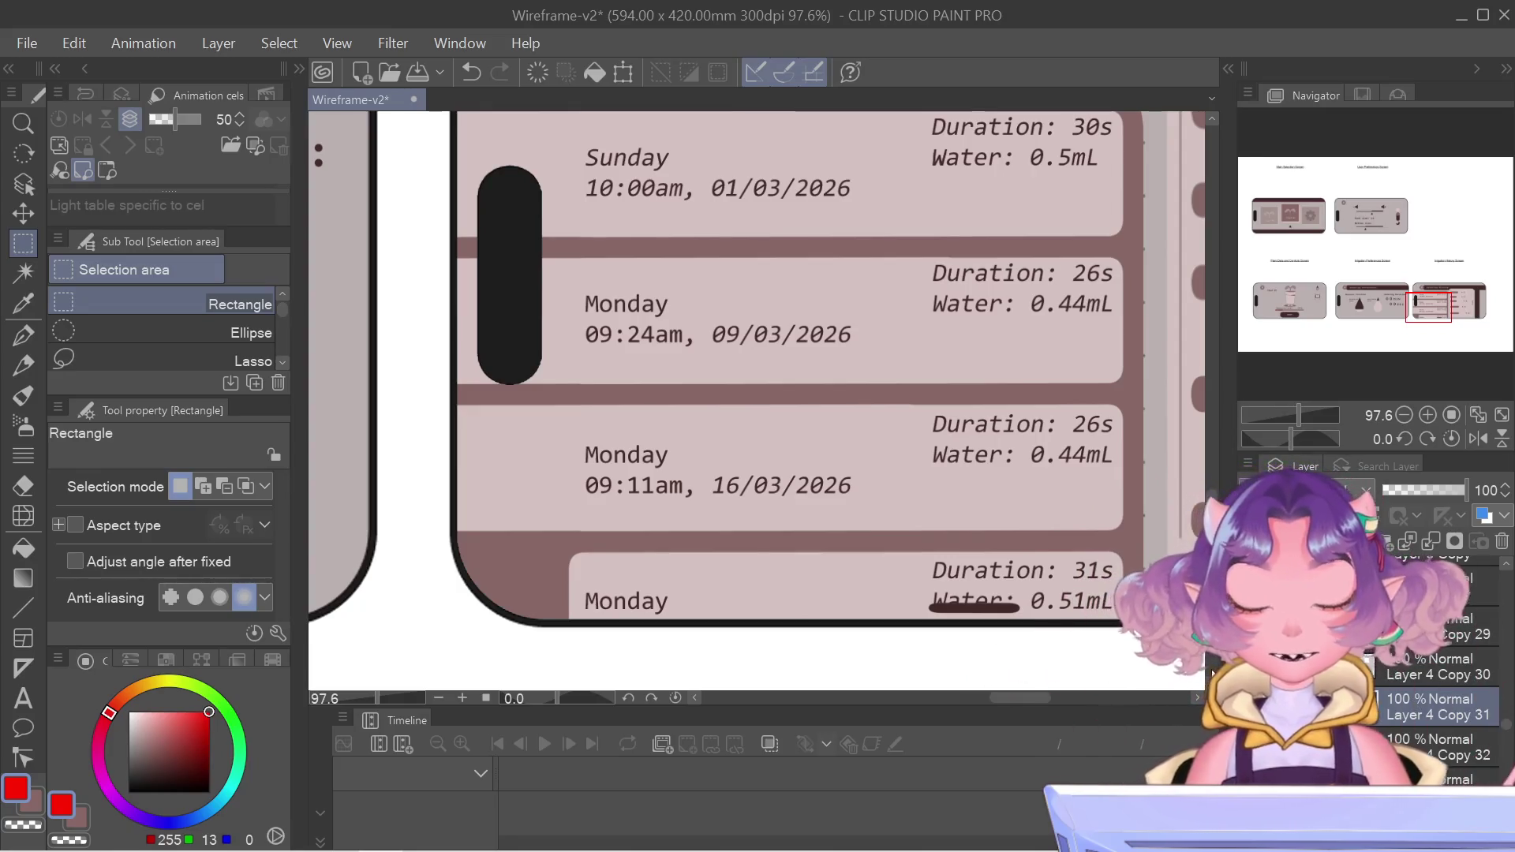
pyautogui.click(1253, 706)
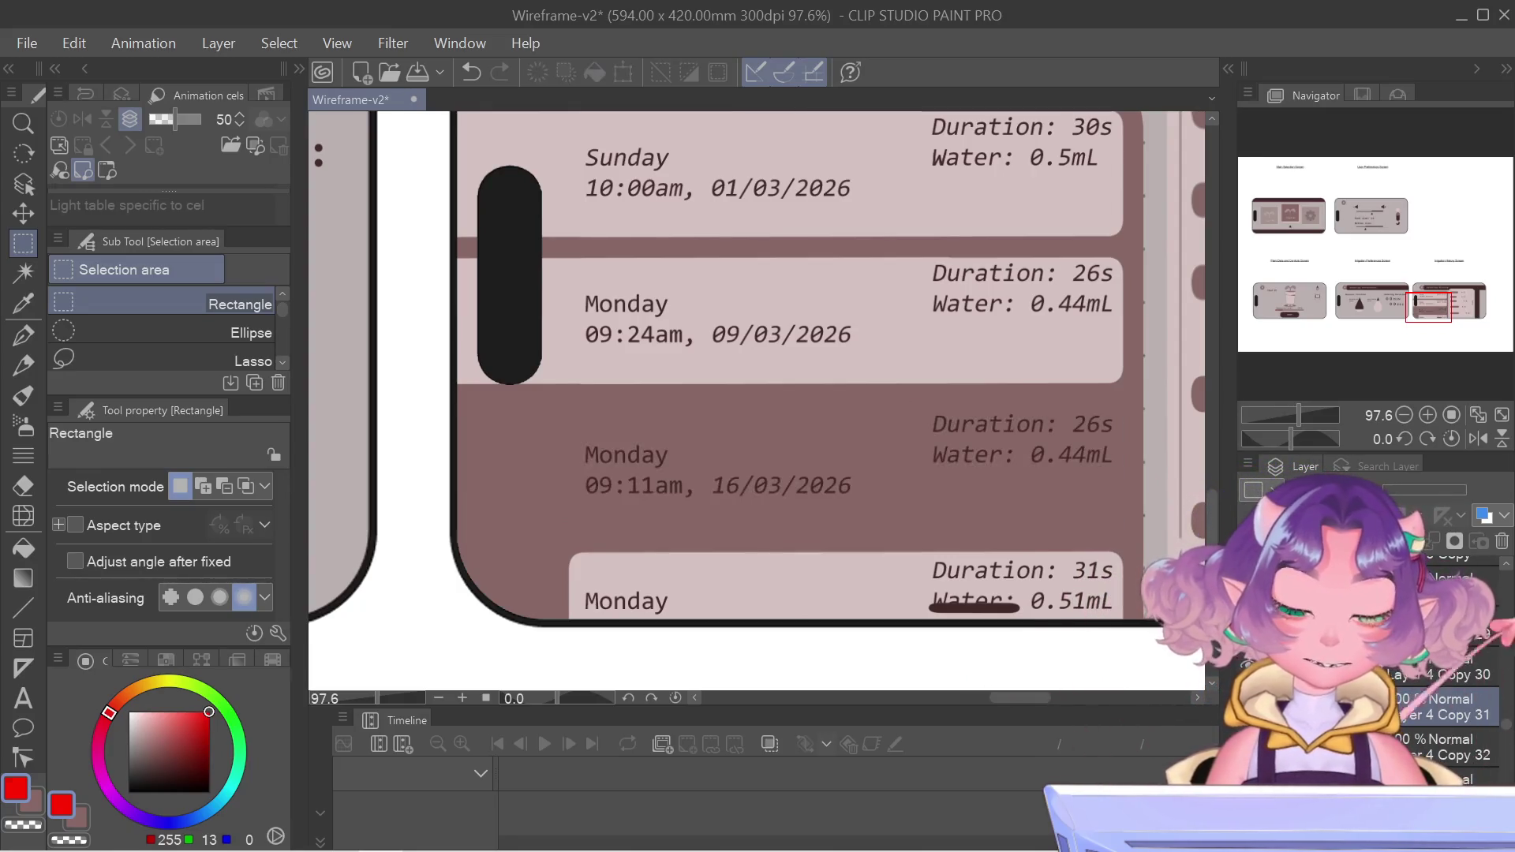
# - Make the third and fourth card layers visible again and use the Layer panel options menu
pyautogui.click(1253, 706)
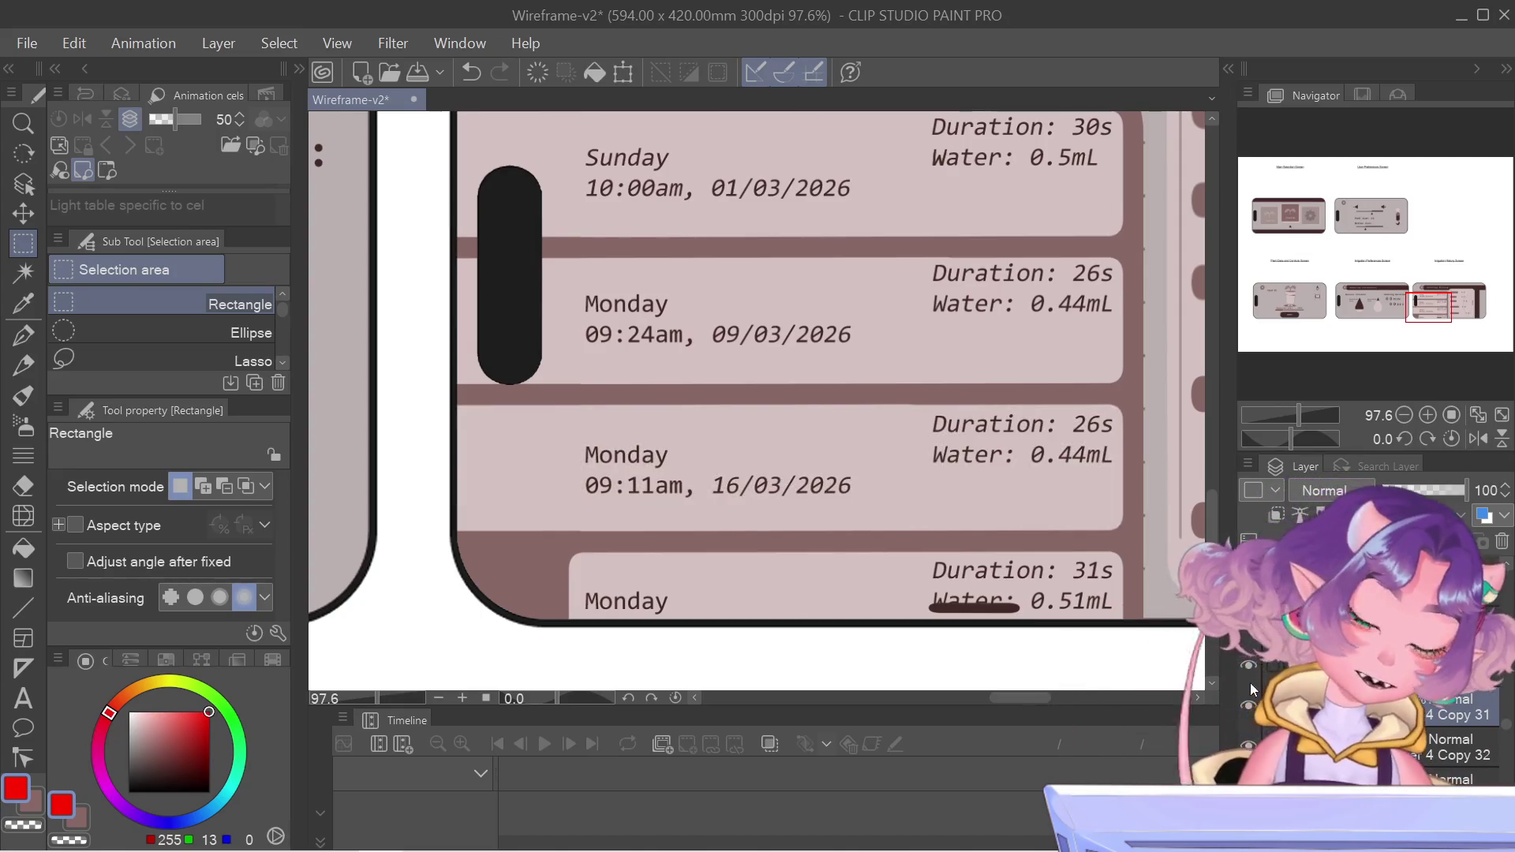
pyautogui.click(1253, 746)
pyautogui.click(1253, 747)
pyautogui.click(1248, 465)
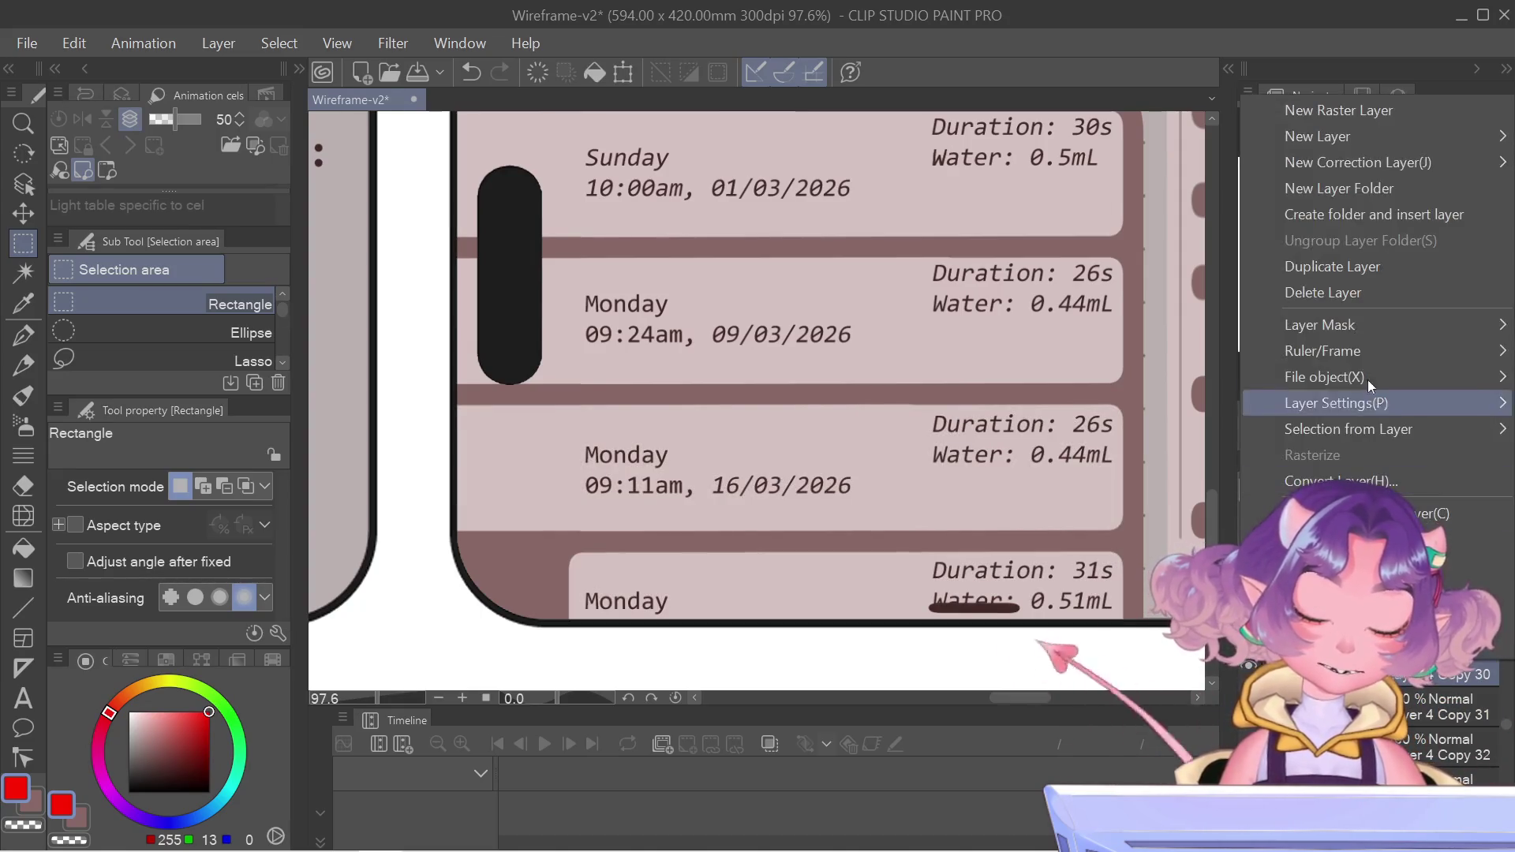
pyautogui.click(1351, 275)
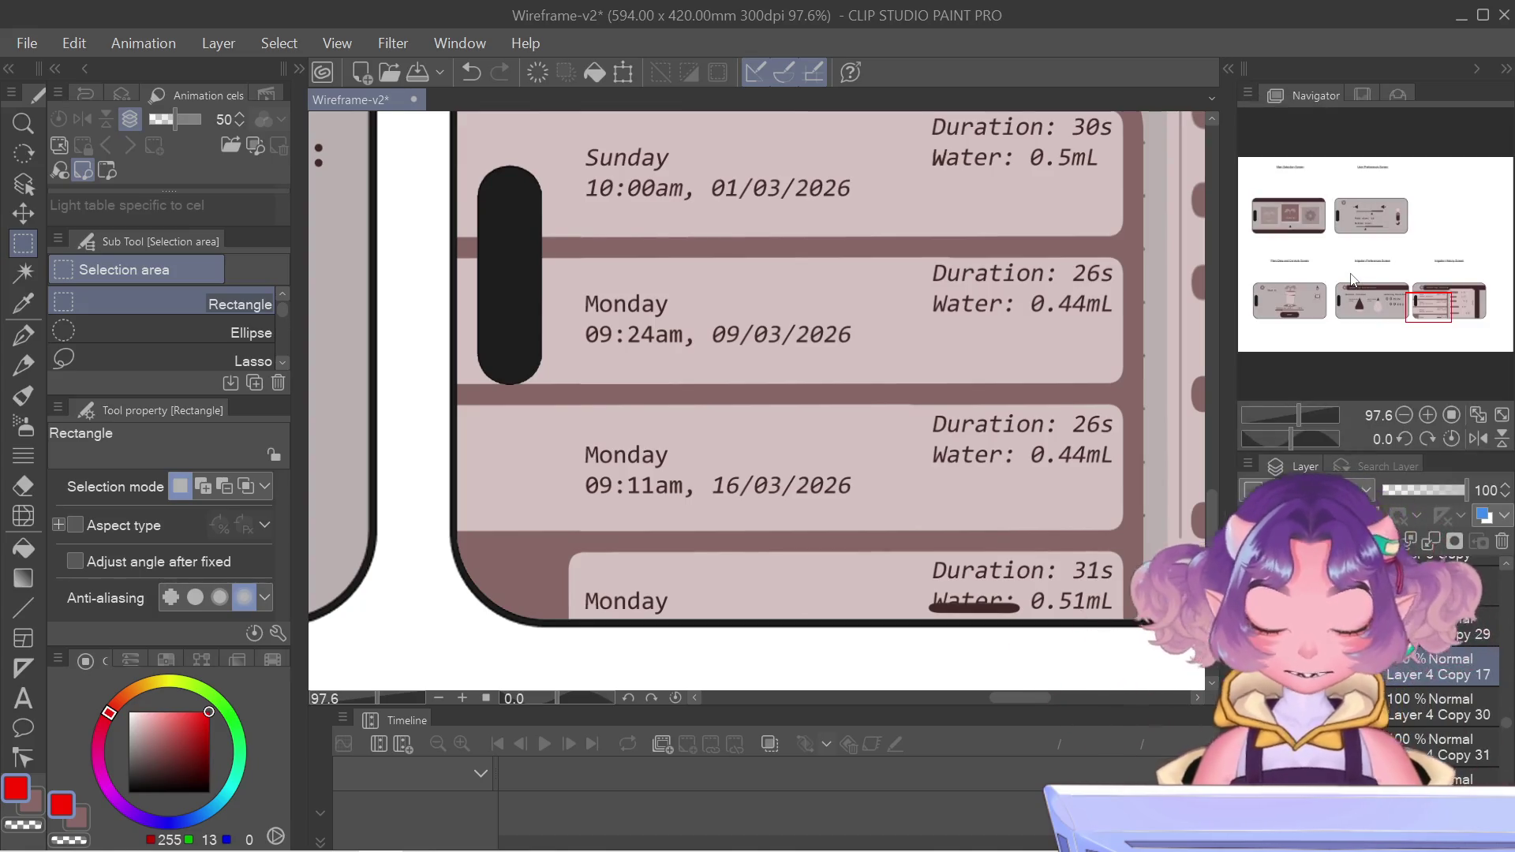
# - Slide the bottom card's shape left and merge it into the layer below
pyautogui.hotkey('ctrl', 't')
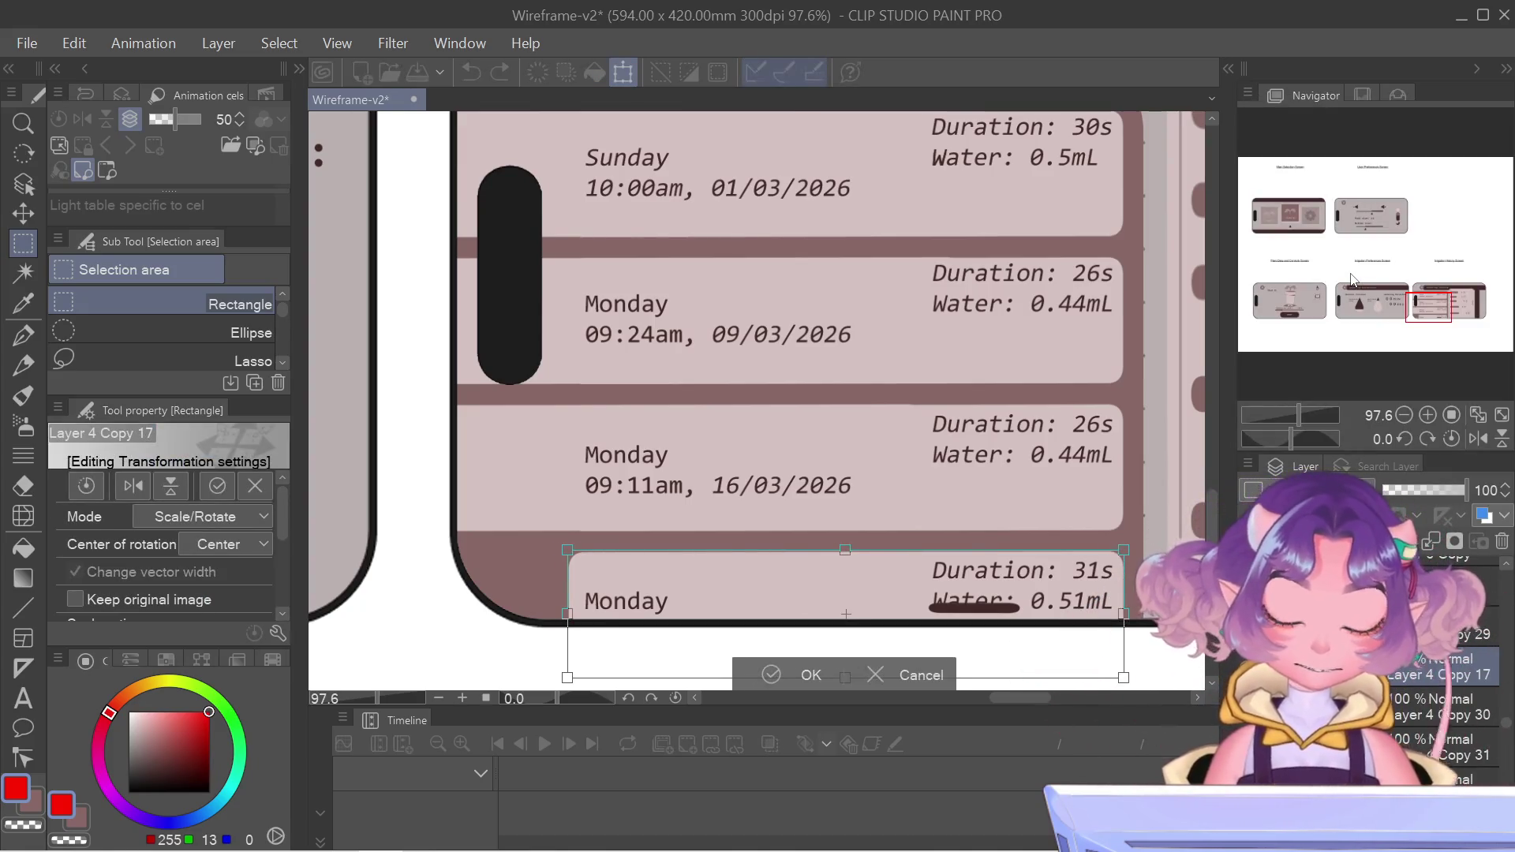
pyautogui.moveTo(1116, 645); pyautogui.dragTo(1001, 645)
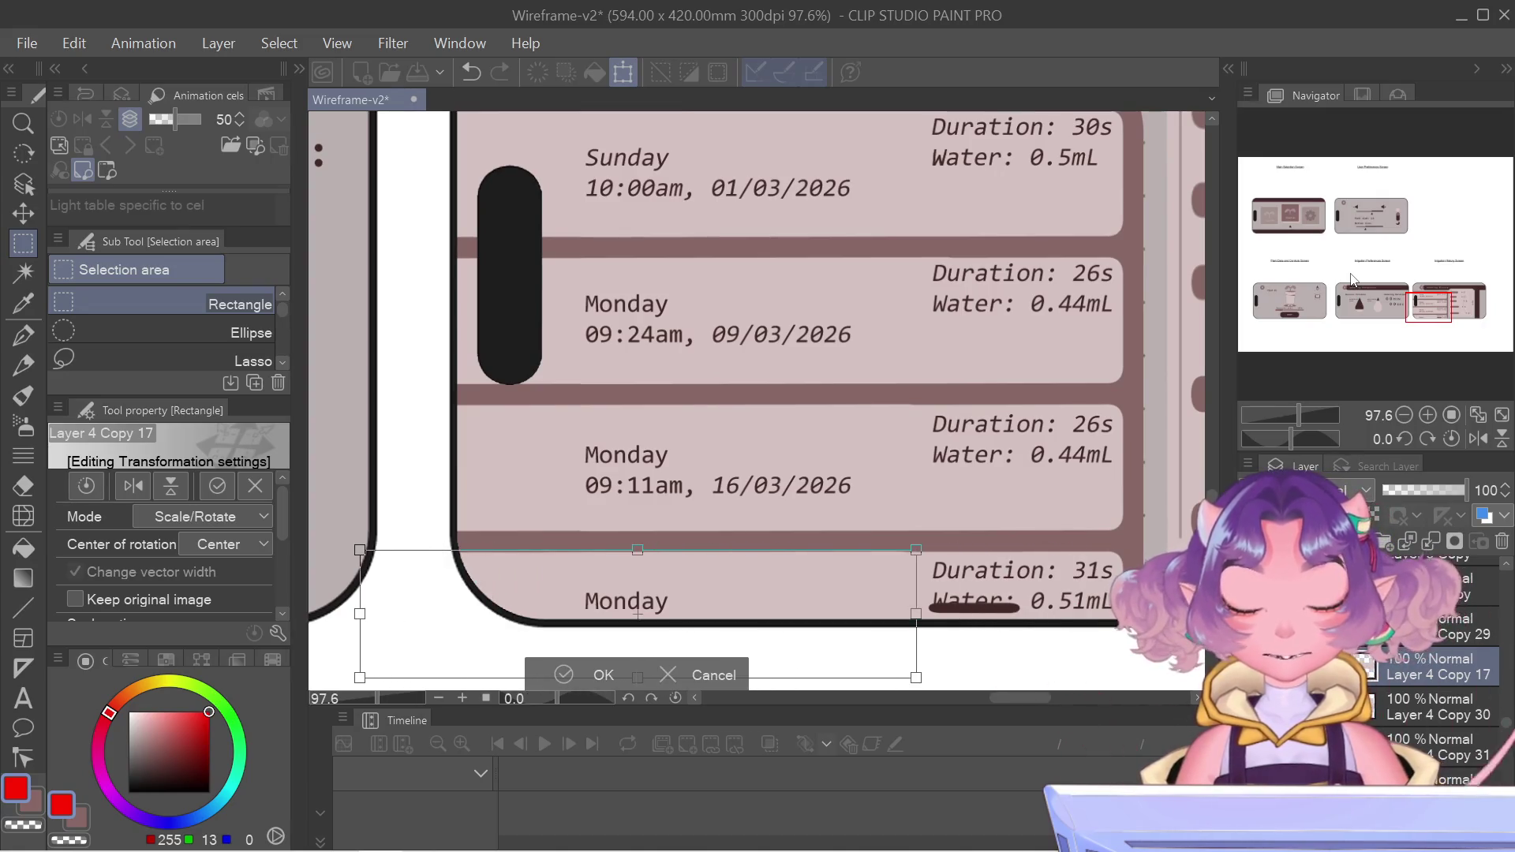
pyautogui.press('Return')
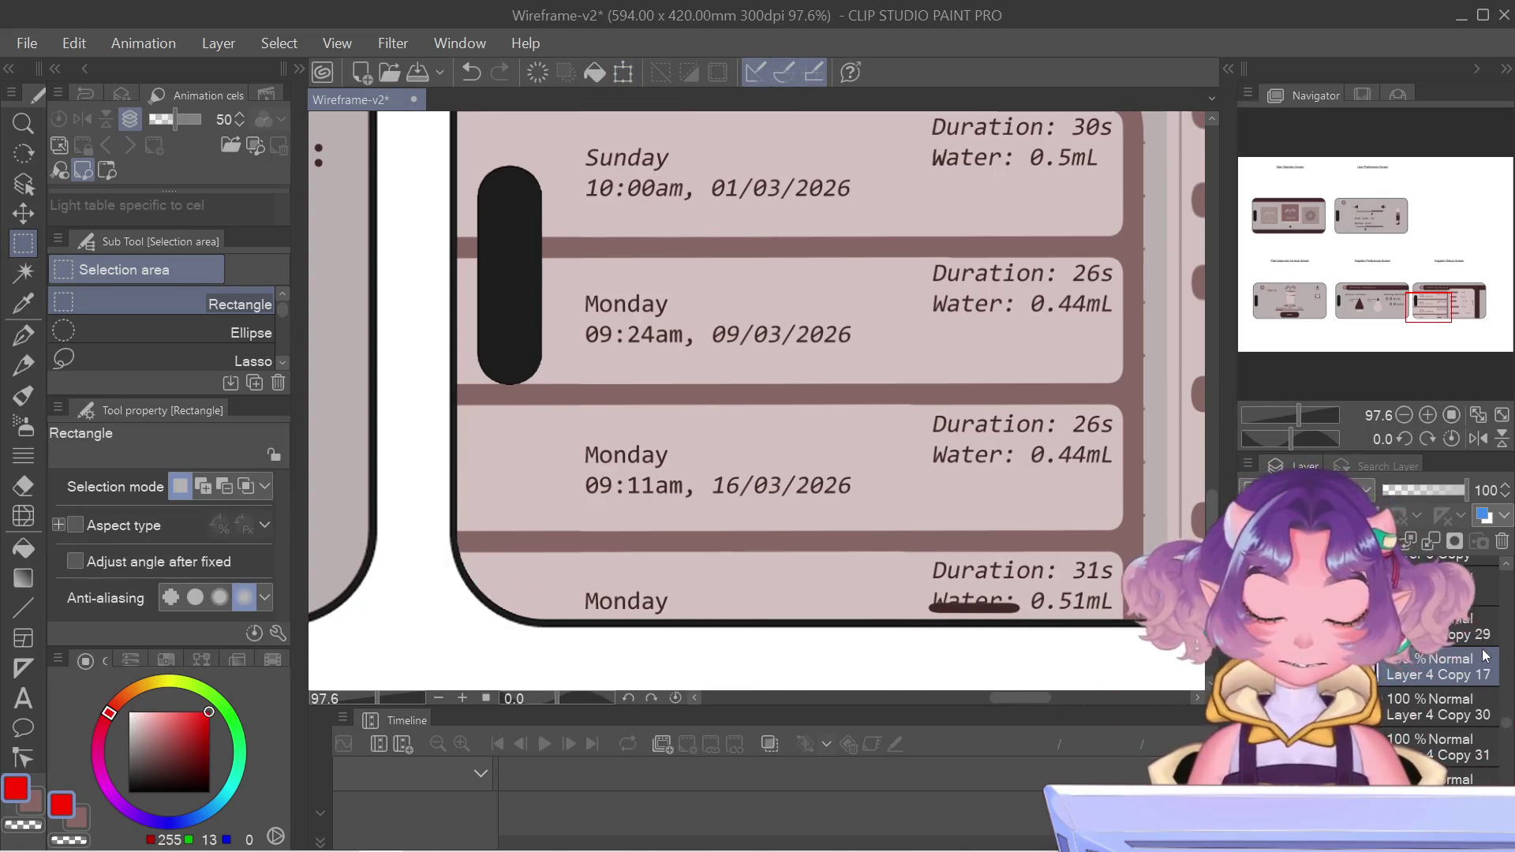
pyautogui.rightClick(1420, 674)
pyautogui.click(1397, 537)
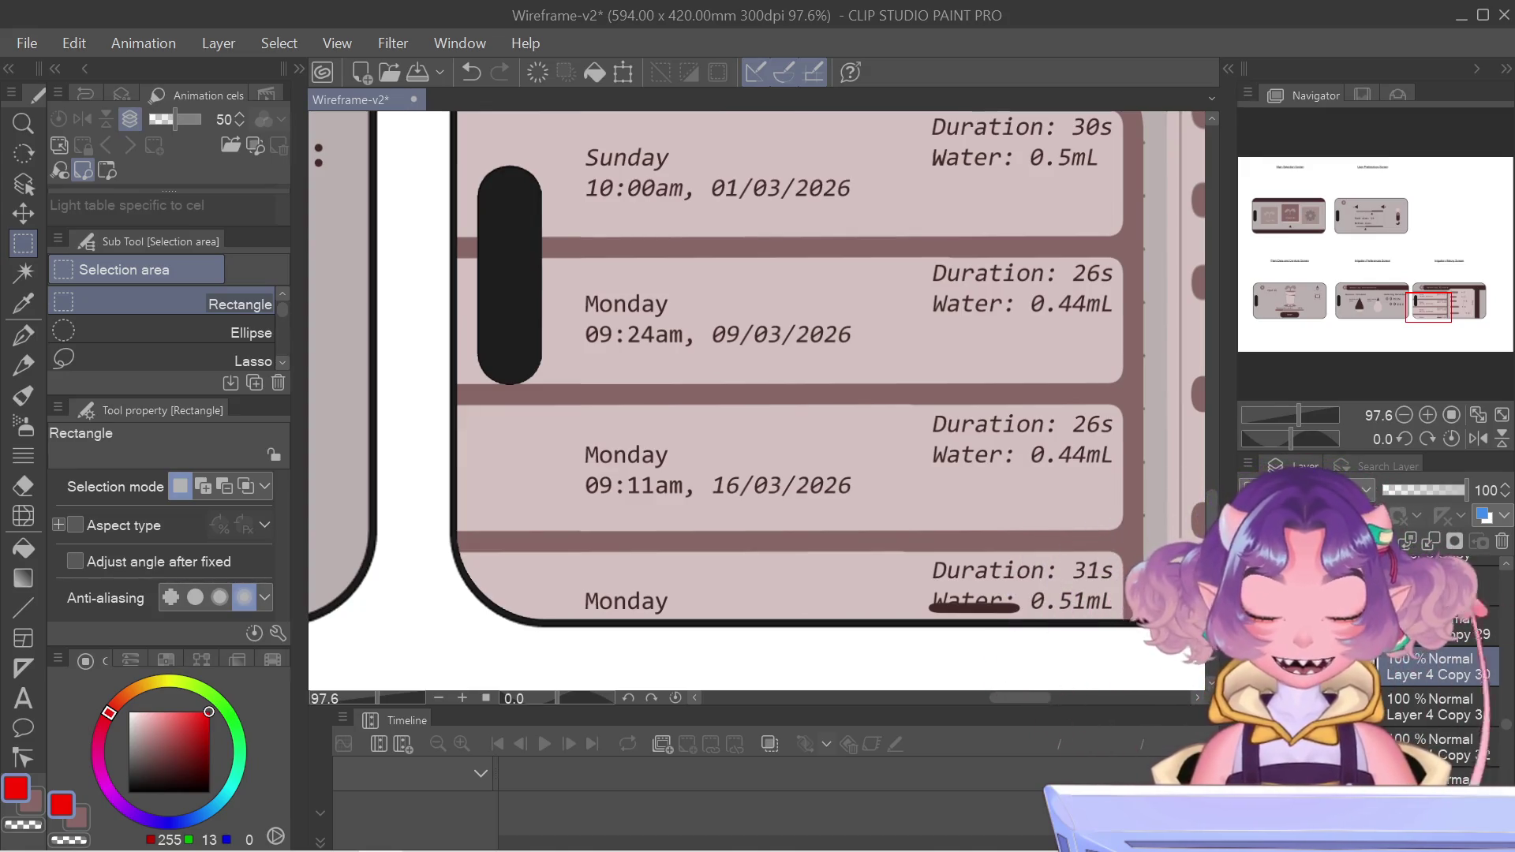
pyautogui.press('Delete')
pyautogui.hotkey('ctrl', 'z')
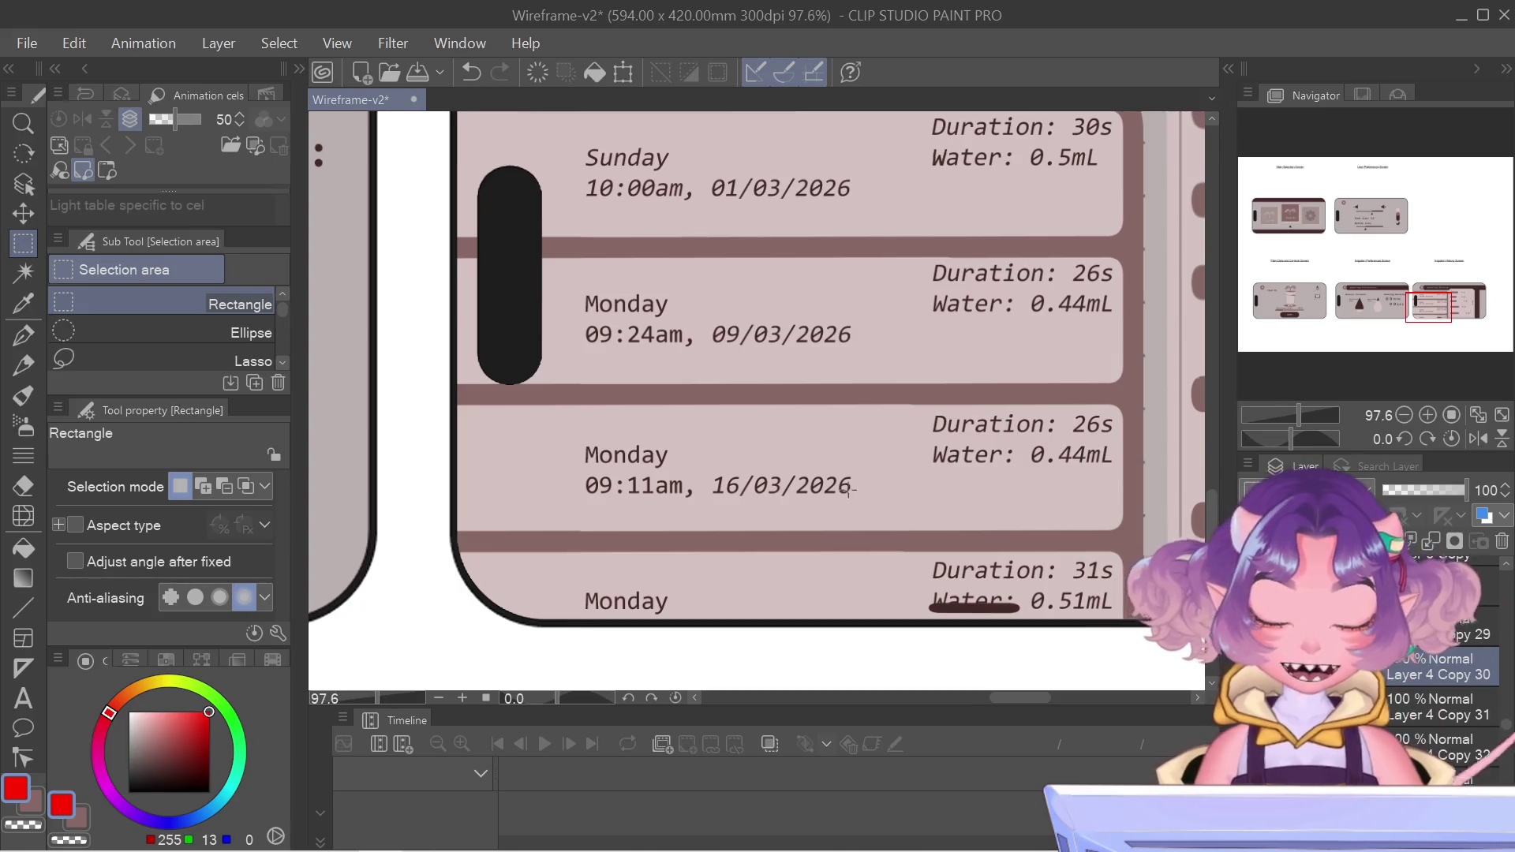
# - Pick a layer of the Watering History screen on the canvas and delete it
pyautogui.scroll(-4, 856, 488)
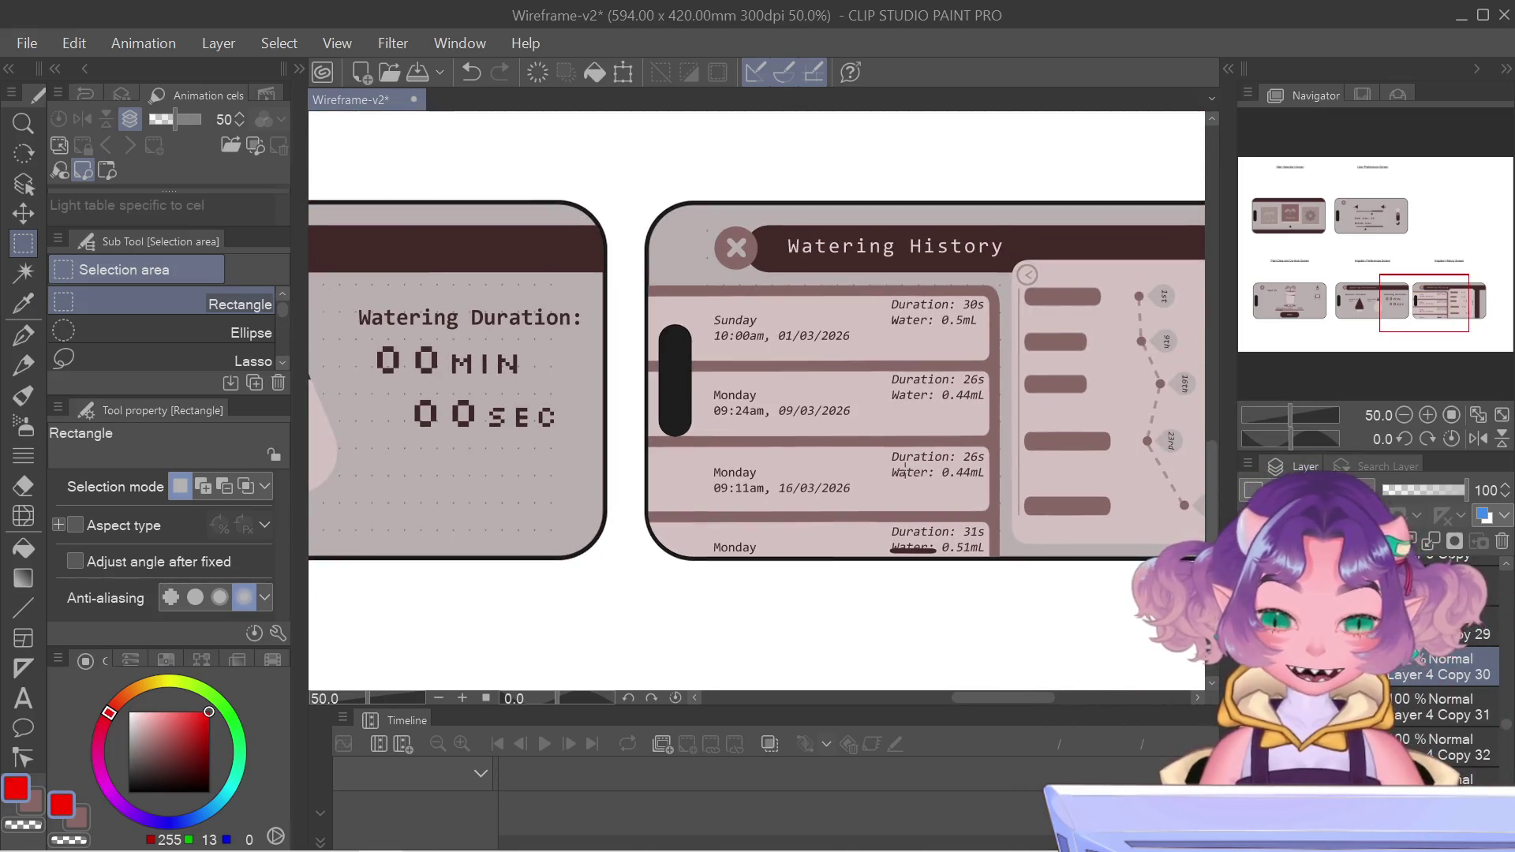
pyautogui.moveTo(1391, 305); pyautogui.dragTo(1407, 301)
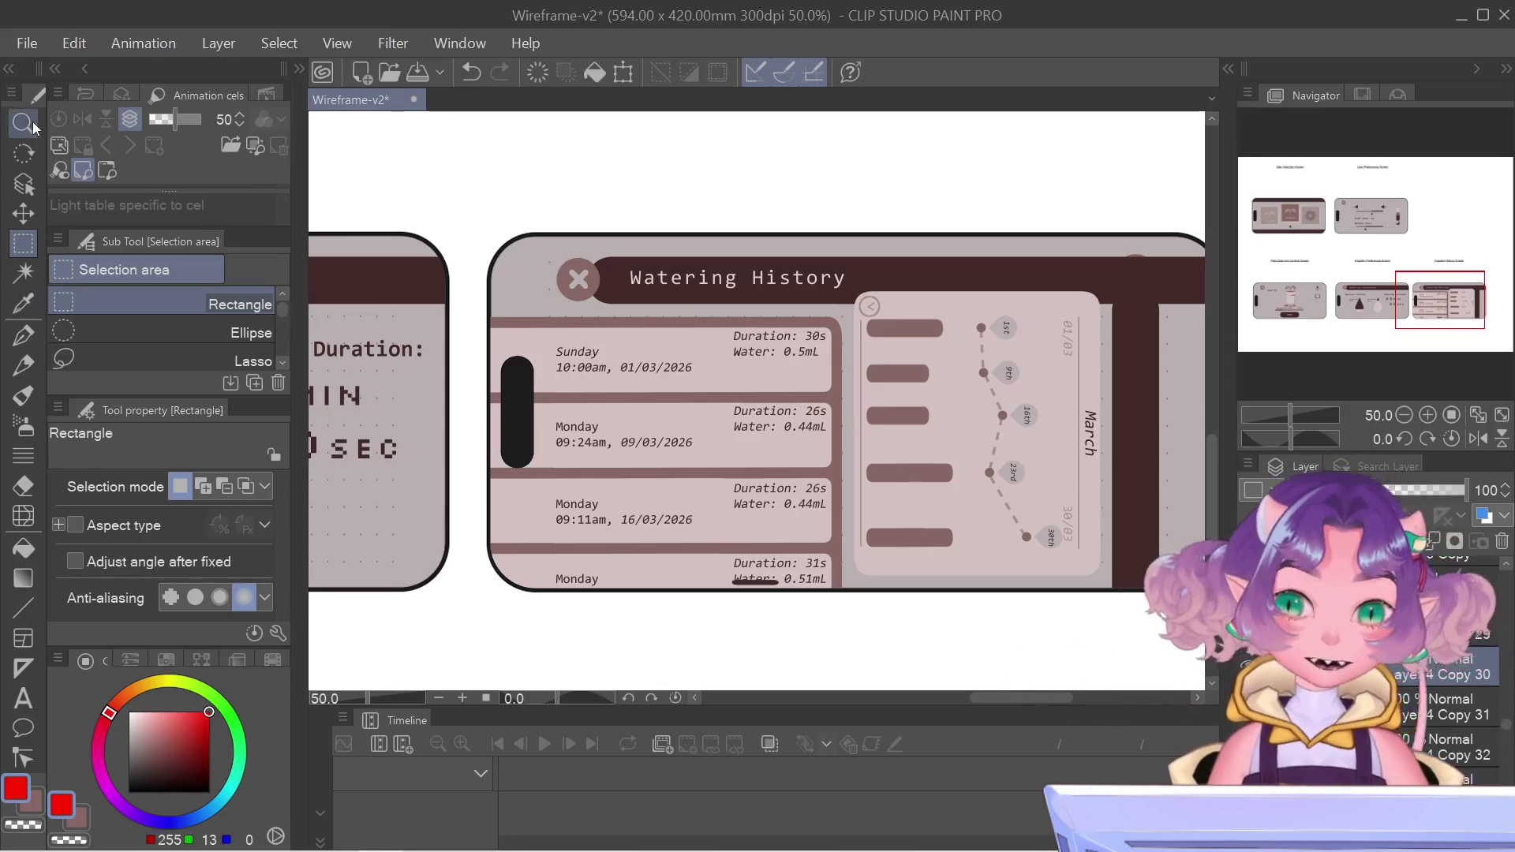
pyautogui.click(22, 190)
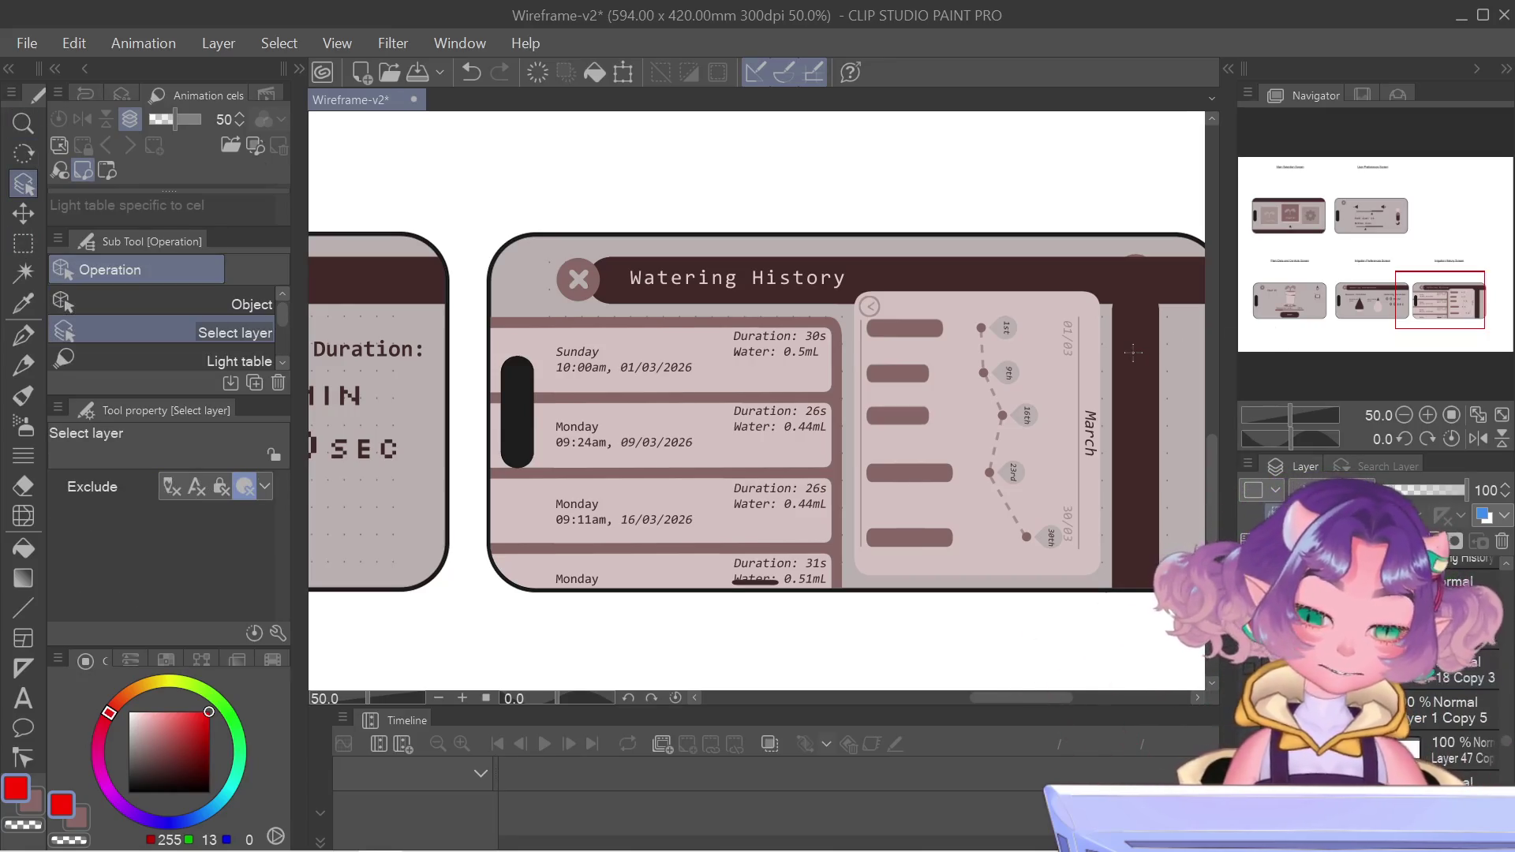
pyautogui.scroll(-3, 1449, 750)
pyautogui.click(1449, 749)
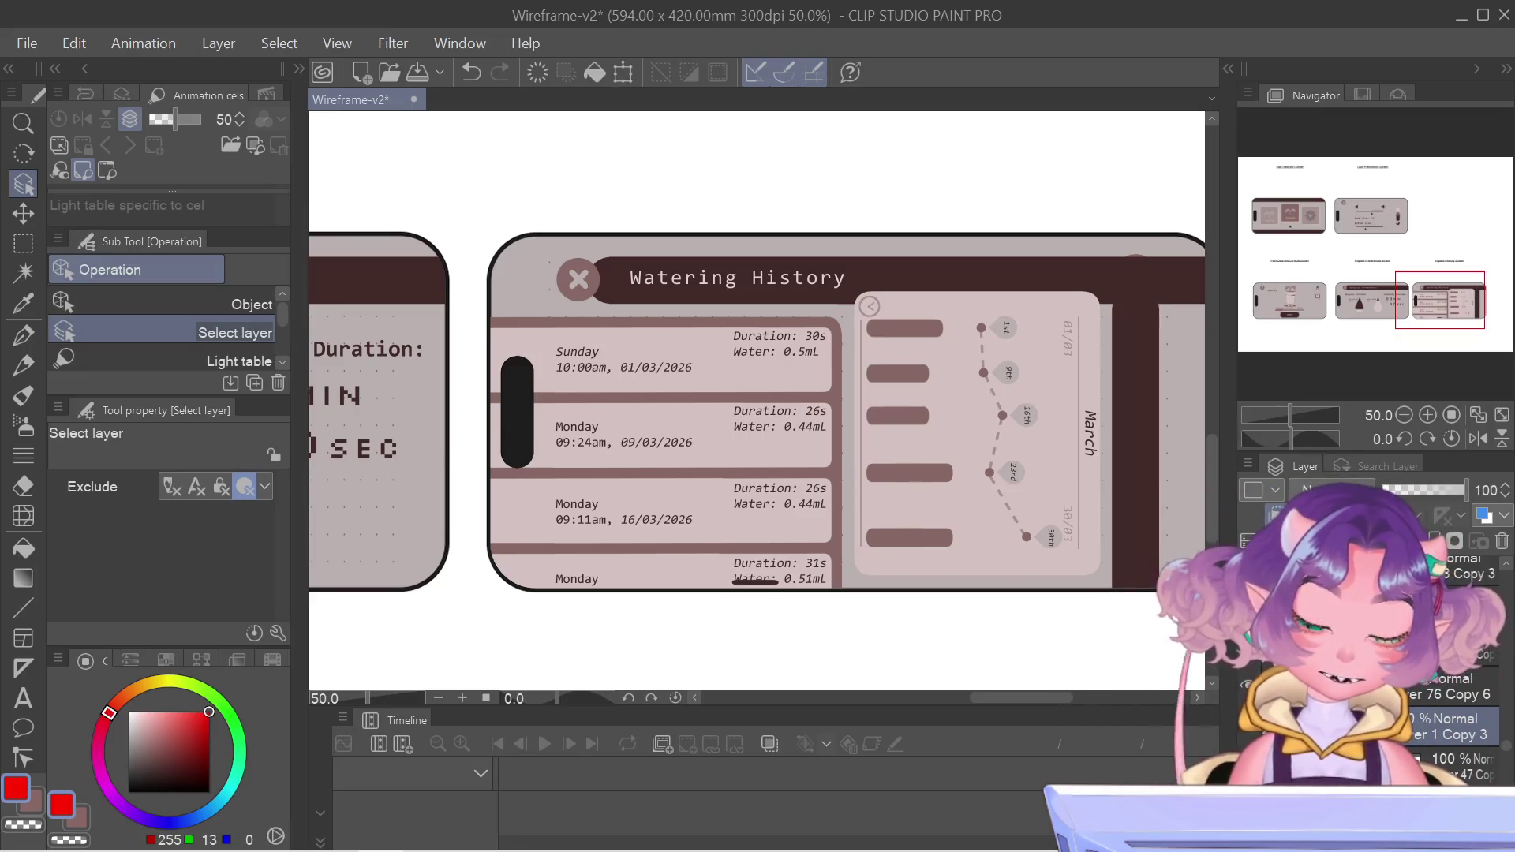
pyautogui.rightClick(1472, 780)
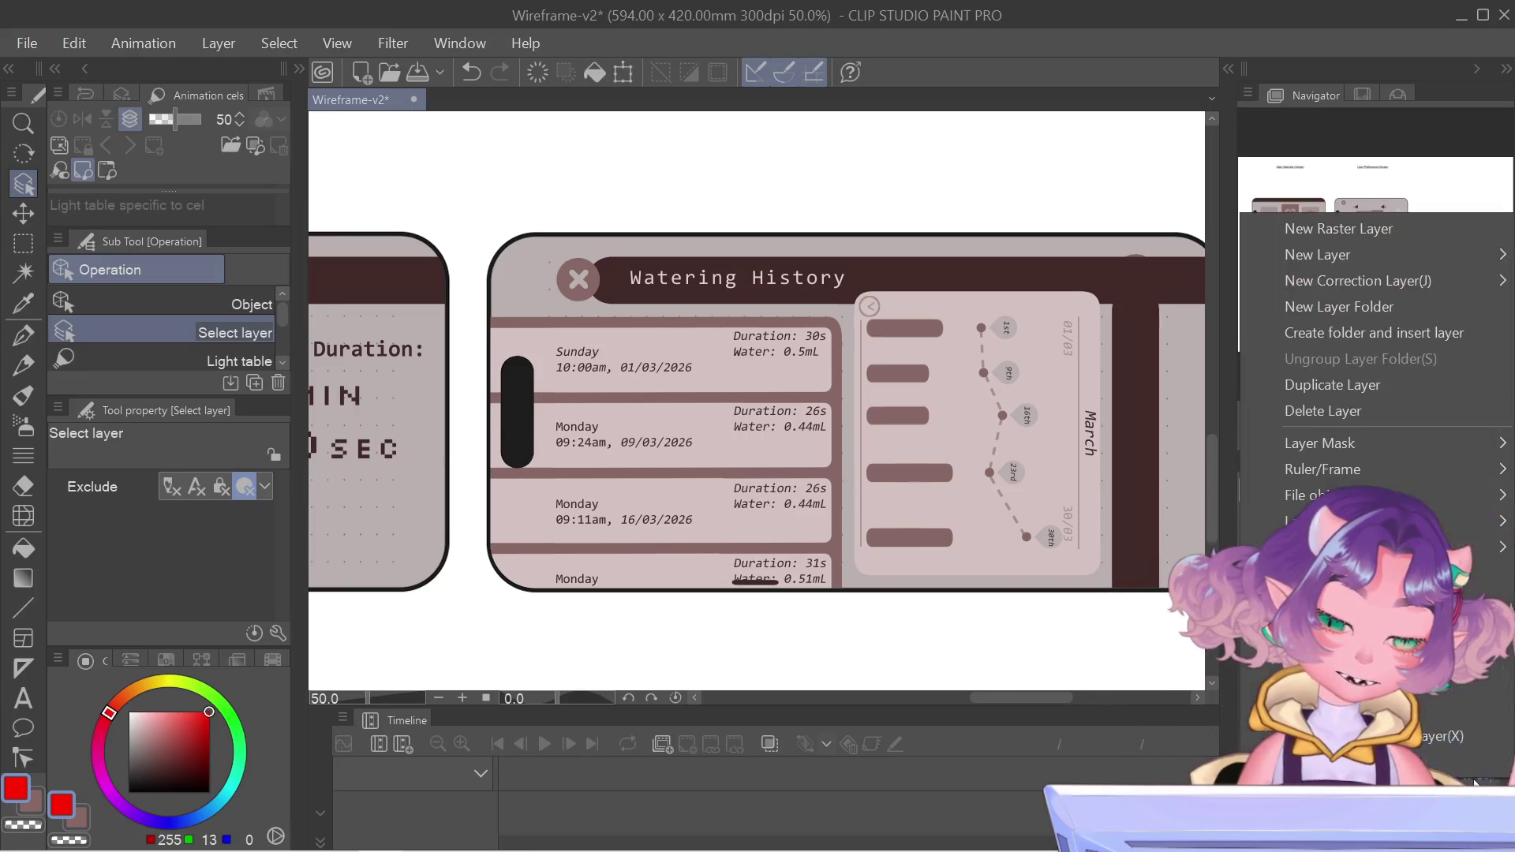
pyautogui.click(1373, 409)
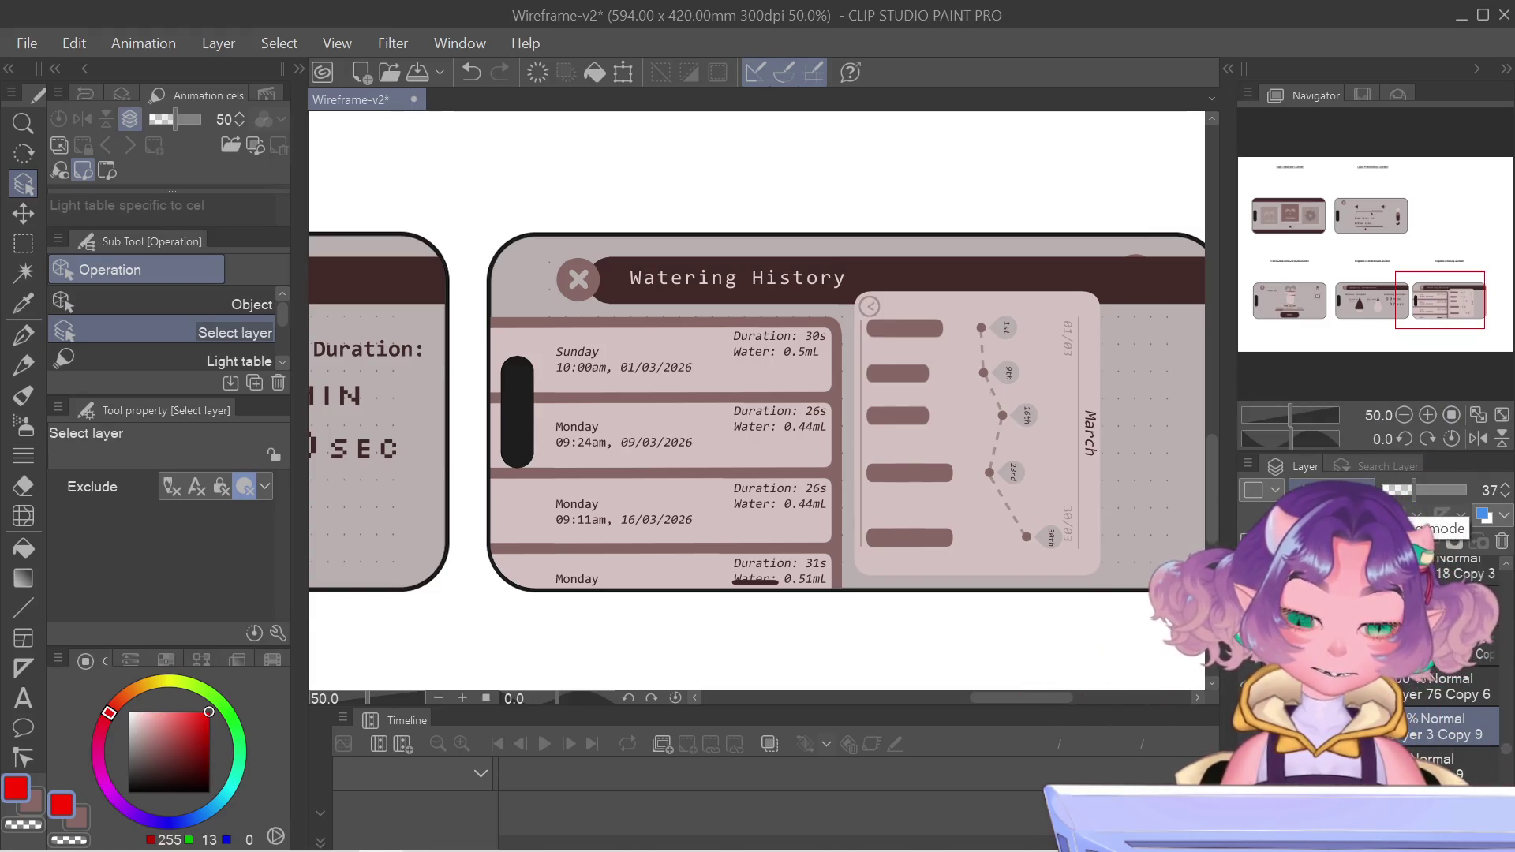
# - Duplicate the current layer, creating Layer 3 Copy 9
pyautogui.scroll(5, 1115, 194)
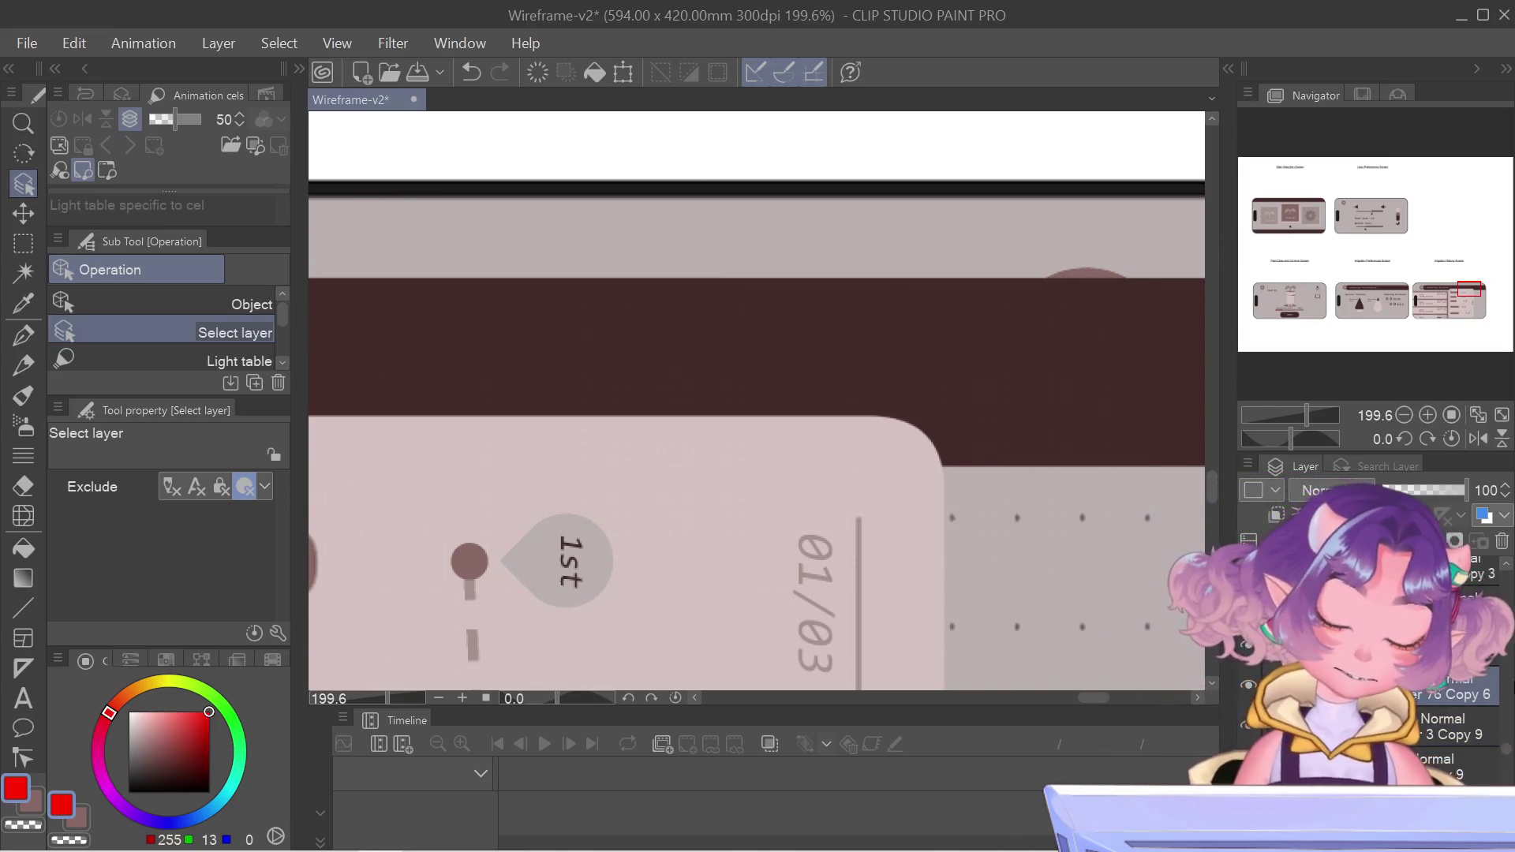
pyautogui.rightClick(1276, 694)
pyautogui.click(1287, 292)
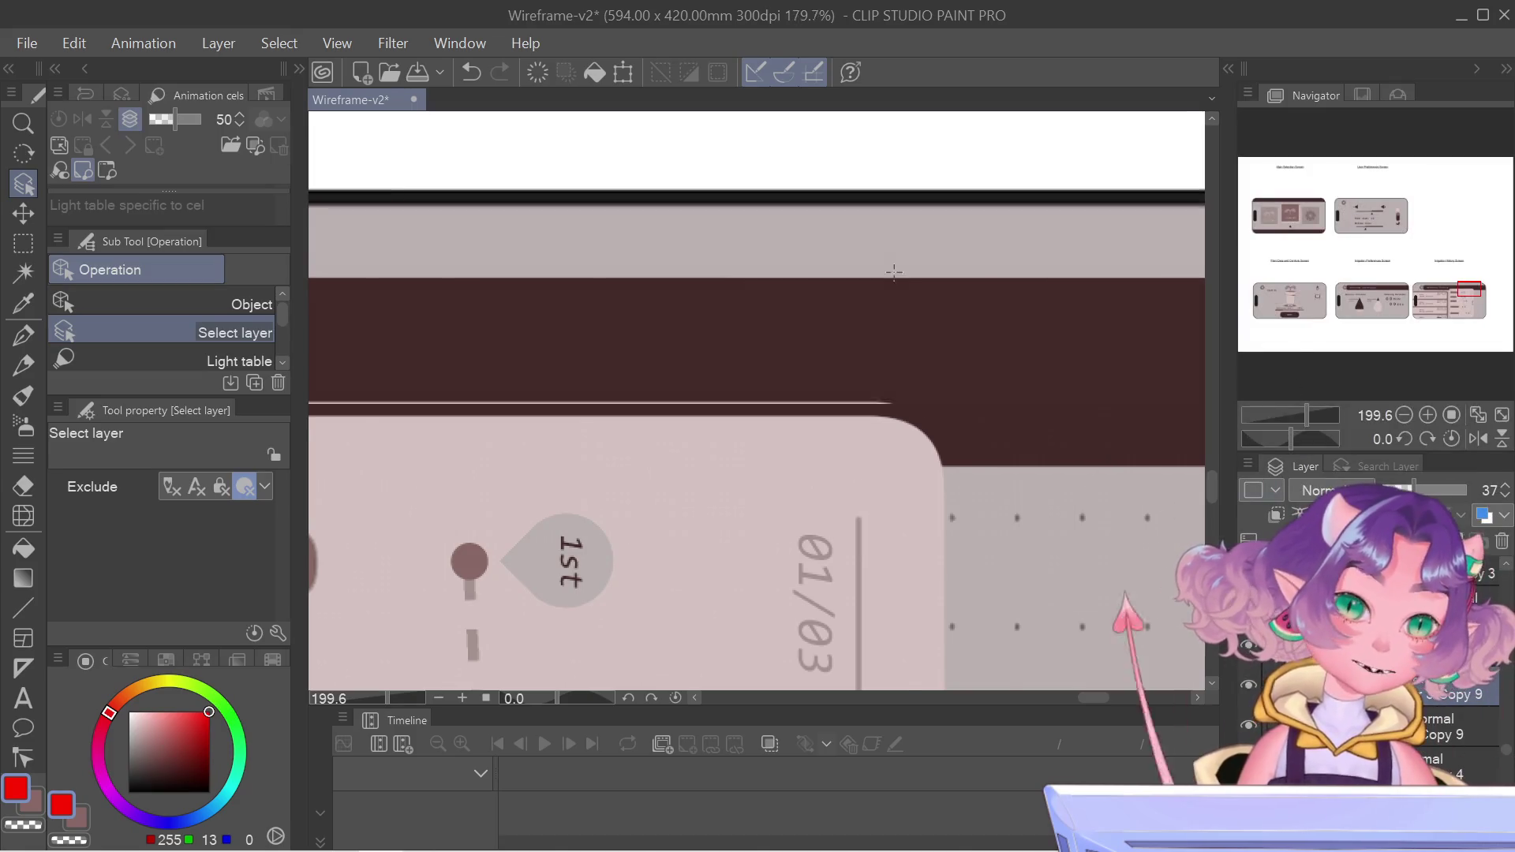
pyautogui.scroll(-8, 894, 271)
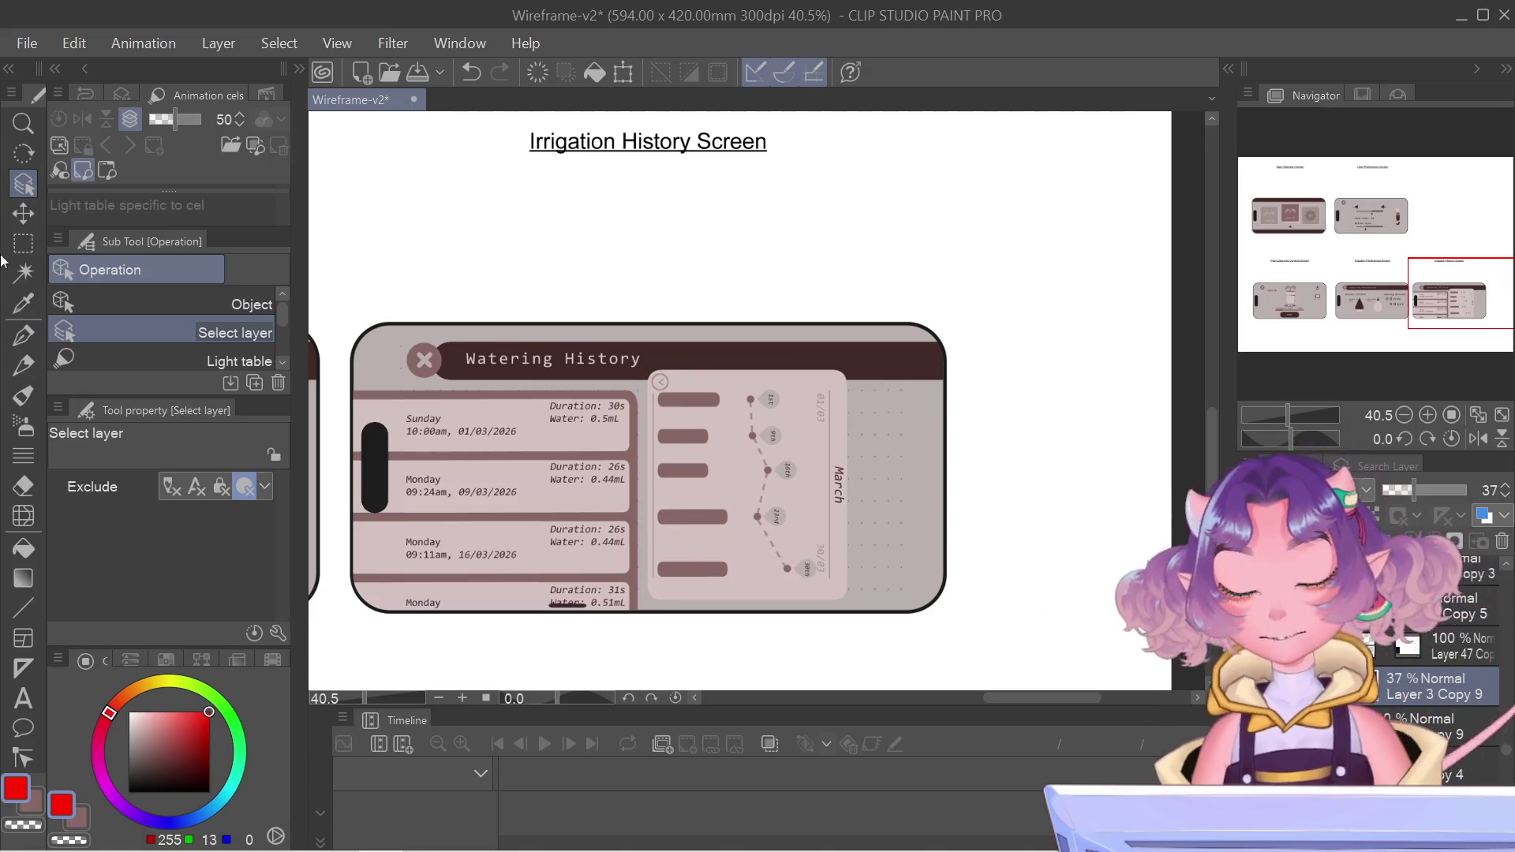
pyautogui.click(22, 155)
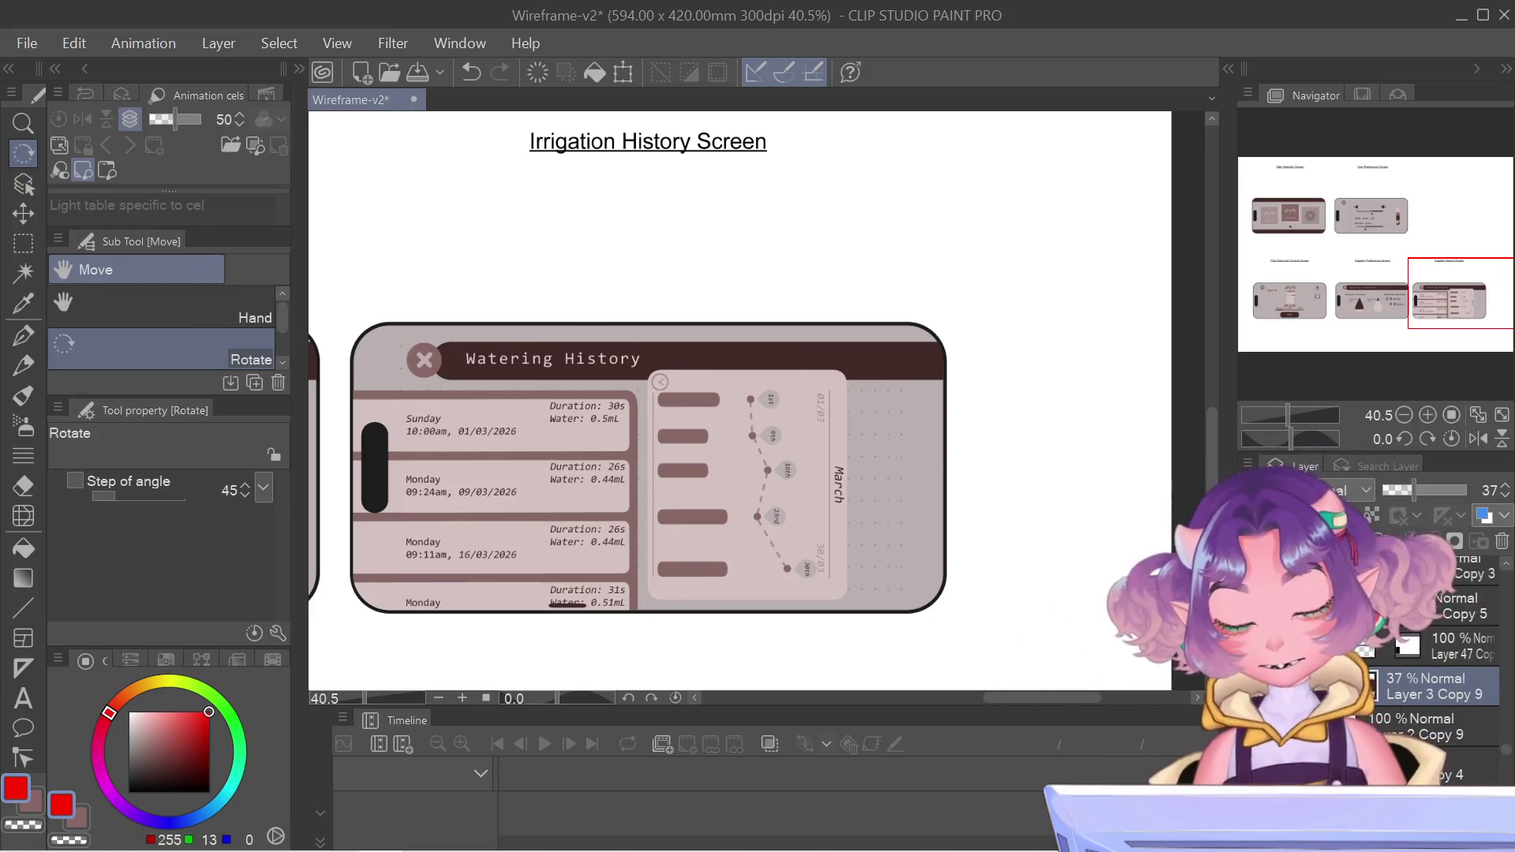
pyautogui.click(24, 183)
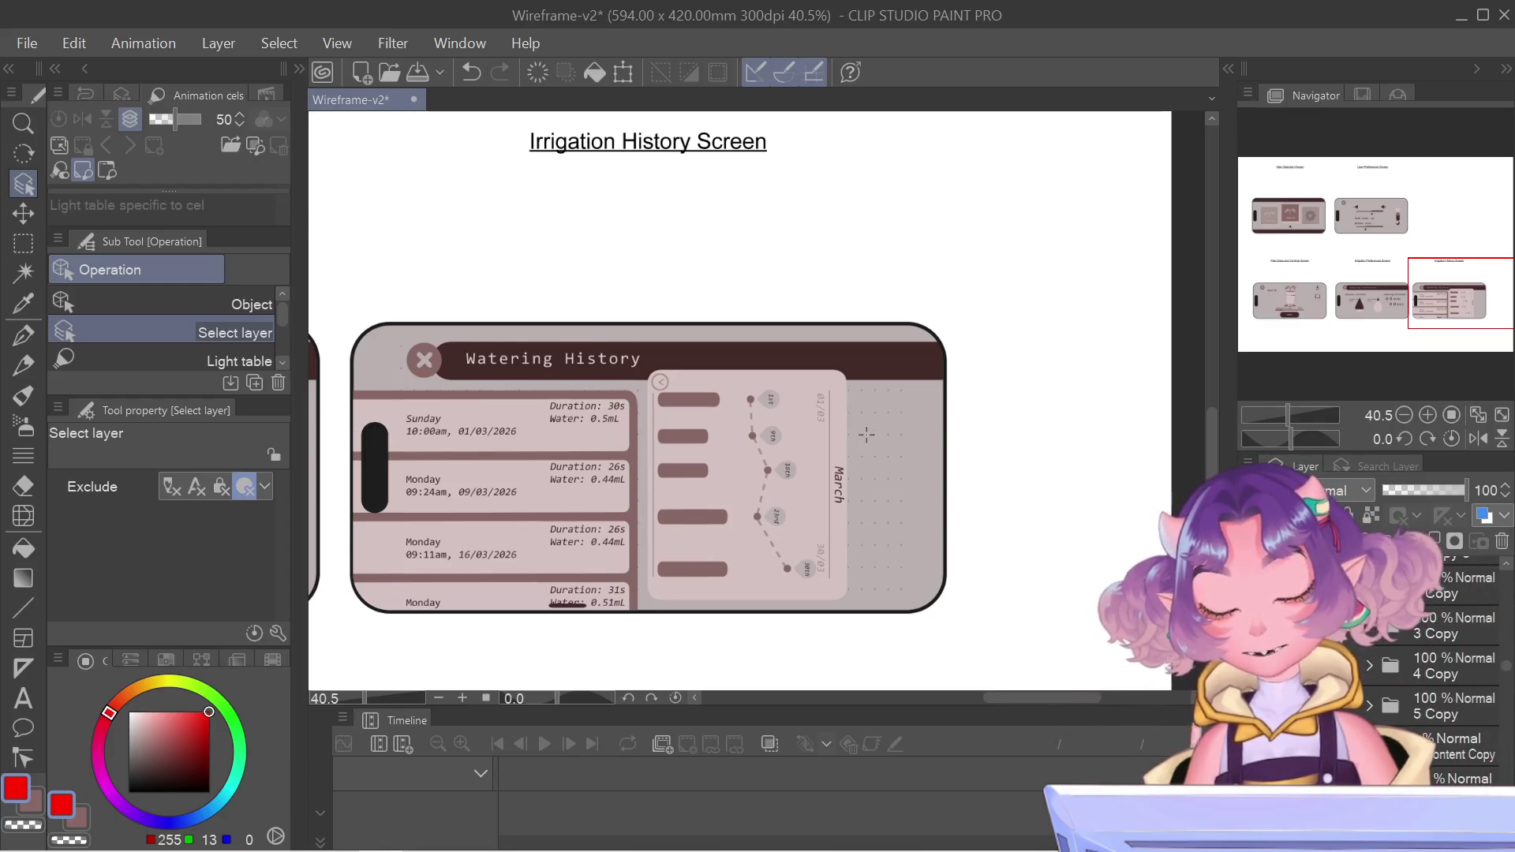
pyautogui.scroll(3, 364, 497)
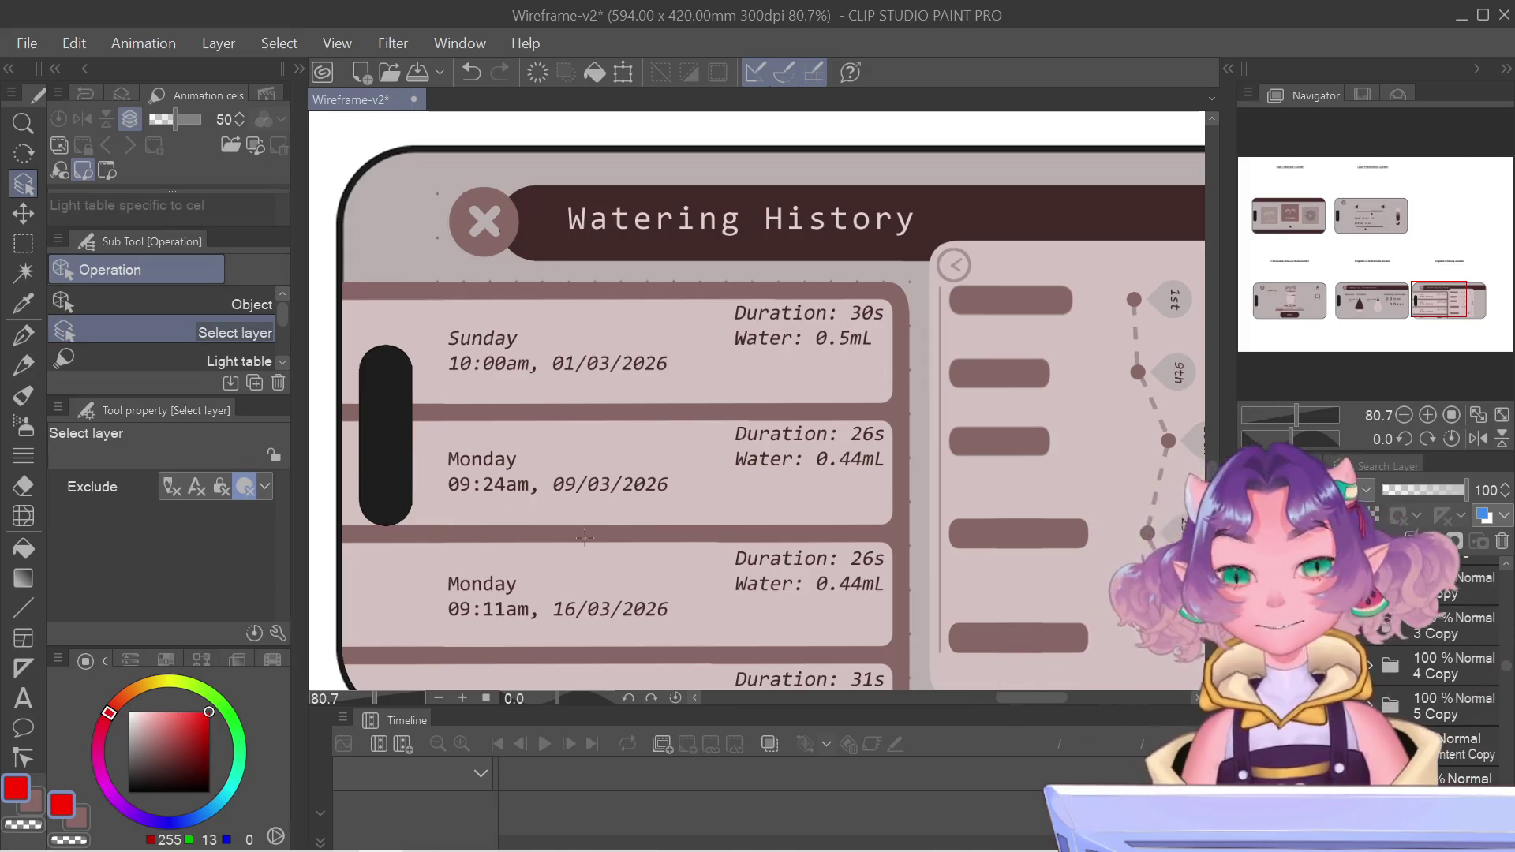
pyautogui.scroll(-5, 489, 542)
pyautogui.scroll(-2, 612, 456)
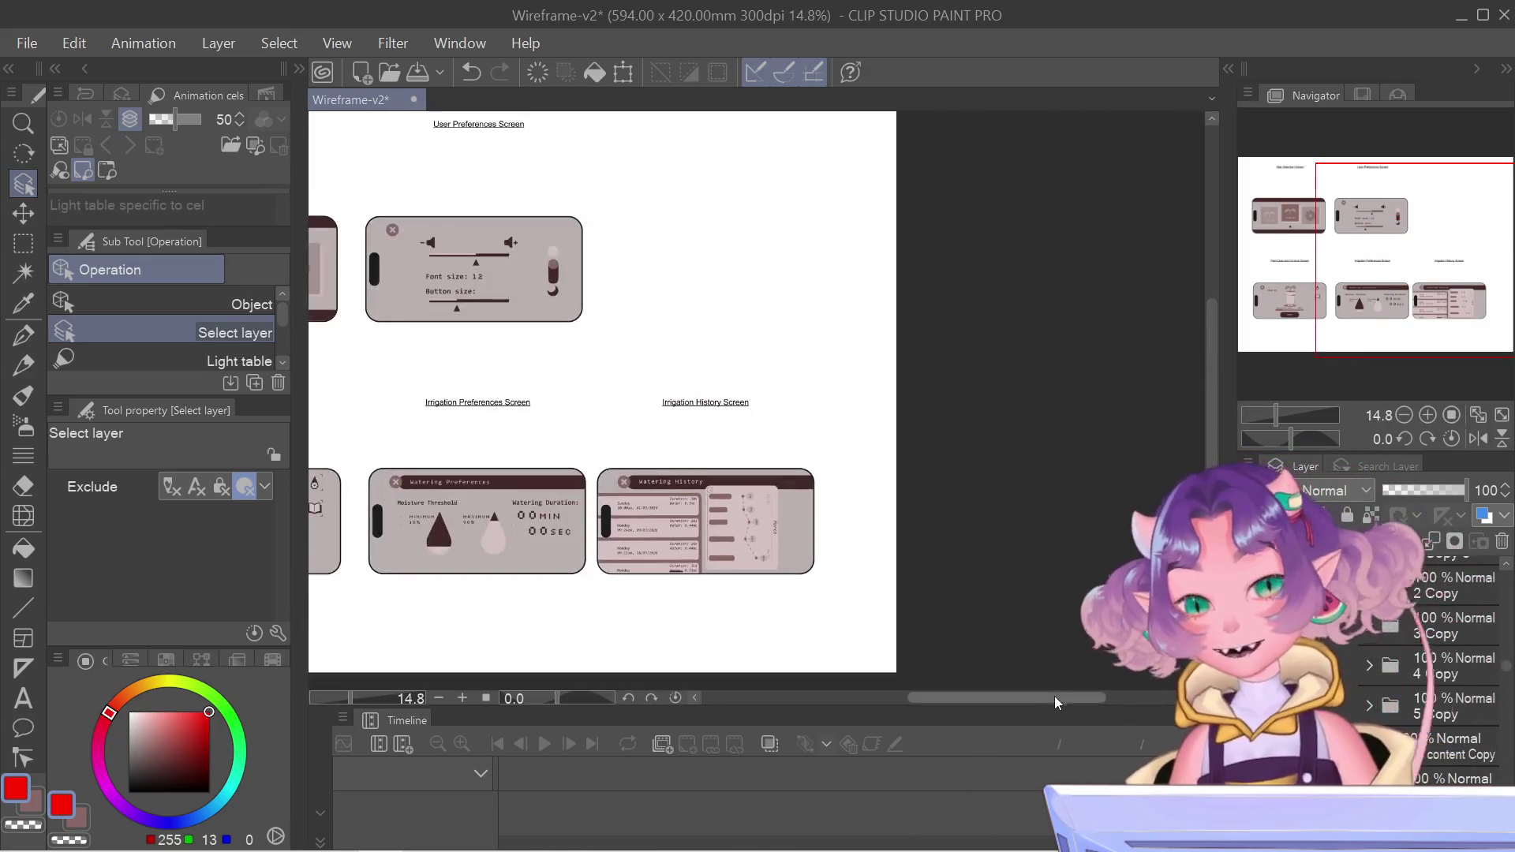
pyautogui.moveTo(1054, 696); pyautogui.dragTo(1121, 696)
pyautogui.click(1405, 258)
pyautogui.moveTo(1405, 258); pyautogui.dragTo(1394, 258)
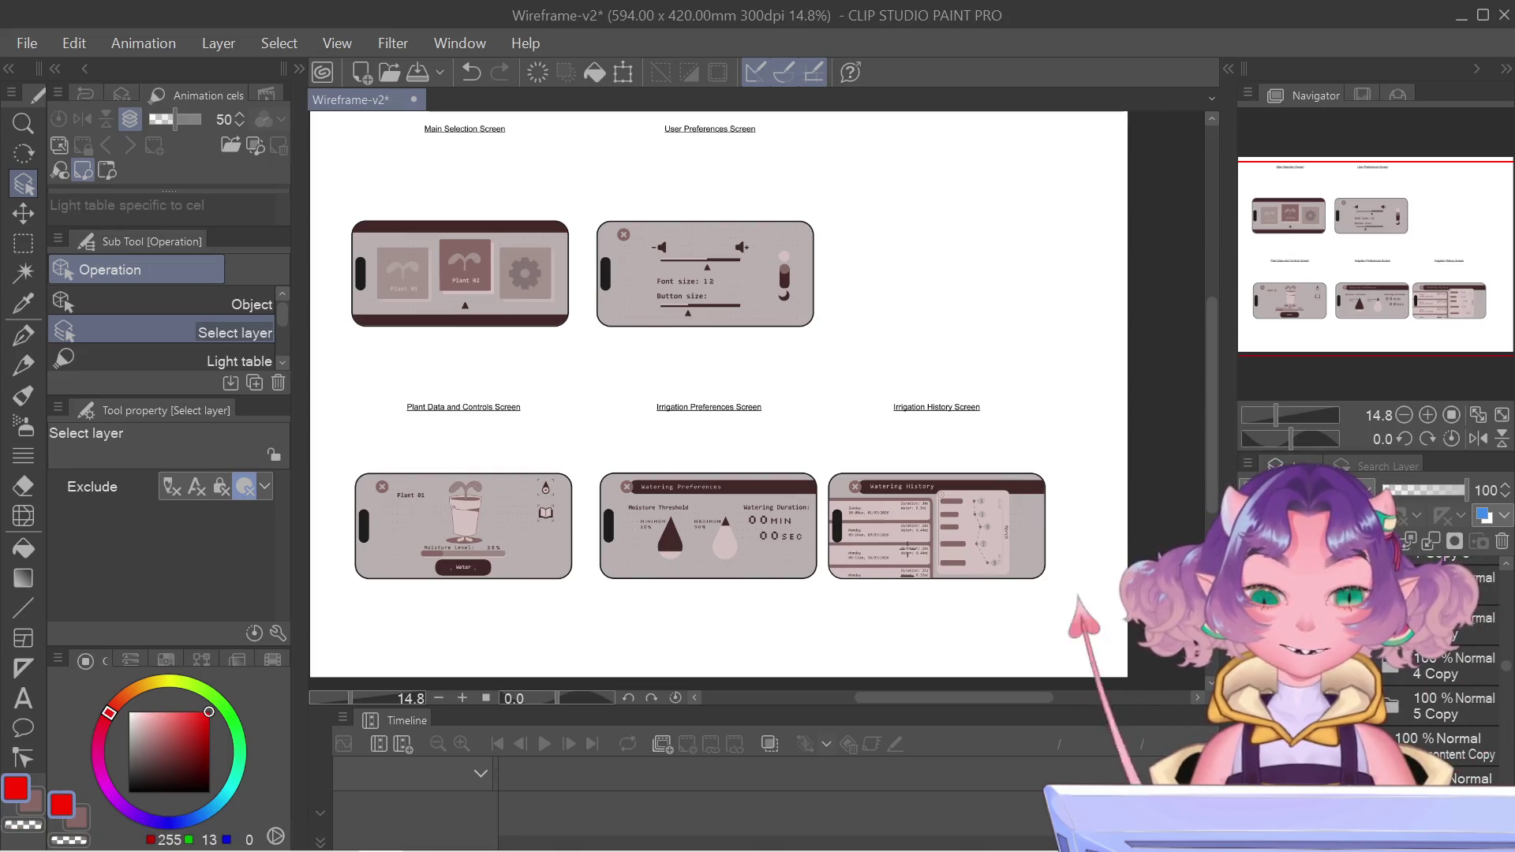
pyautogui.scroll(4, 908, 549)
pyautogui.scroll(1, 907, 549)
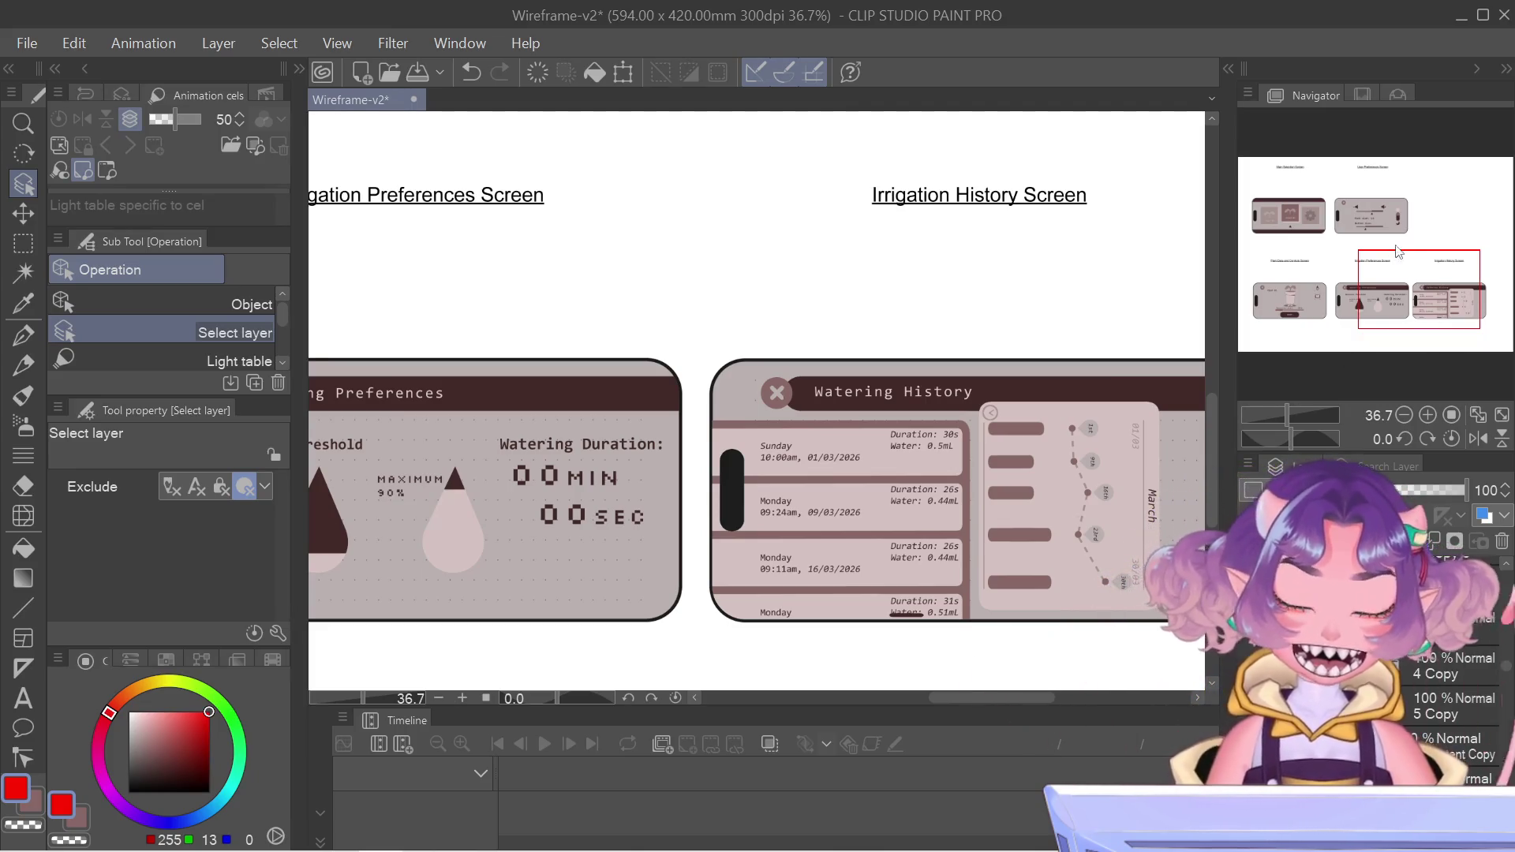
pyautogui.moveTo(1401, 252)
pyautogui.mouseDown()
pyautogui.moveTo(1398, 227)
pyautogui.moveTo(1444, 203)
pyautogui.moveTo(1334, 198)
pyautogui.moveTo(1341, 272)
pyautogui.moveTo(1449, 296)
pyautogui.moveTo(1442, 310)
pyautogui.moveTo(1434, 298)
pyautogui.mouseUp()
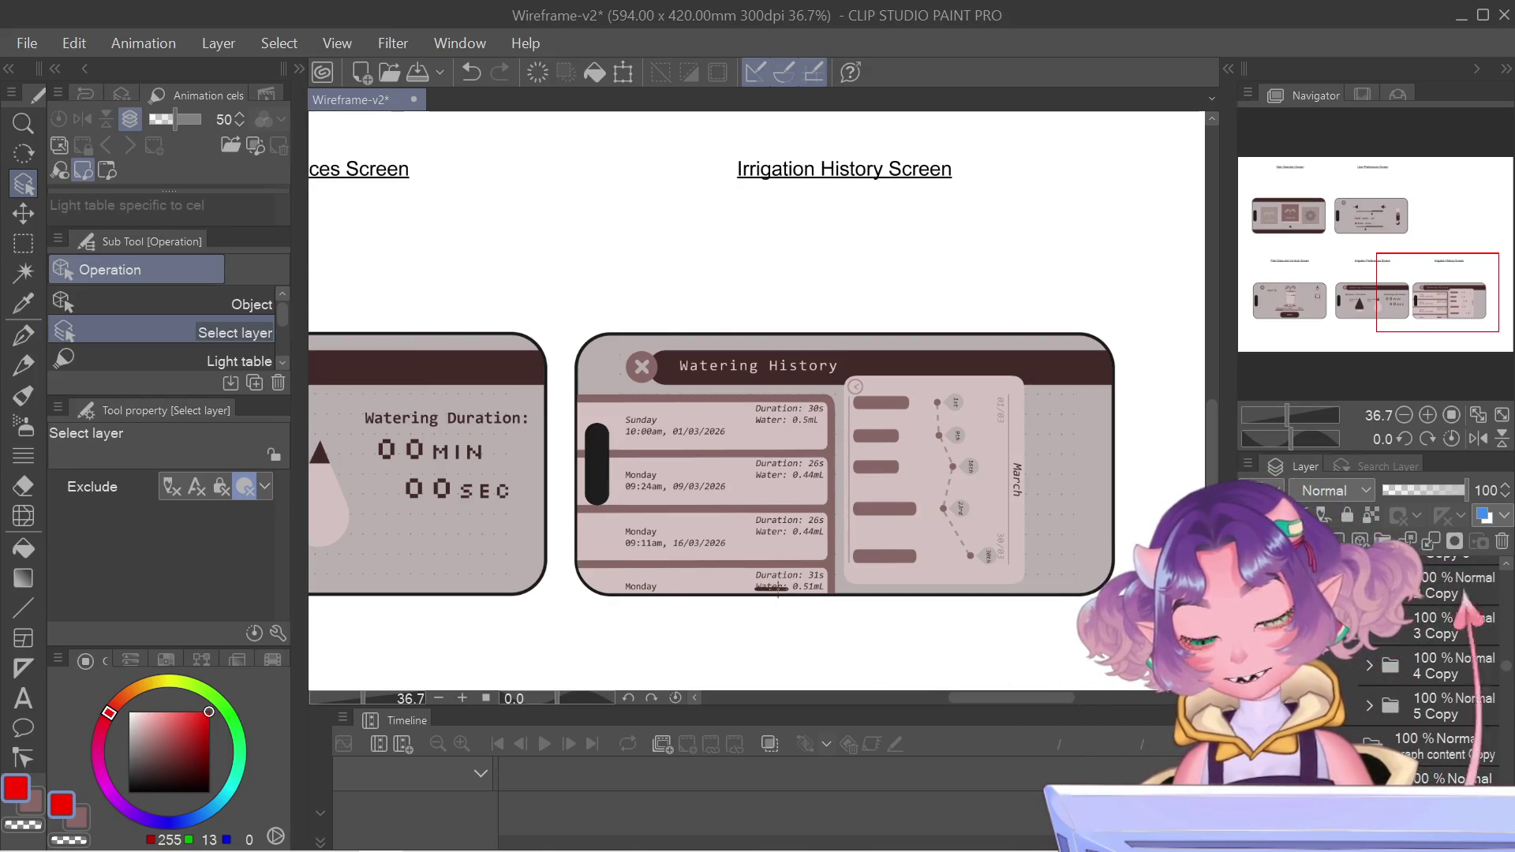
pyautogui.scroll(1, 782, 607)
pyautogui.scroll(1, 782, 608)
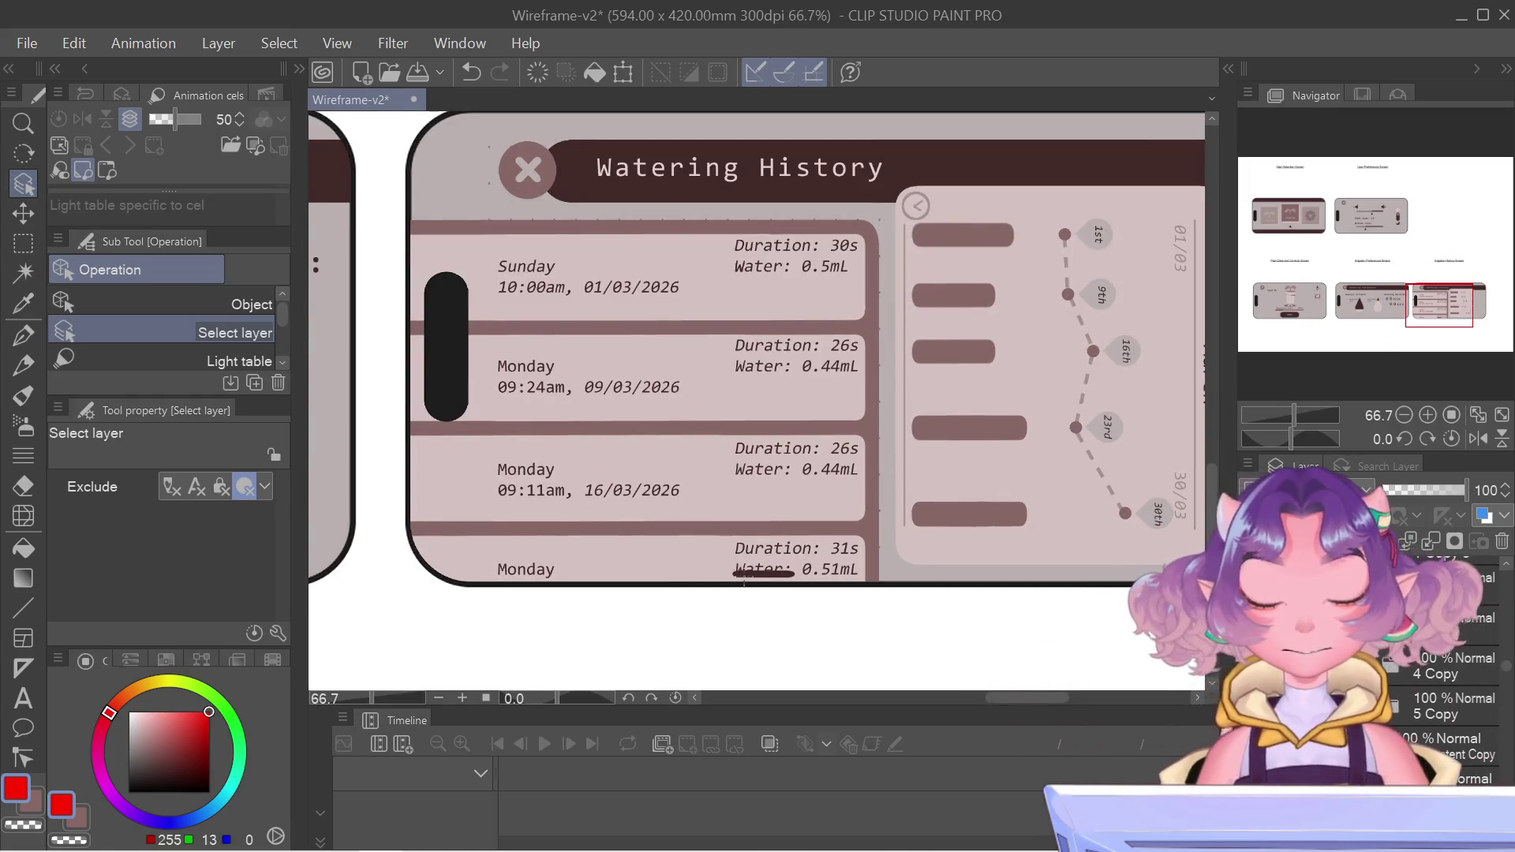
# - Try tilting the Duration/Water text, then cancel the rotation
pyautogui.hotkey('ctrl', 't')
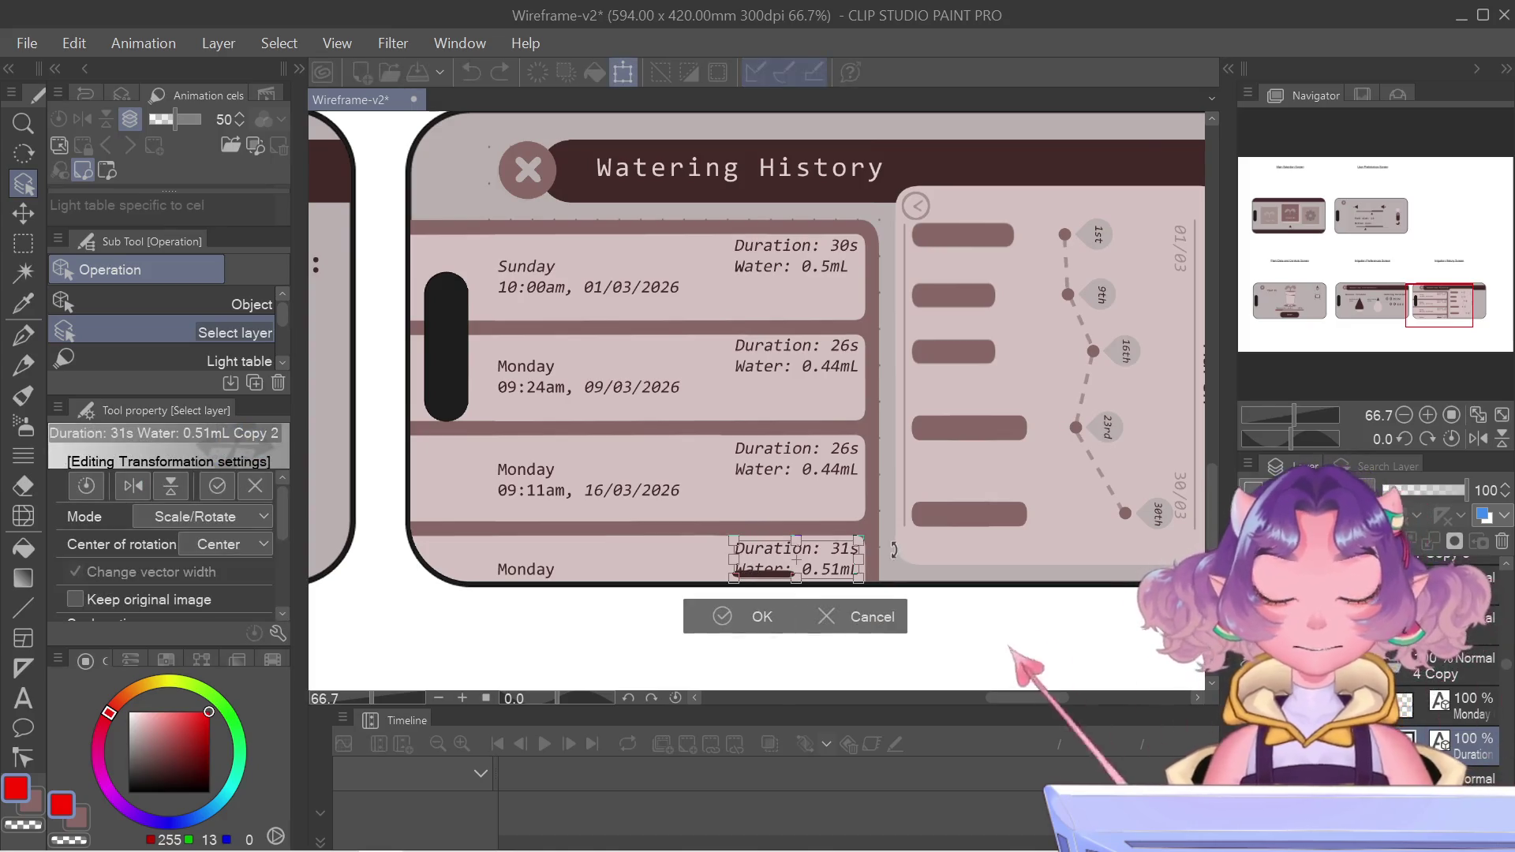
pyautogui.moveTo(867, 564); pyautogui.dragTo(871, 503)
pyautogui.press('Escape')
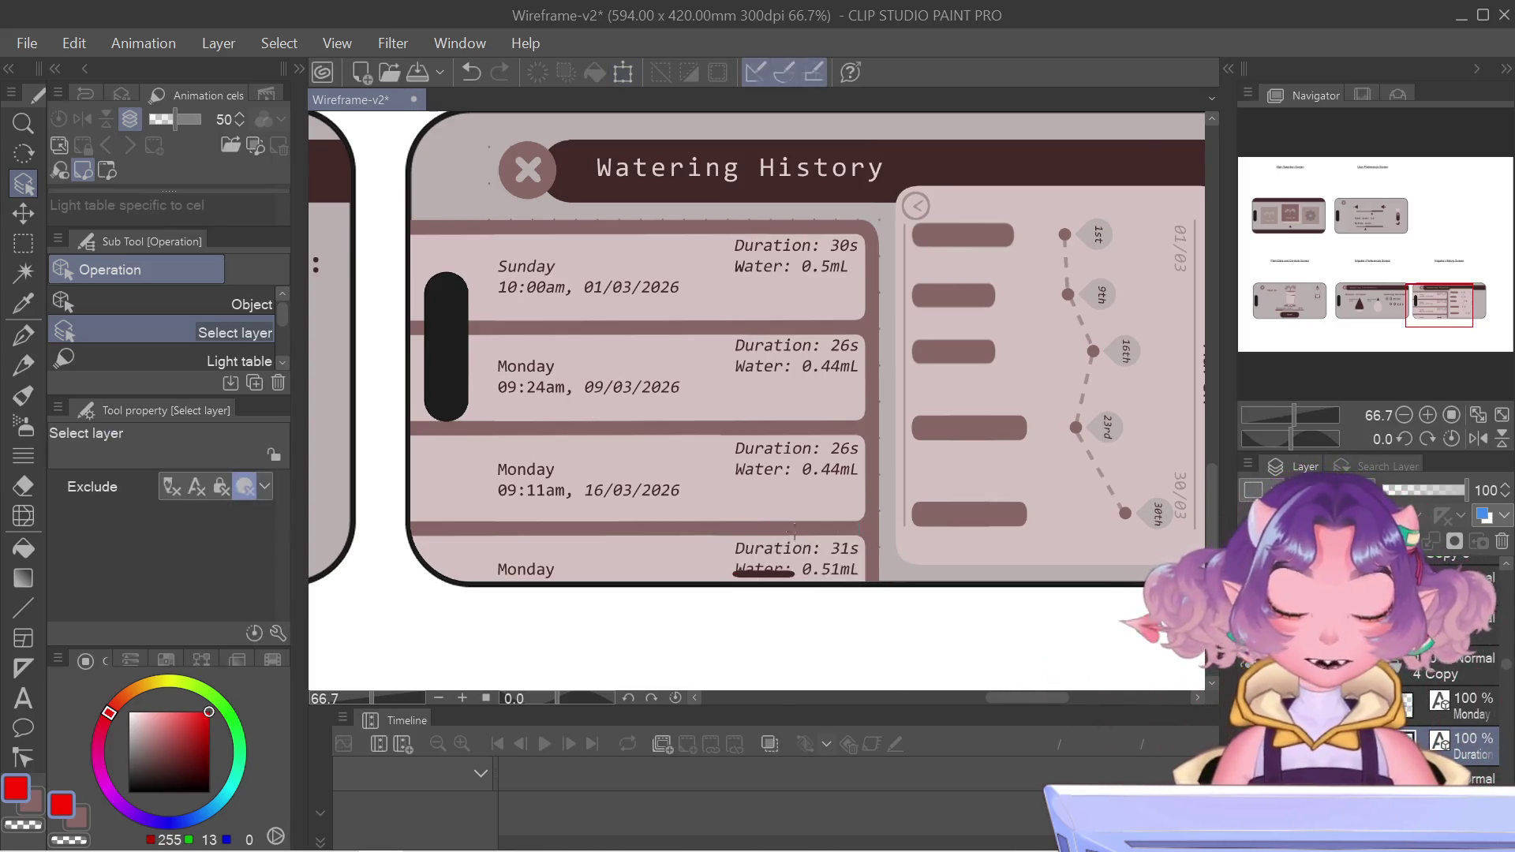
pyautogui.scroll(4, 798, 565)
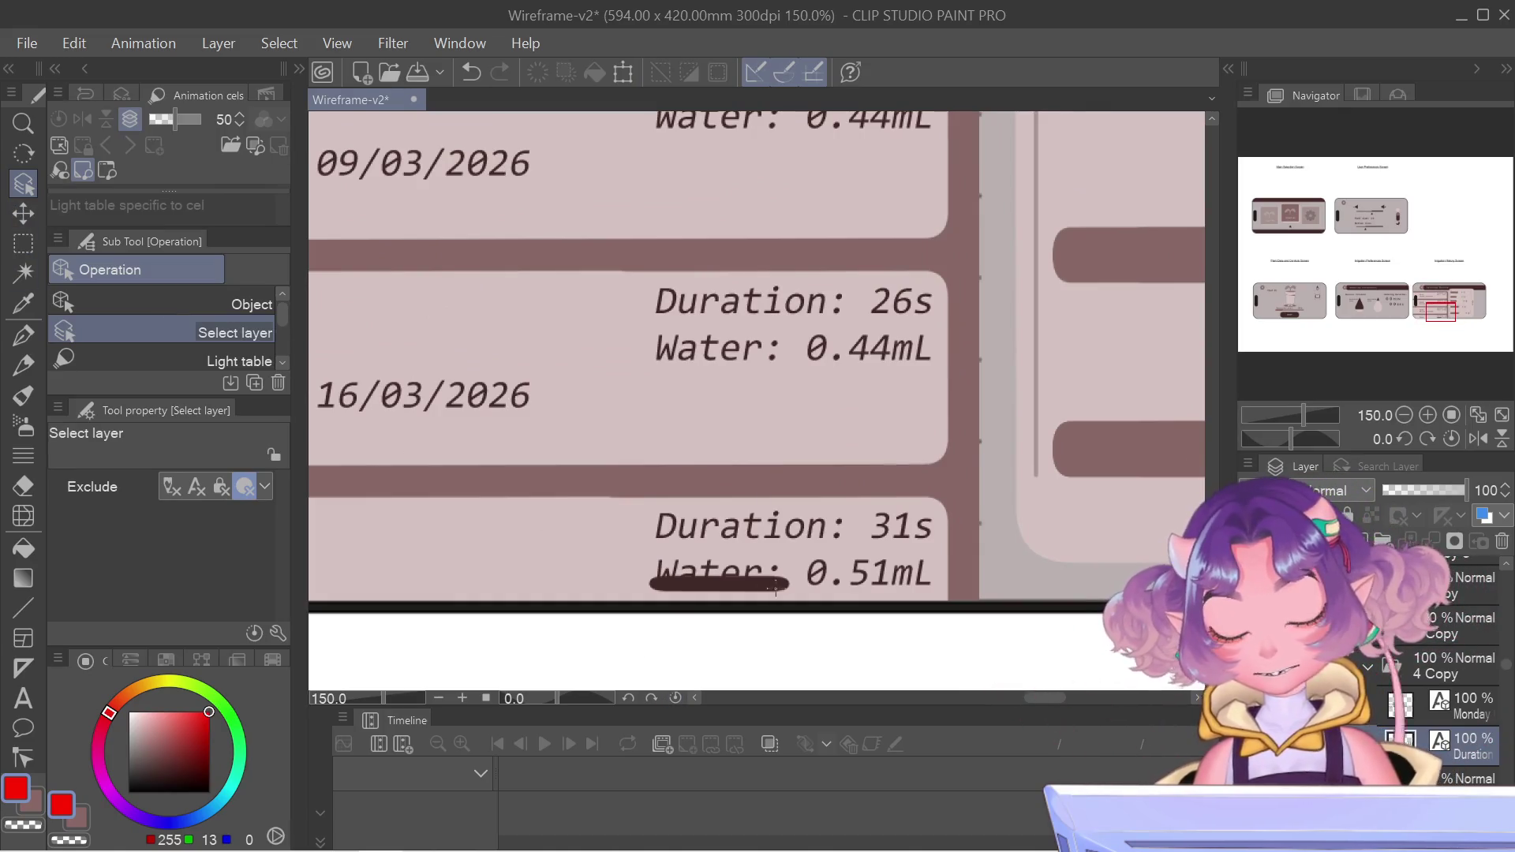
# - Turn the dark underline bar vertical and place it beside the Monday 16/03 entry
pyautogui.hotkey('ctrl', 't')
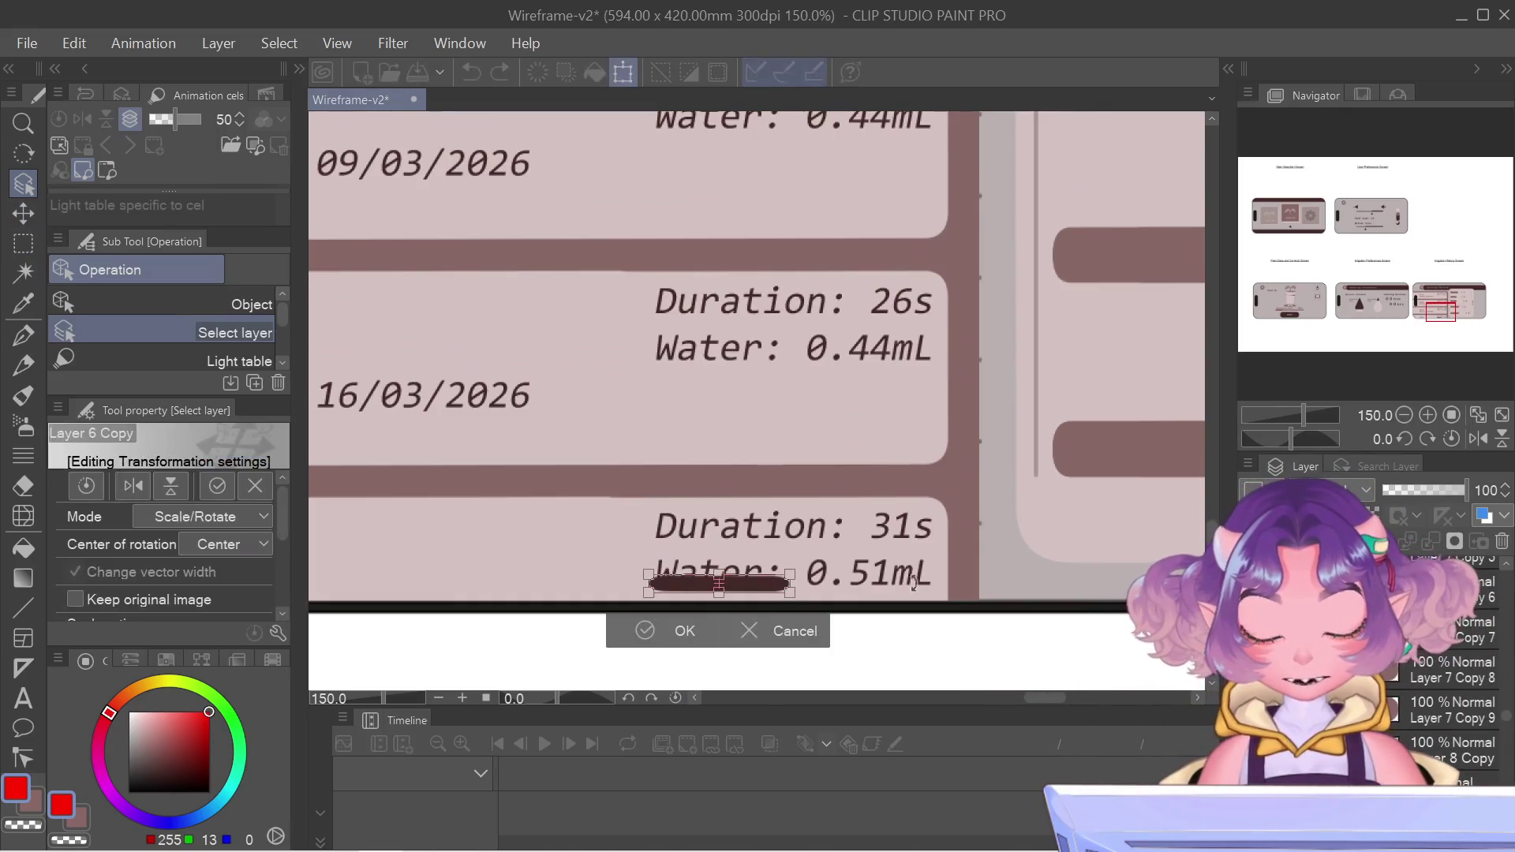
pyautogui.moveTo(821, 450); pyautogui.dragTo(772, 412)
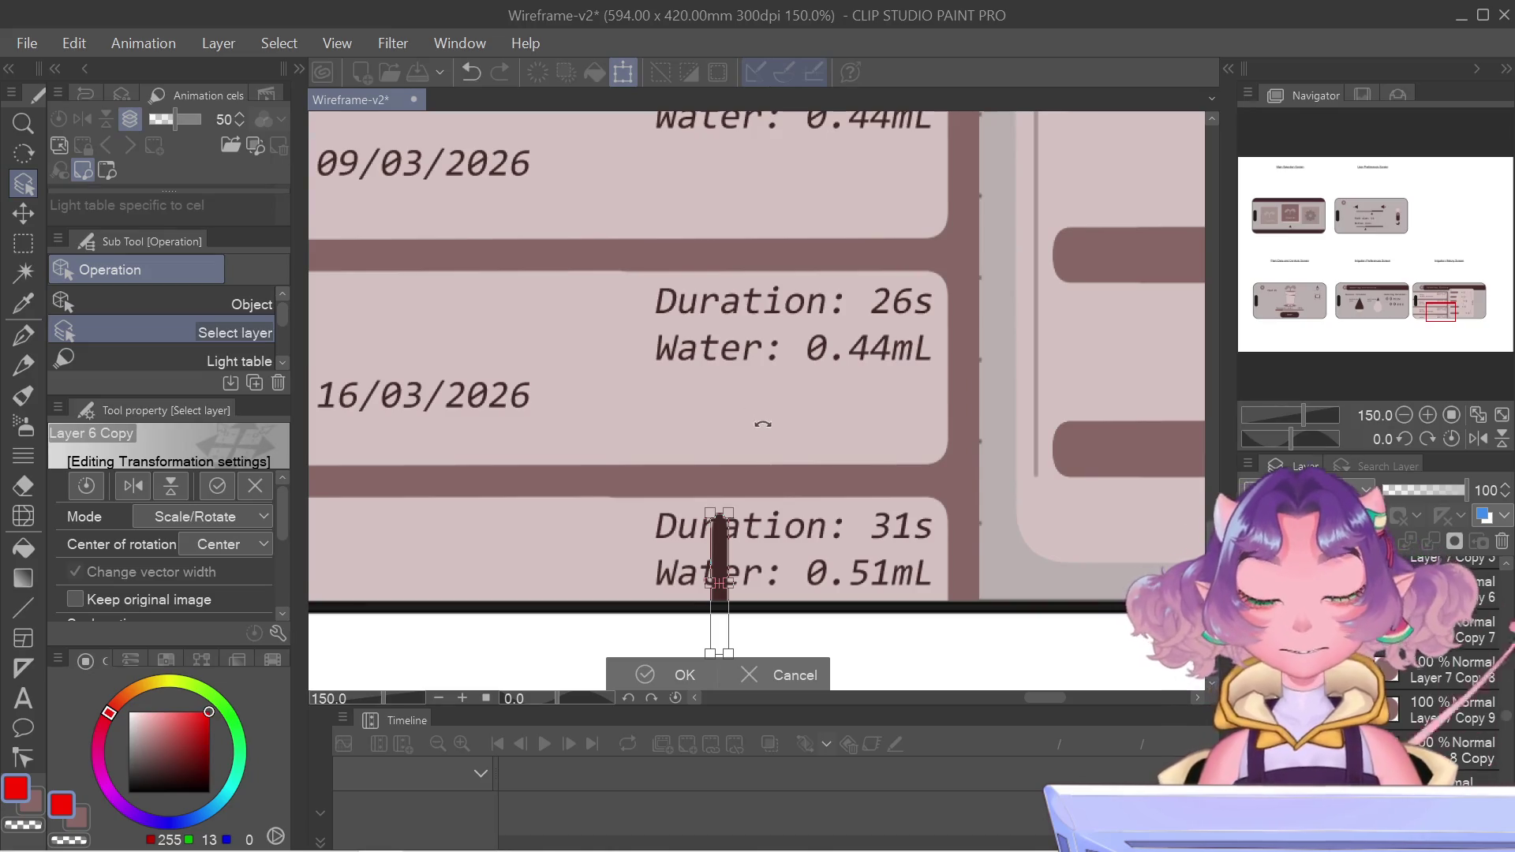
pyautogui.scroll(-5, 762, 424)
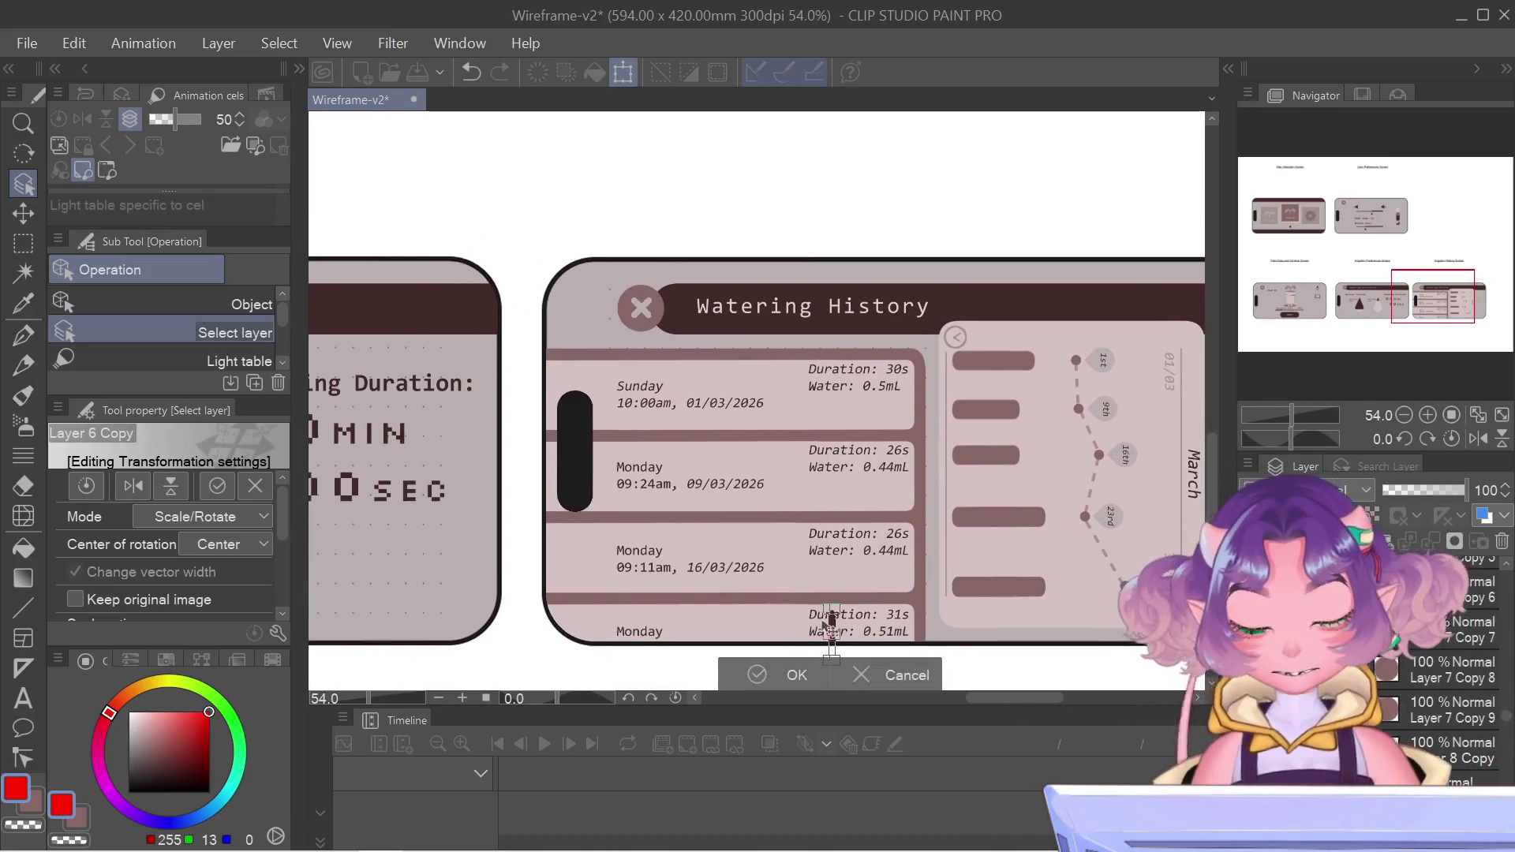
pyautogui.moveTo(835, 628)
pyautogui.mouseDown()
pyautogui.moveTo(580, 514)
pyautogui.moveTo(563, 566)
pyautogui.mouseUp()
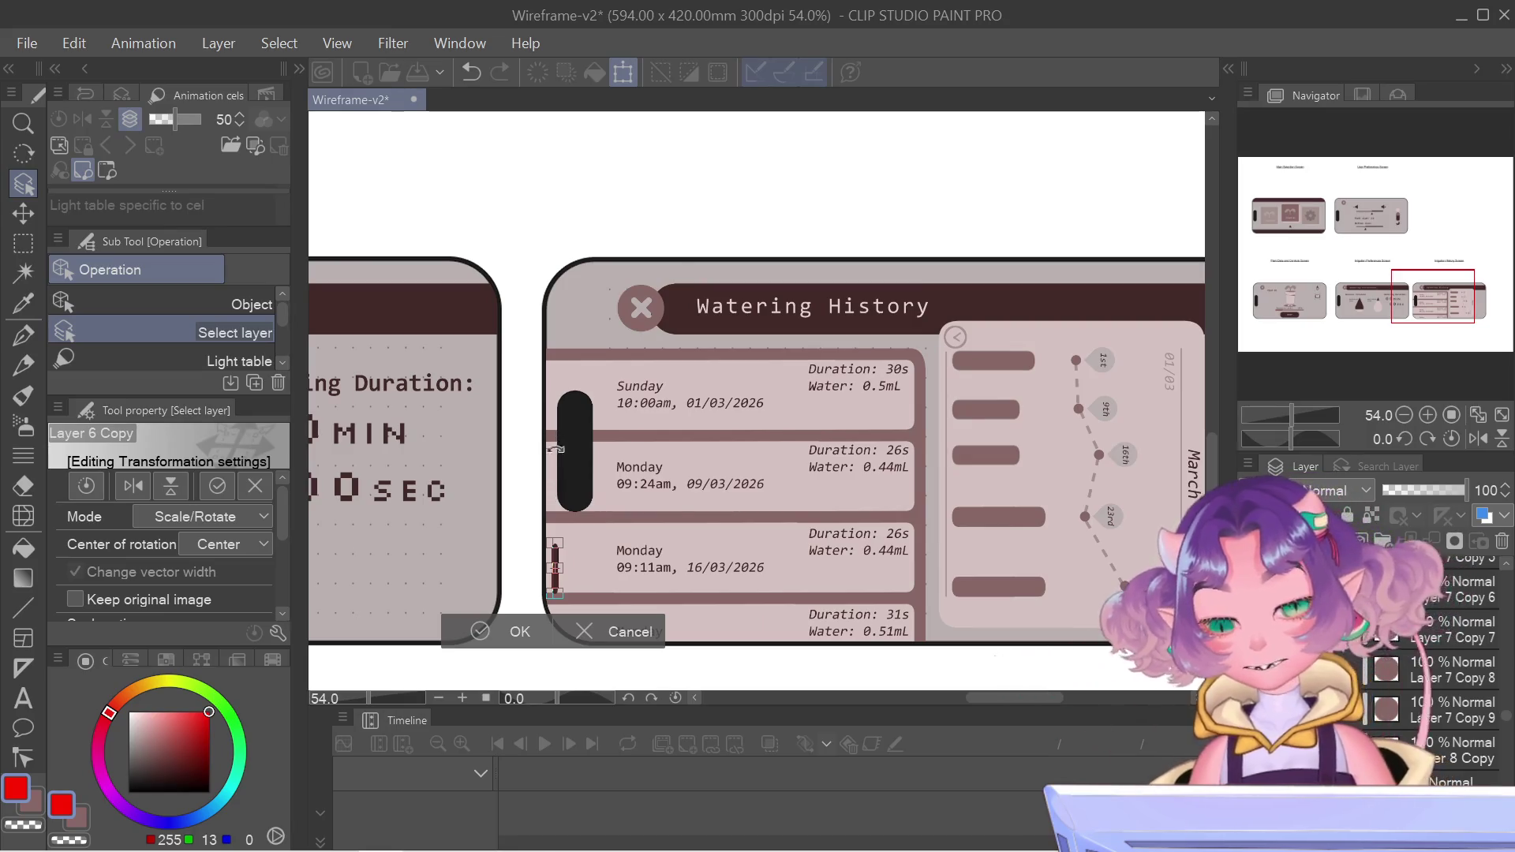
pyautogui.click(543, 631)
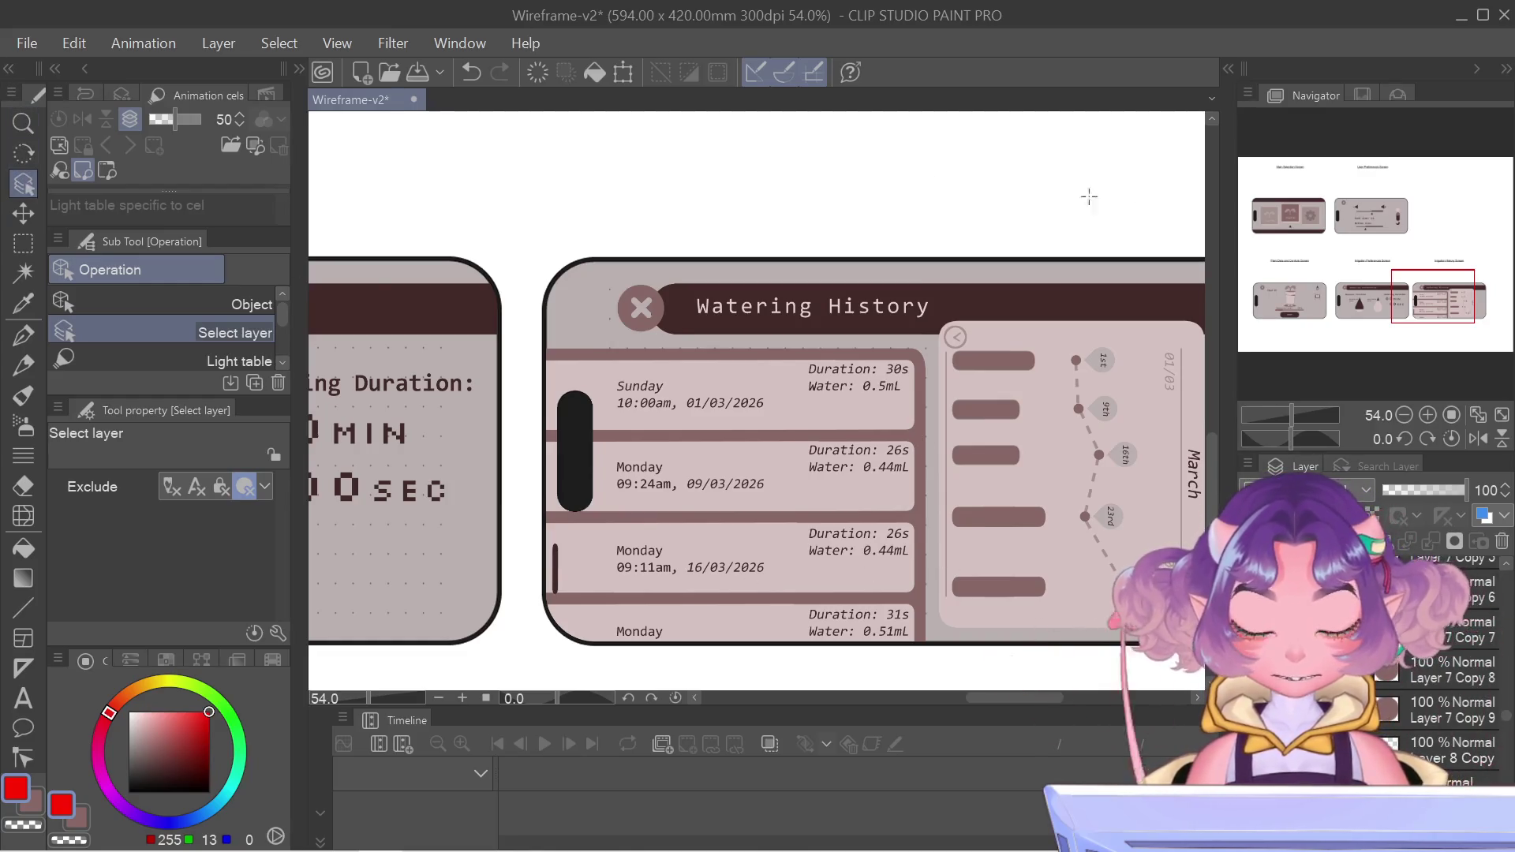
# - Bring the March chart into view and start transforming it
pyautogui.scroll(-3, 1509, 756)
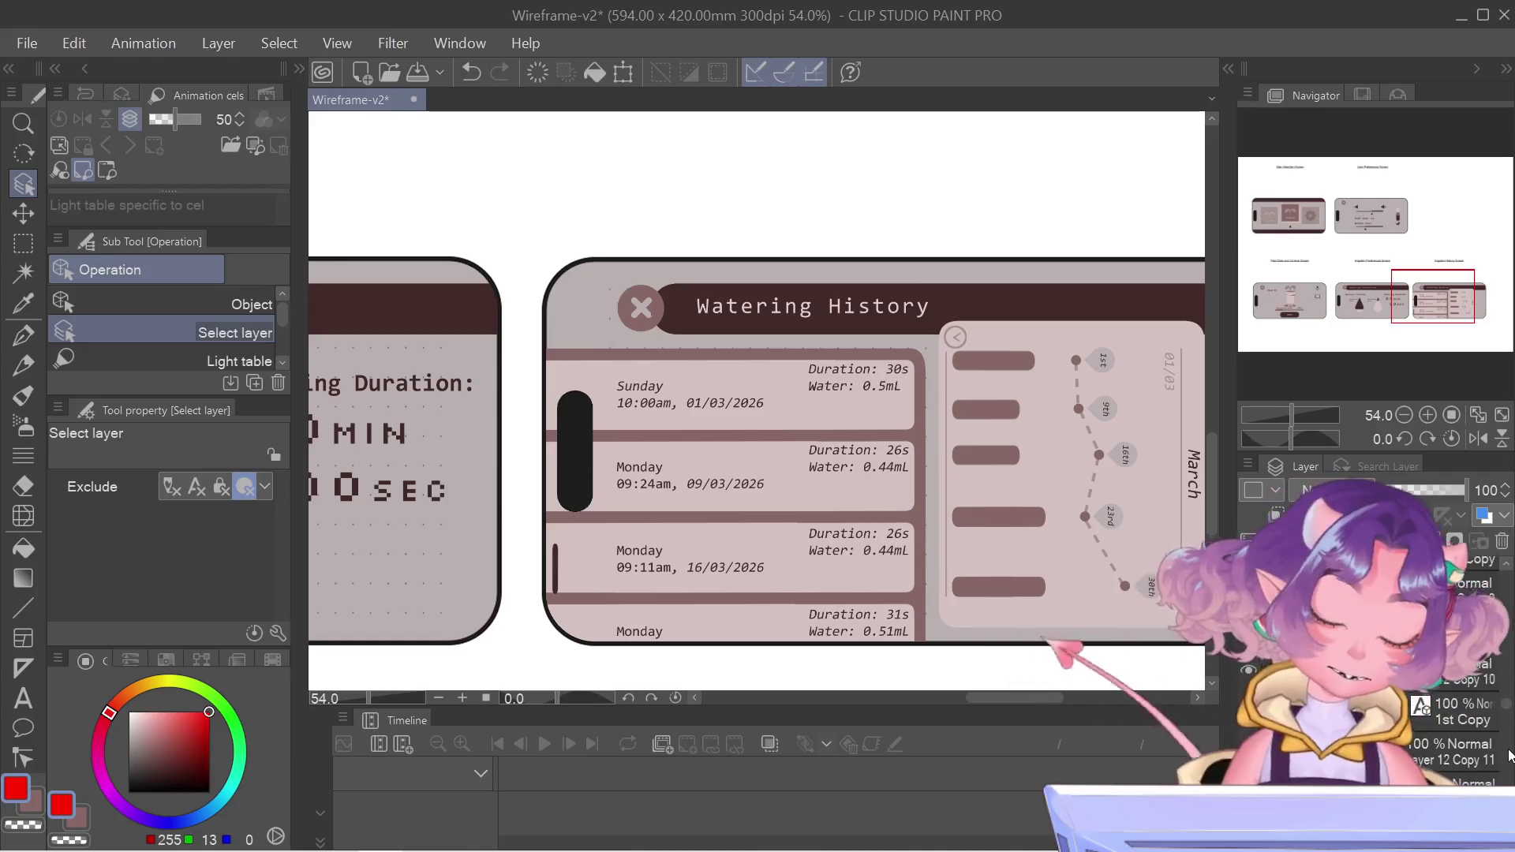
pyautogui.moveTo(1164, 389); pyautogui.dragTo(840, 245)
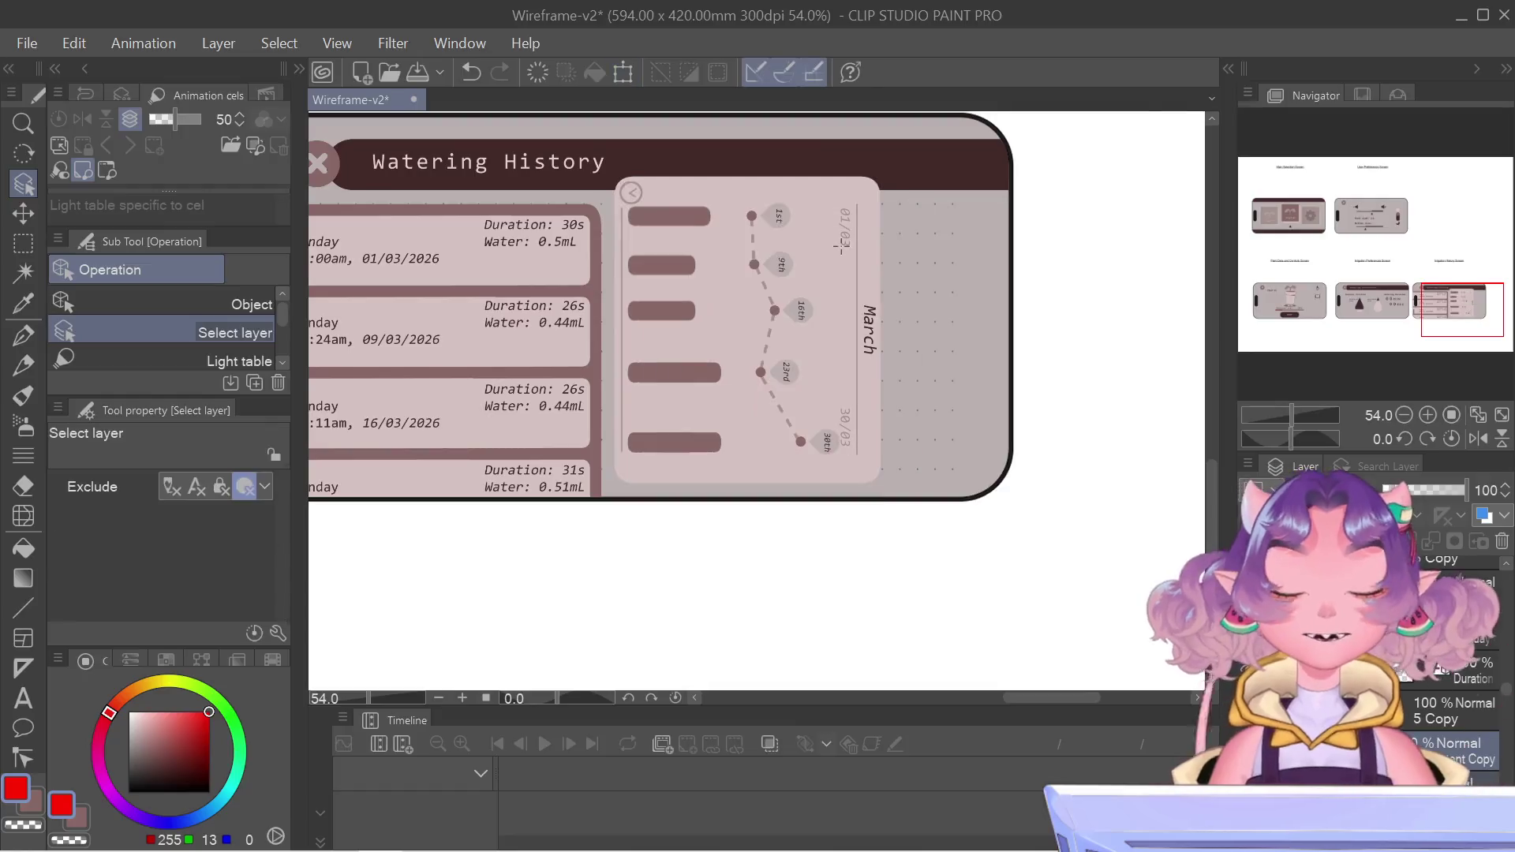
pyautogui.hotkey('ctrl', 't')
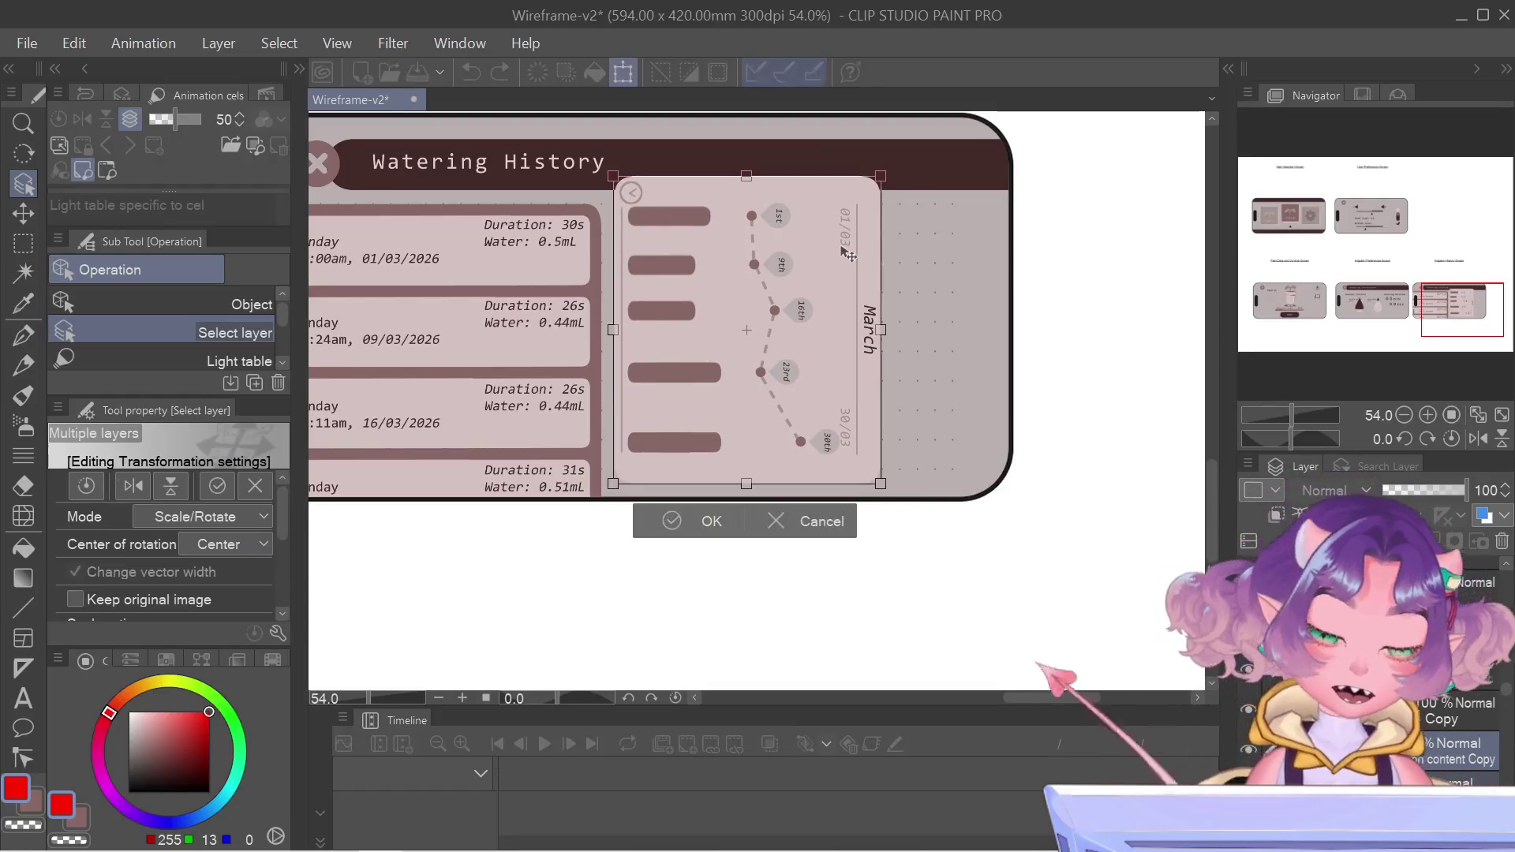
# - Rotate the March chart 90° counter-clockwise, zoom in to check it, then undo the rotation
pyautogui.moveTo(919, 446); pyautogui.dragTo(937, 154)
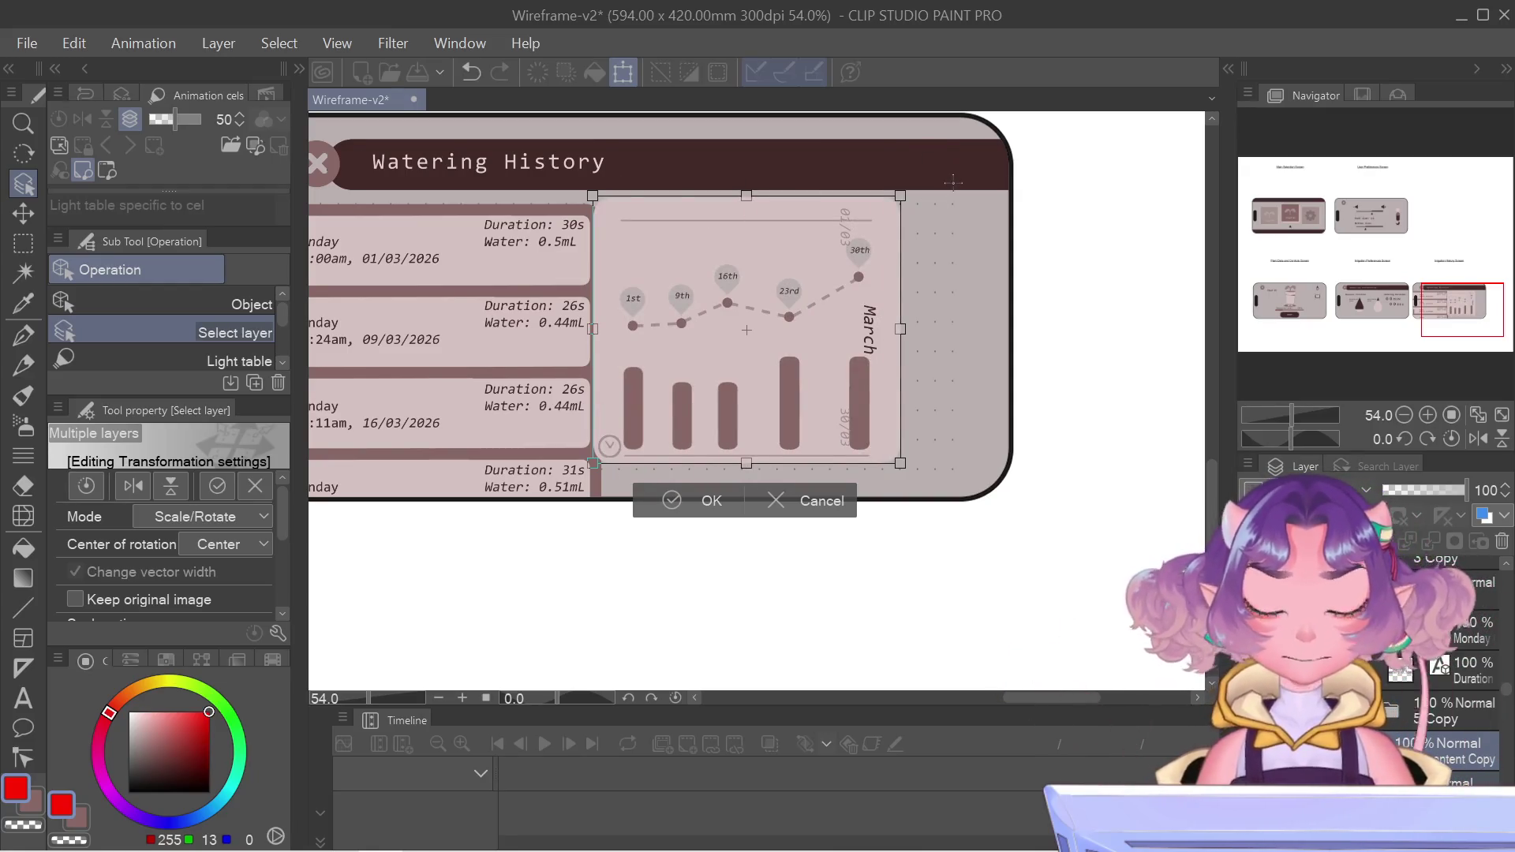
pyautogui.press('Return')
pyautogui.scroll(3, 846, 289)
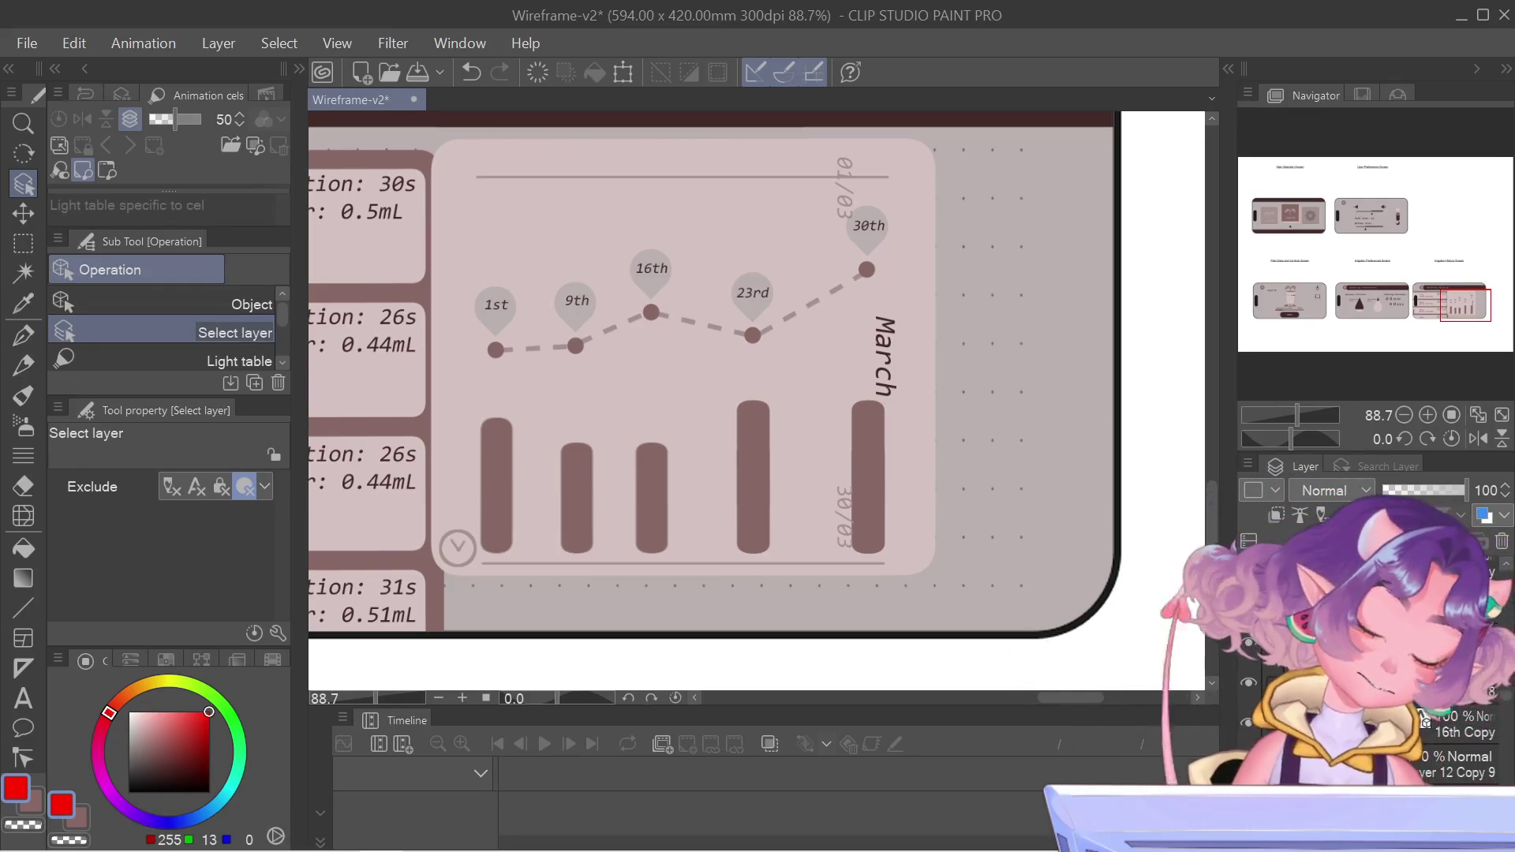
pyautogui.scroll(2, 1425, 720)
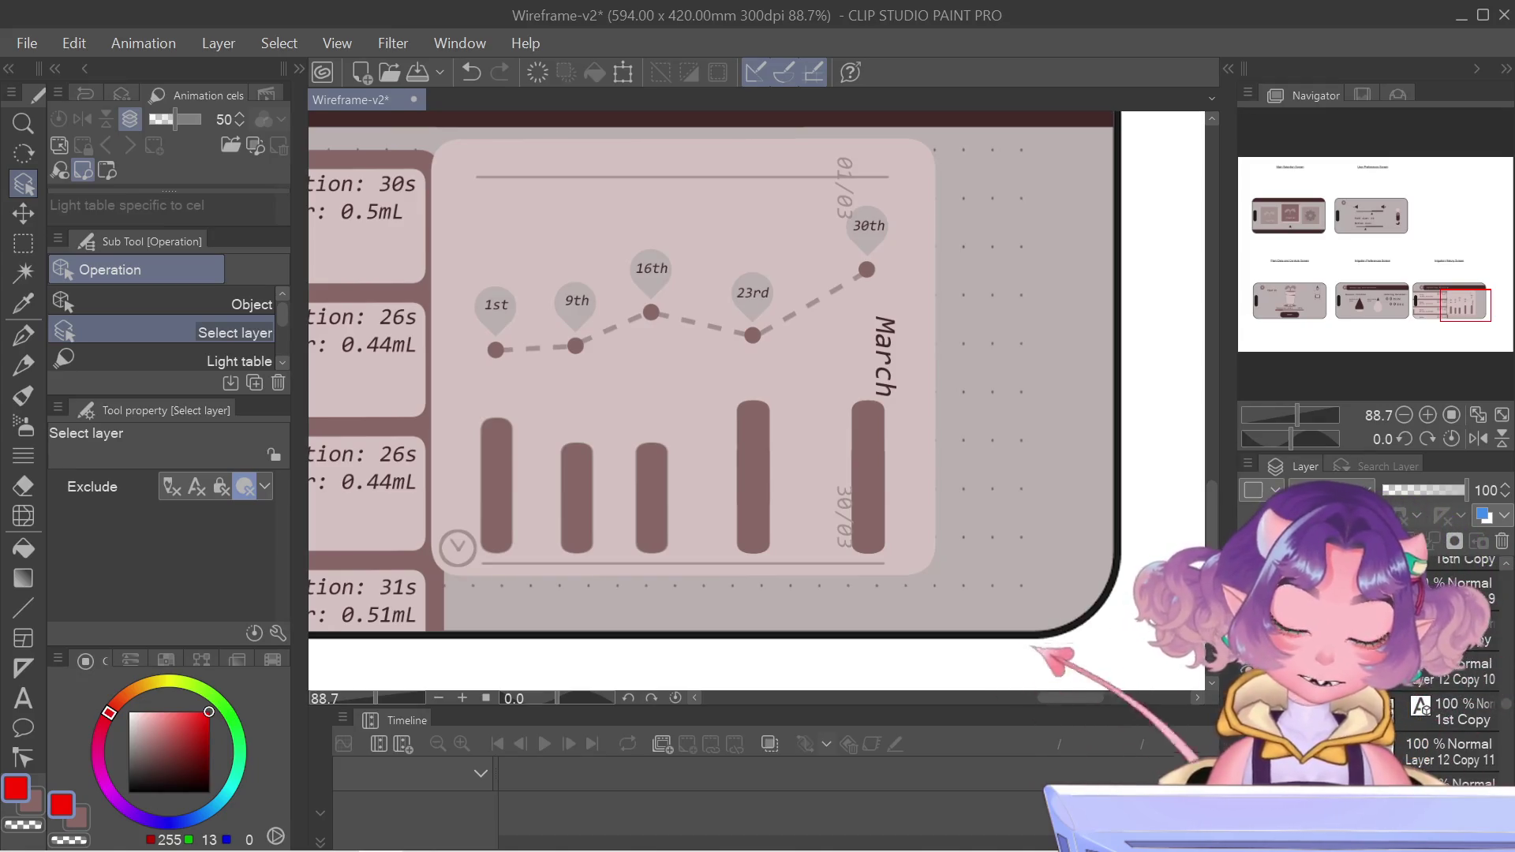
pyautogui.scroll(2, 1373, 711)
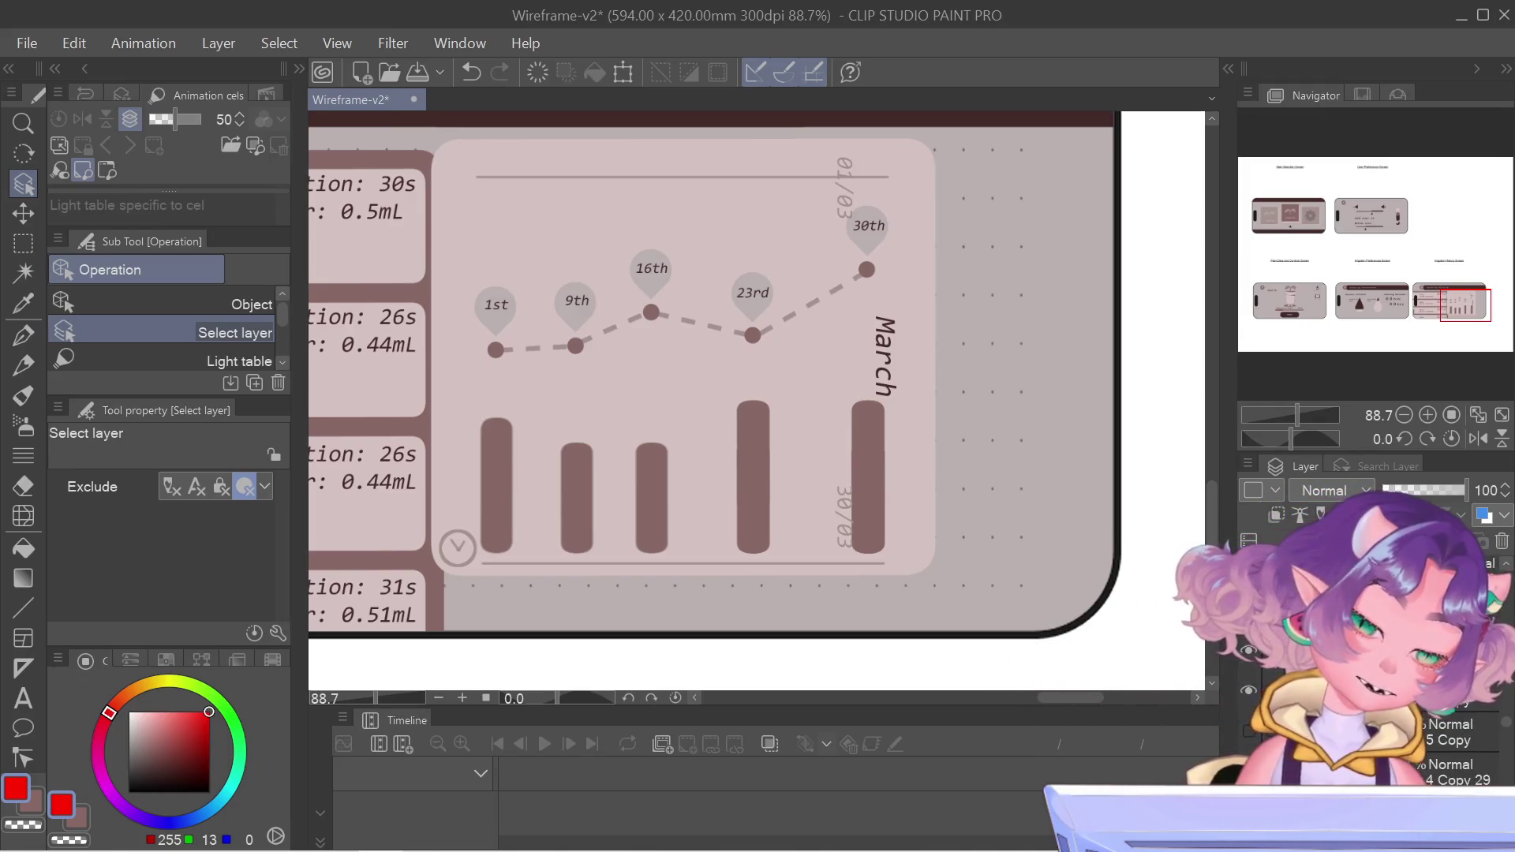
pyautogui.scroll(3, 1421, 710)
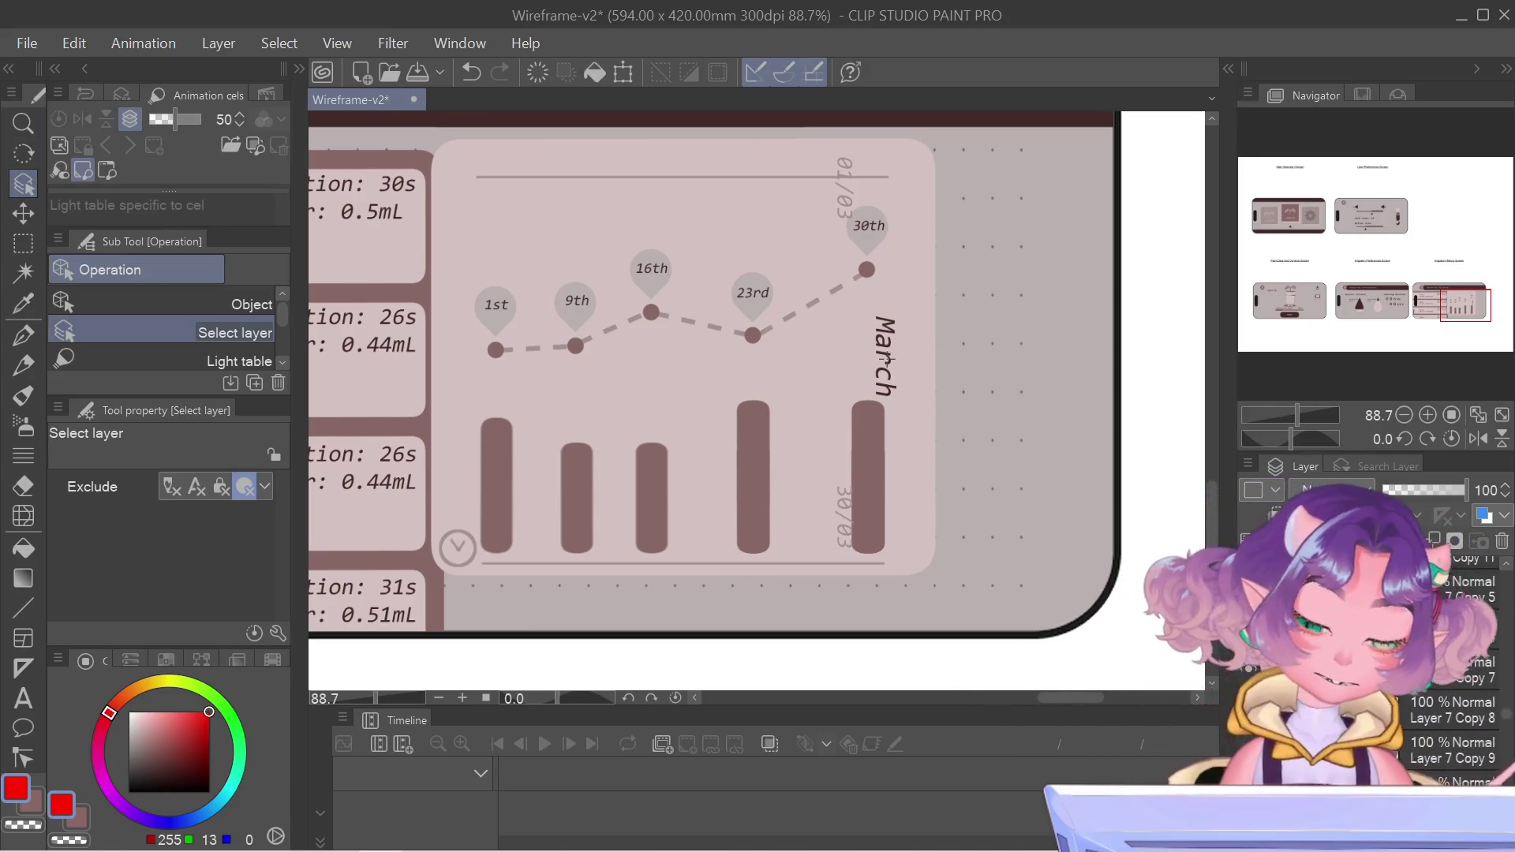
pyautogui.scroll(3, 871, 176)
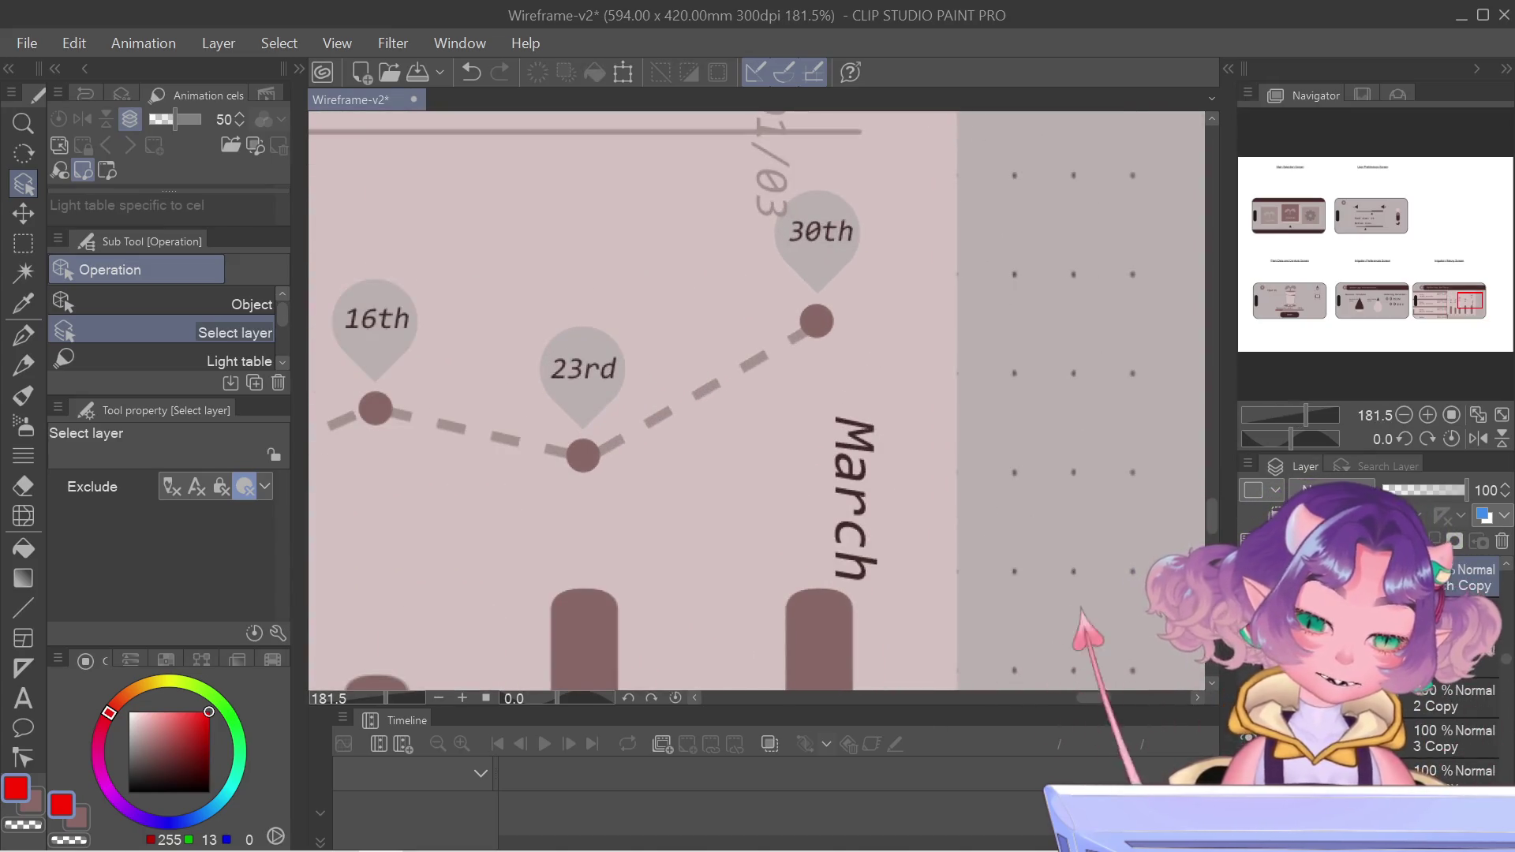
pyautogui.hotkey('ctrl', 'z')
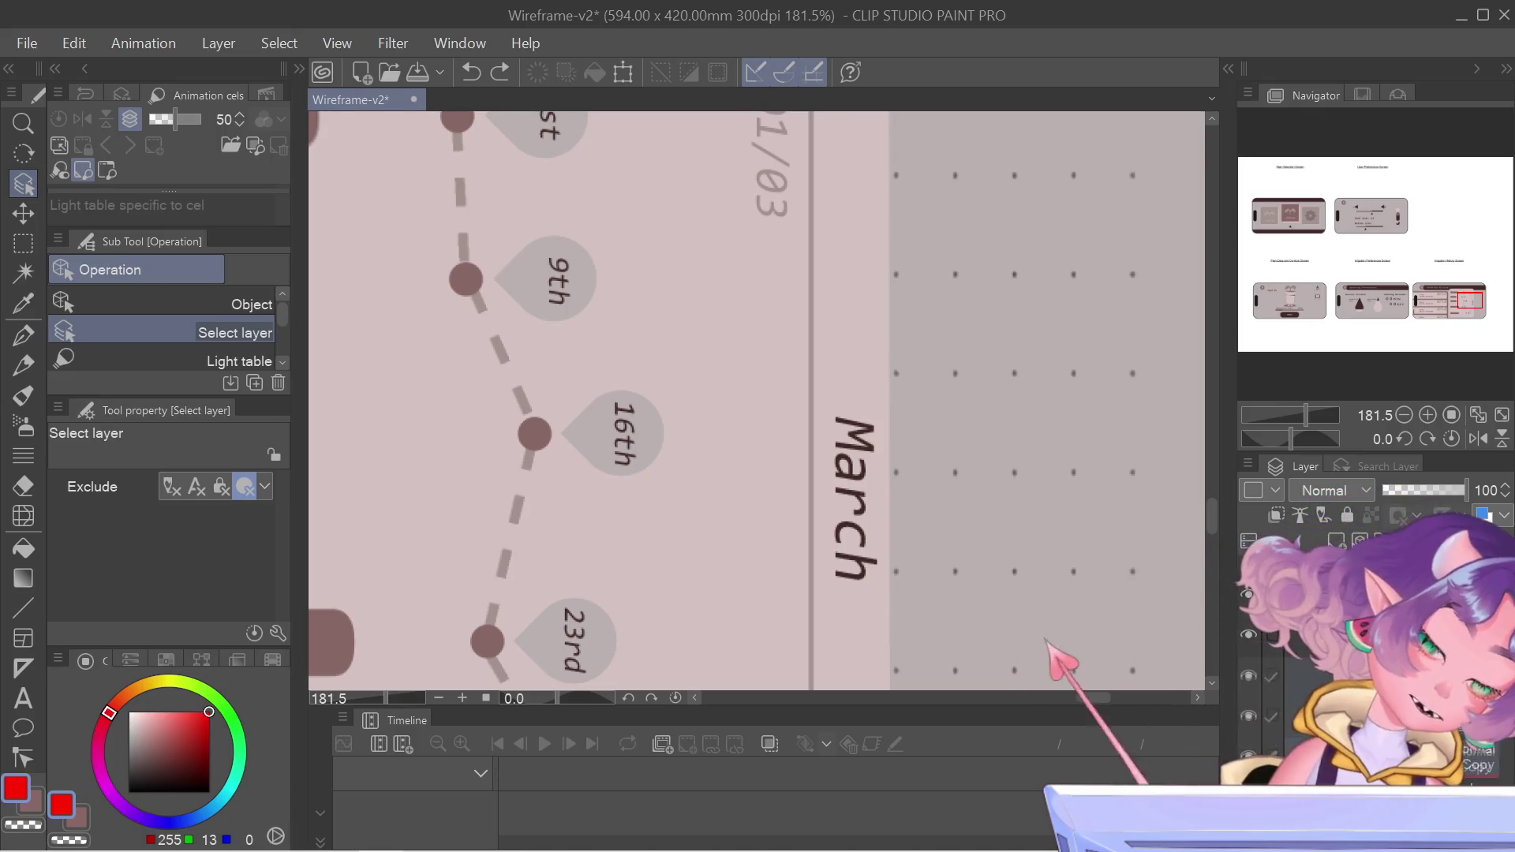
# - Scroll through the Layer panel to review the March chart layers
pyautogui.scroll(2, 1373, 631)
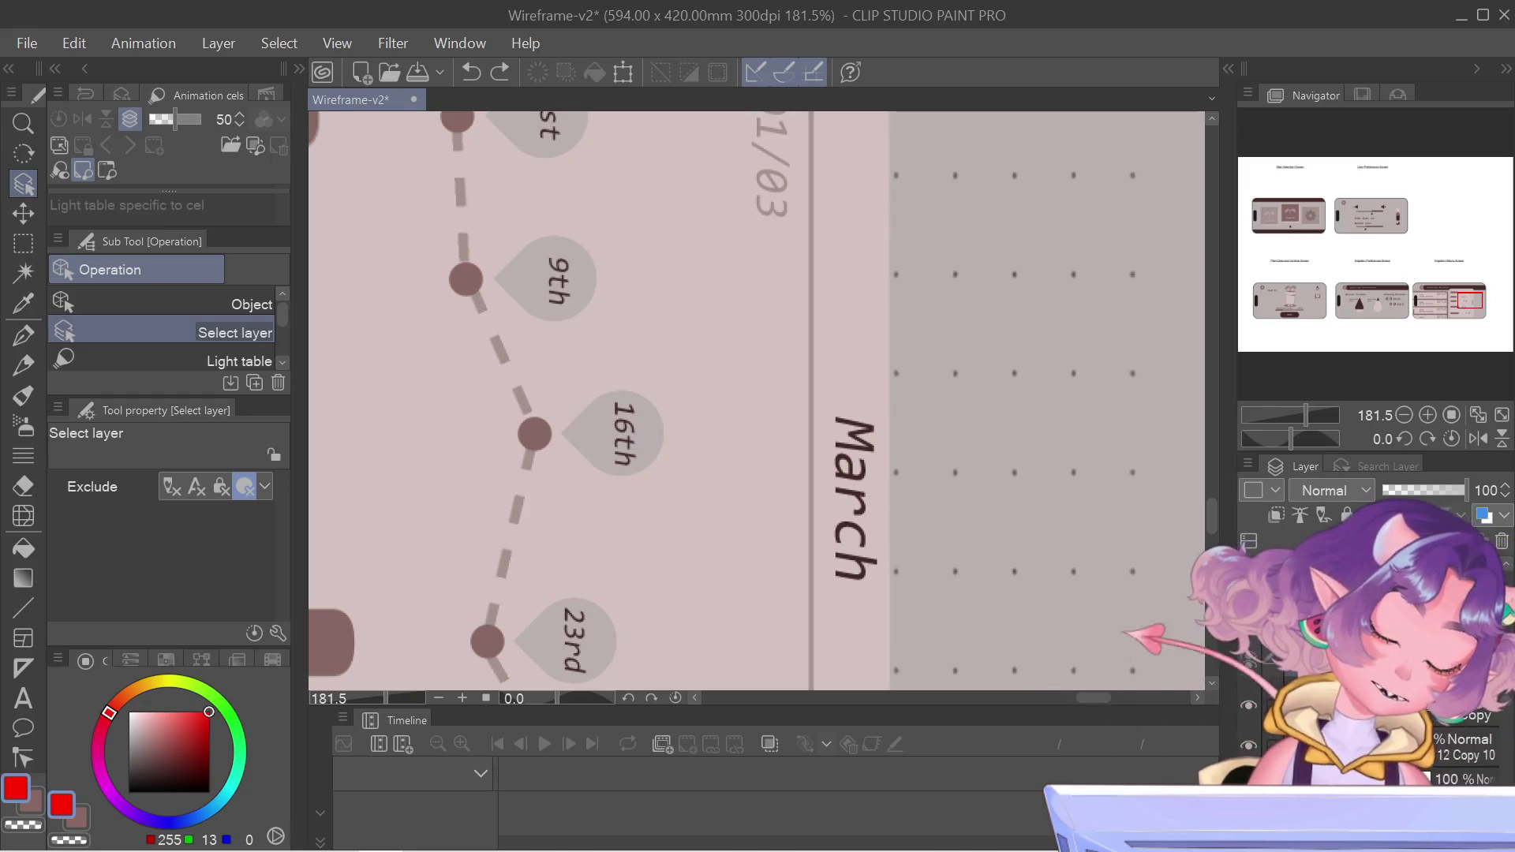
pyautogui.scroll(-1, 1373, 710)
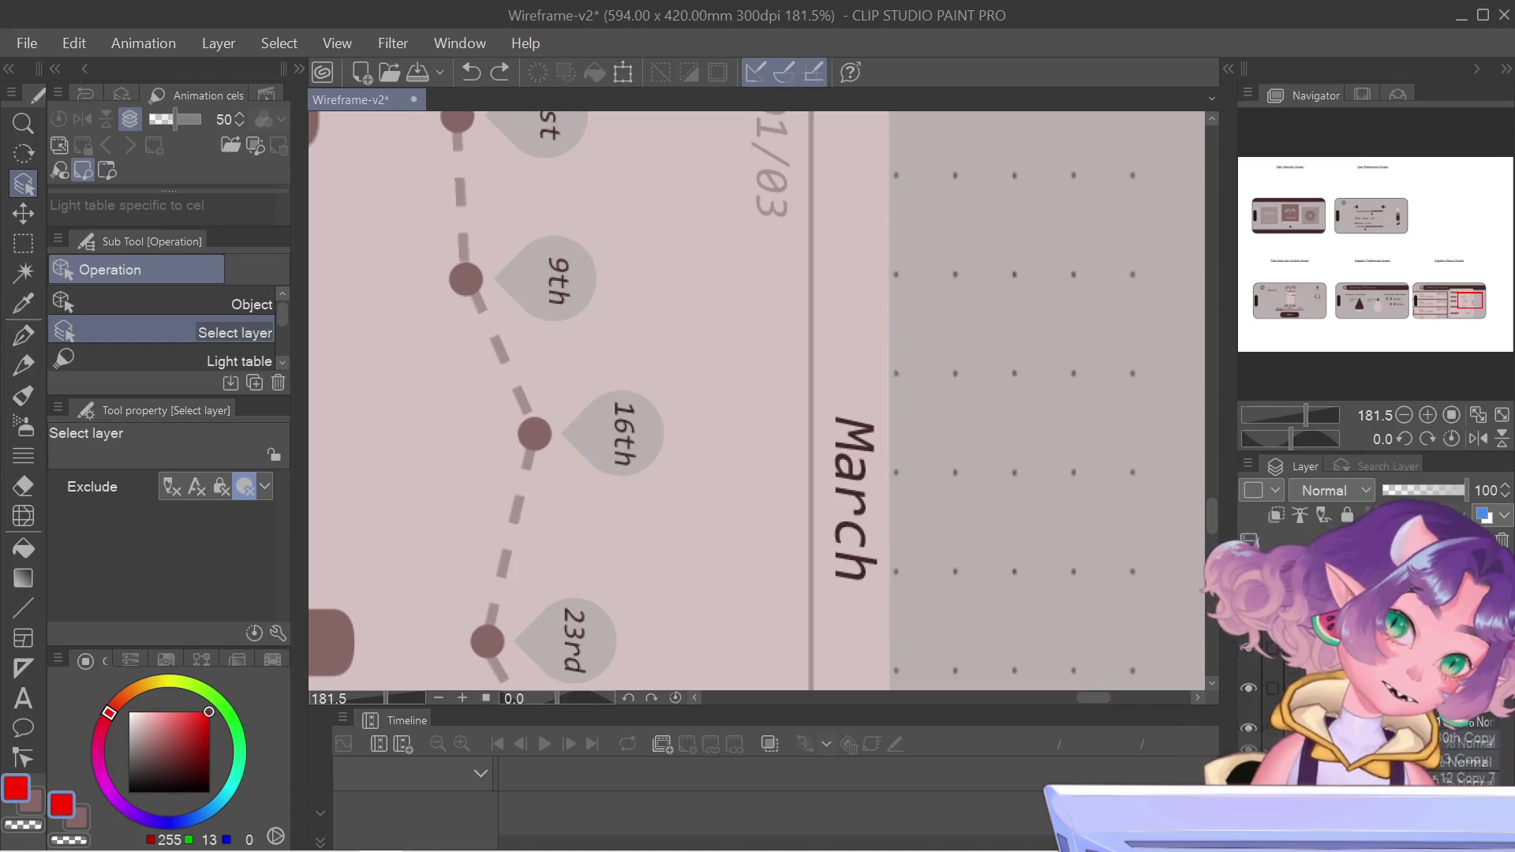
pyautogui.scroll(1, 1373, 711)
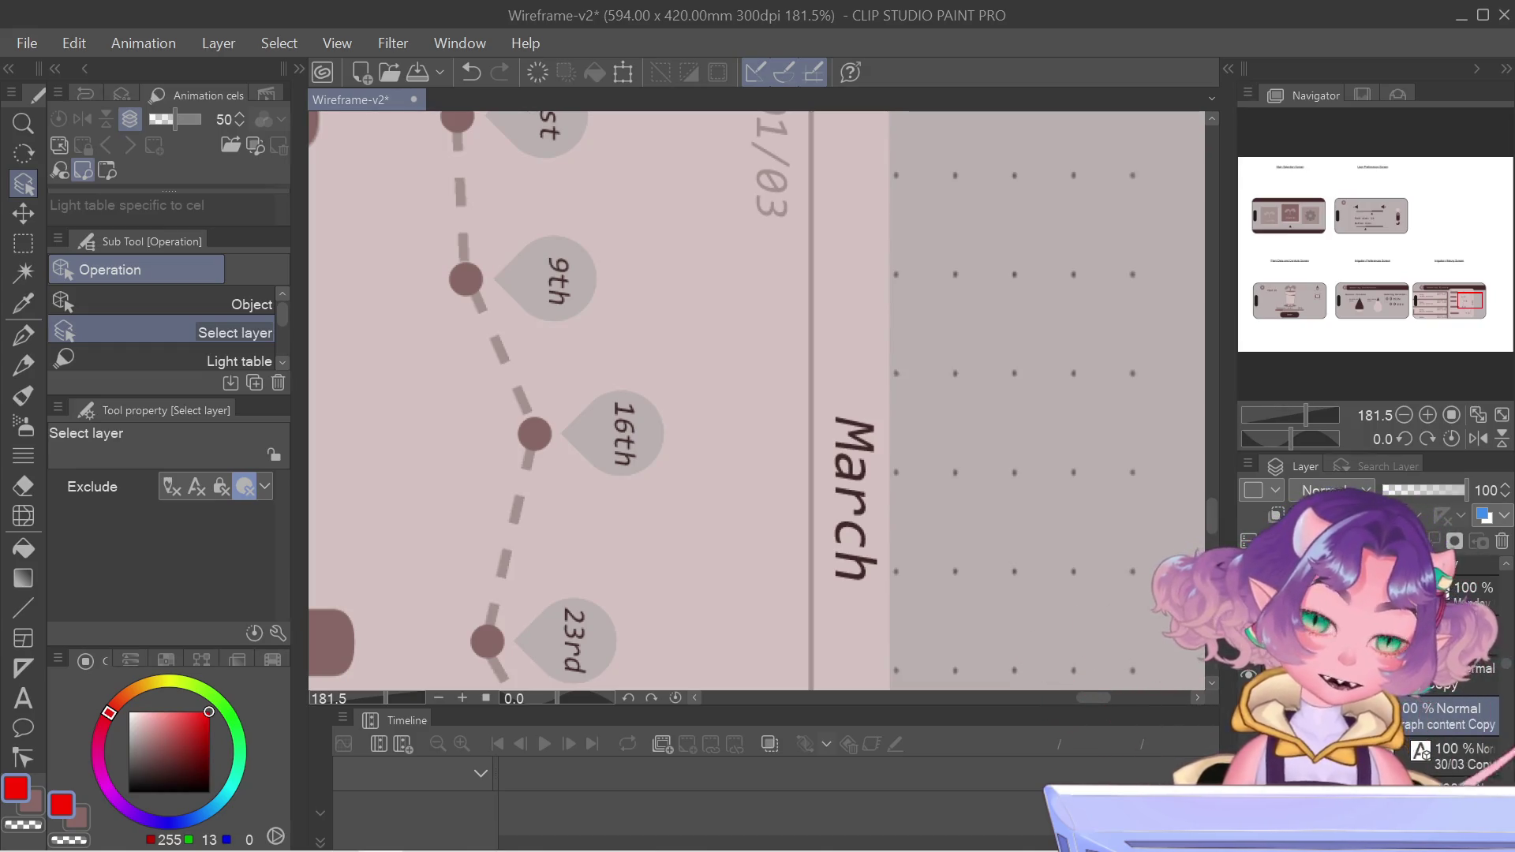
# - Rotate the March chart 90° into a horizontal layout and shift it slightly right
pyautogui.hotkey('ctrl', 't')
pyautogui.scroll(-5, 1050, 527)
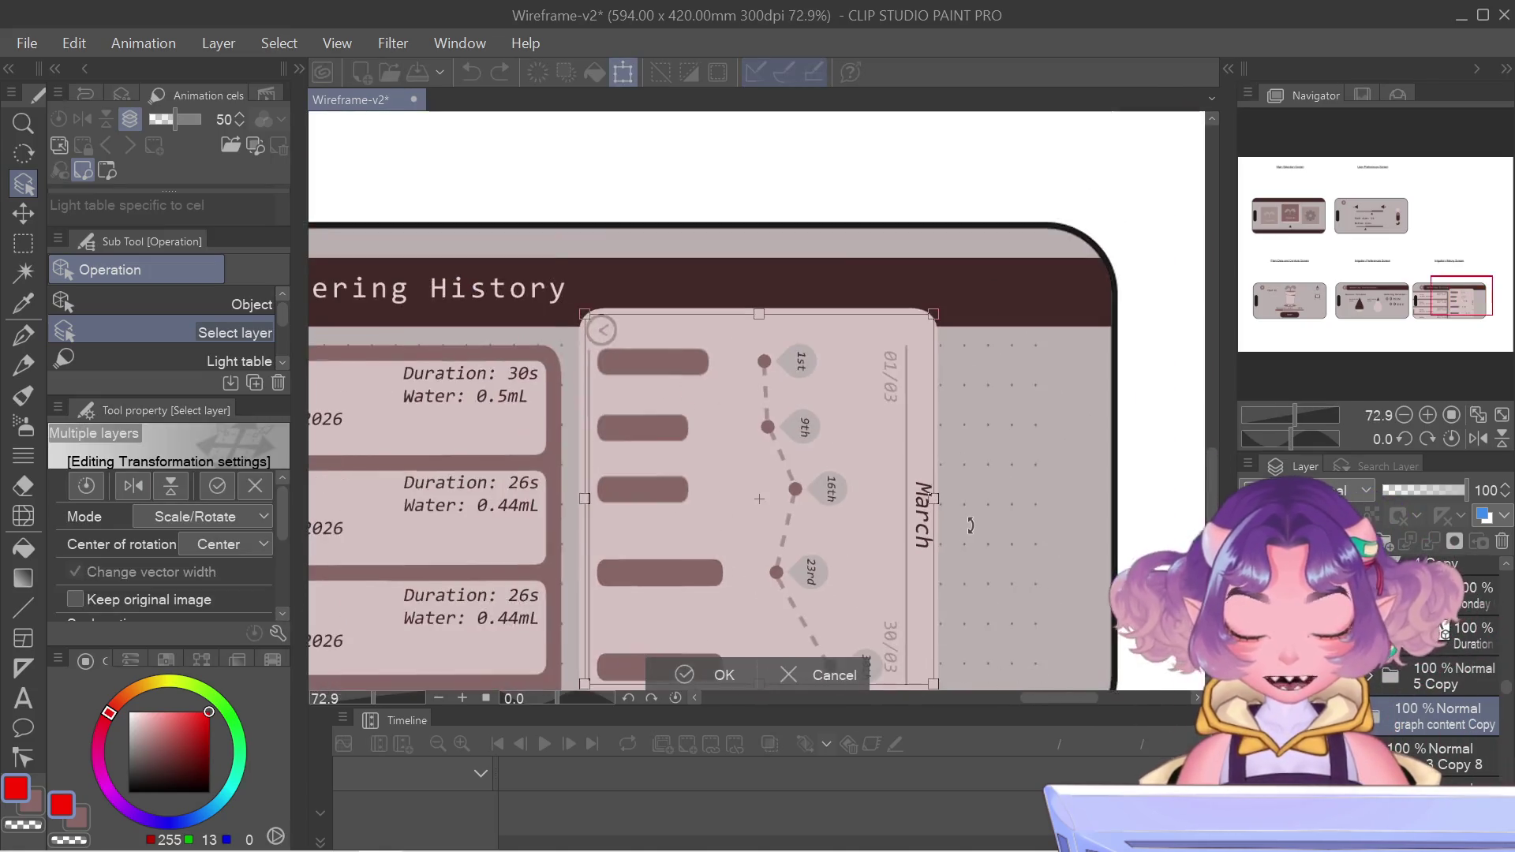
pyautogui.press('Return')
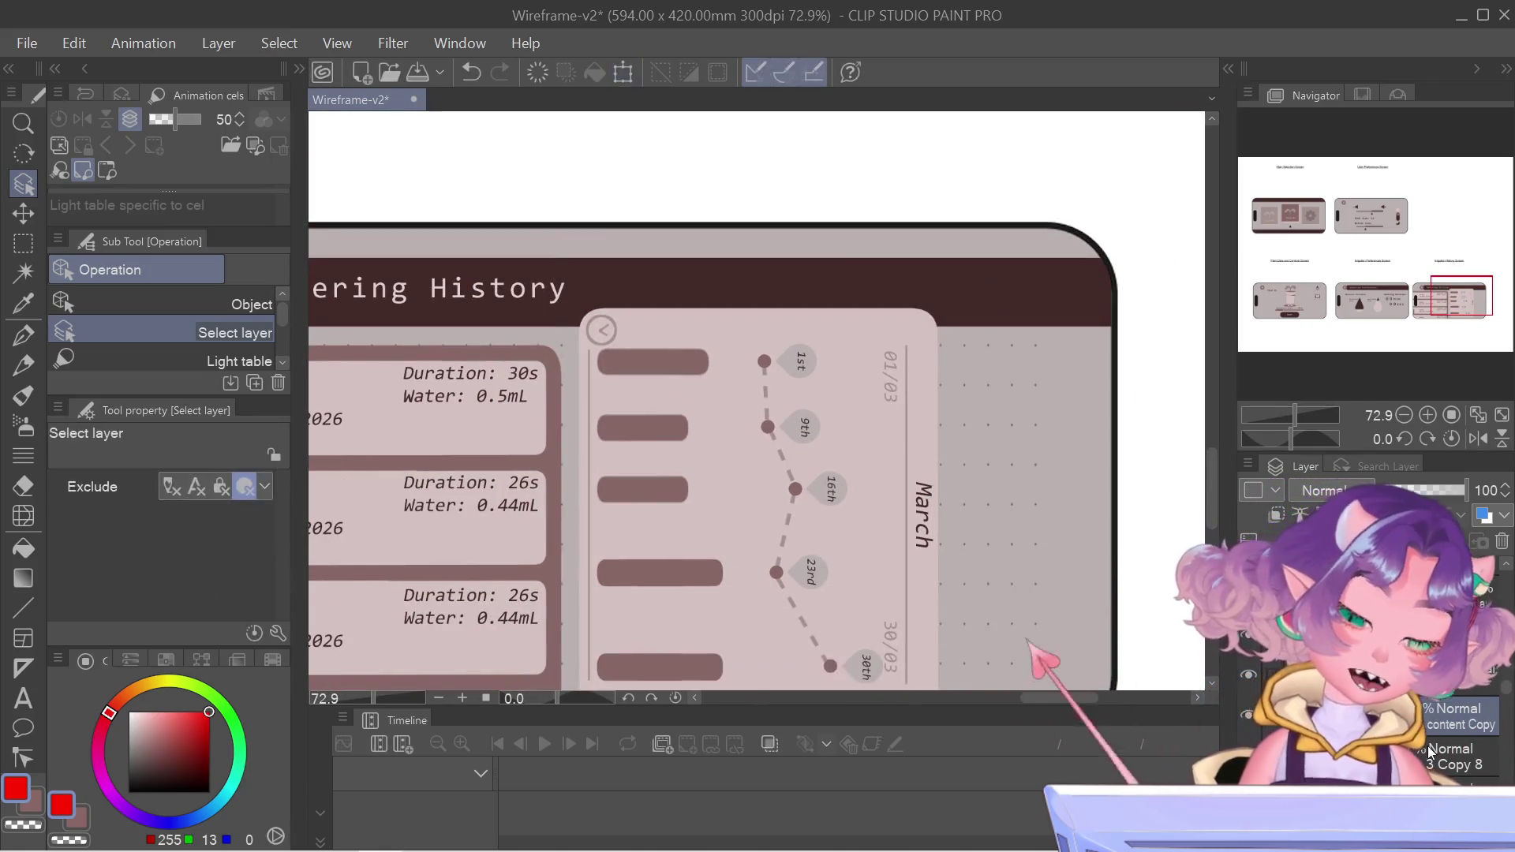
pyautogui.hotkey('ctrl', 't')
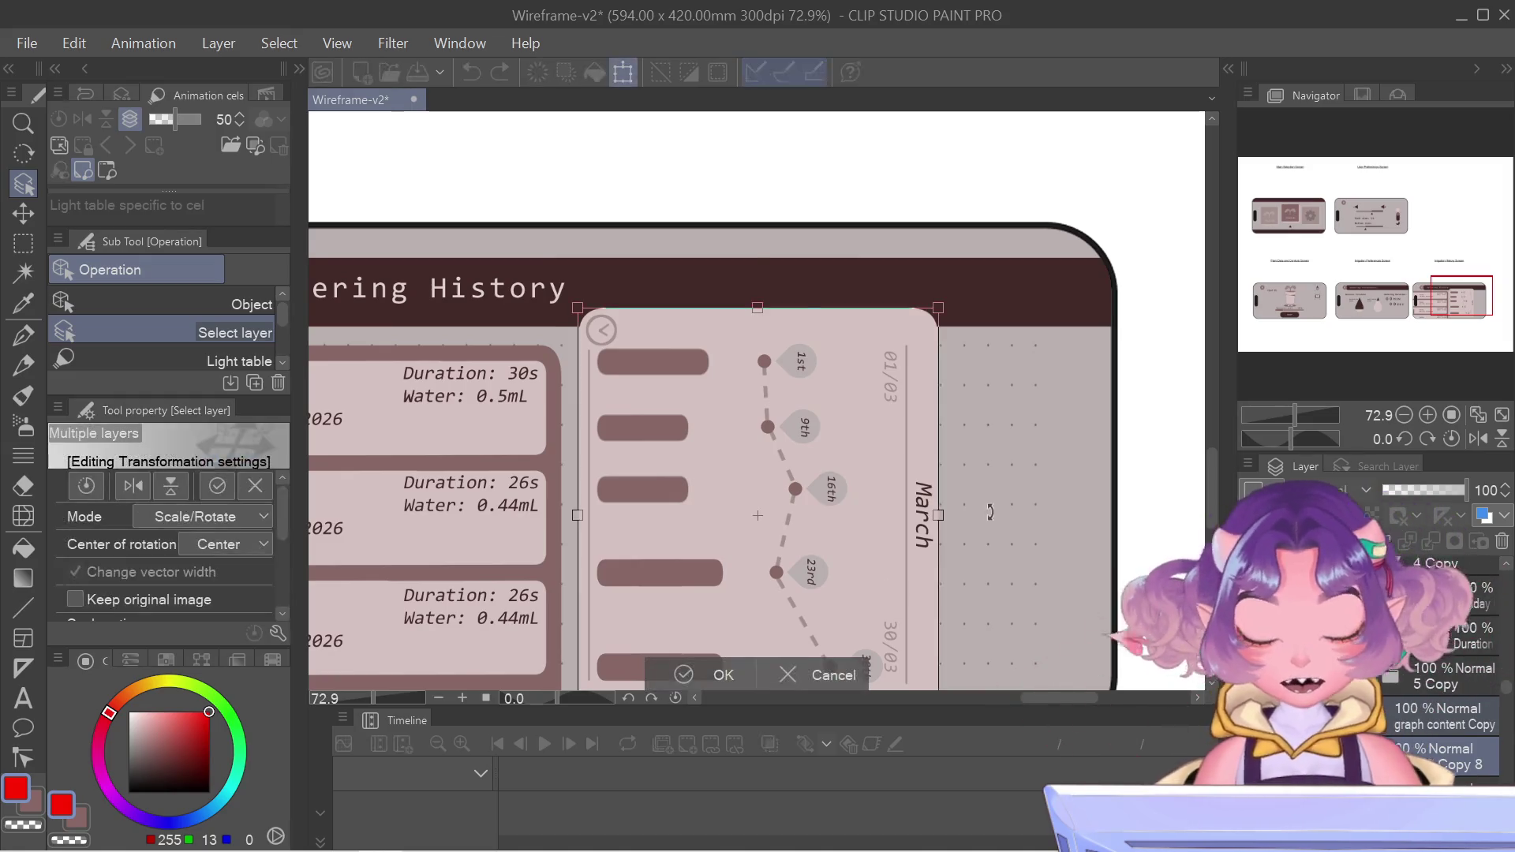
pyautogui.moveTo(883, 219); pyautogui.dragTo(826, 184)
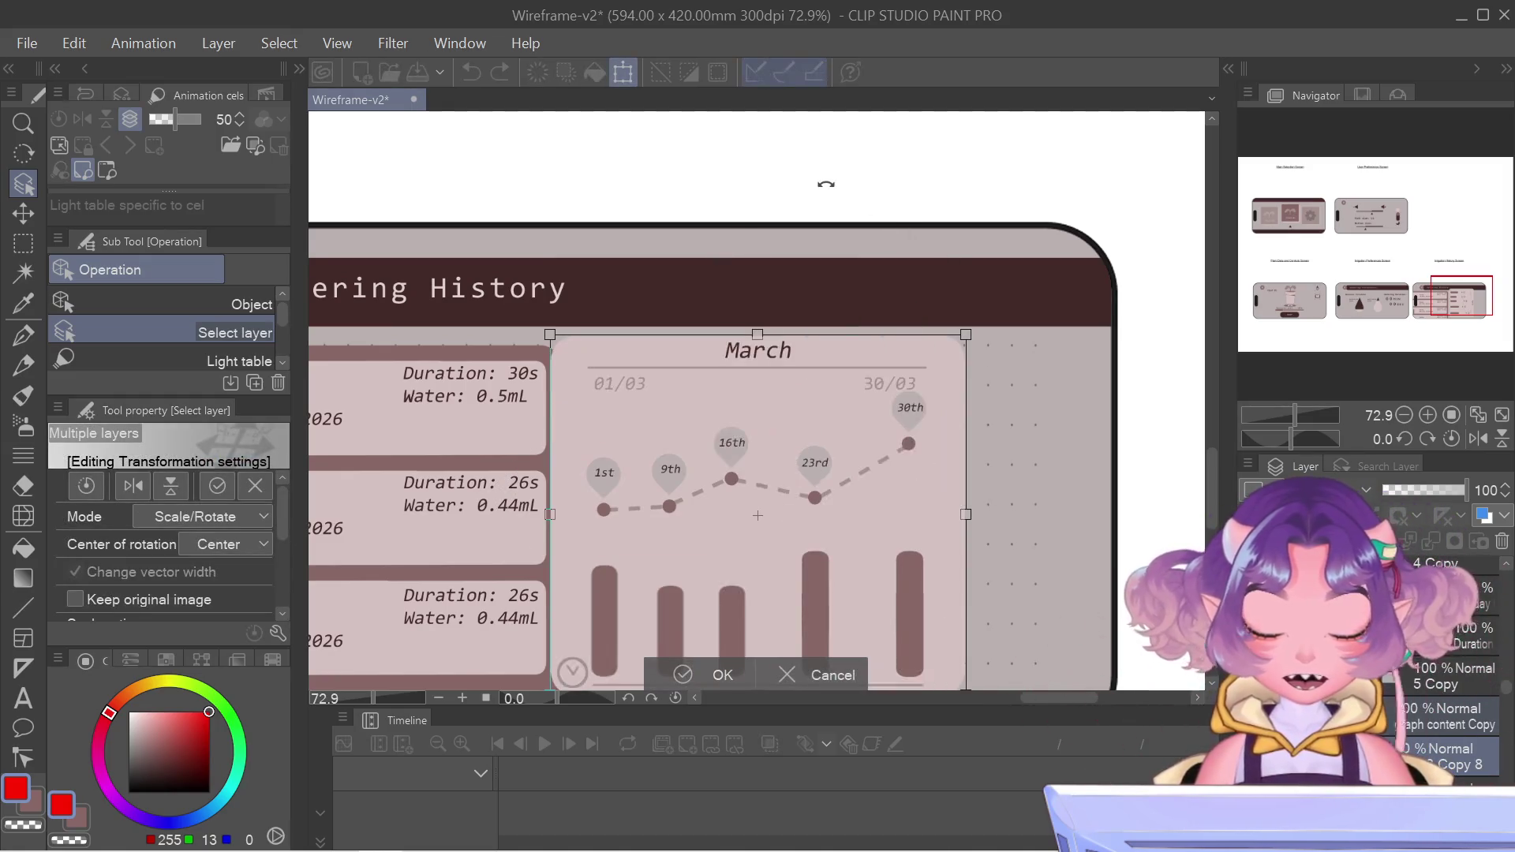
pyautogui.moveTo(854, 411); pyautogui.dragTo(907, 416)
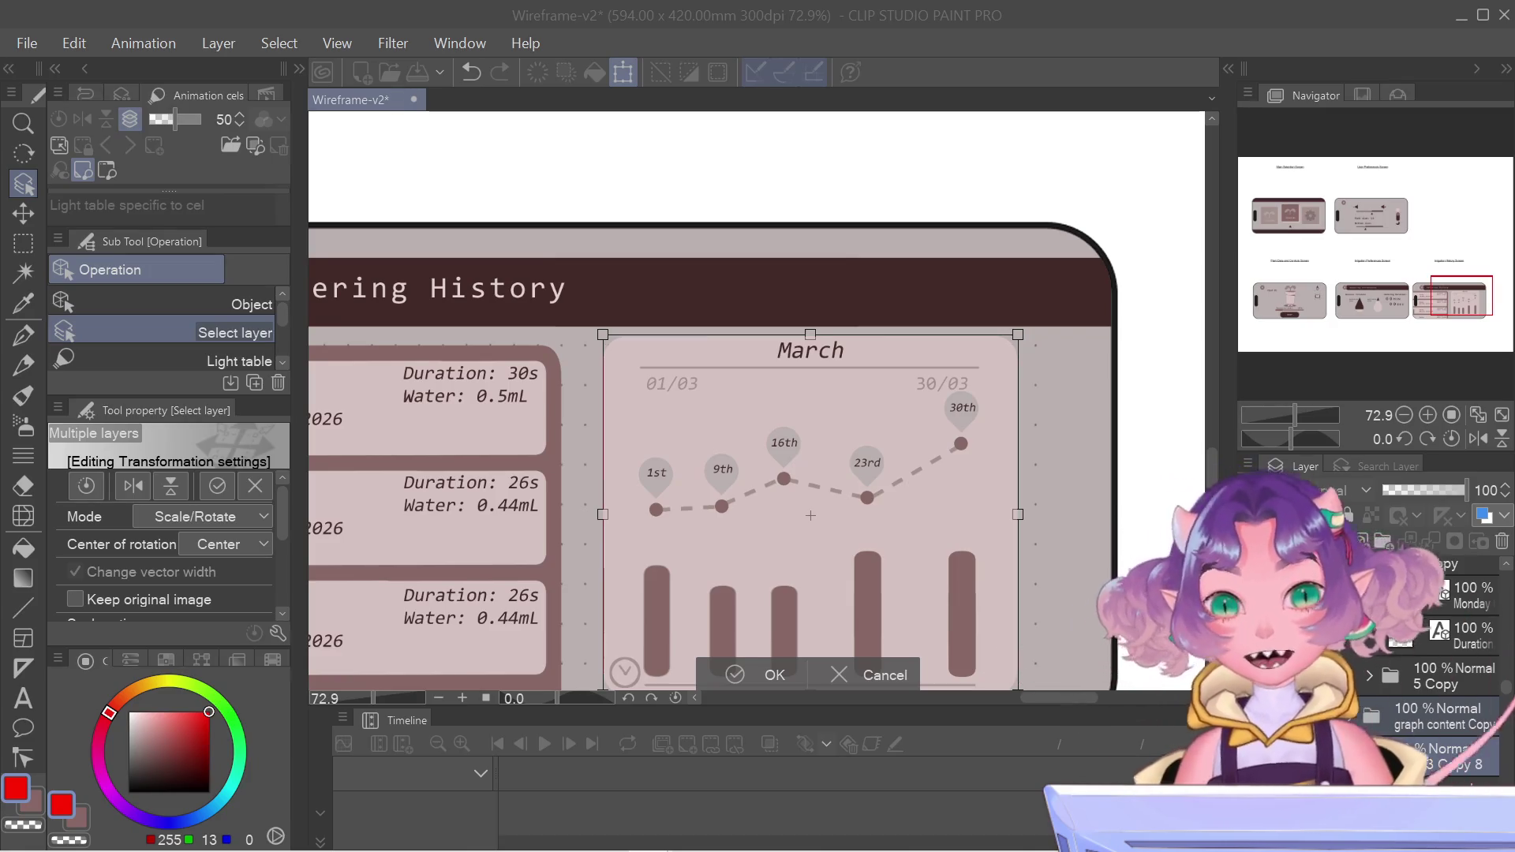
# - Scroll down to view the horizontal March chart beside the list cards
pyautogui.scroll(-1, 870, 455)
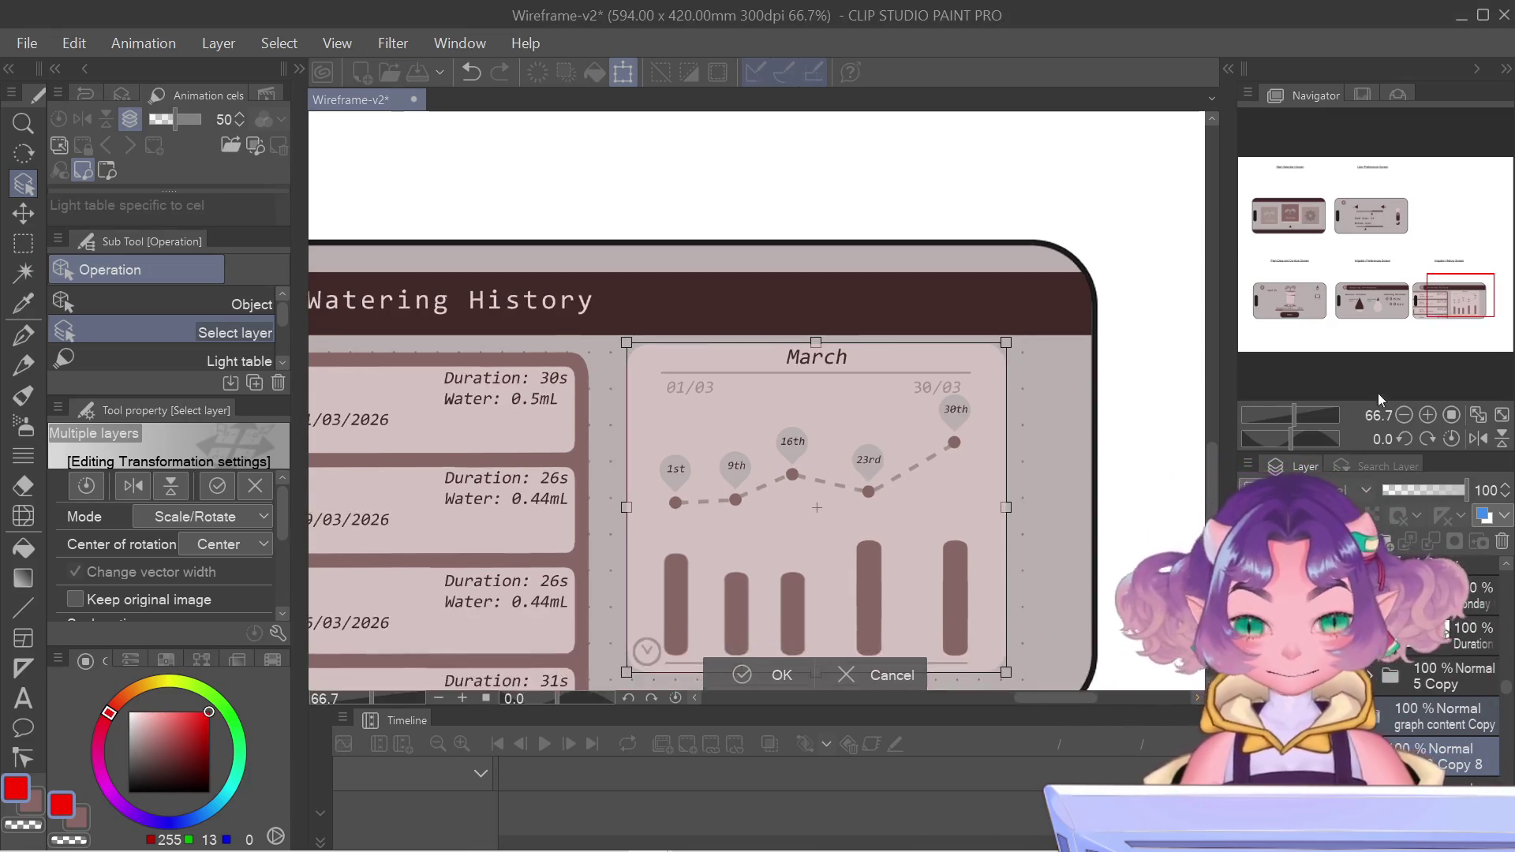
# - Reposition the March chart: move it right and down, nudge it up, then slide it left over the cards
pyautogui.moveTo(1458, 299); pyautogui.dragTo(1448, 303)
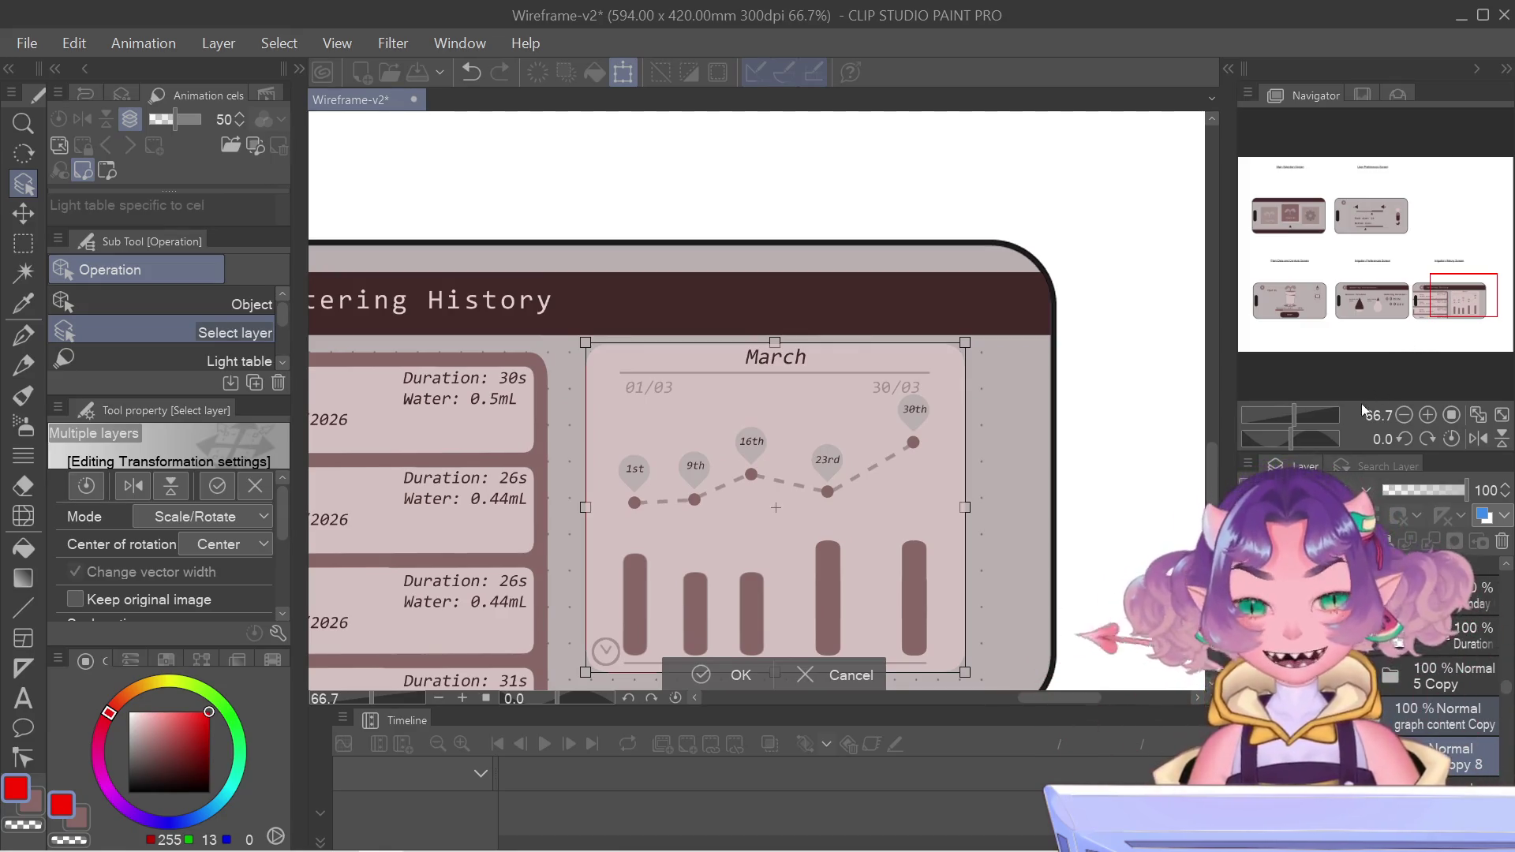
pyautogui.scroll(-1, 690, 503)
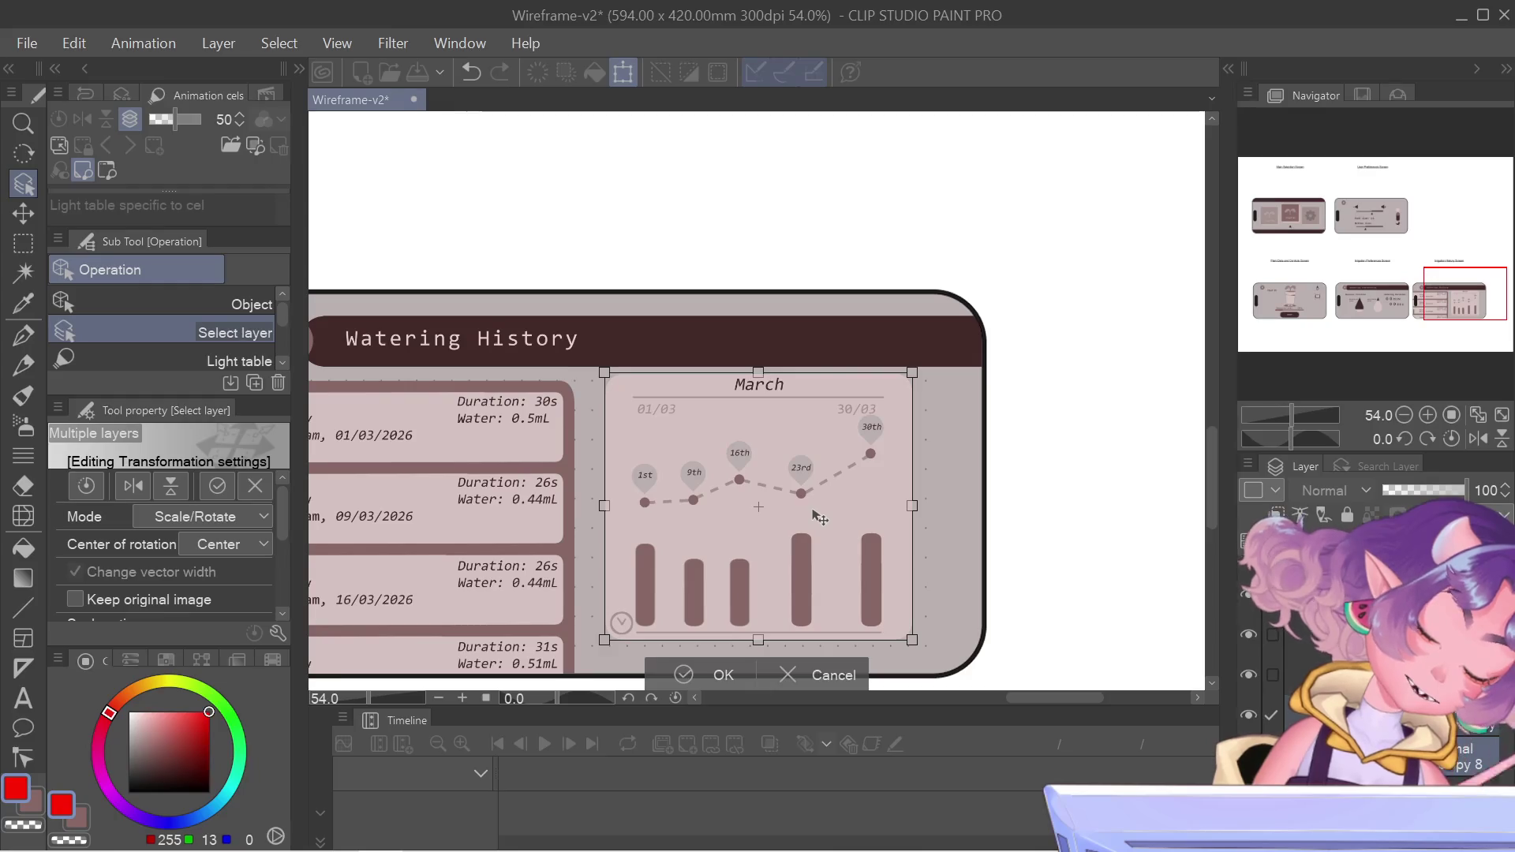
pyautogui.moveTo(1093, 366); pyautogui.dragTo(1115, 286)
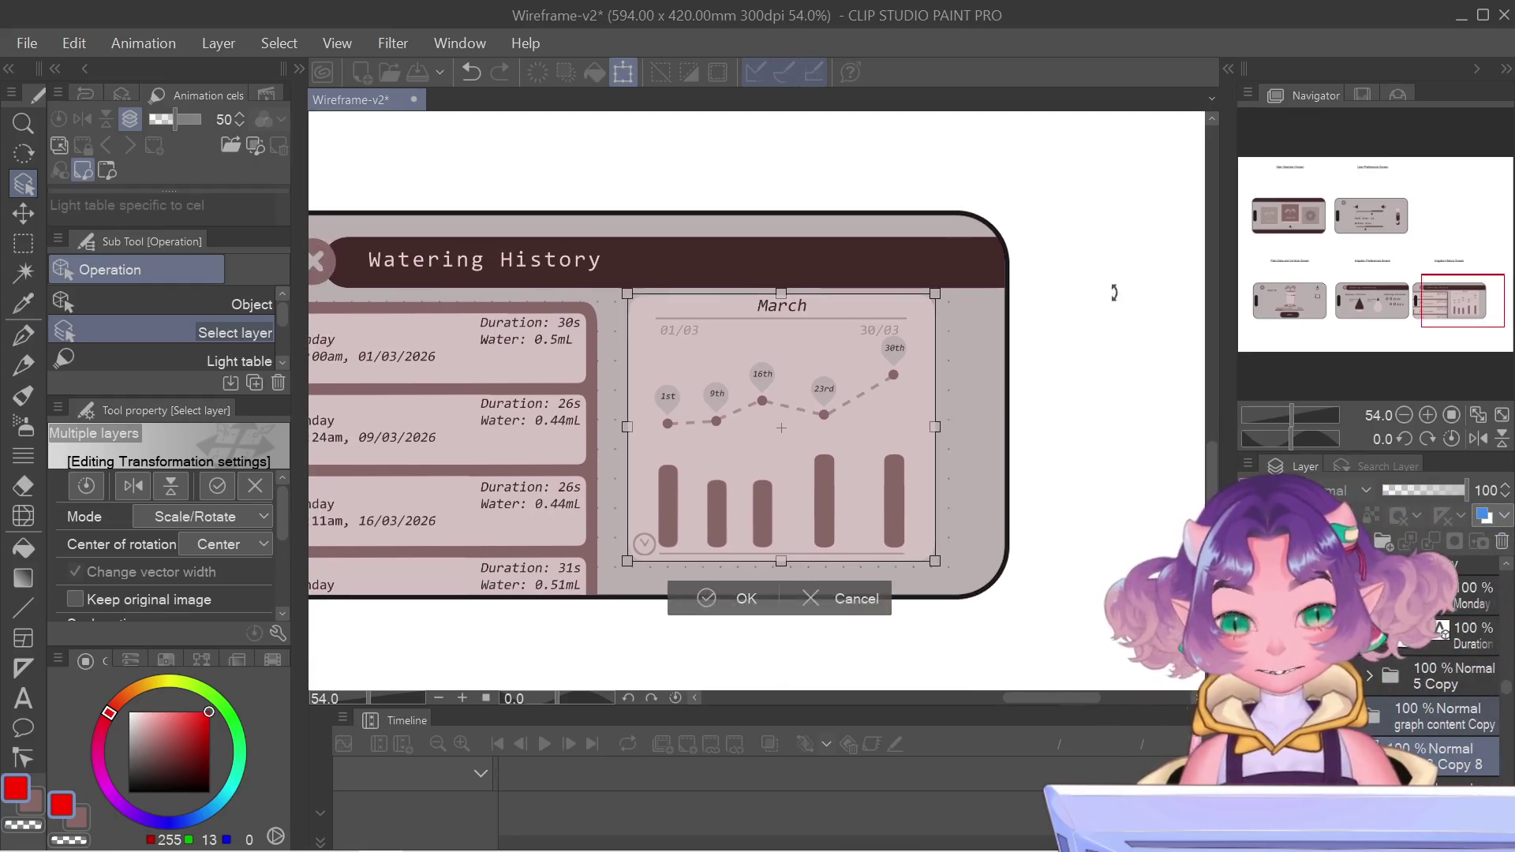
pyautogui.moveTo(884, 352); pyautogui.dragTo(922, 361)
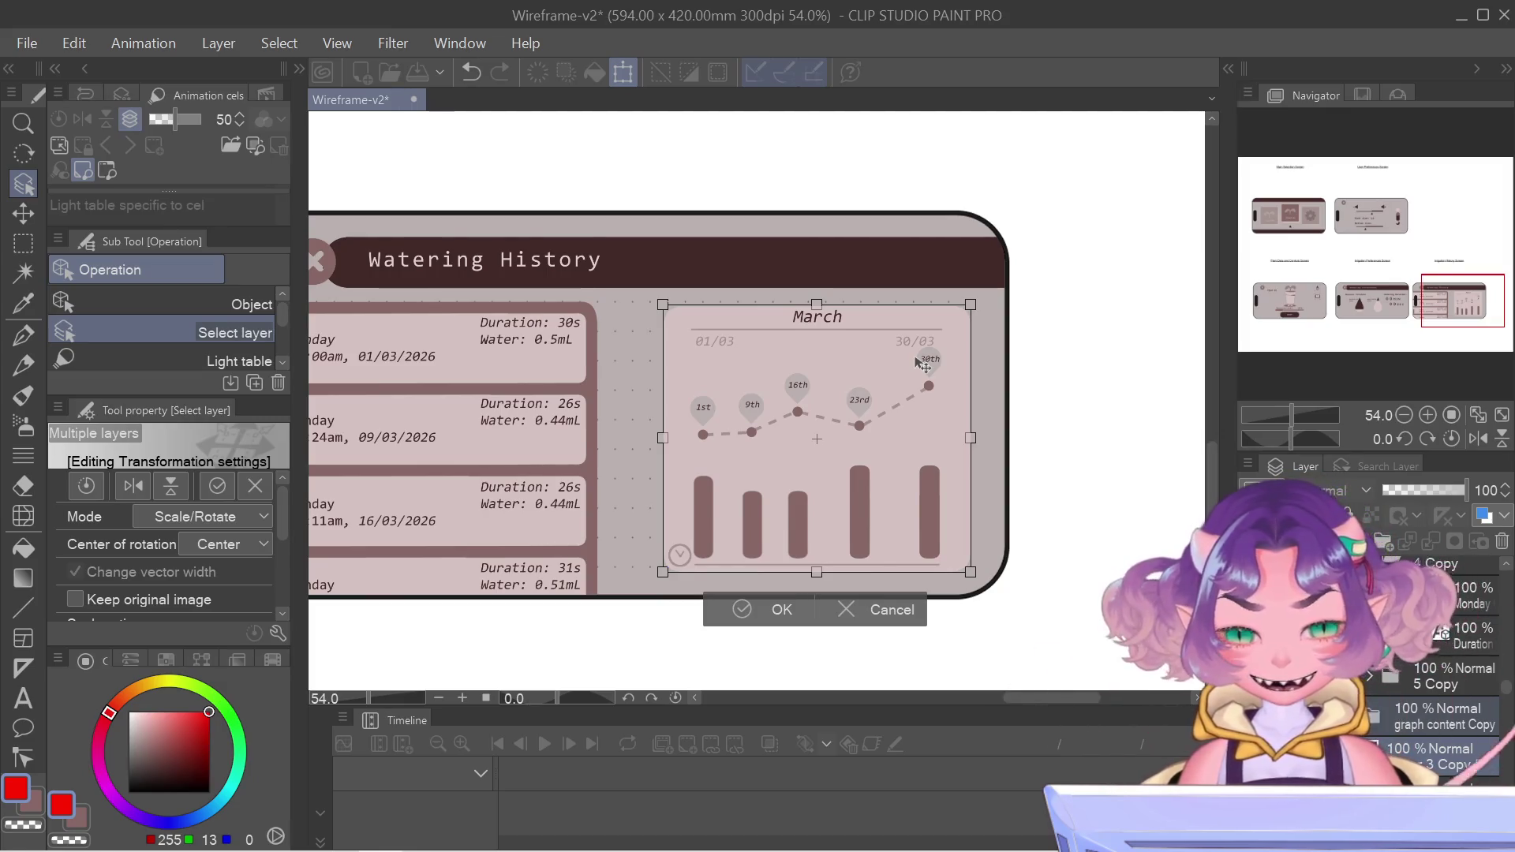
pyautogui.press('Up')
pyautogui.press('Up')
pyautogui.press('Up')
pyautogui.press('Up')
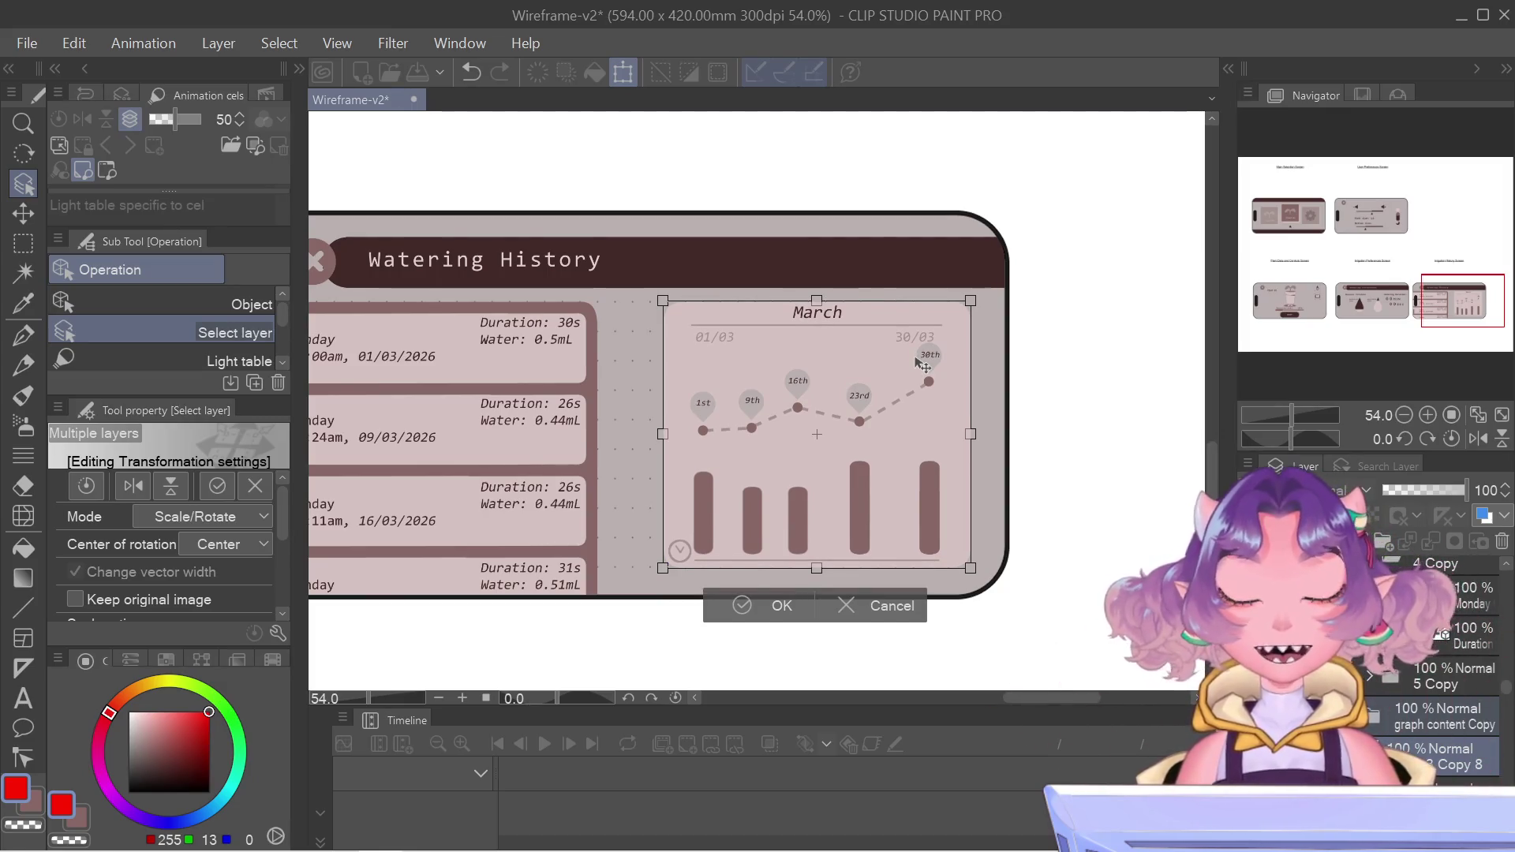
pyautogui.moveTo(924, 365); pyautogui.dragTo(845, 356)
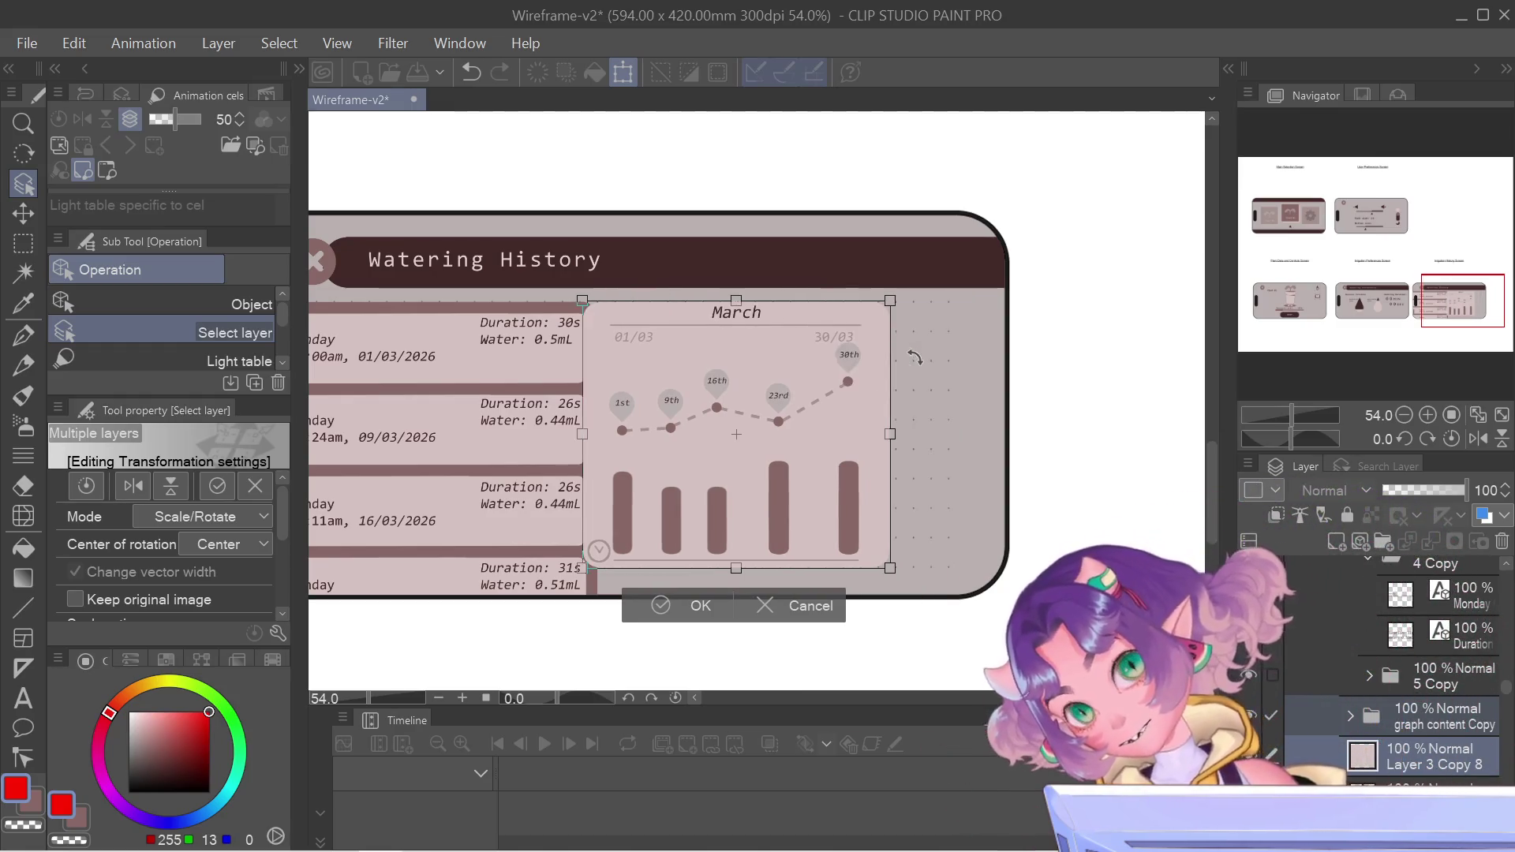
pyautogui.press('Left')
pyautogui.press('Left')
pyautogui.press('Left')
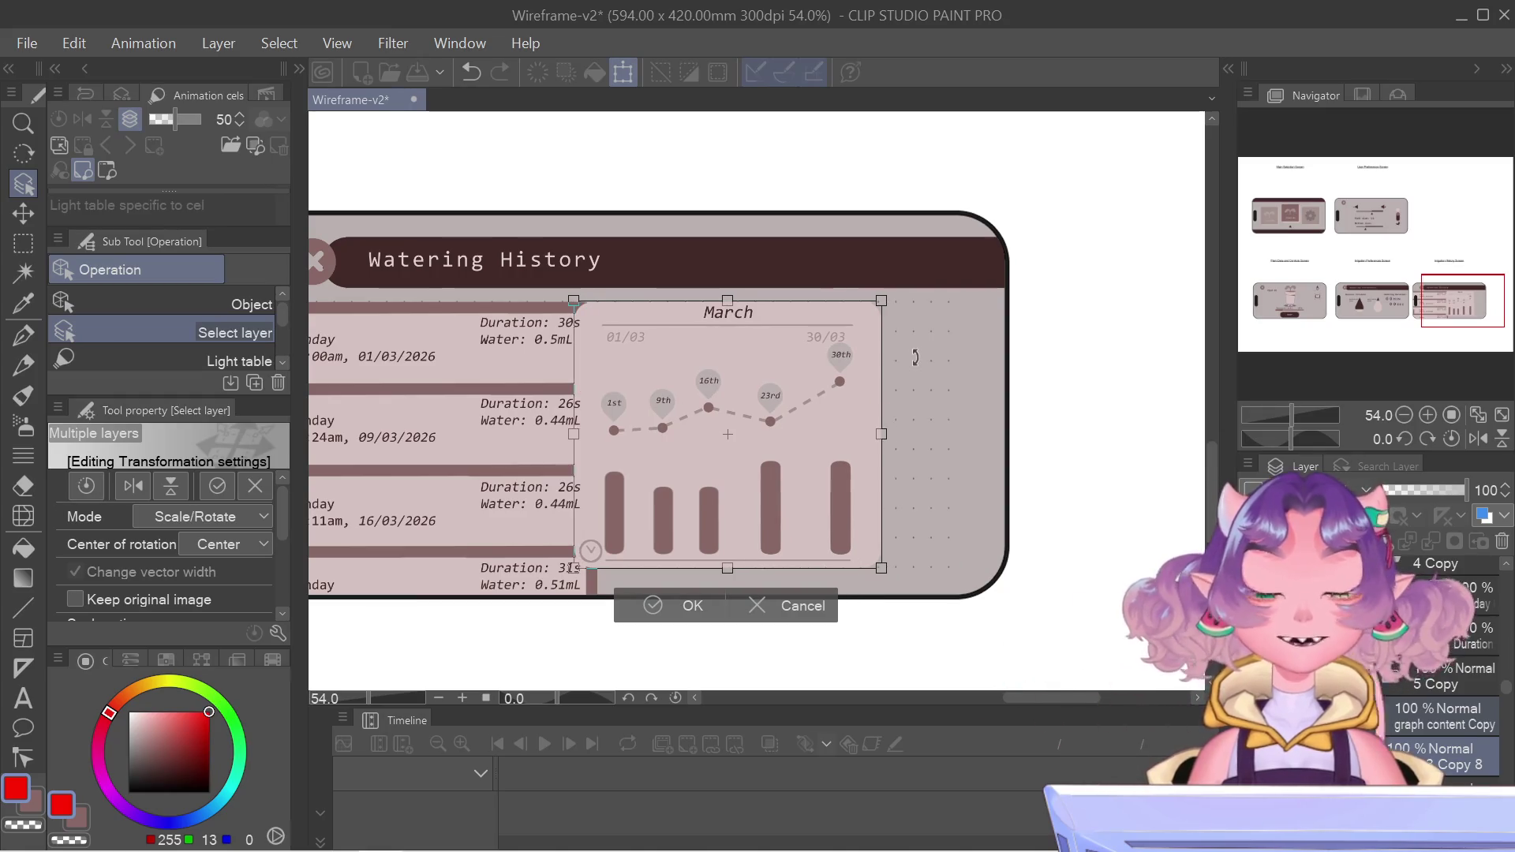
pyautogui.press('Left')
pyautogui.press('Left')
pyautogui.press('Left')
pyautogui.press('Left')
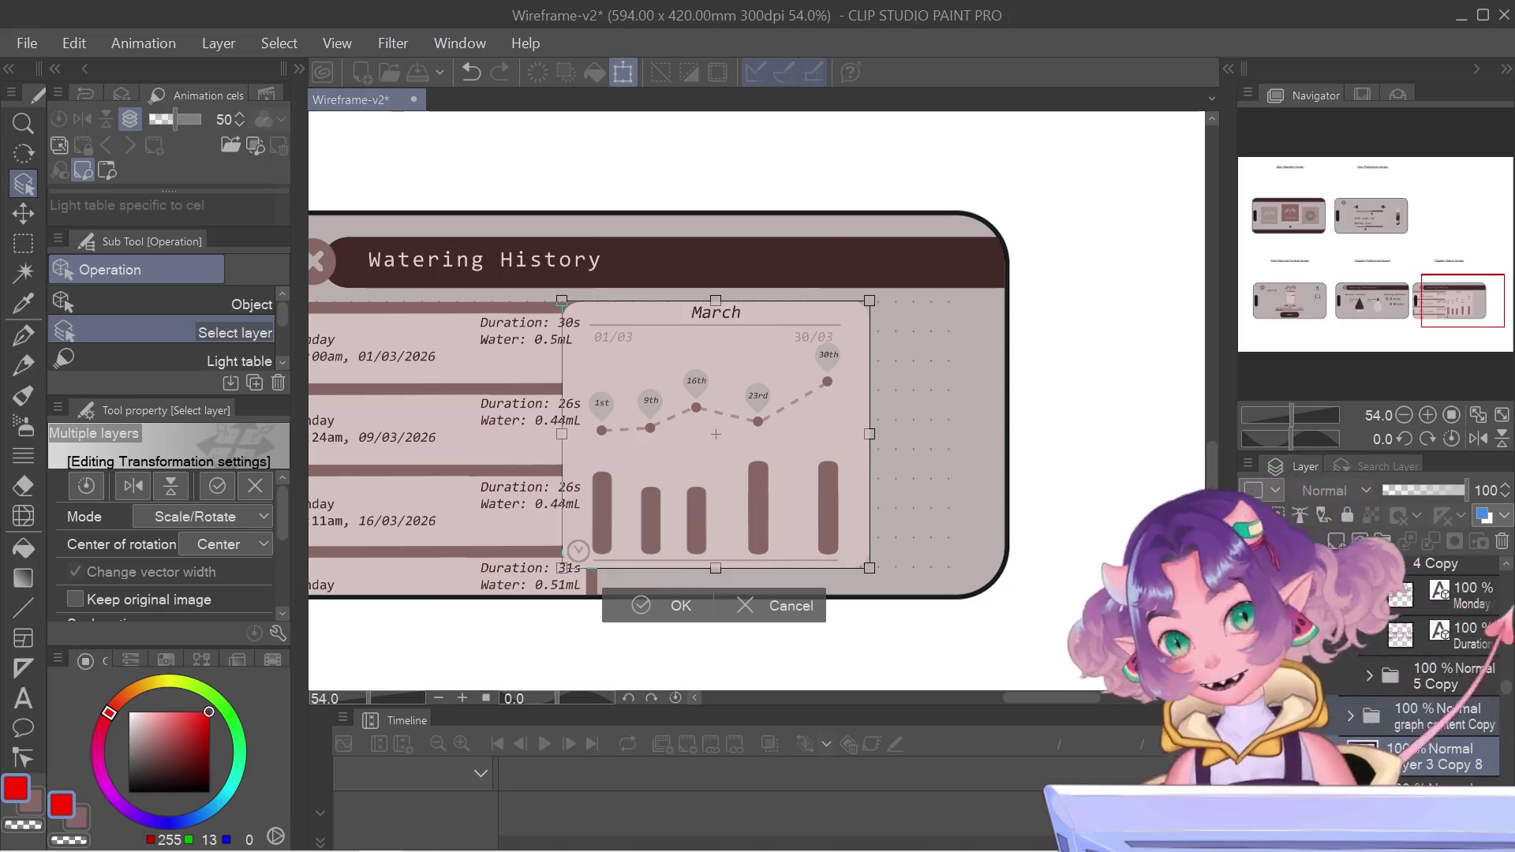
pyautogui.scroll(1, 651, 312)
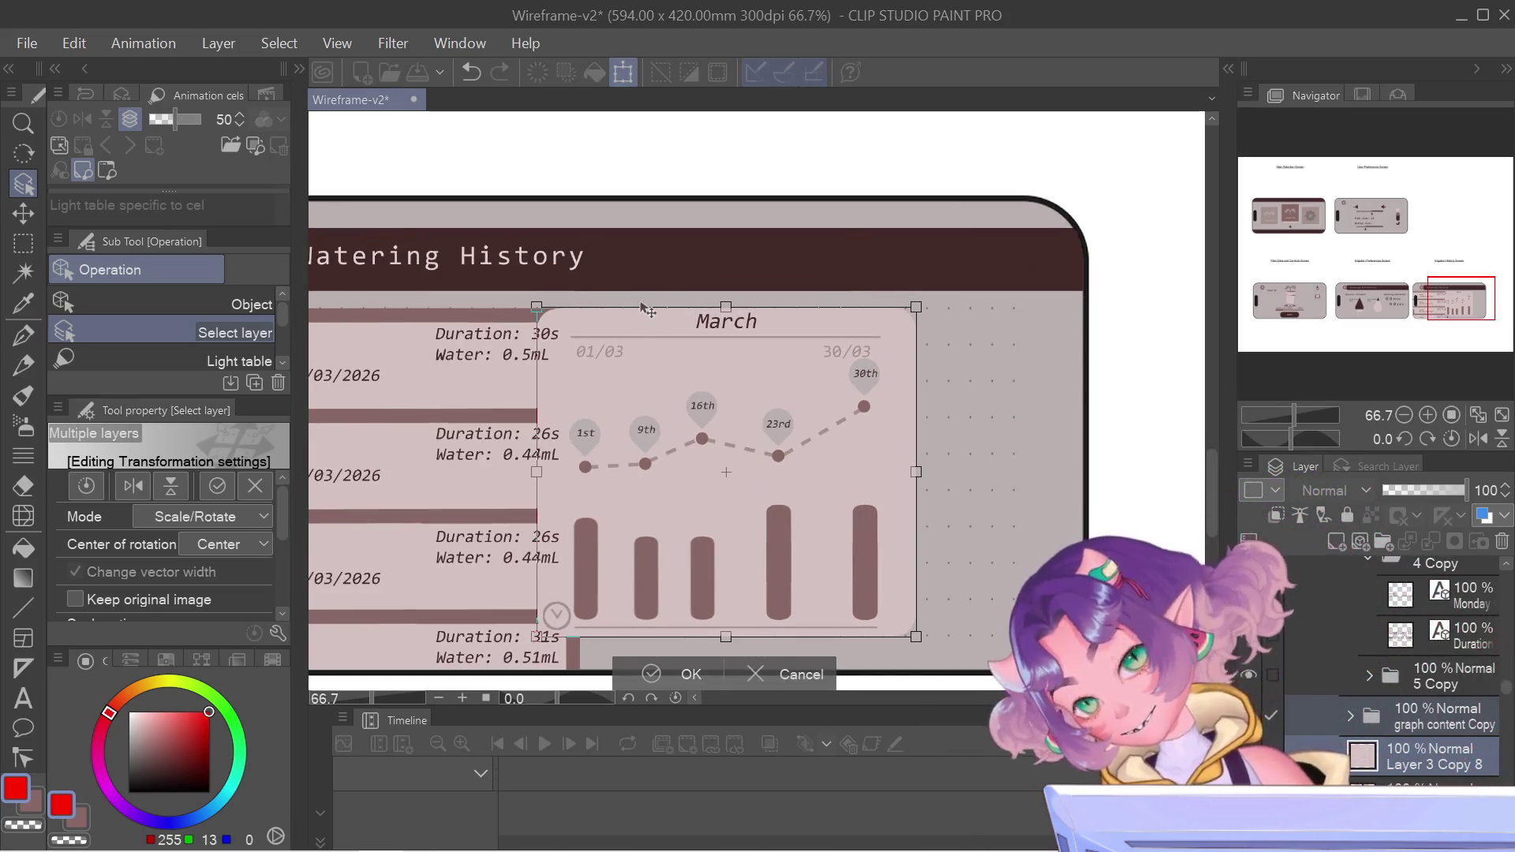
# - Zoom and pan around the chart's top-left corner, then frame the whole chart again
pyautogui.scroll(3, 643, 319)
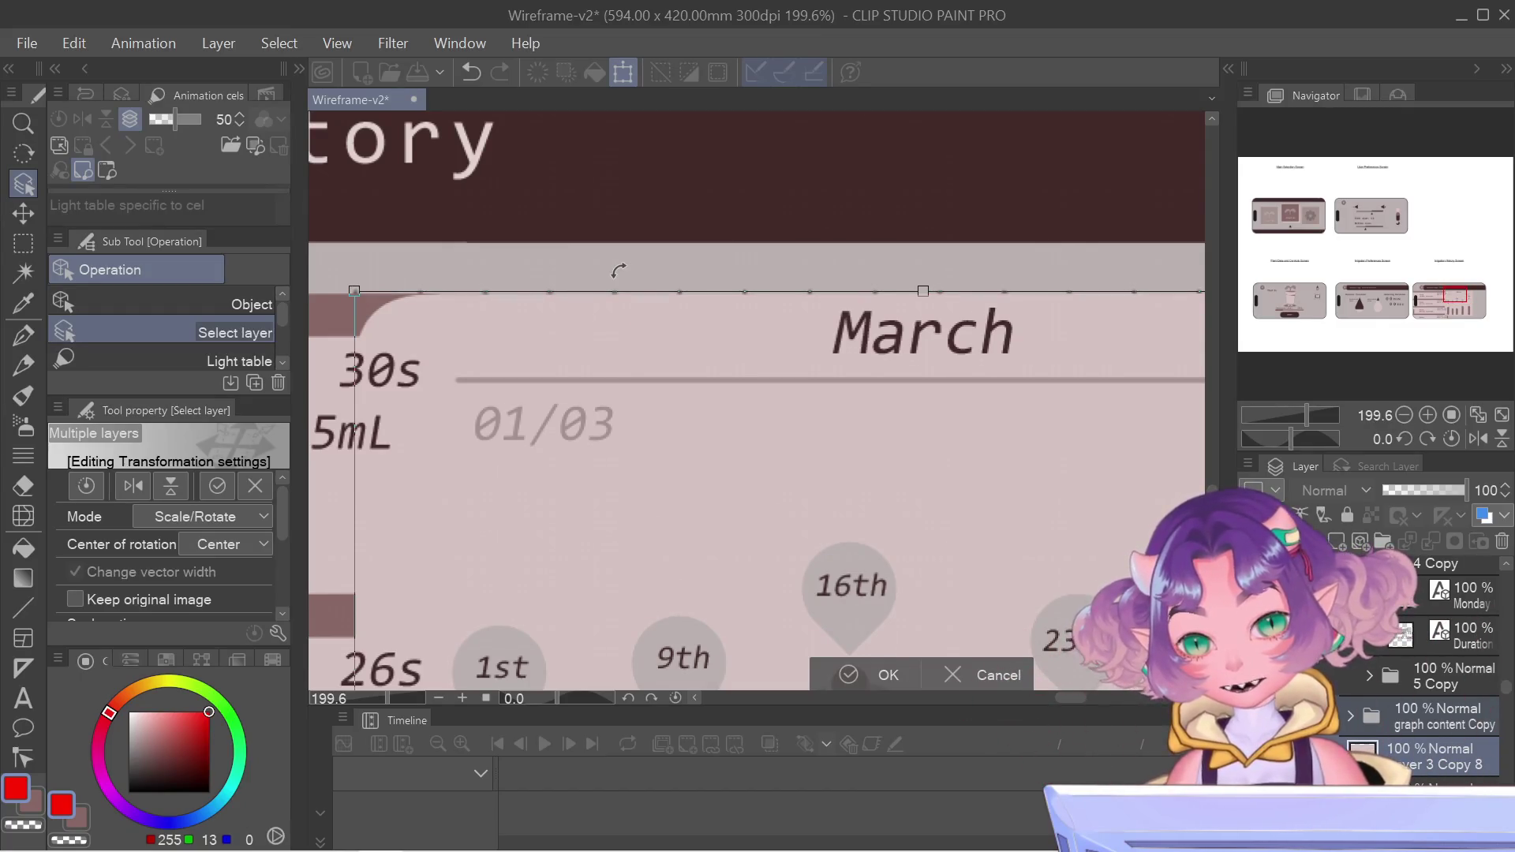
pyautogui.hscroll(2, 619, 271)
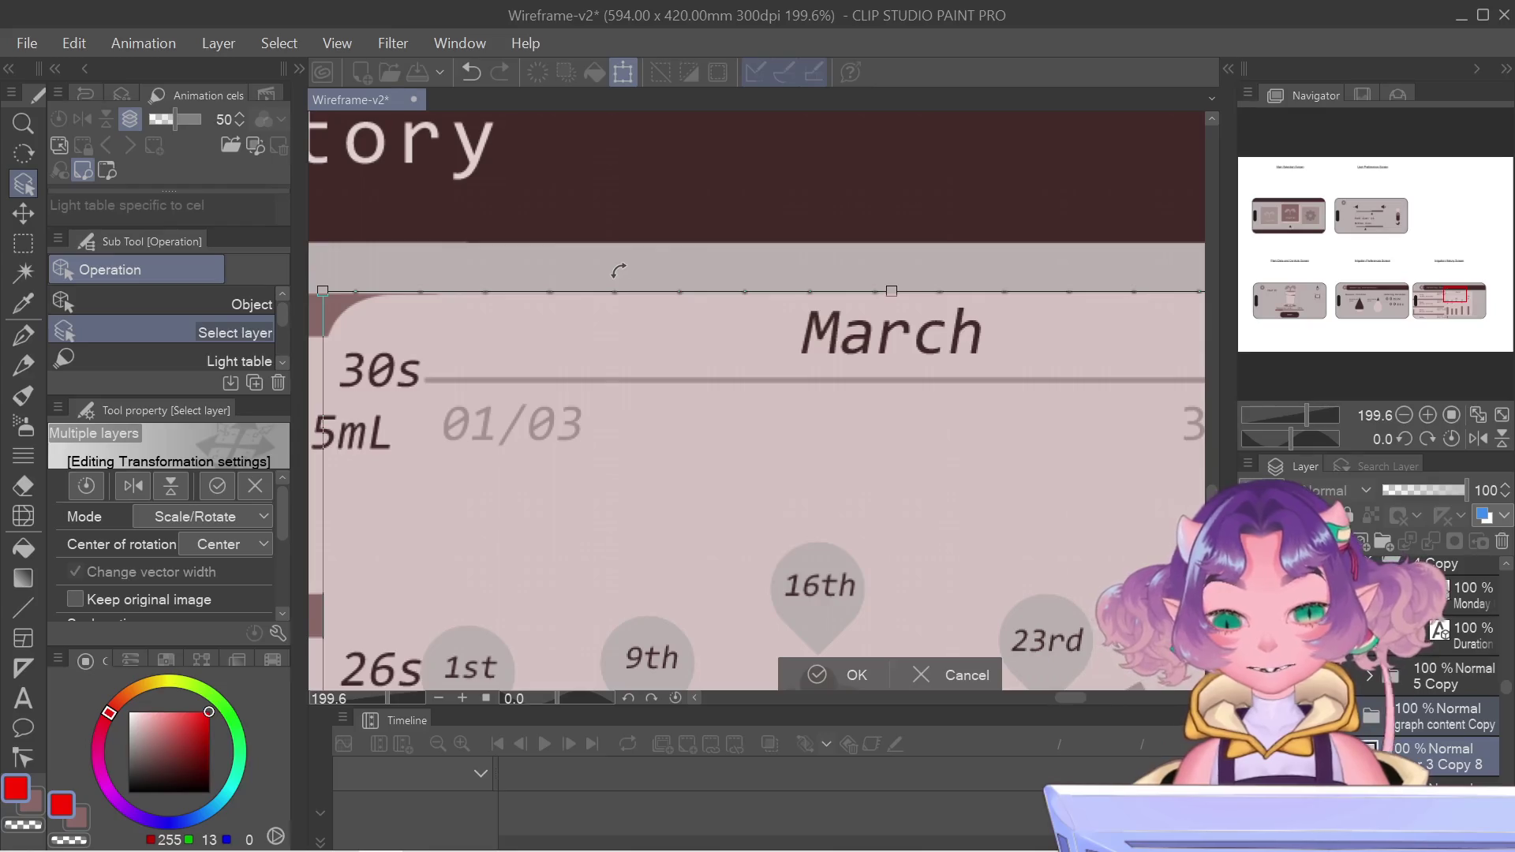
pyautogui.scroll(-1, 619, 270)
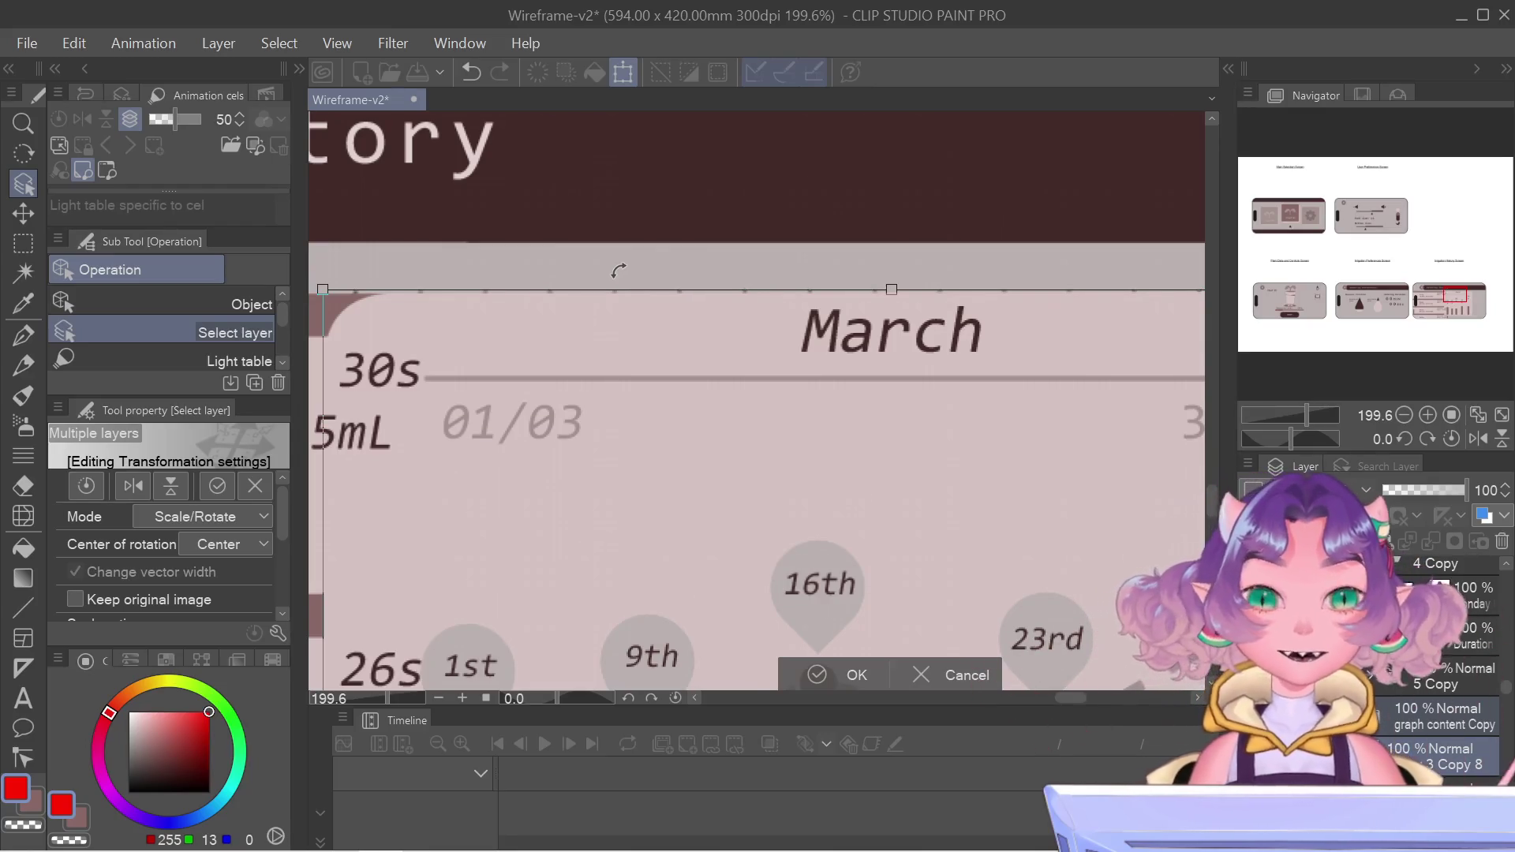
pyautogui.hscroll(-3, 619, 271)
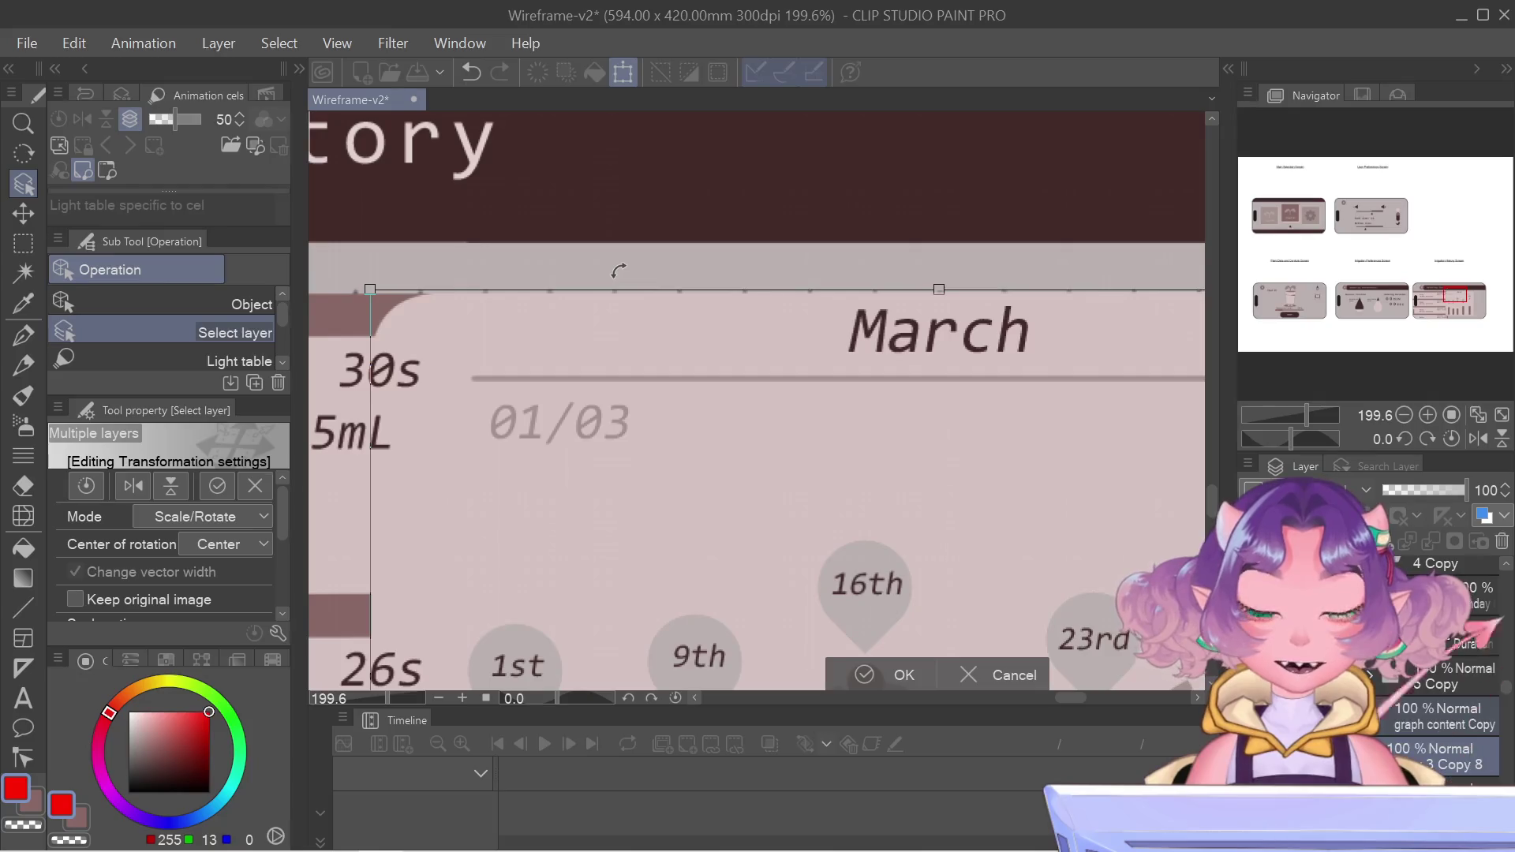
pyautogui.hscroll(-9, 619, 271)
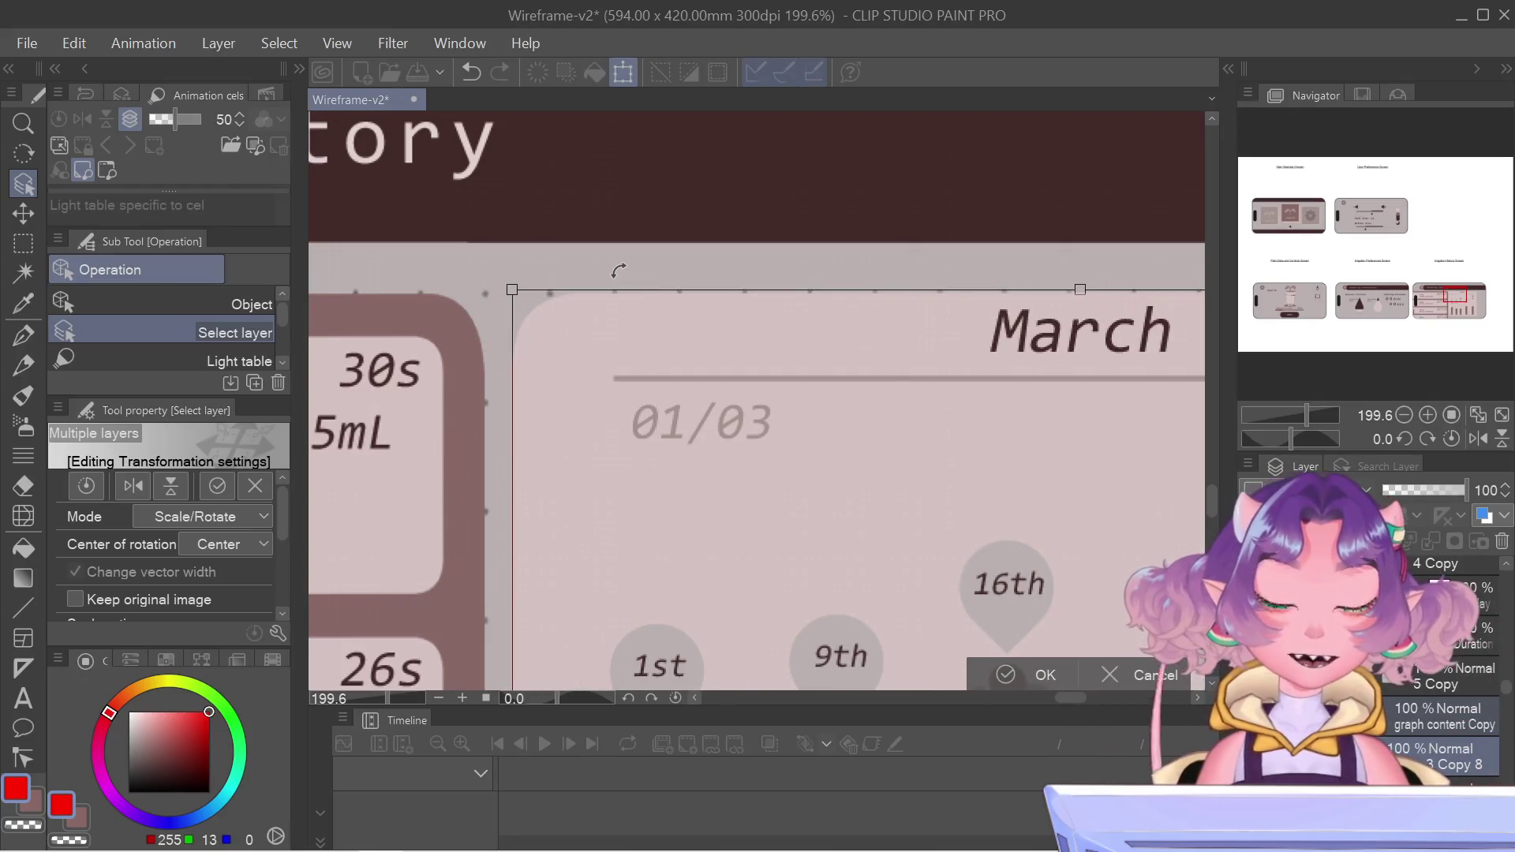
pyautogui.hscroll(-5, 619, 270)
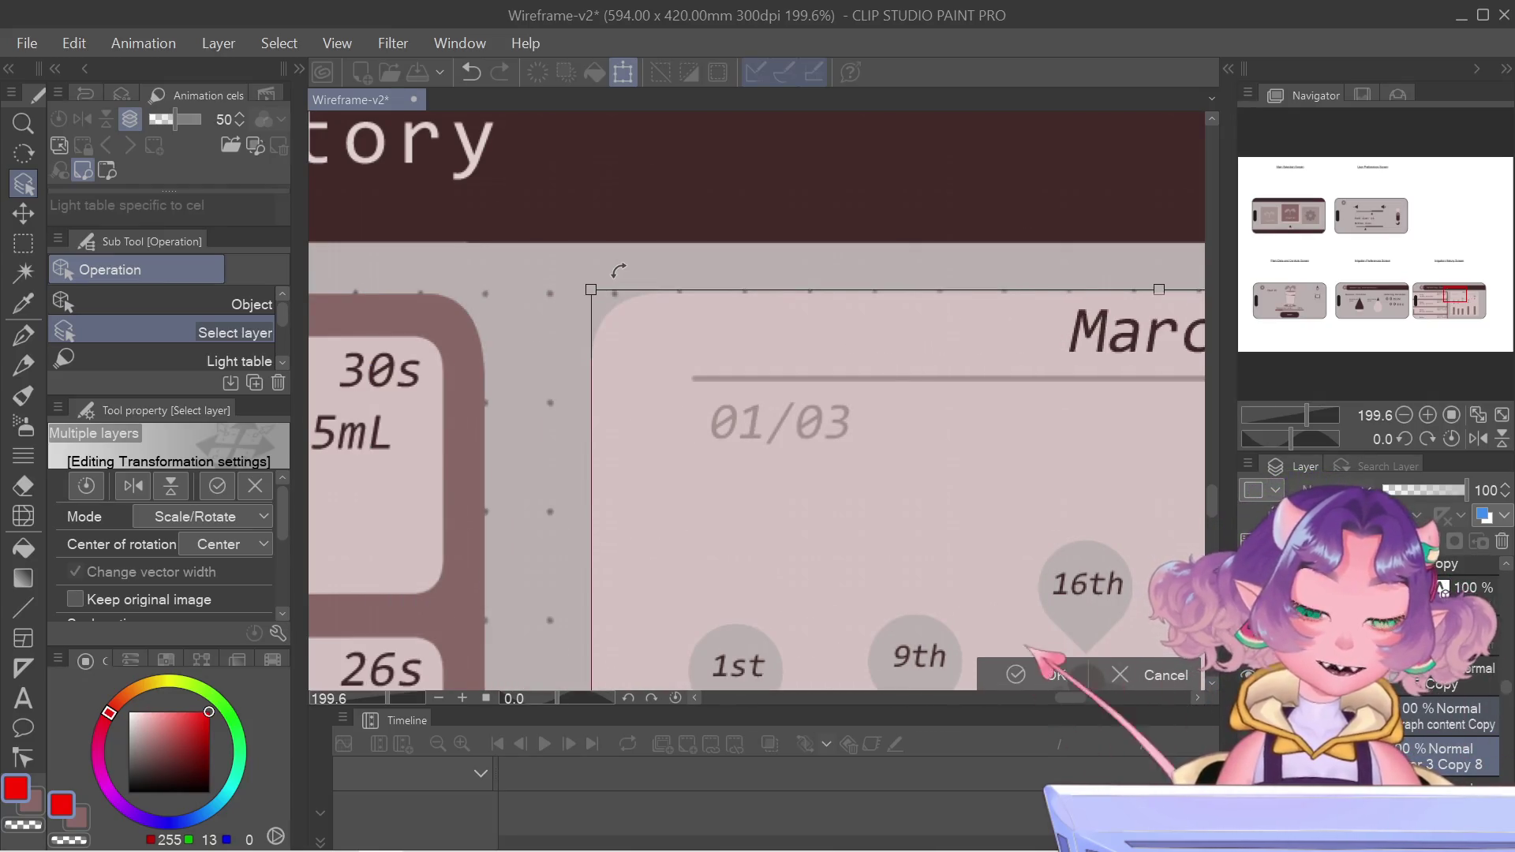
pyautogui.scroll(-5, 651, 323)
pyautogui.moveTo(1455, 298); pyautogui.dragTo(1431, 263)
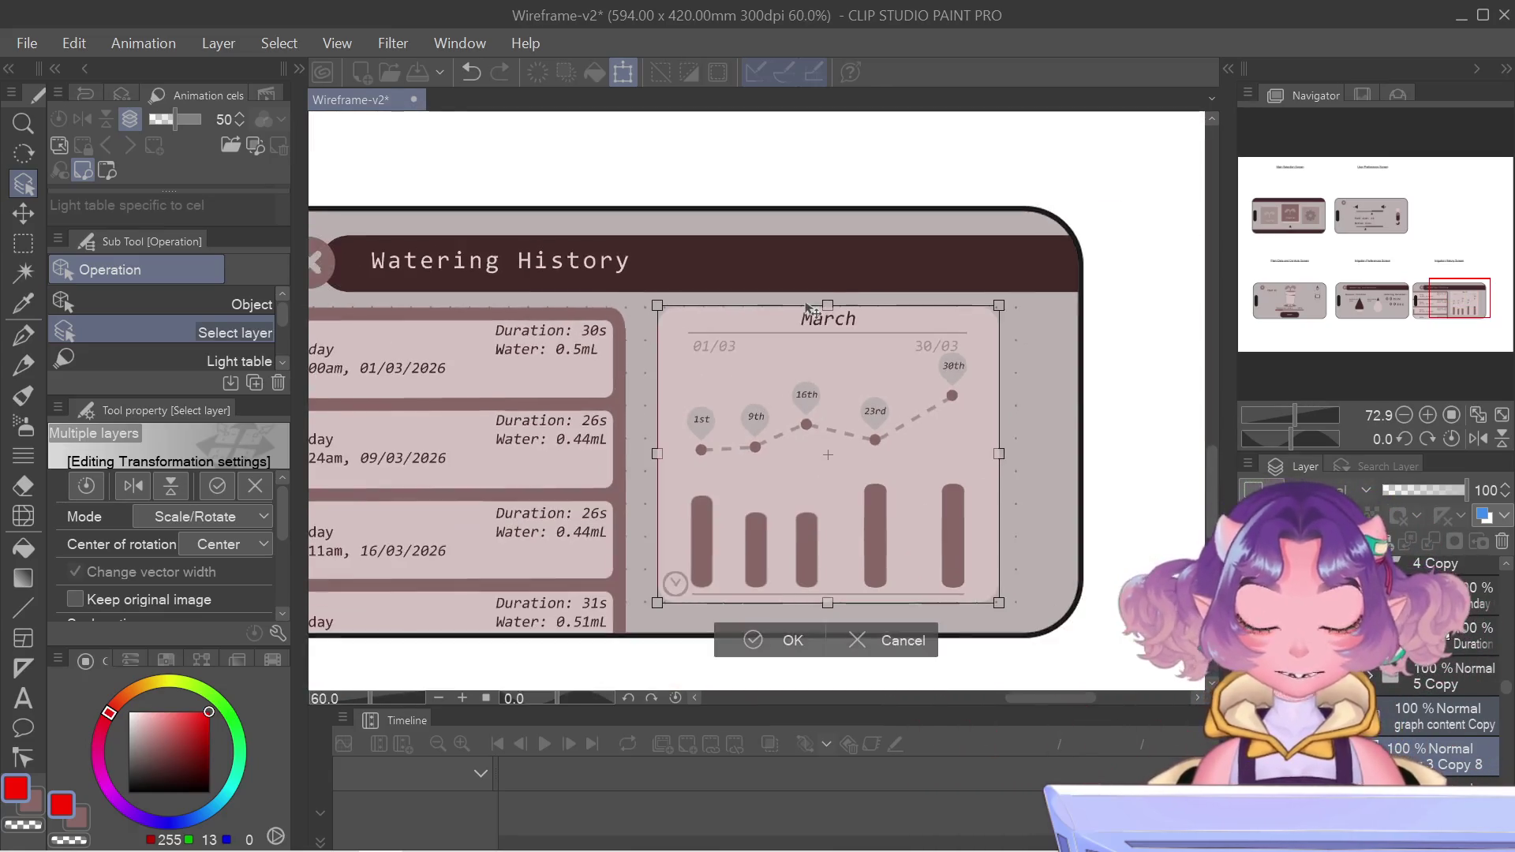
pyautogui.moveTo(1462, 322); pyautogui.dragTo(1464, 321)
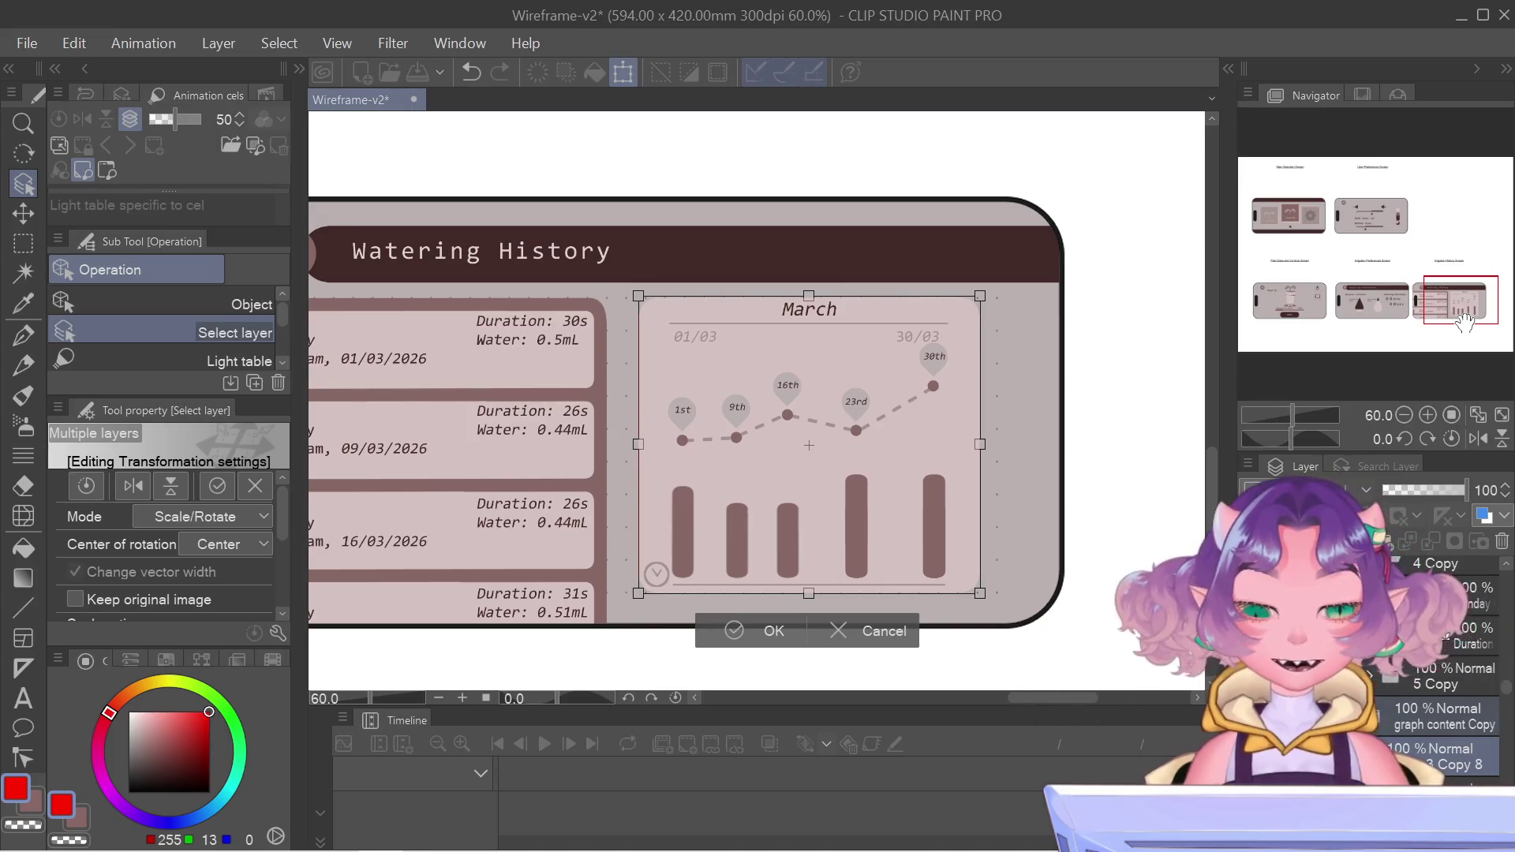
# - Nudge the March chart one step right and commit its position beside the entry cards
pyautogui.press('Right')
pyautogui.press('Right')
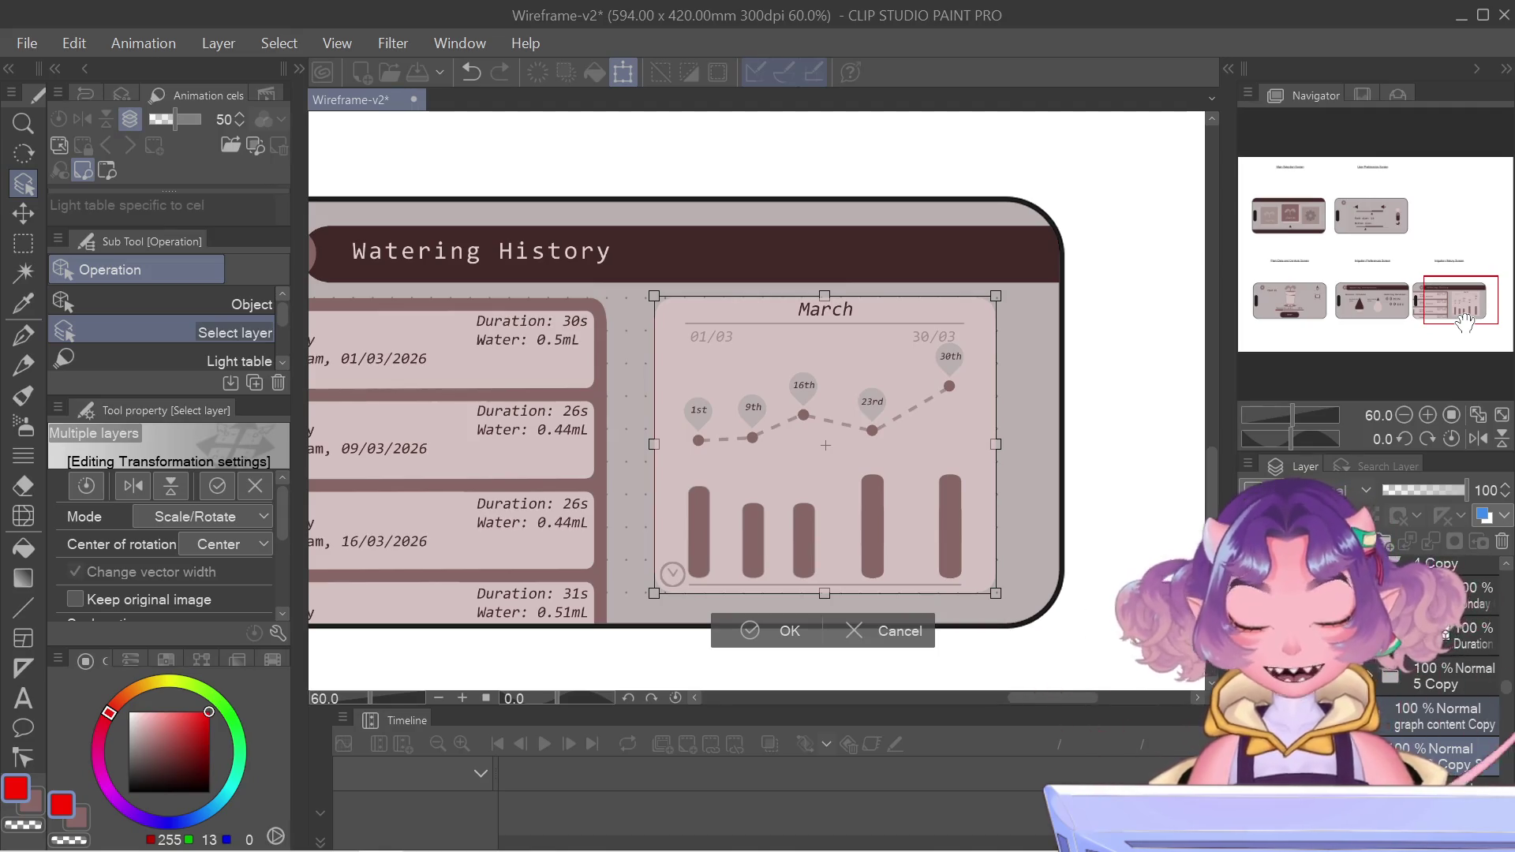
pyautogui.press('Return')
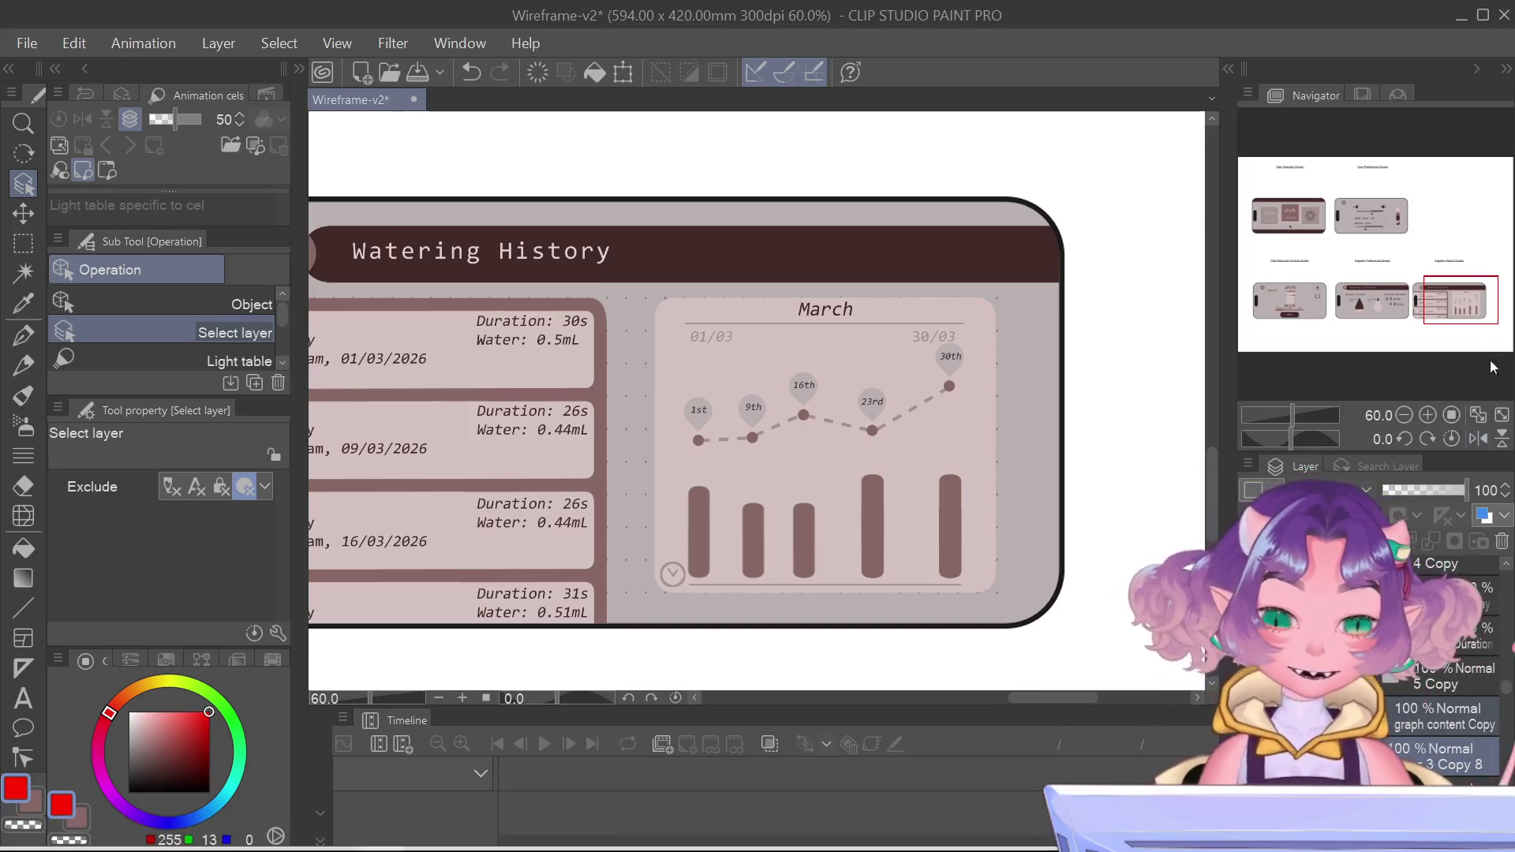
pyautogui.moveTo(1427, 293); pyautogui.dragTo(1421, 292)
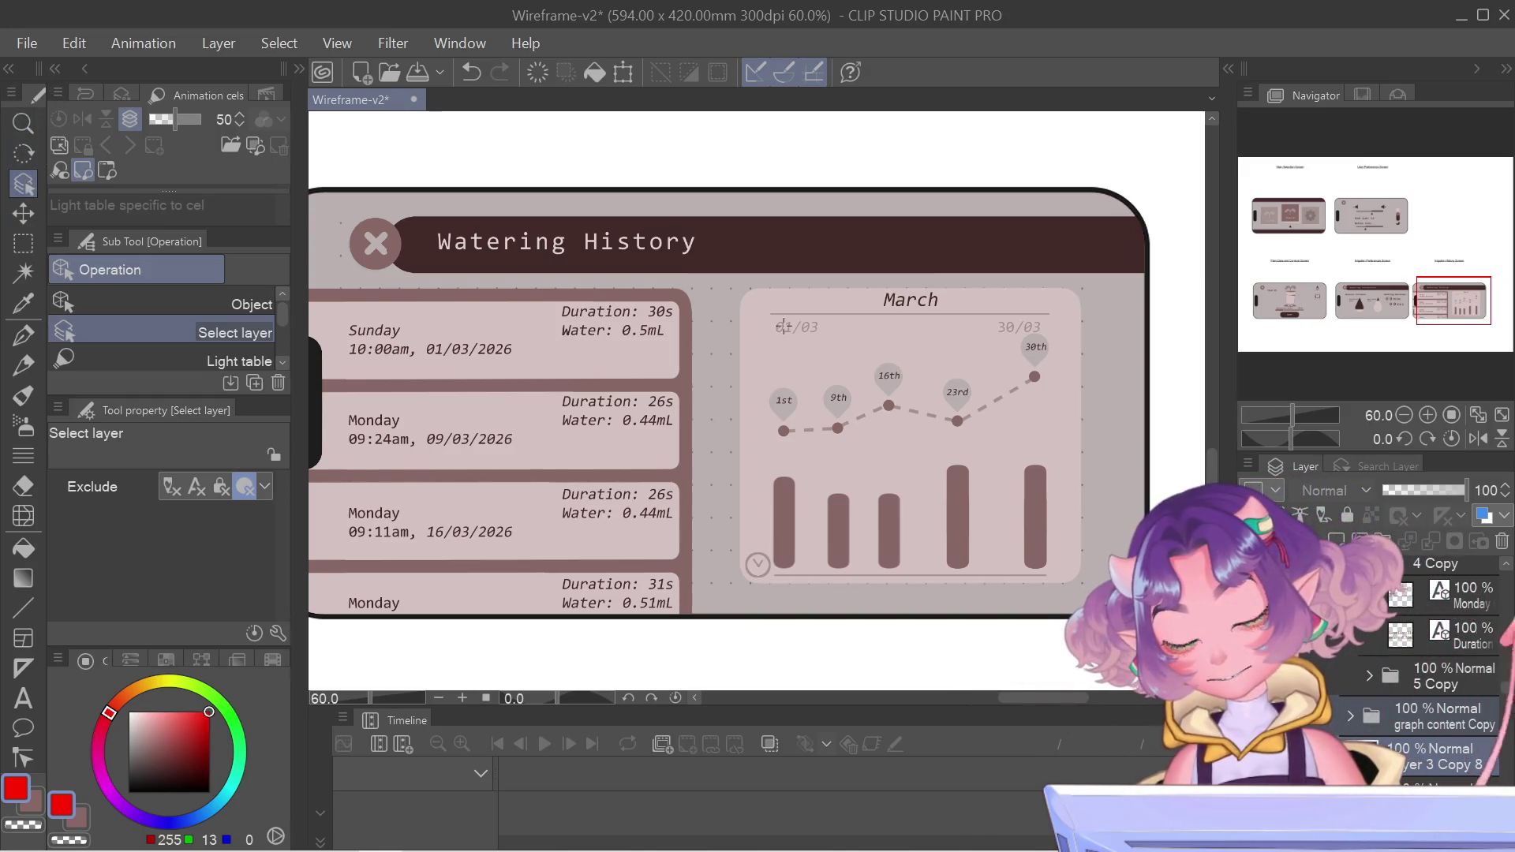
pyautogui.click(518, 344)
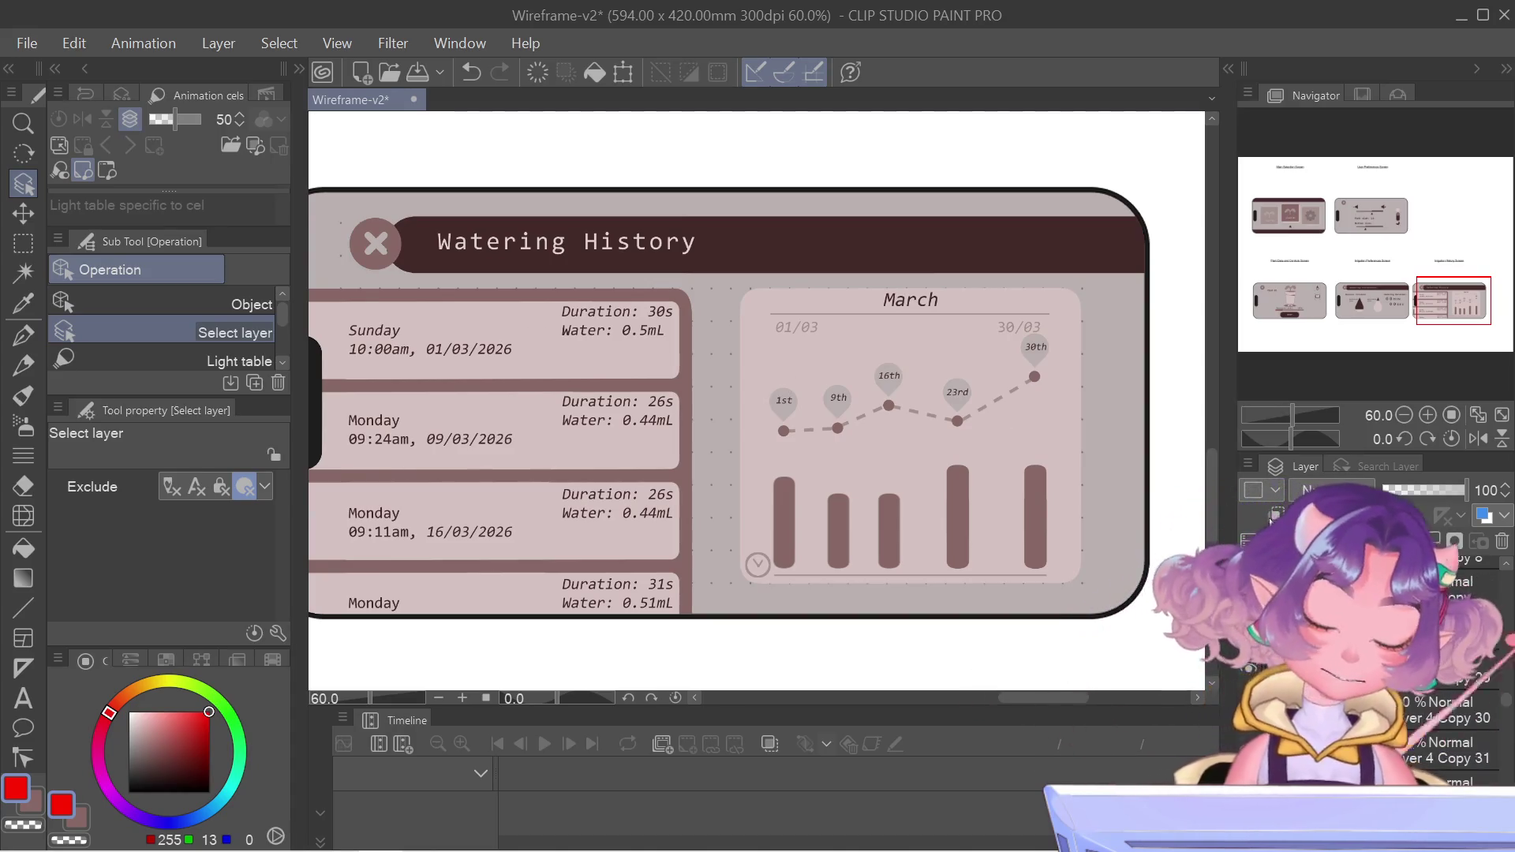
pyautogui.scroll(-3, 1437, 740)
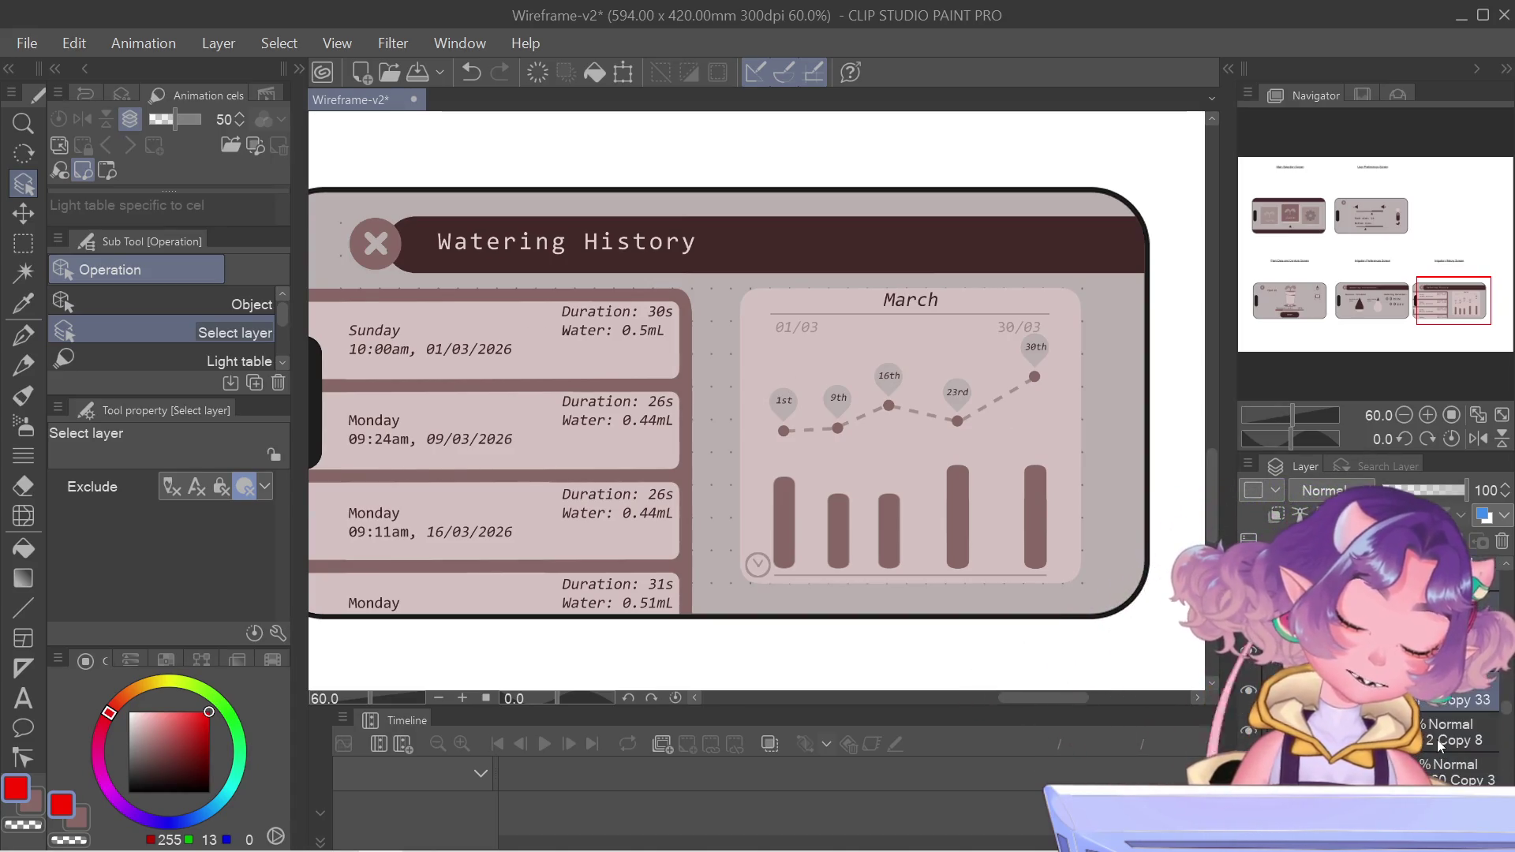
pyautogui.scroll(-3, 1437, 741)
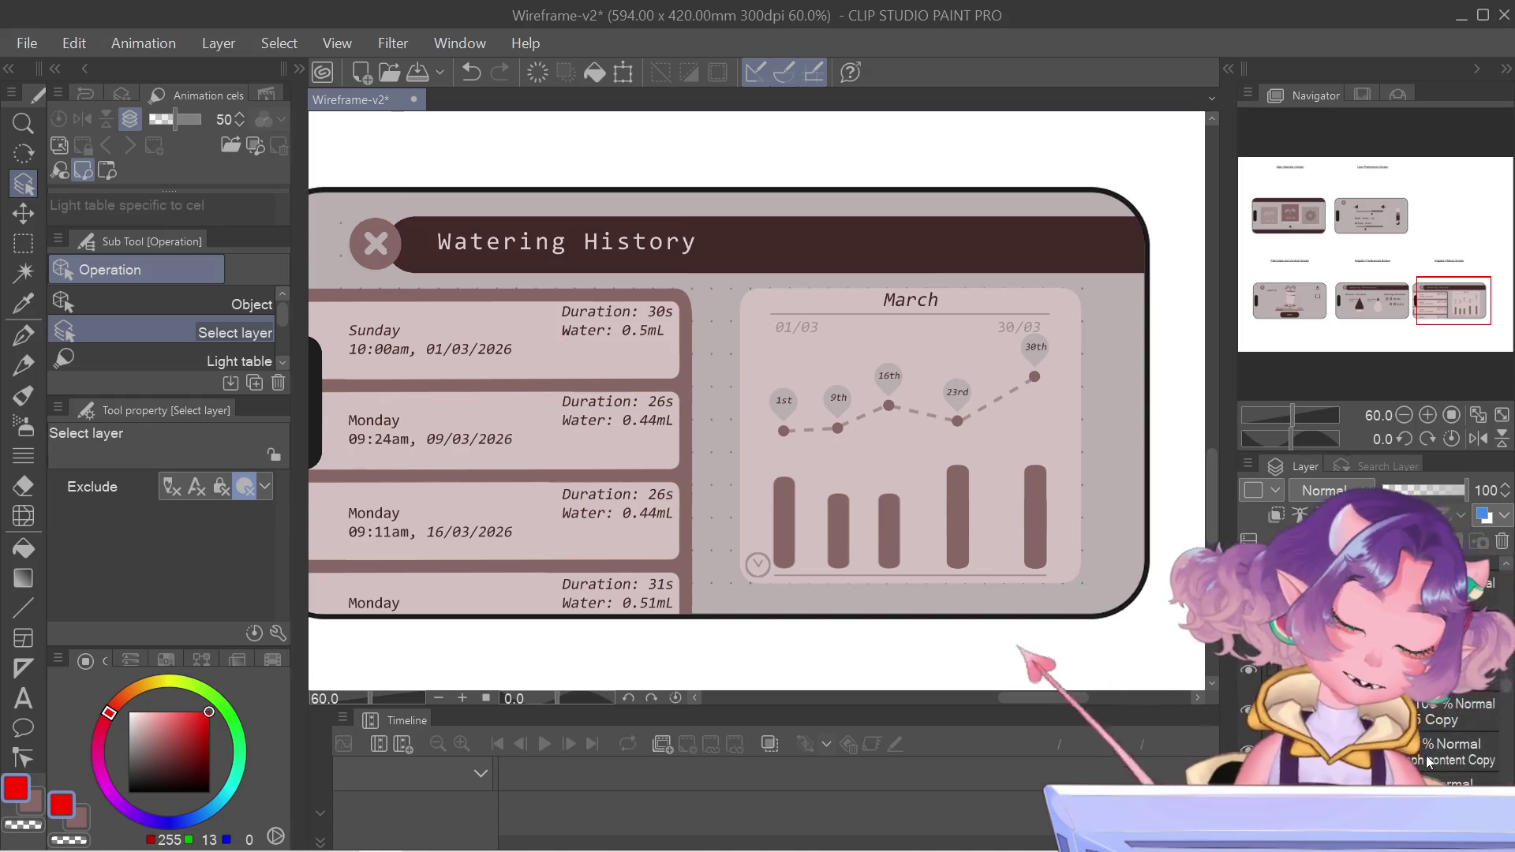
pyautogui.scroll(-3, 1431, 760)
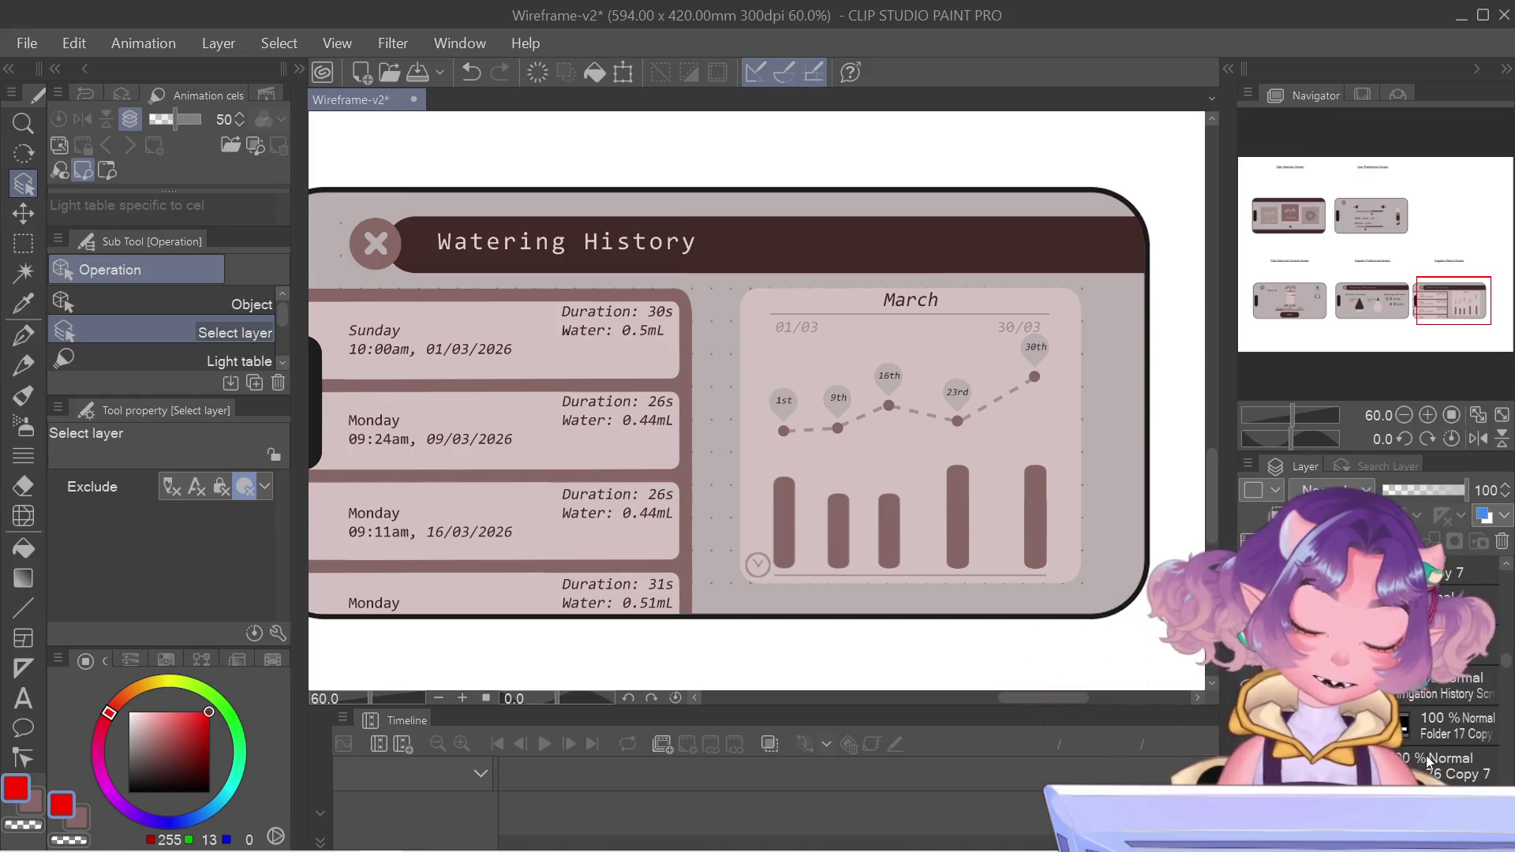
pyautogui.scroll(-3, 1430, 761)
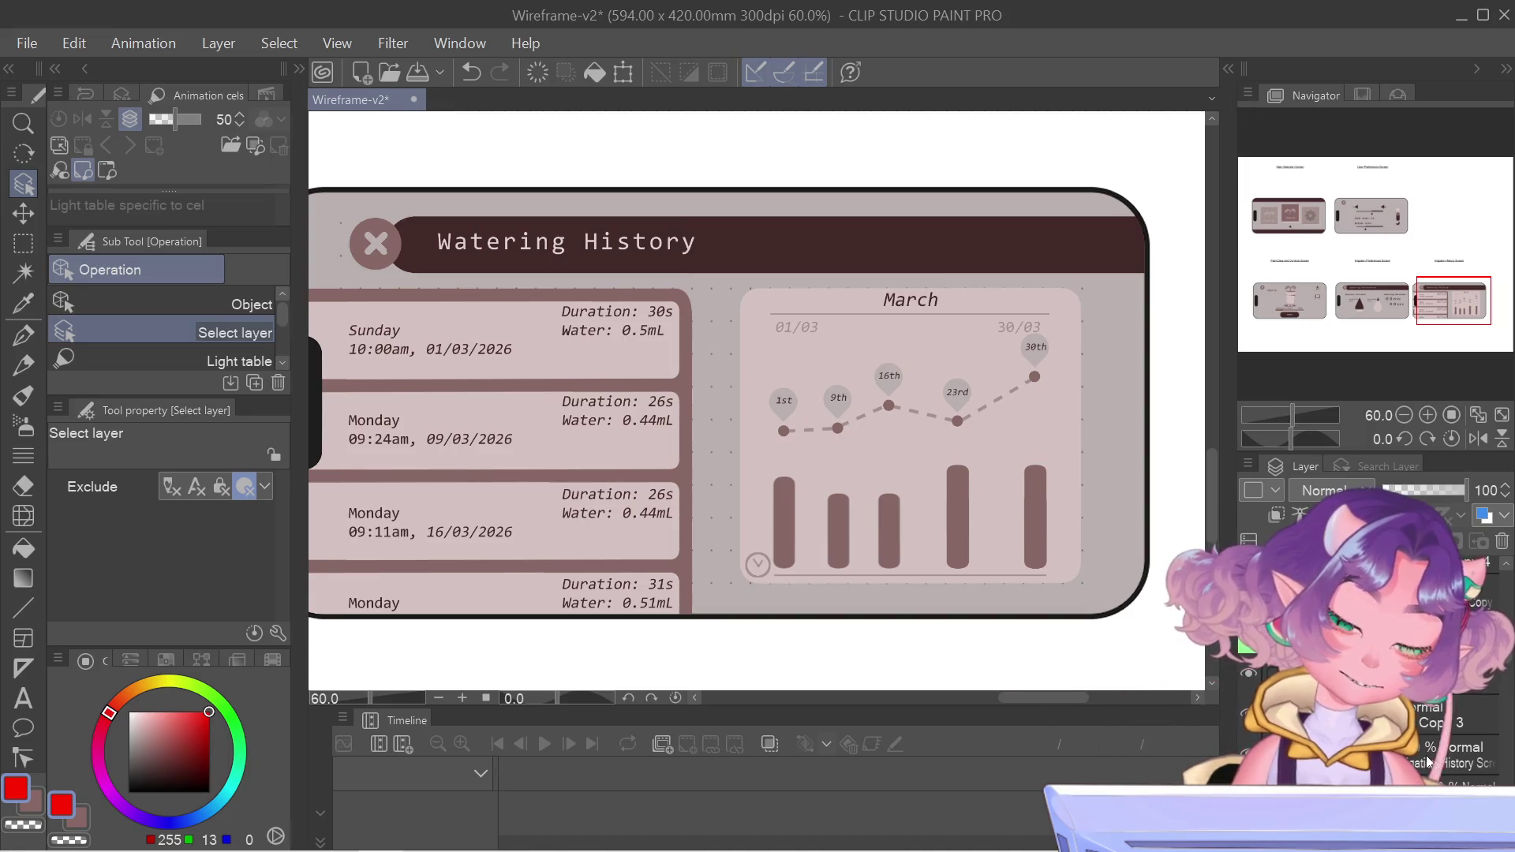
pyautogui.scroll(1, 1442, 320)
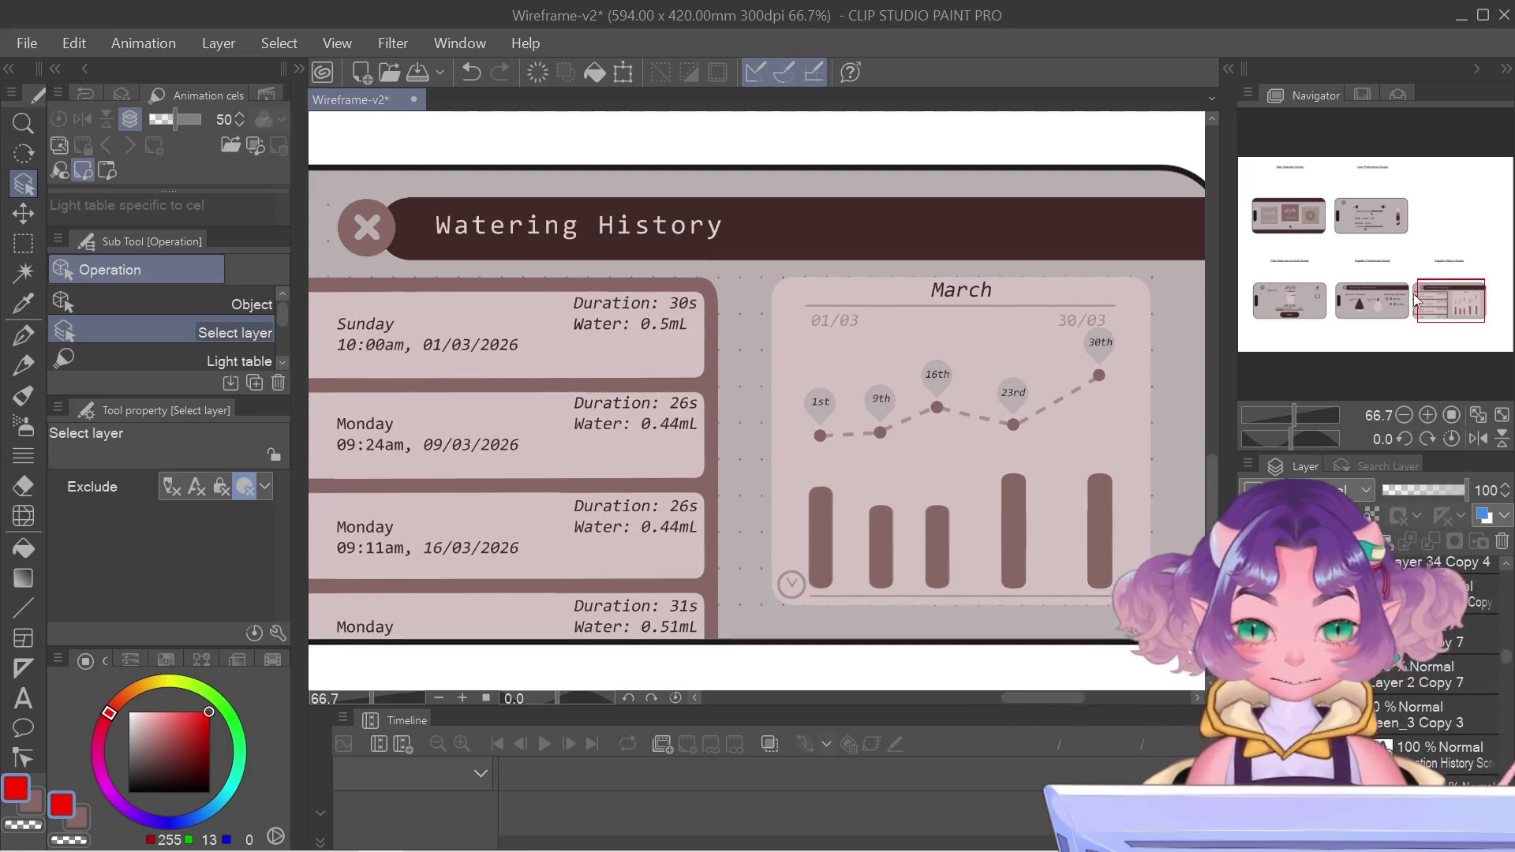
pyautogui.moveTo(1442, 319); pyautogui.dragTo(1430, 319)
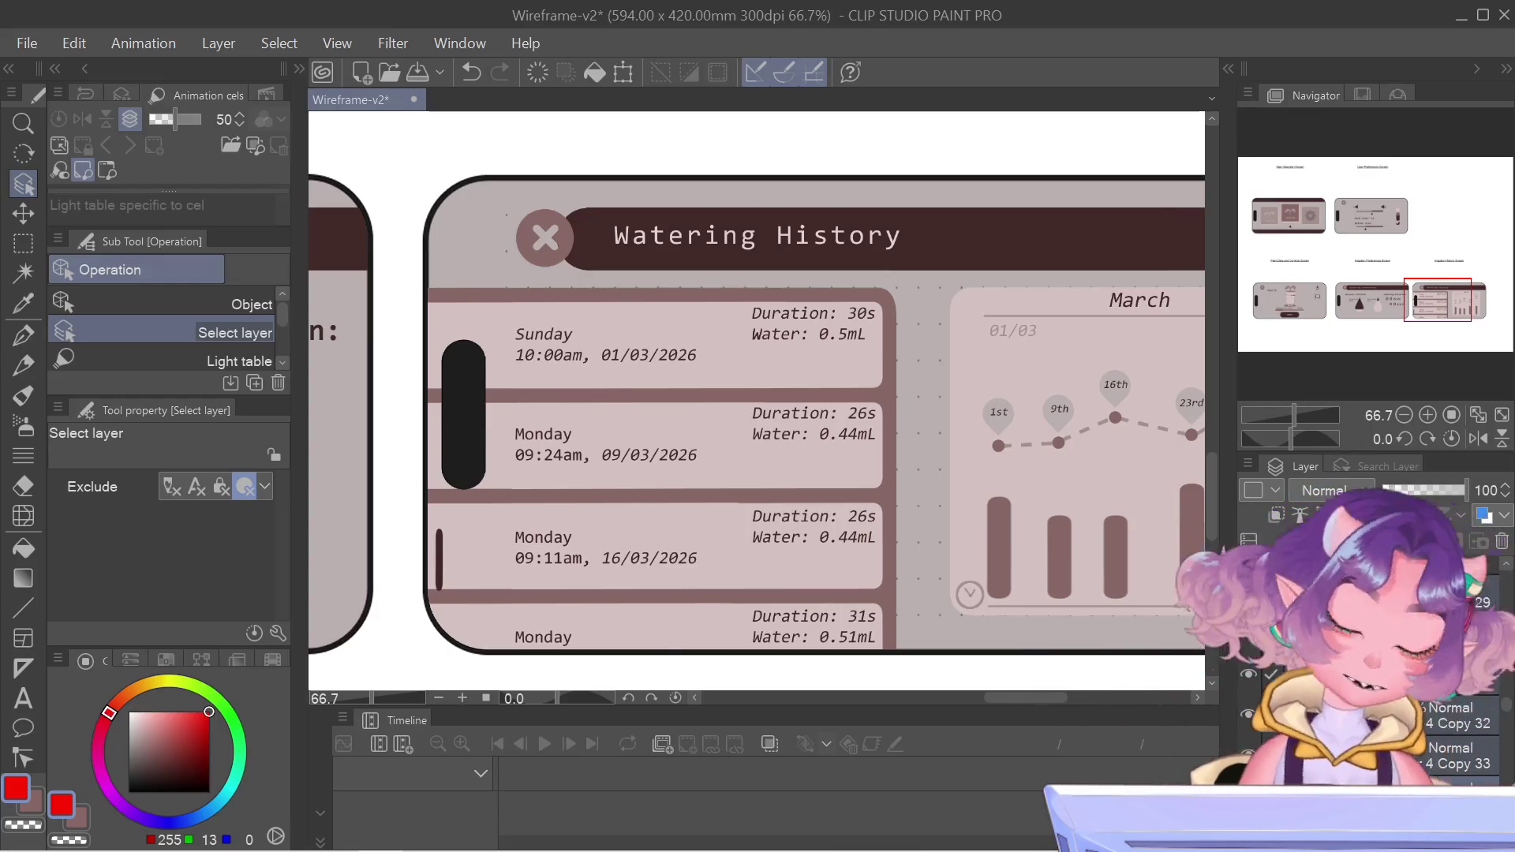
# - Flip the list card backgrounds horizontally, move them right, and commit the transform
pyautogui.hotkey('ctrl', 't')
pyautogui.rightClick(589, 475)
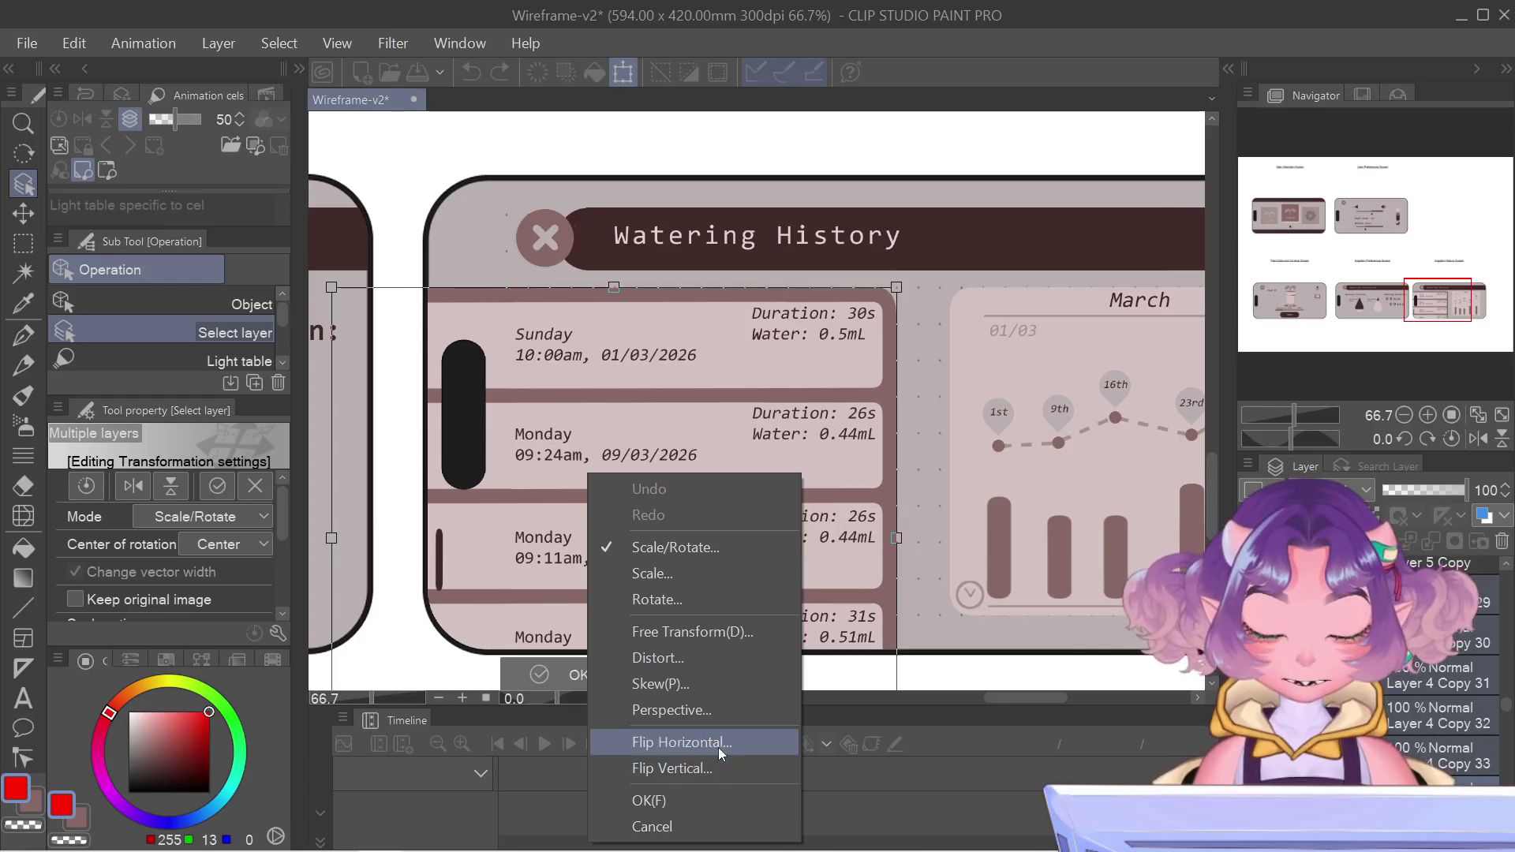
pyautogui.click(682, 742)
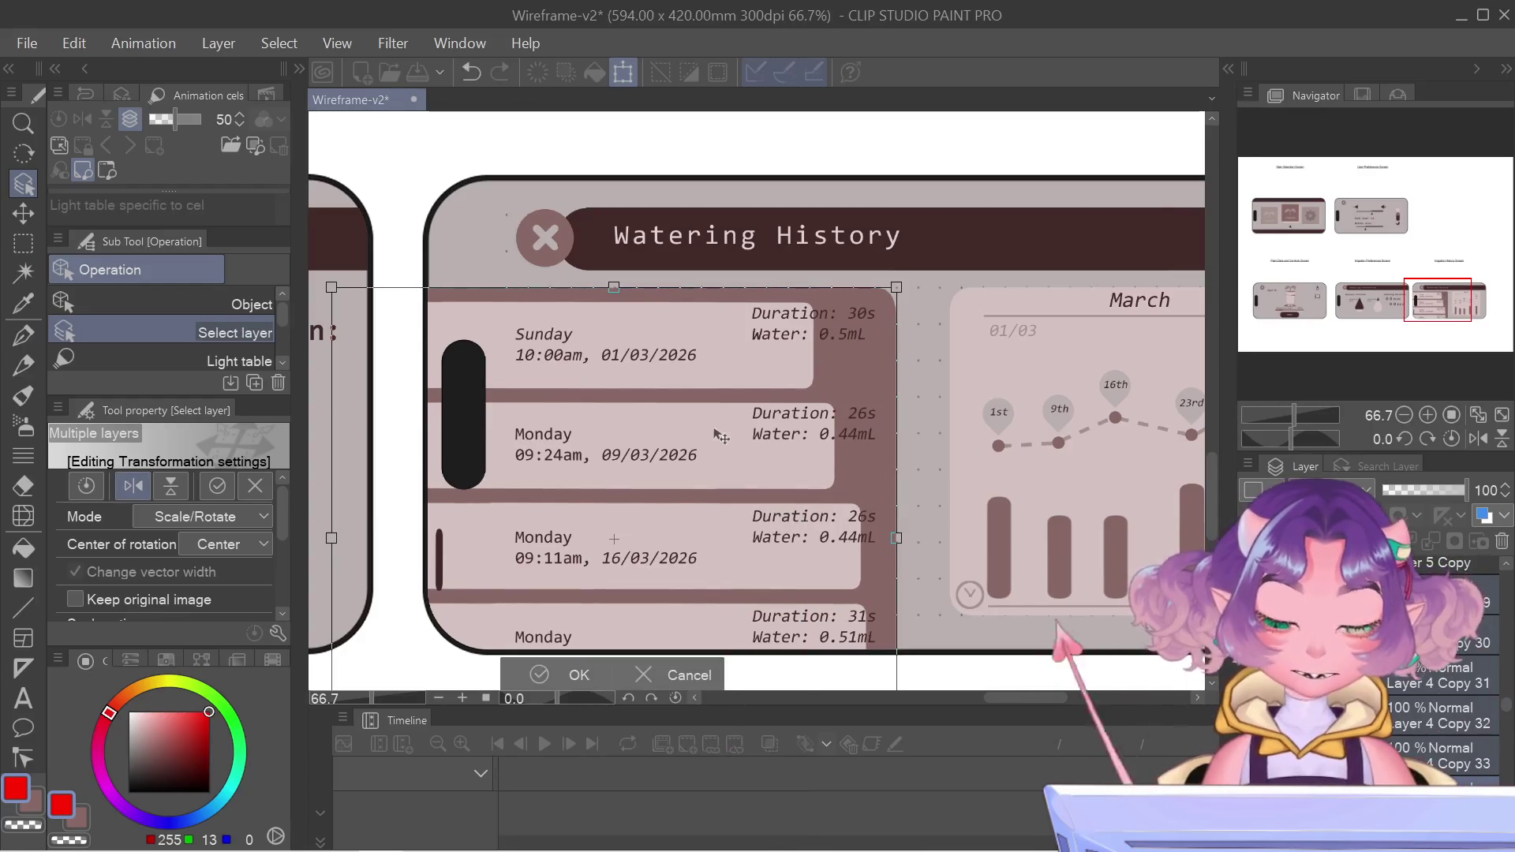
pyautogui.moveTo(721, 436)
pyautogui.mouseDown()
pyautogui.moveTo(791, 413)
pyautogui.moveTo(872, 414)
pyautogui.mouseUp()
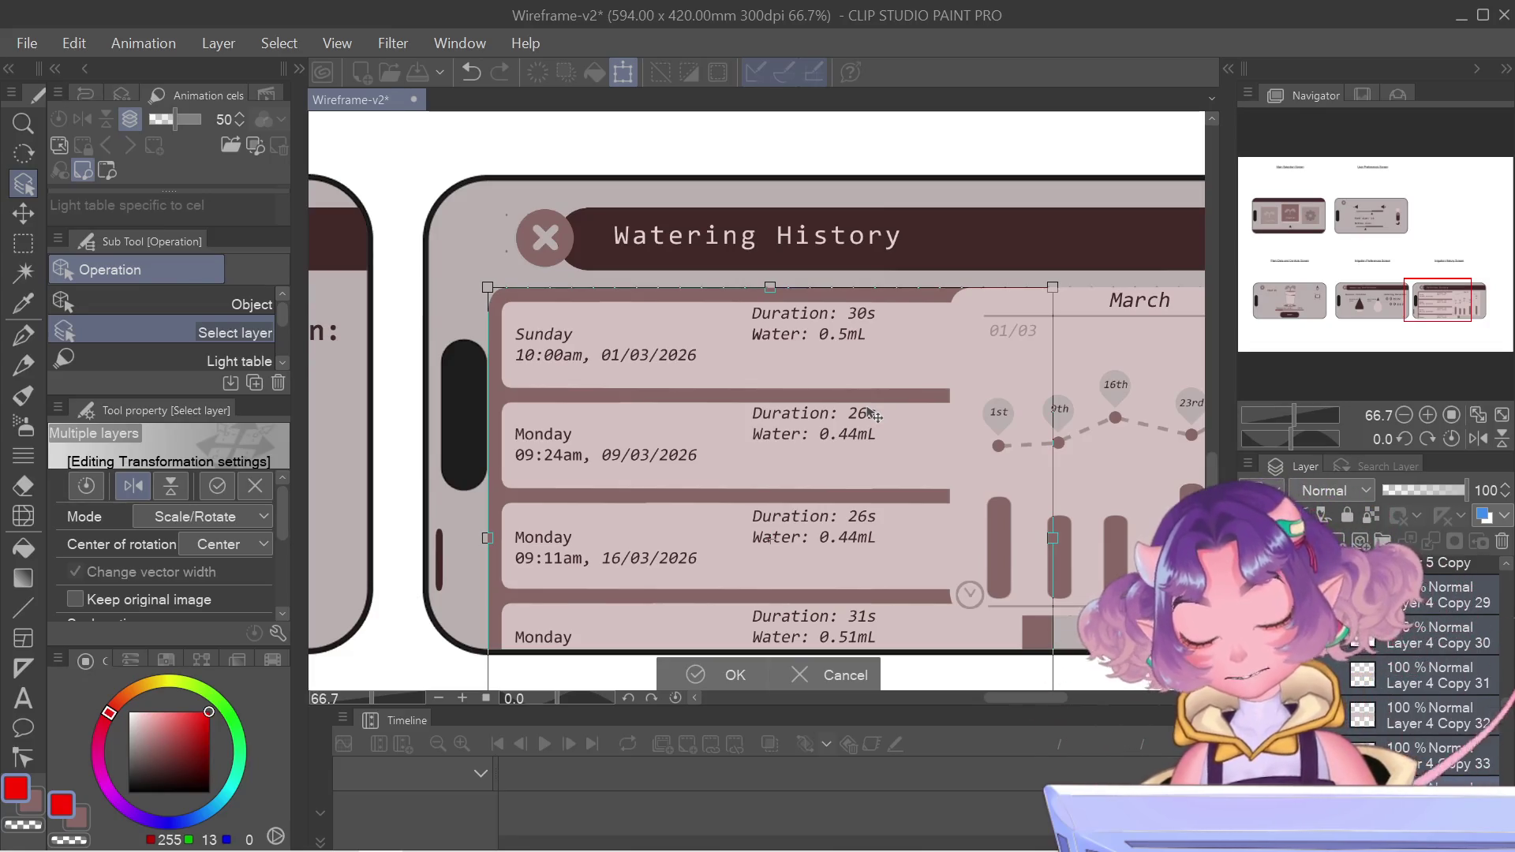
pyautogui.press('Return')
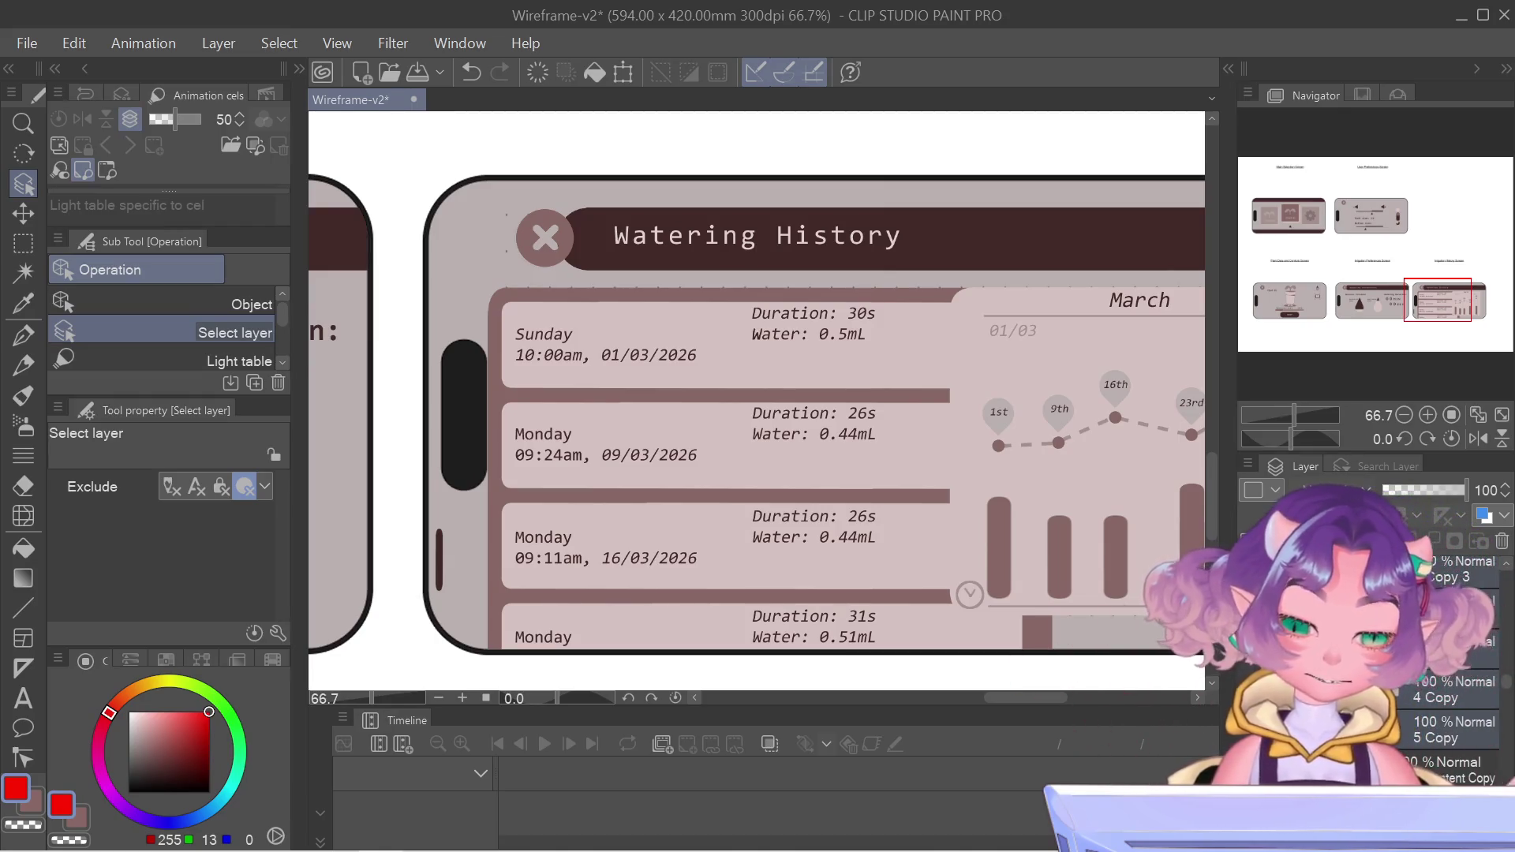
pyautogui.scroll(-3, 1373, 671)
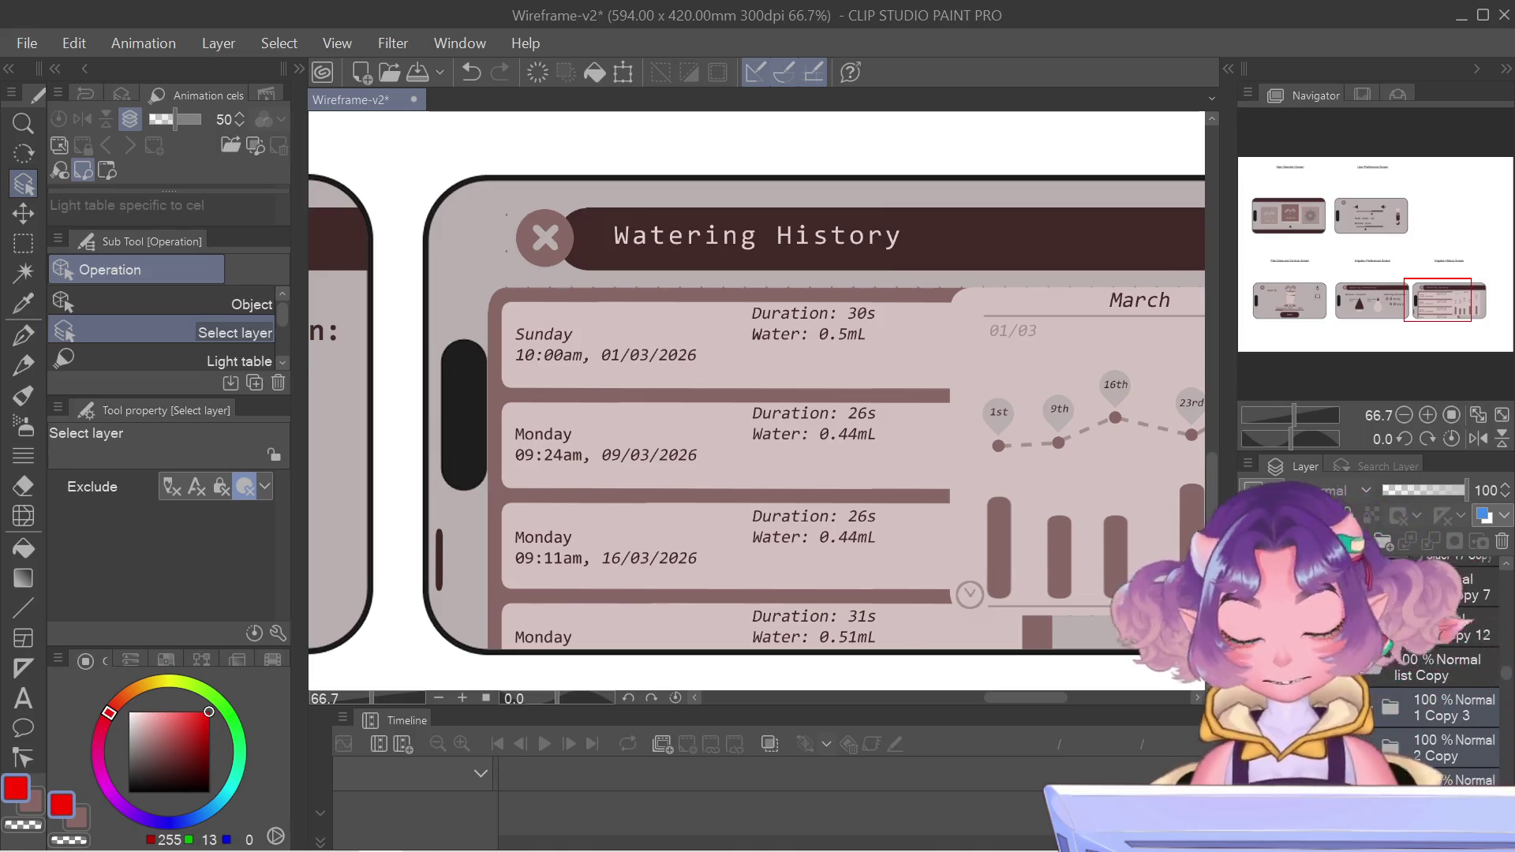
# - Move the list card layers to the far right of the screen
pyautogui.hotkey('ctrl', 't')
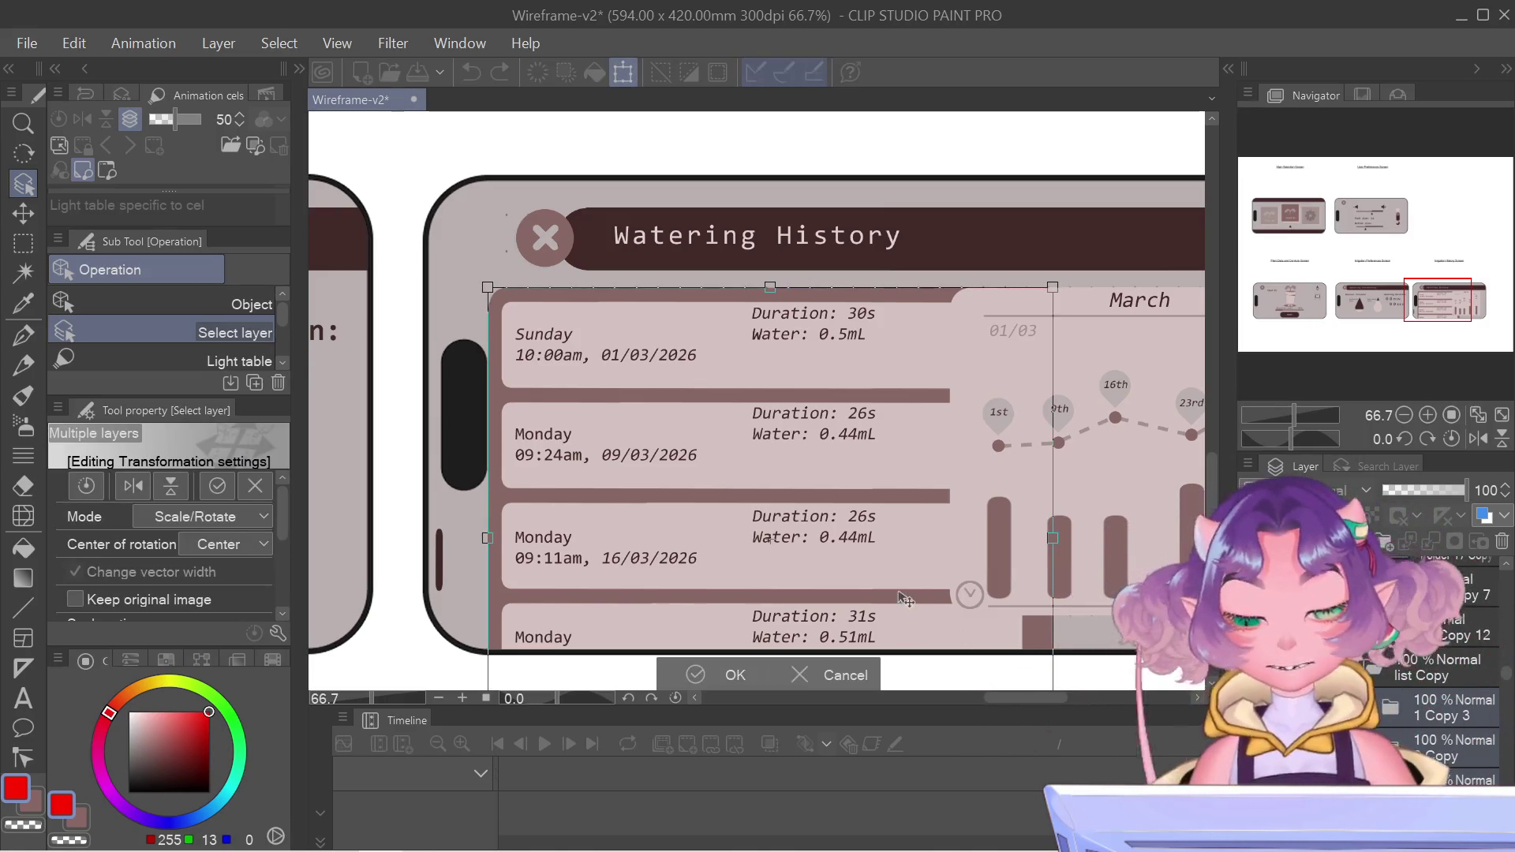
pyautogui.scroll(-3, 868, 592)
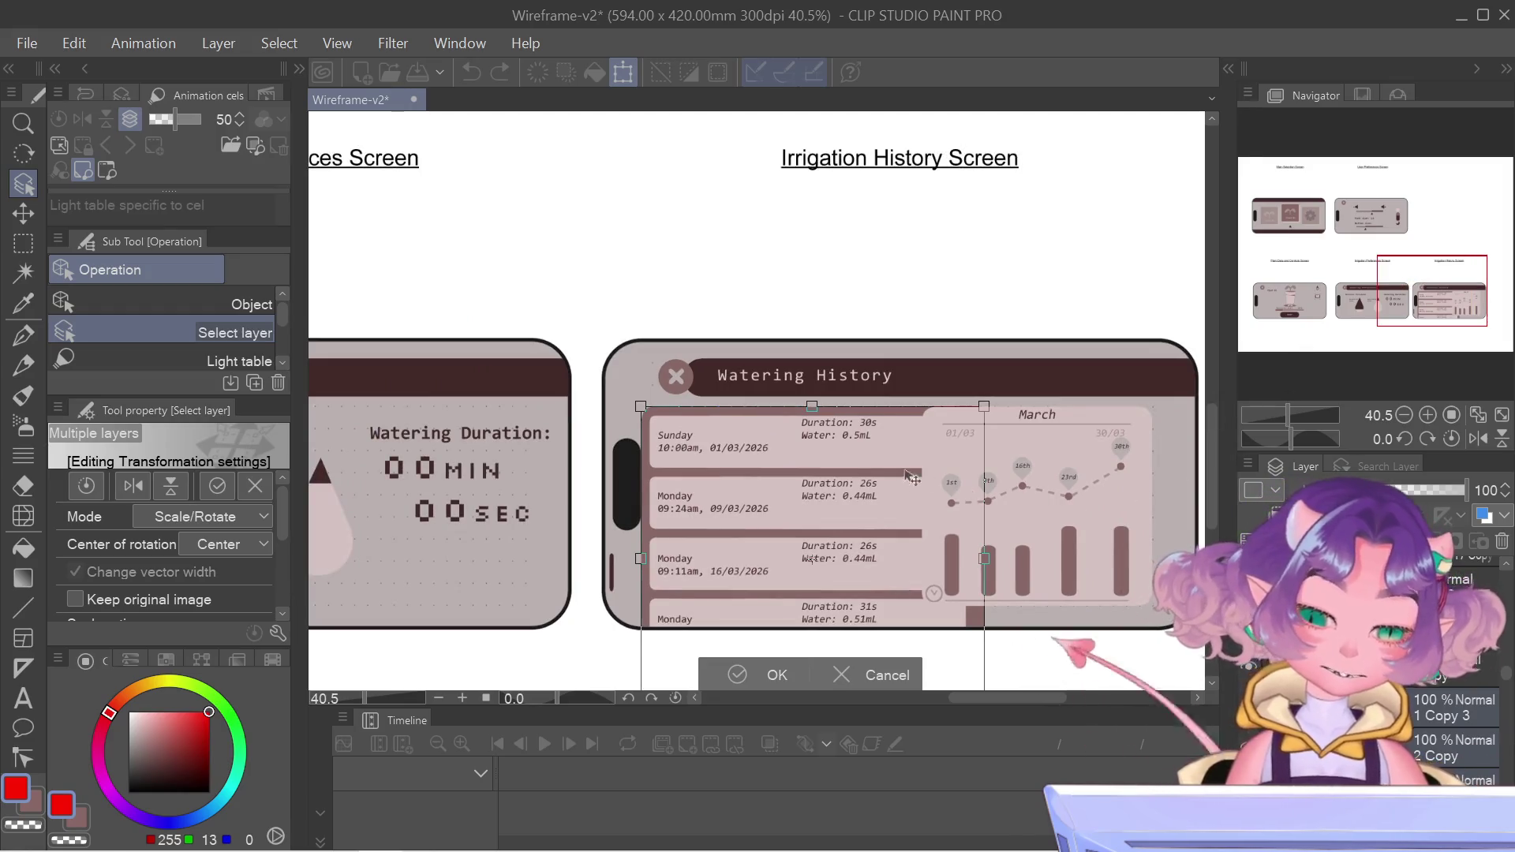
pyautogui.moveTo(850, 466); pyautogui.dragTo(1103, 479)
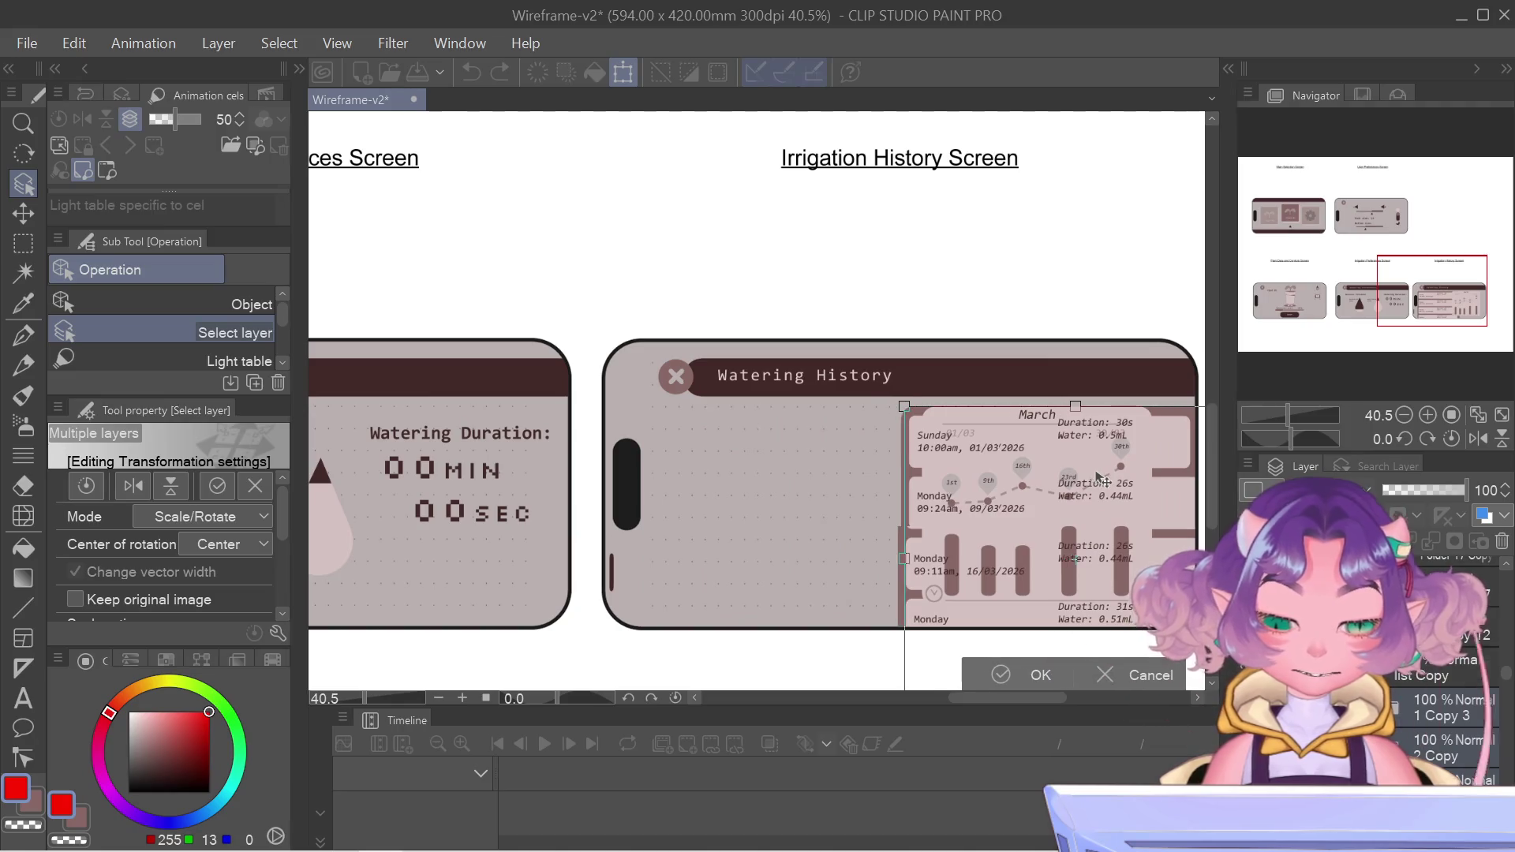
pyautogui.click(1039, 676)
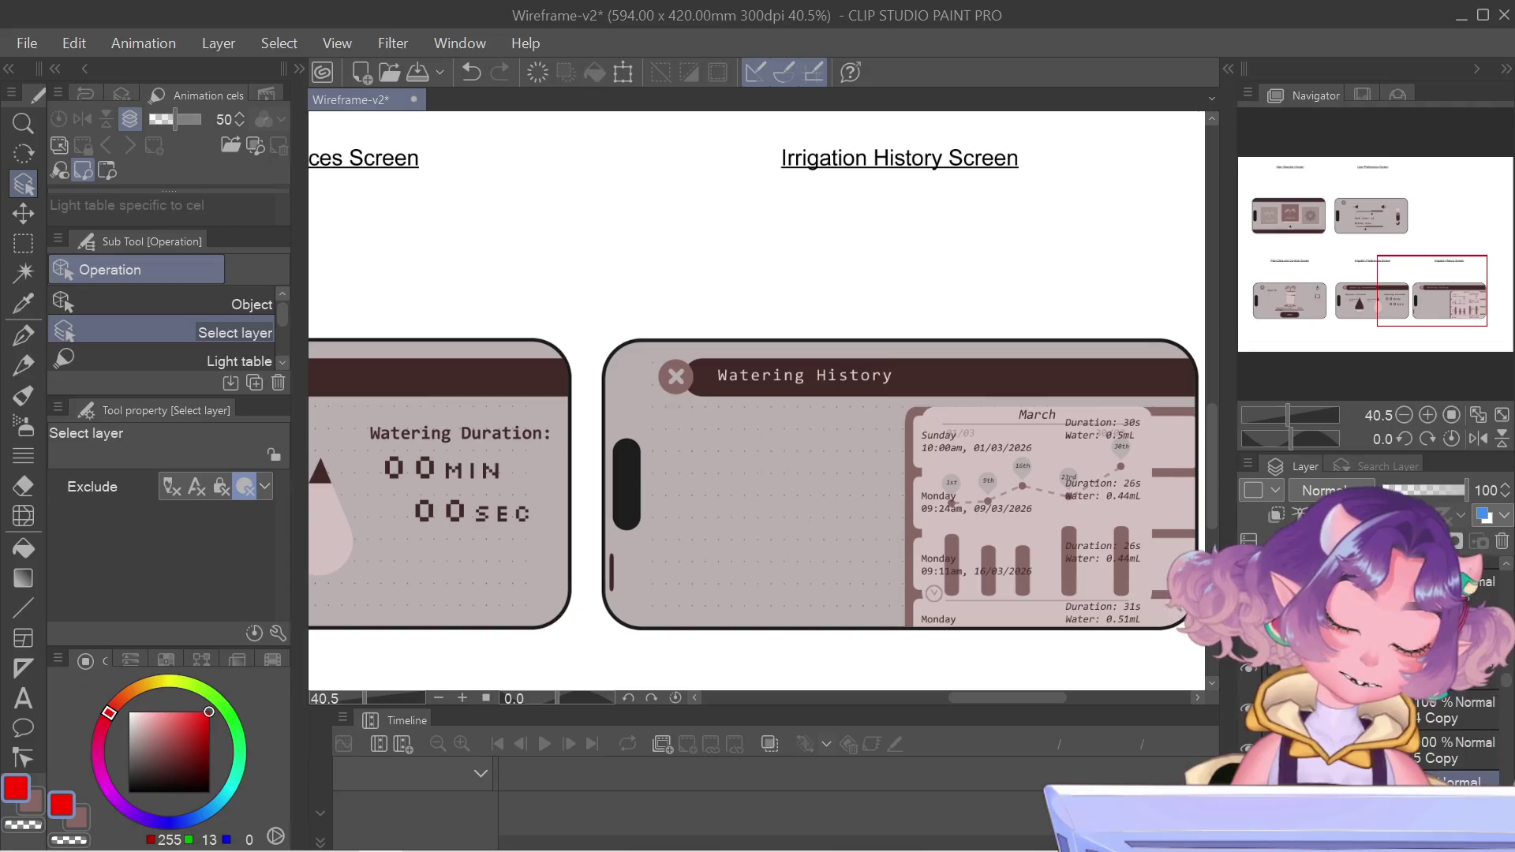
# - Drag the March graph into the left area of the Watering History screen
pyautogui.hotkey('ctrl', 't')
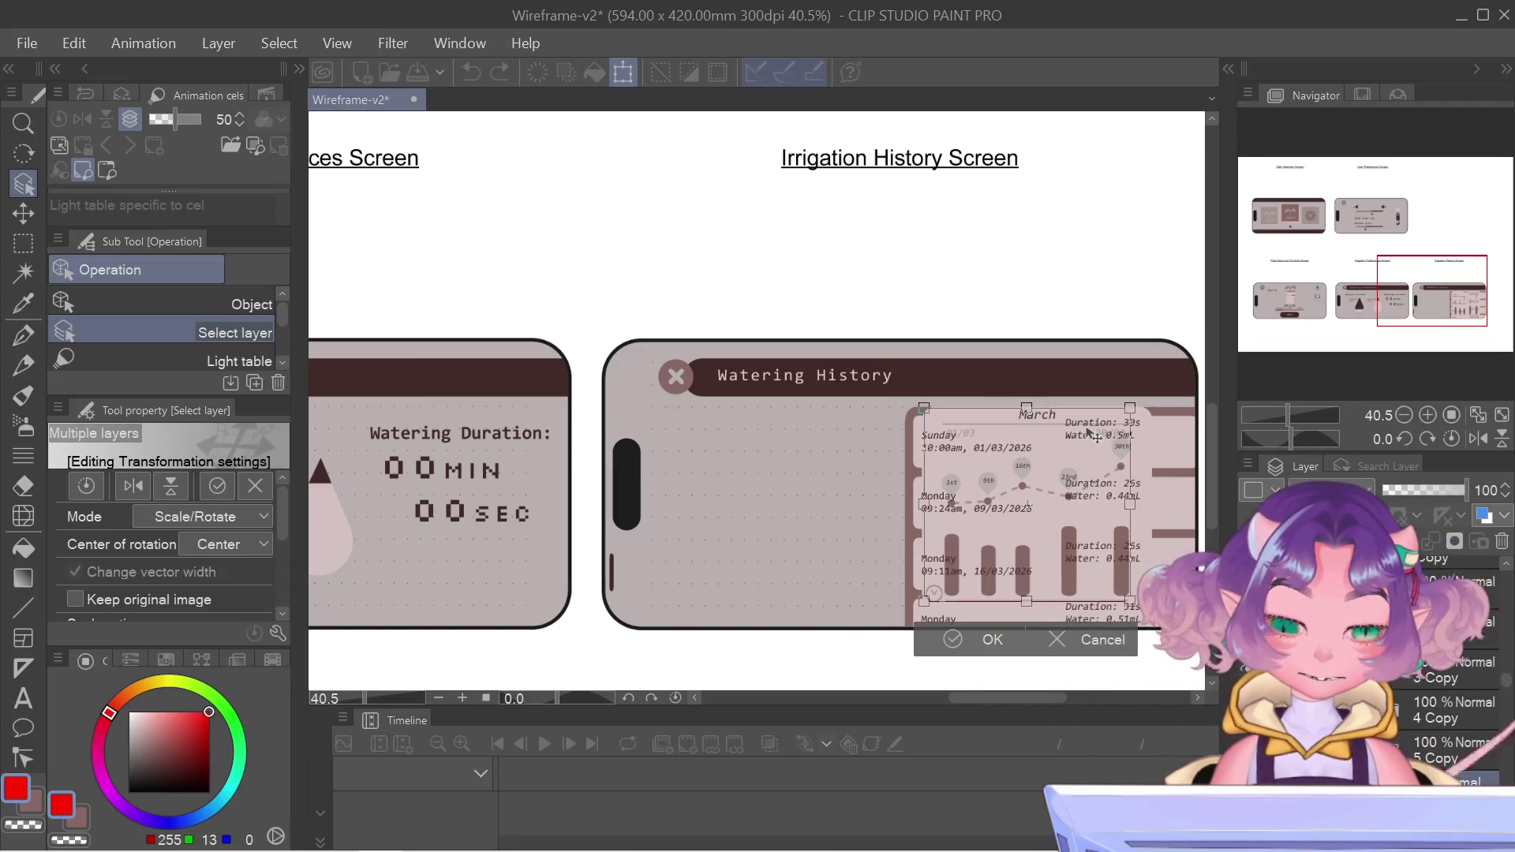
pyautogui.press('Return')
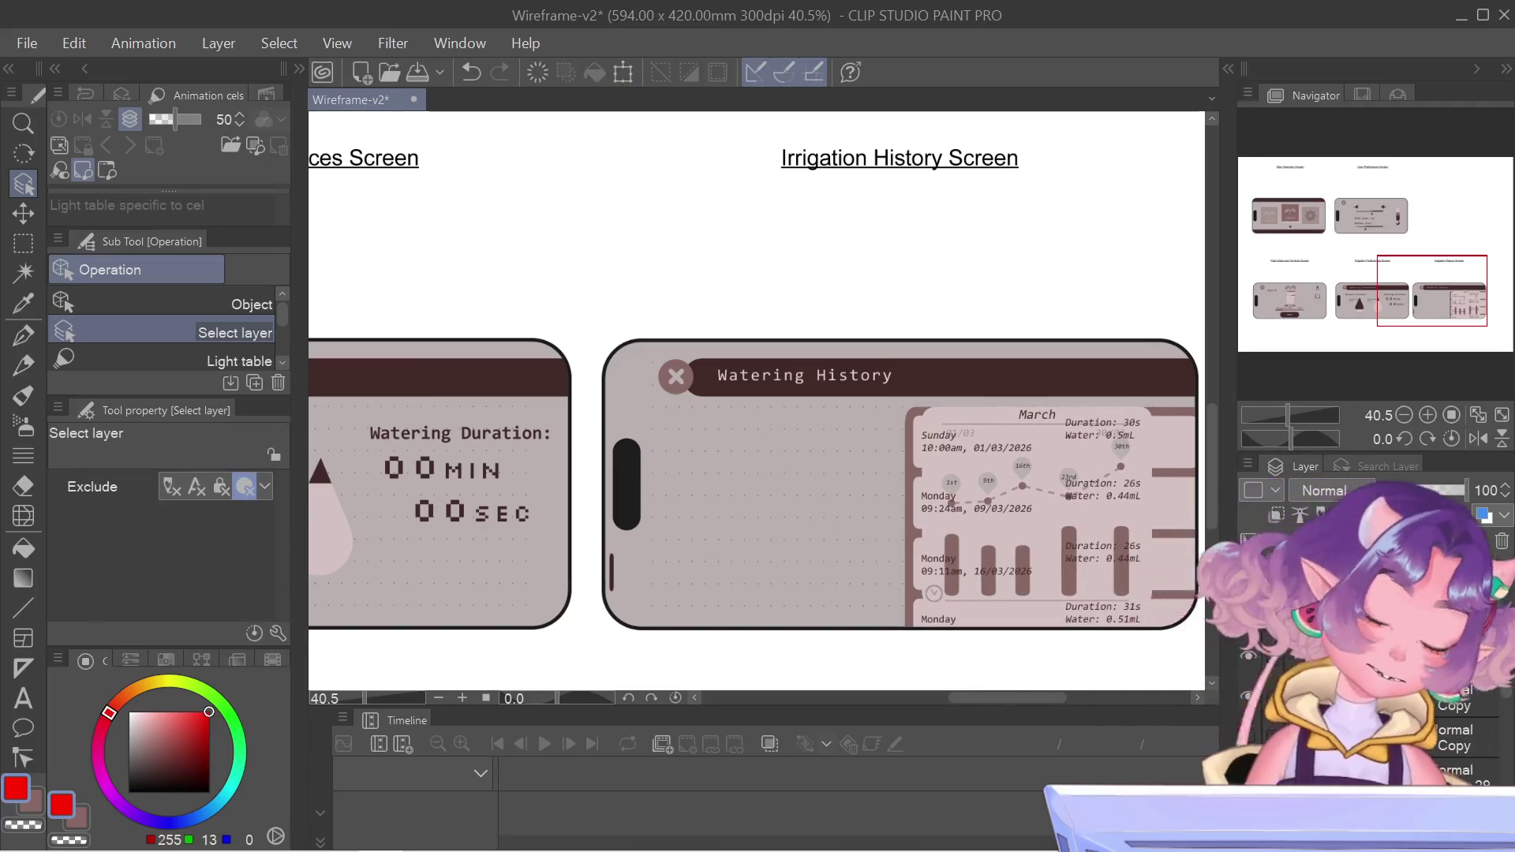
pyautogui.hotkey('ctrl', 't')
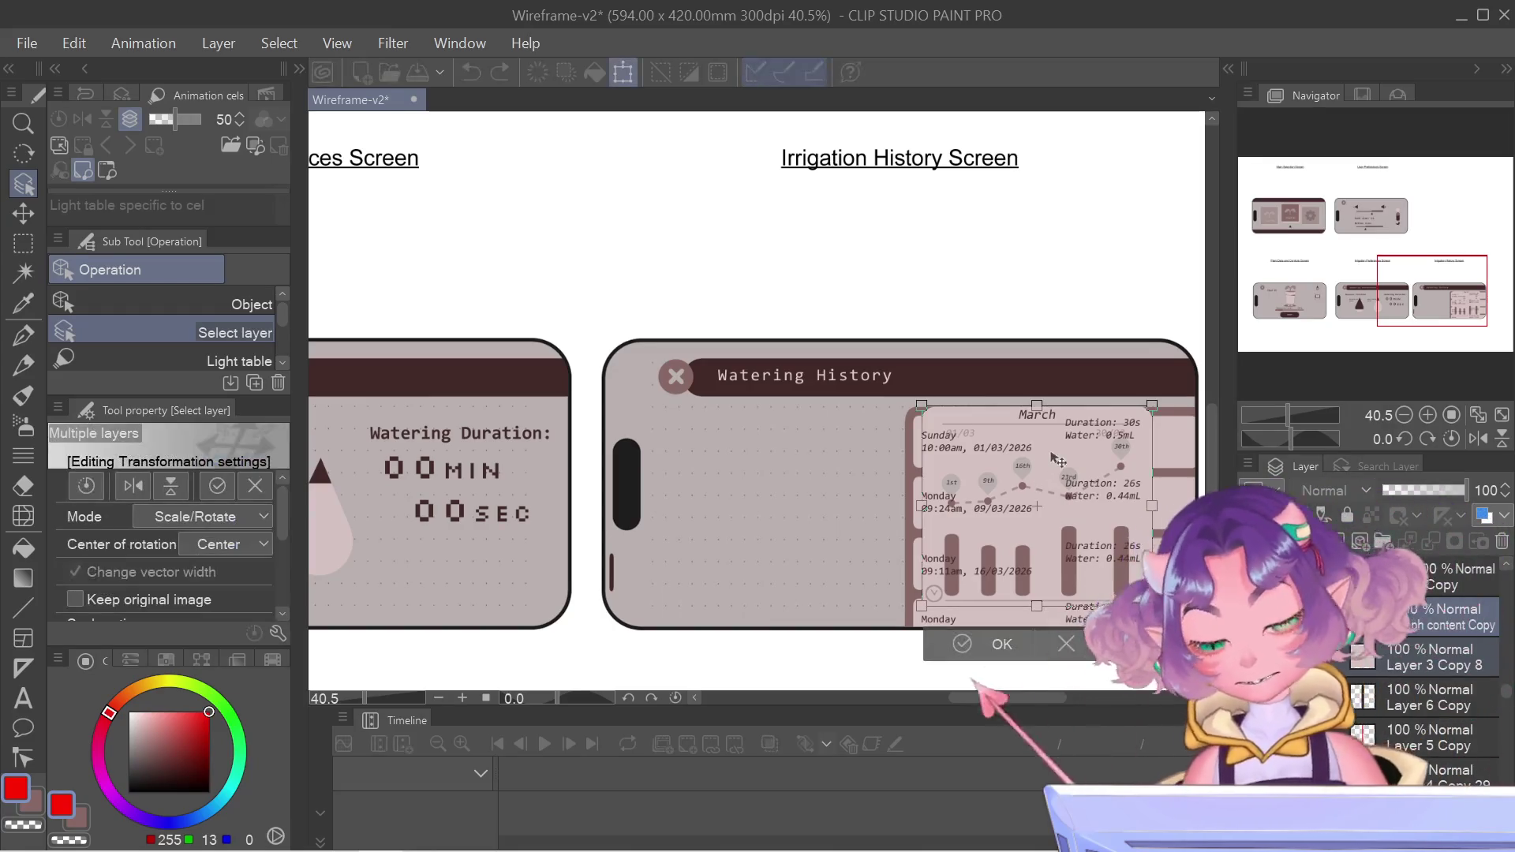
pyautogui.moveTo(1112, 456); pyautogui.dragTo(823, 459)
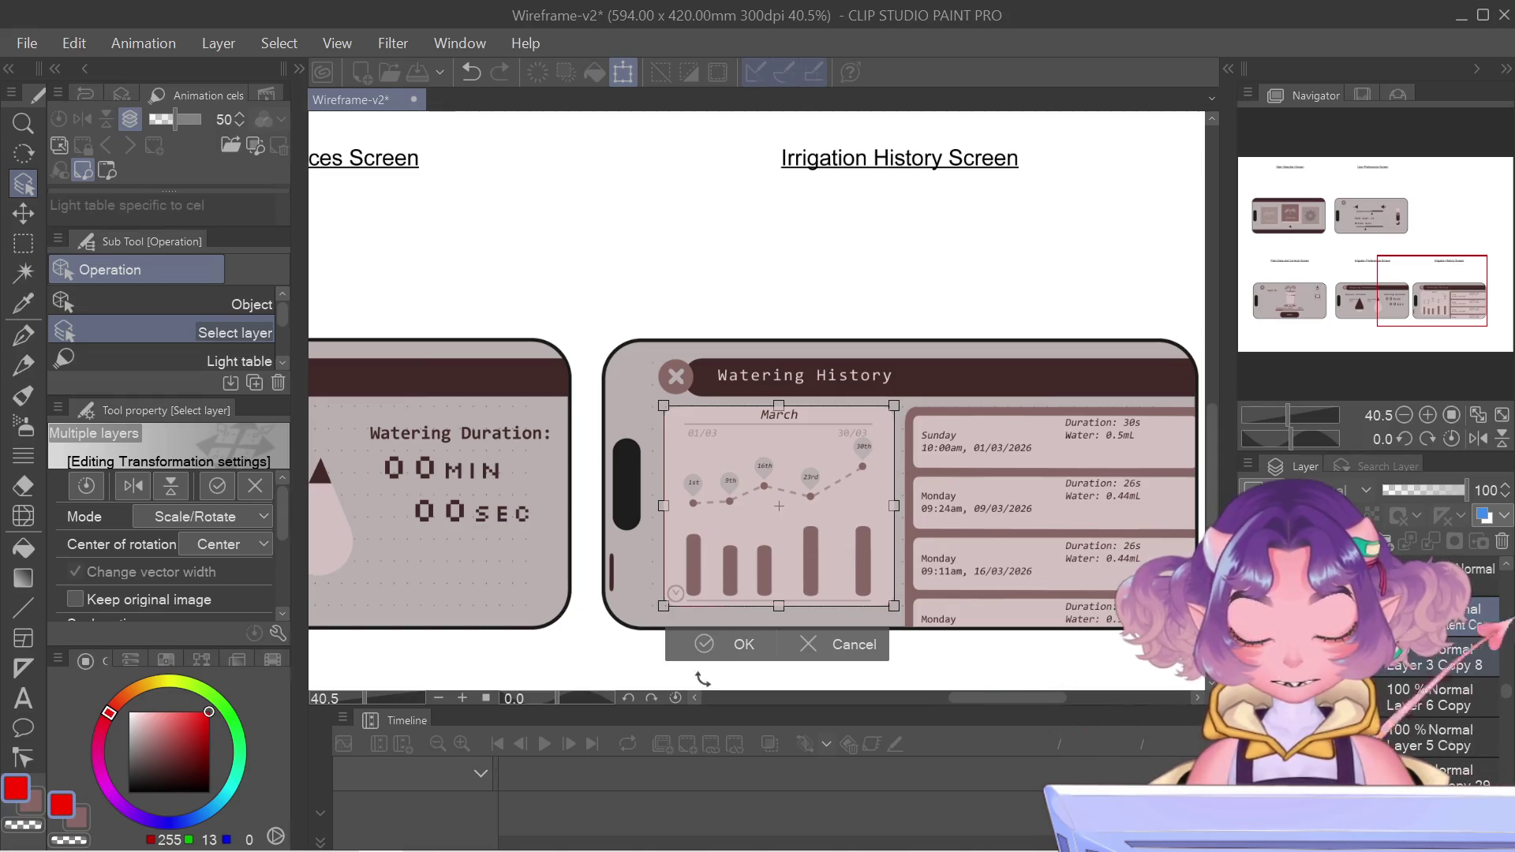
pyautogui.click(713, 645)
pyautogui.scroll(5, 588, 586)
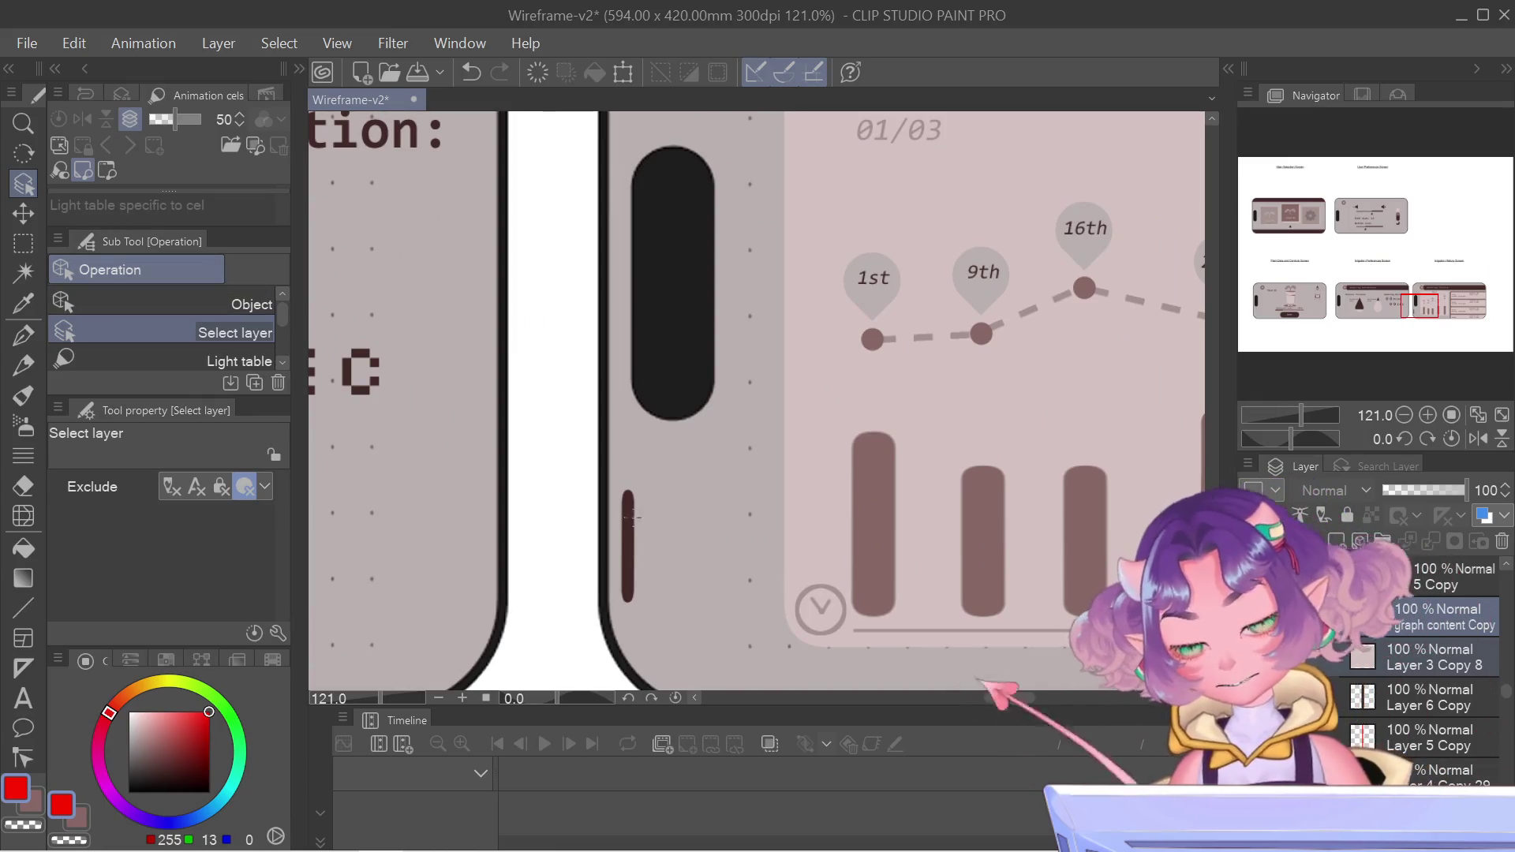
# - Place the thin scrollbar along the right edge of the watering list cards
pyautogui.click(628, 507)
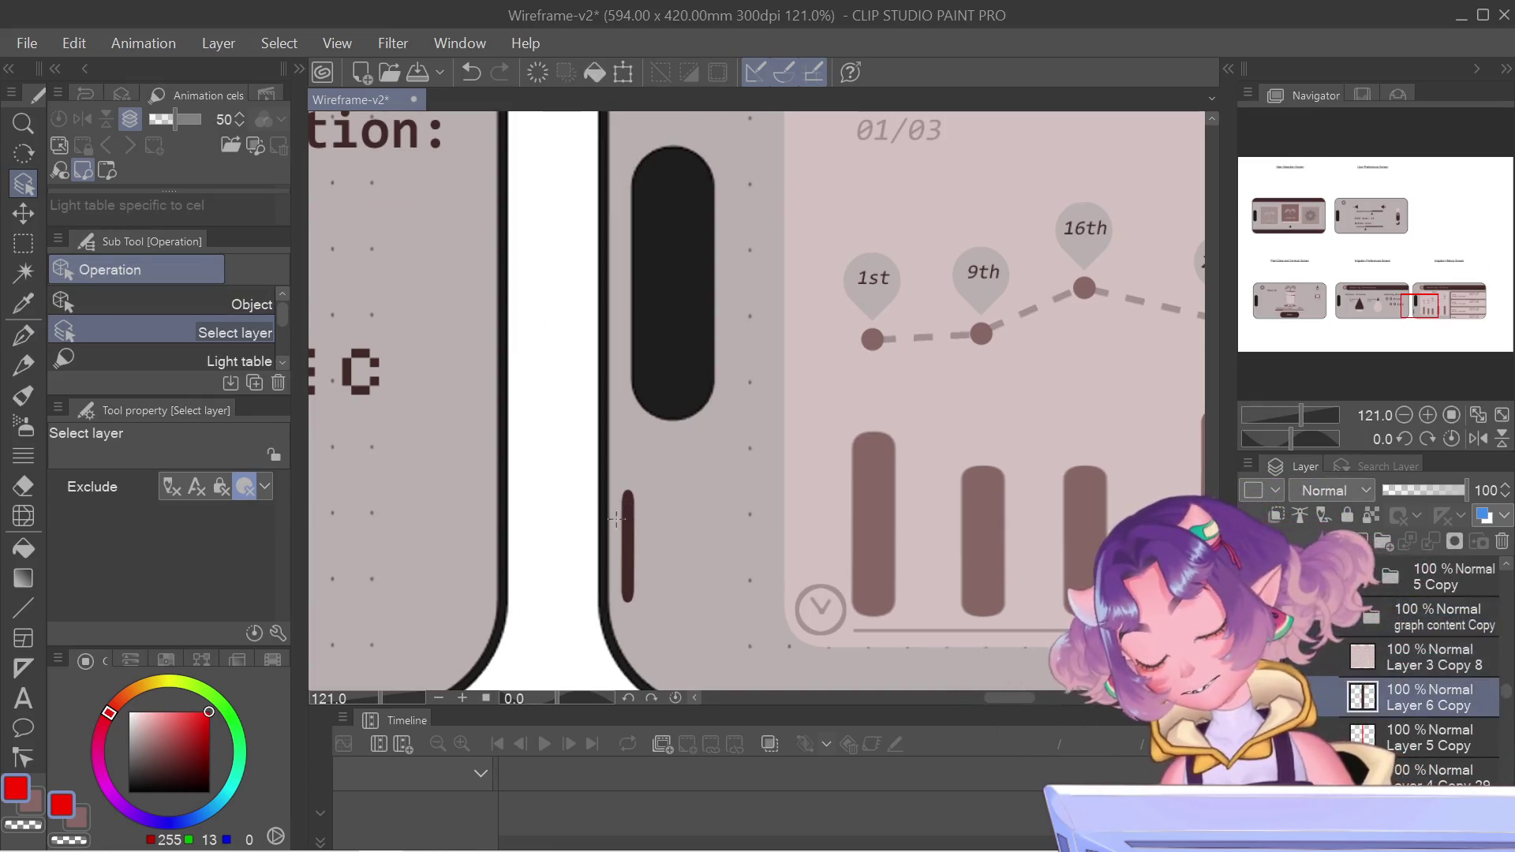
pyautogui.hotkey('ctrl', 't')
pyautogui.scroll(-7, 677, 524)
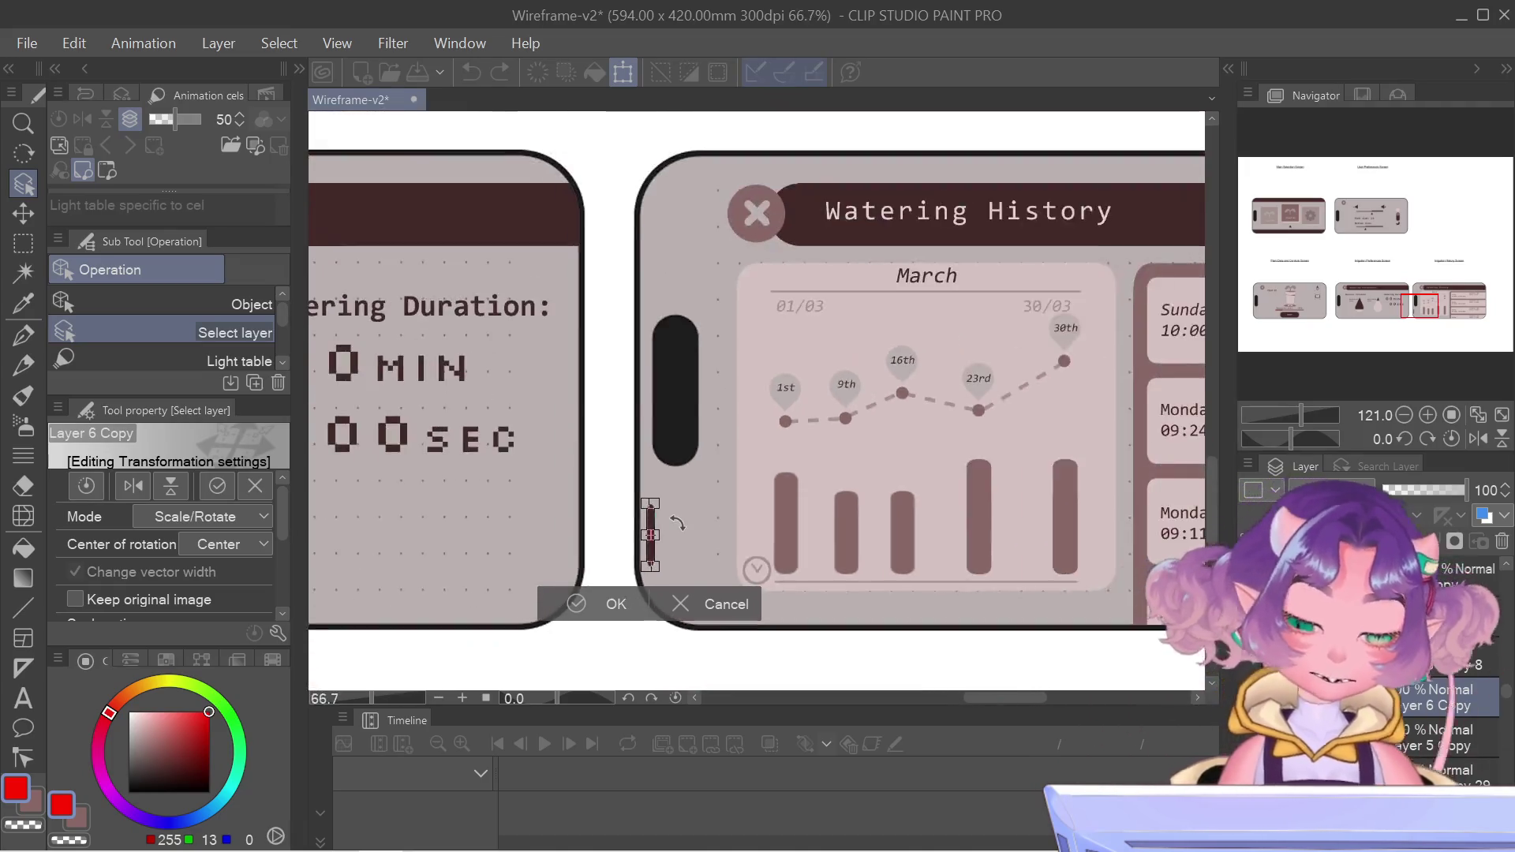
pyautogui.moveTo(731, 519); pyautogui.dragTo(675, 542)
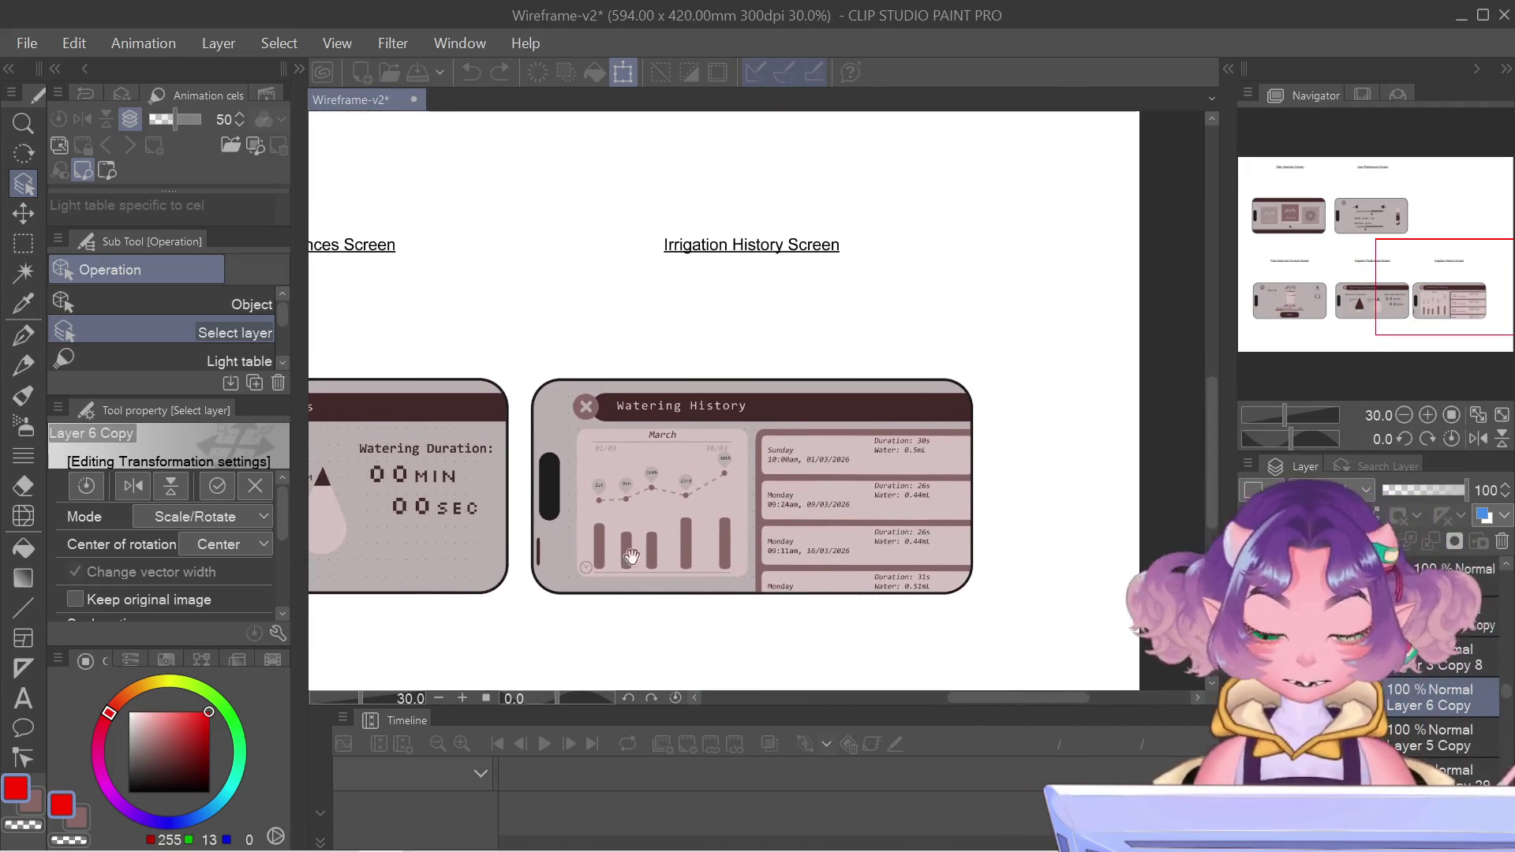
pyautogui.scroll(3, 495, 570)
pyautogui.scroll(2, 496, 571)
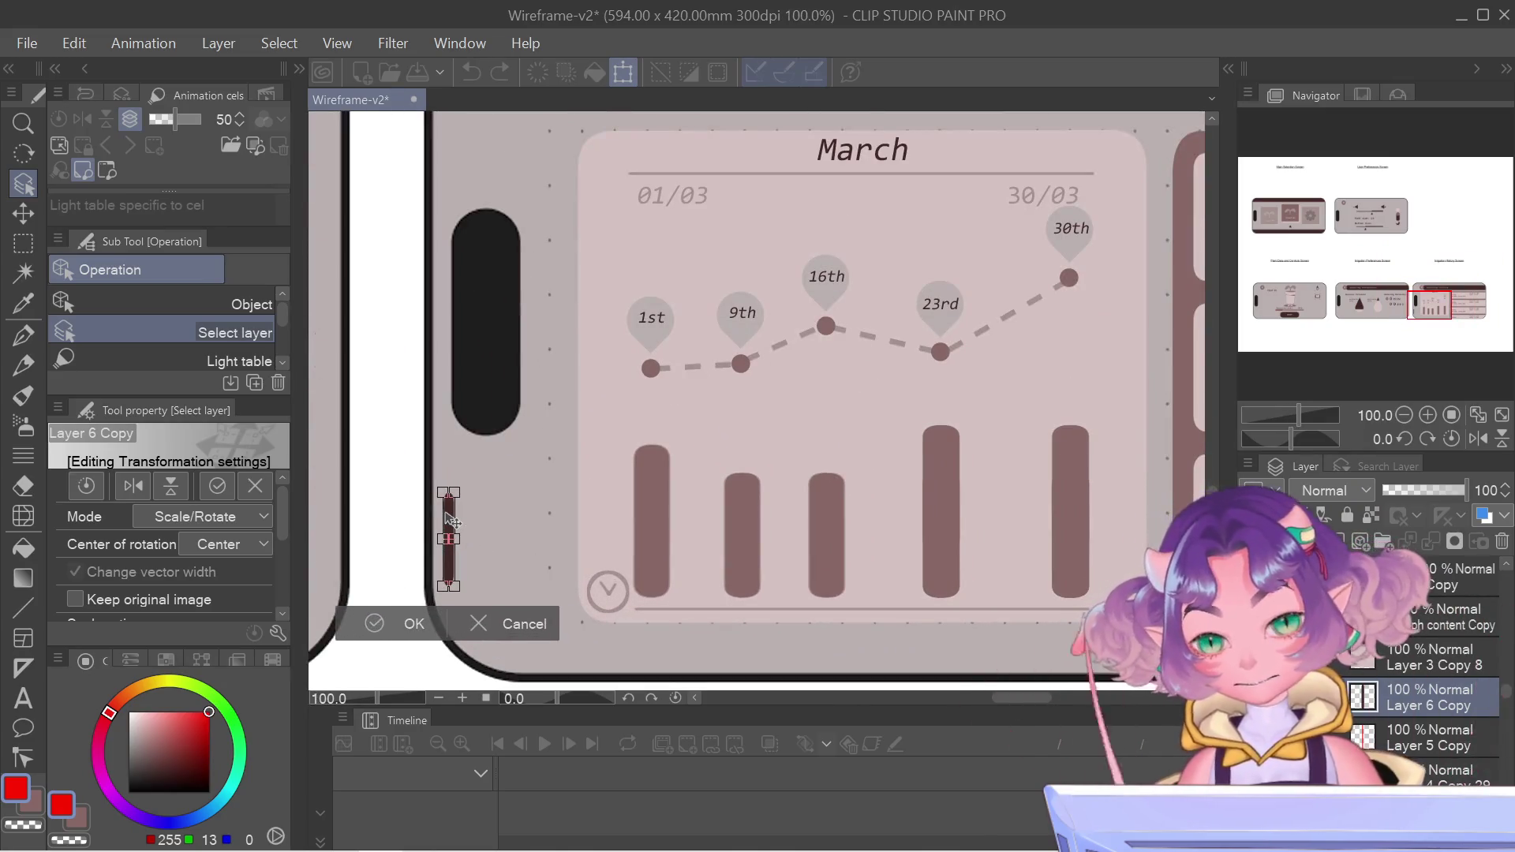
pyautogui.moveTo(454, 521); pyautogui.dragTo(1120, 505)
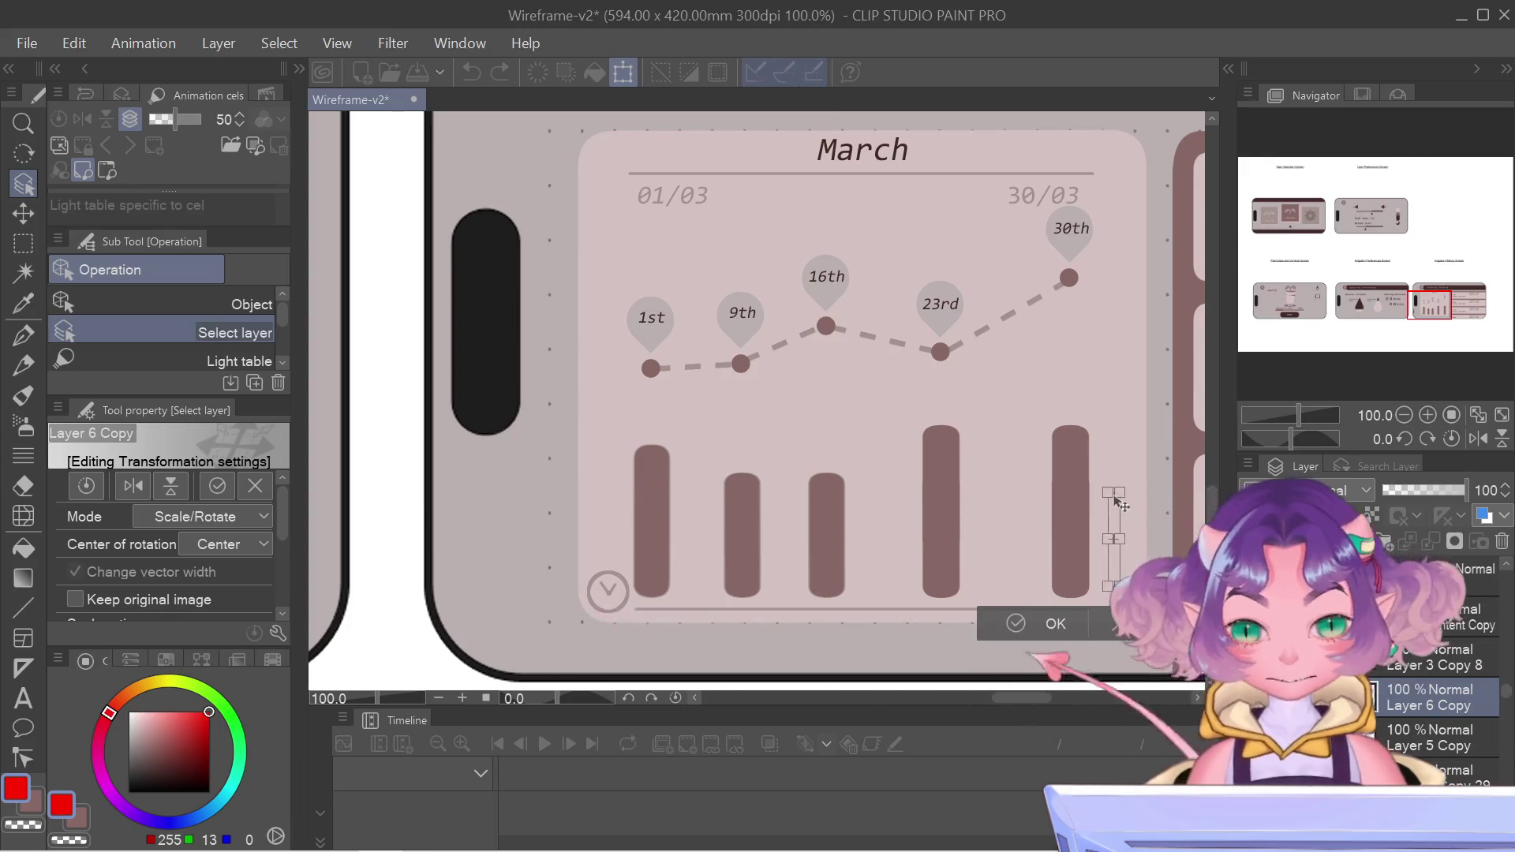
pyautogui.moveTo(899, 472)
pyautogui.mouseDown()
pyautogui.moveTo(598, 521)
pyautogui.moveTo(229, 450)
pyautogui.moveTo(174, 339)
pyautogui.mouseUp()
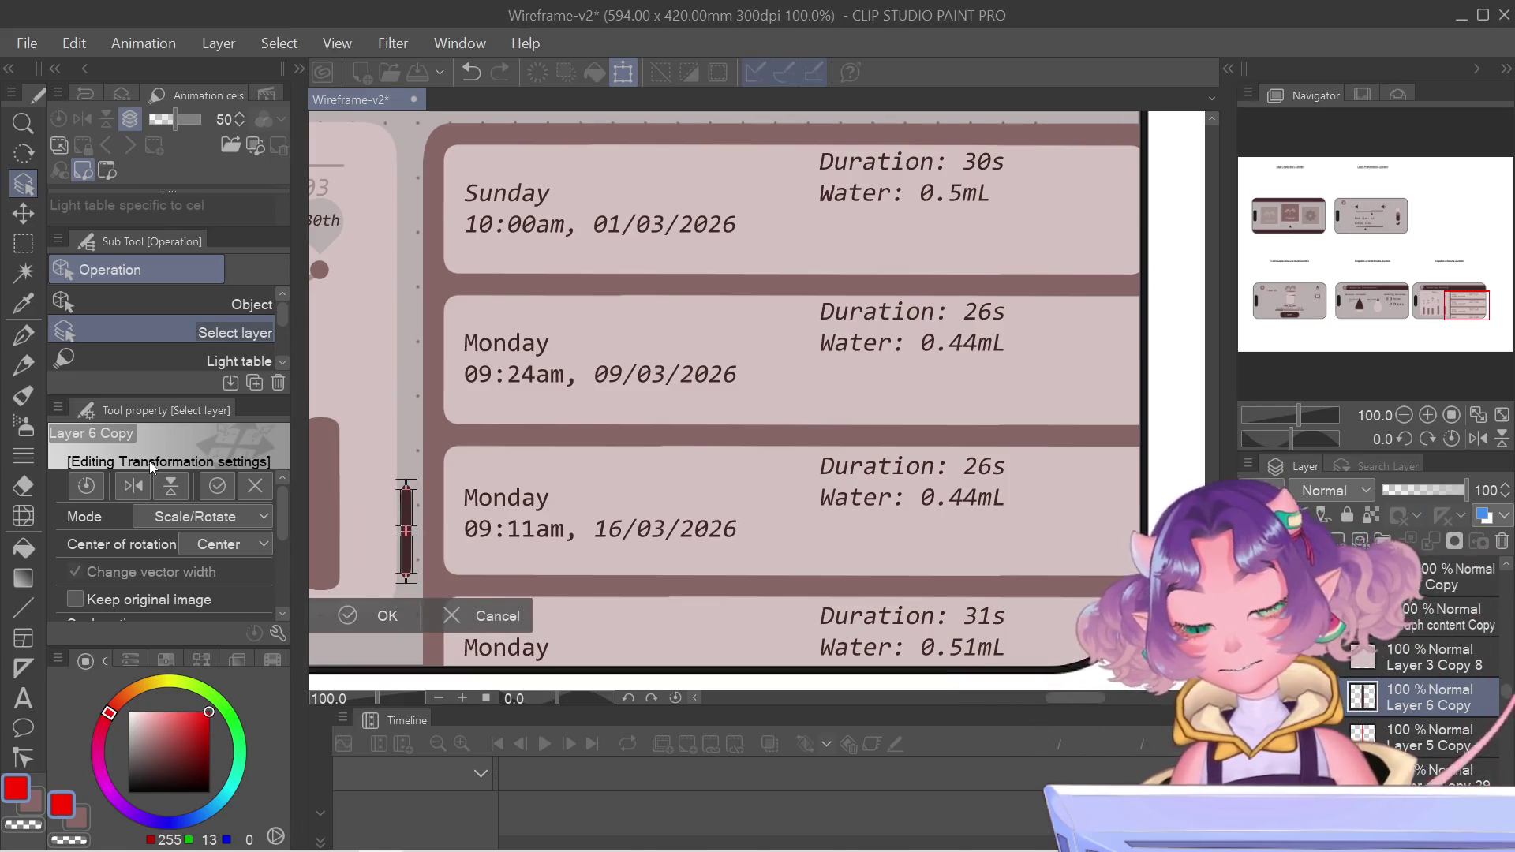
pyautogui.moveTo(407, 531); pyautogui.dragTo(1092, 531)
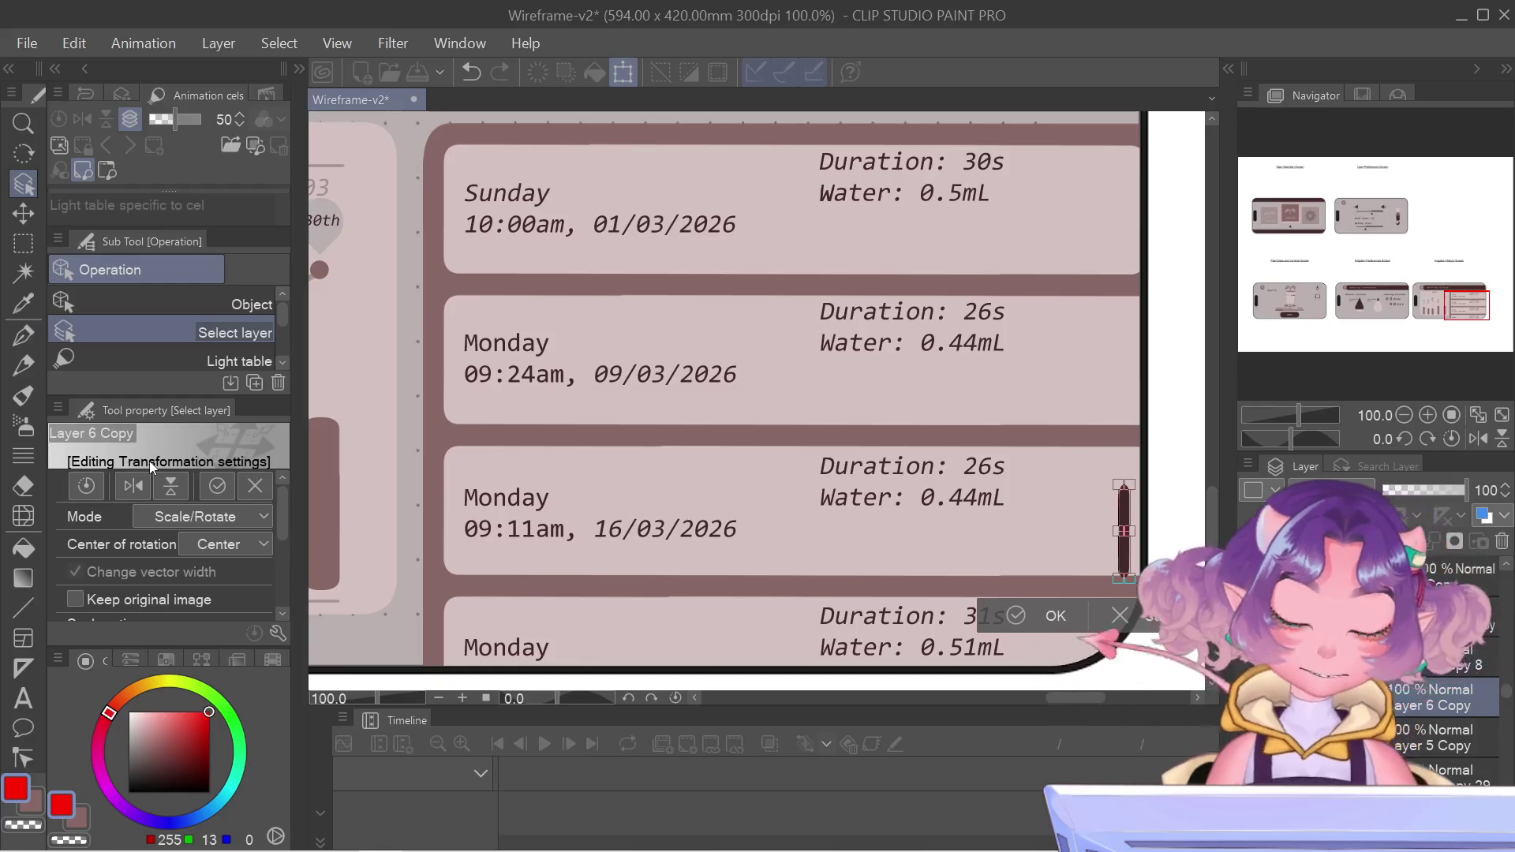
pyautogui.moveTo(1124, 531); pyautogui.dragTo(1124, 444)
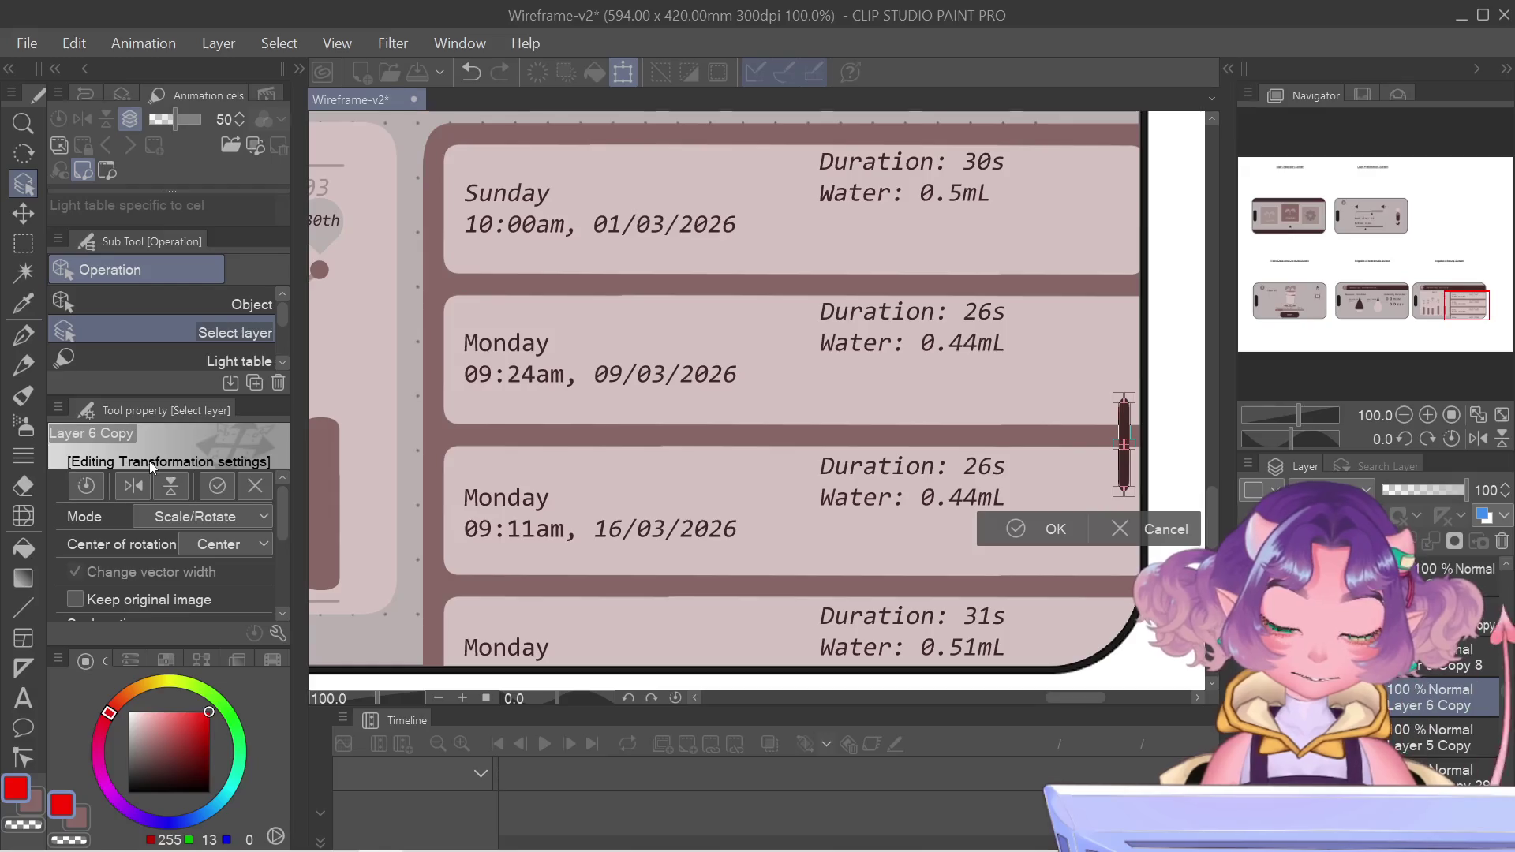
pyautogui.press('Return')
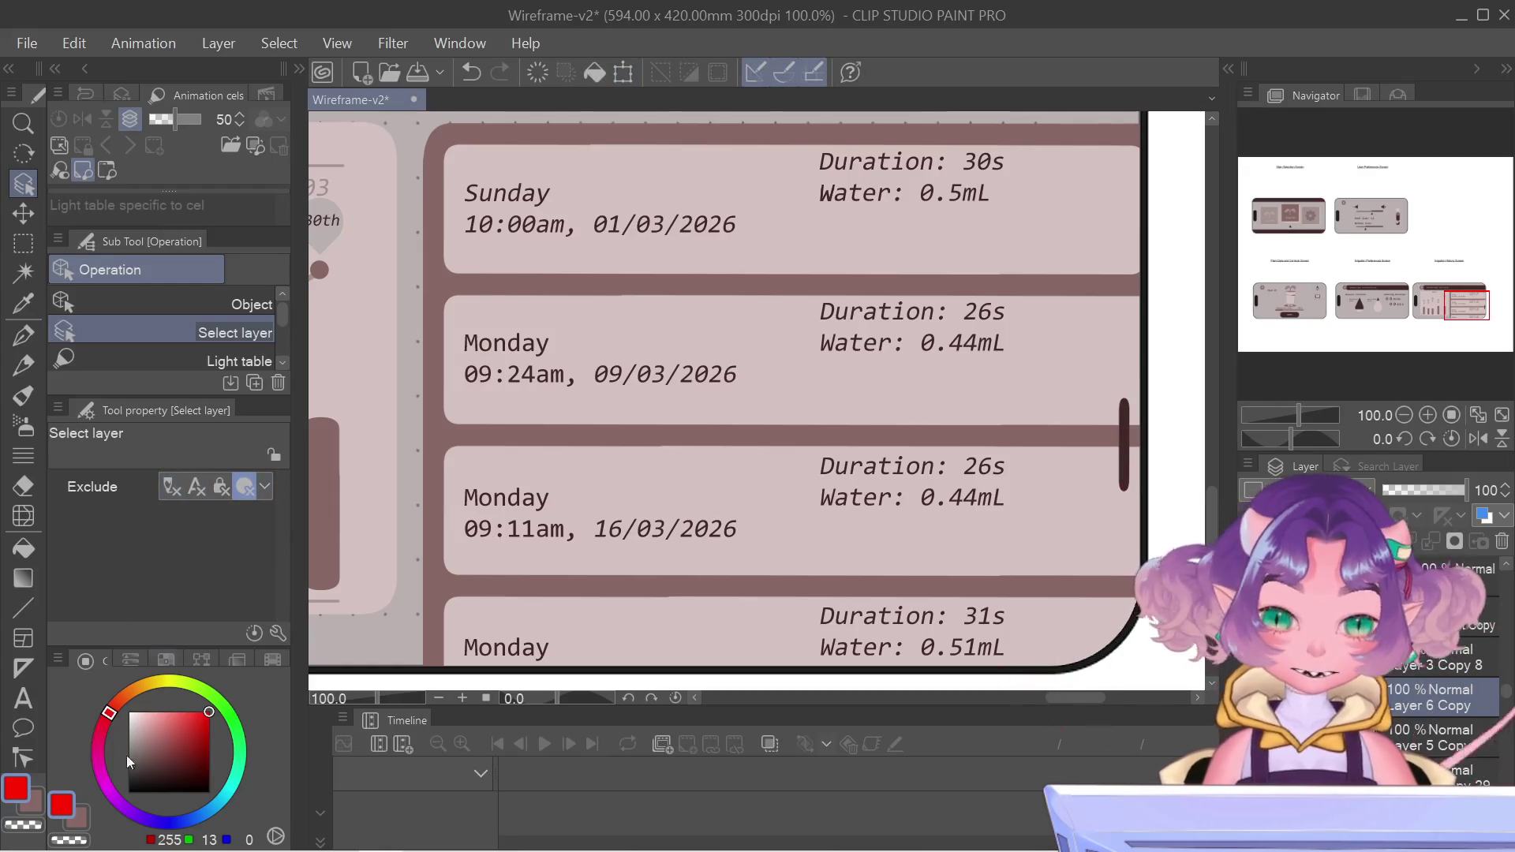
# - Undo the last change, turn on rulers, and fine-tune the scrollbar's position
pyautogui.scroll(-5, 821, 481)
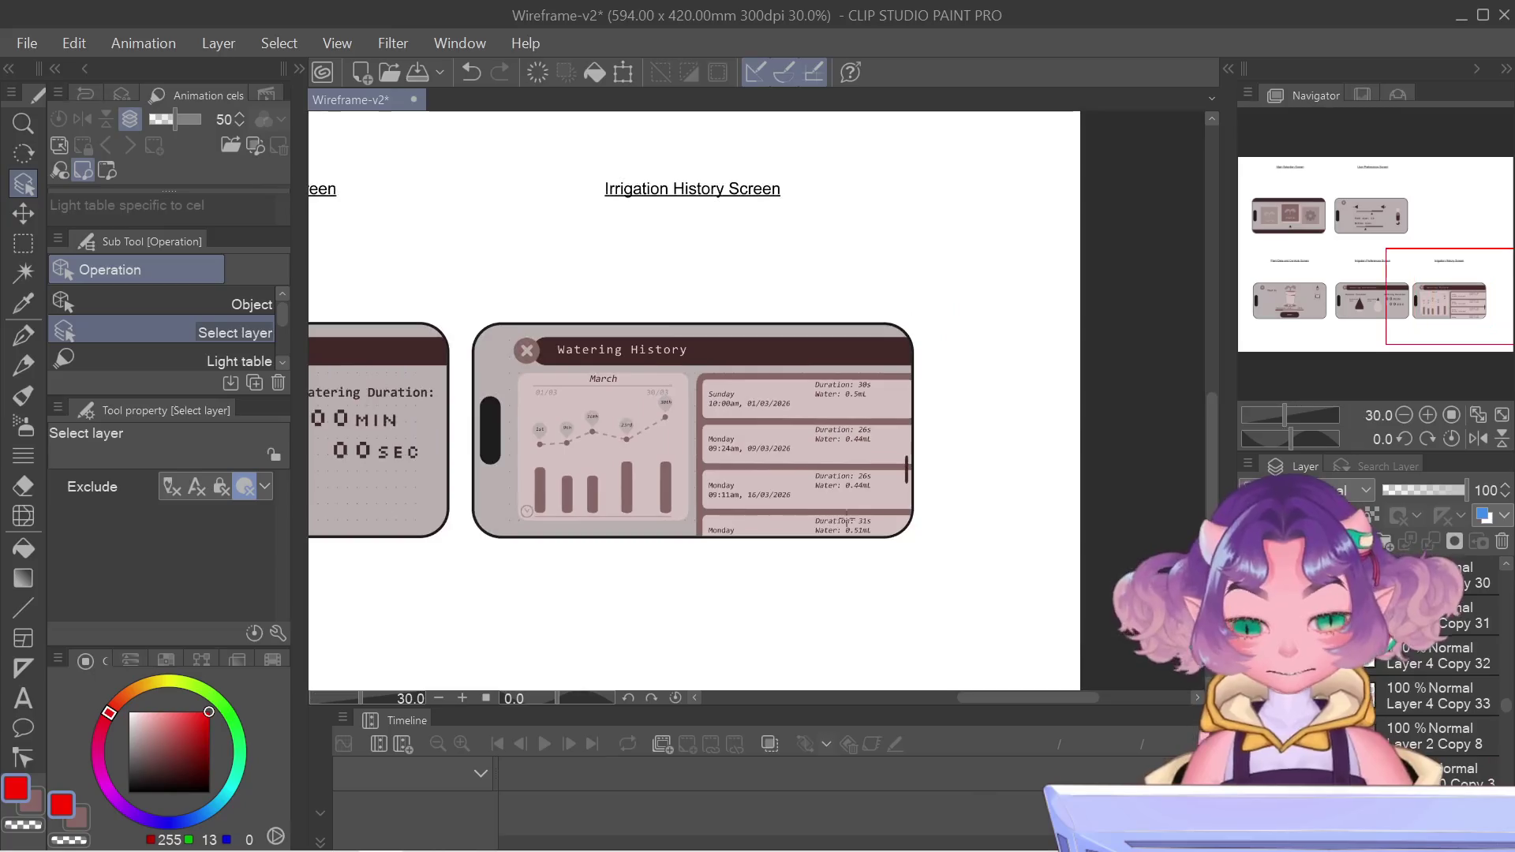
pyautogui.hotkey('ctrl', 'z')
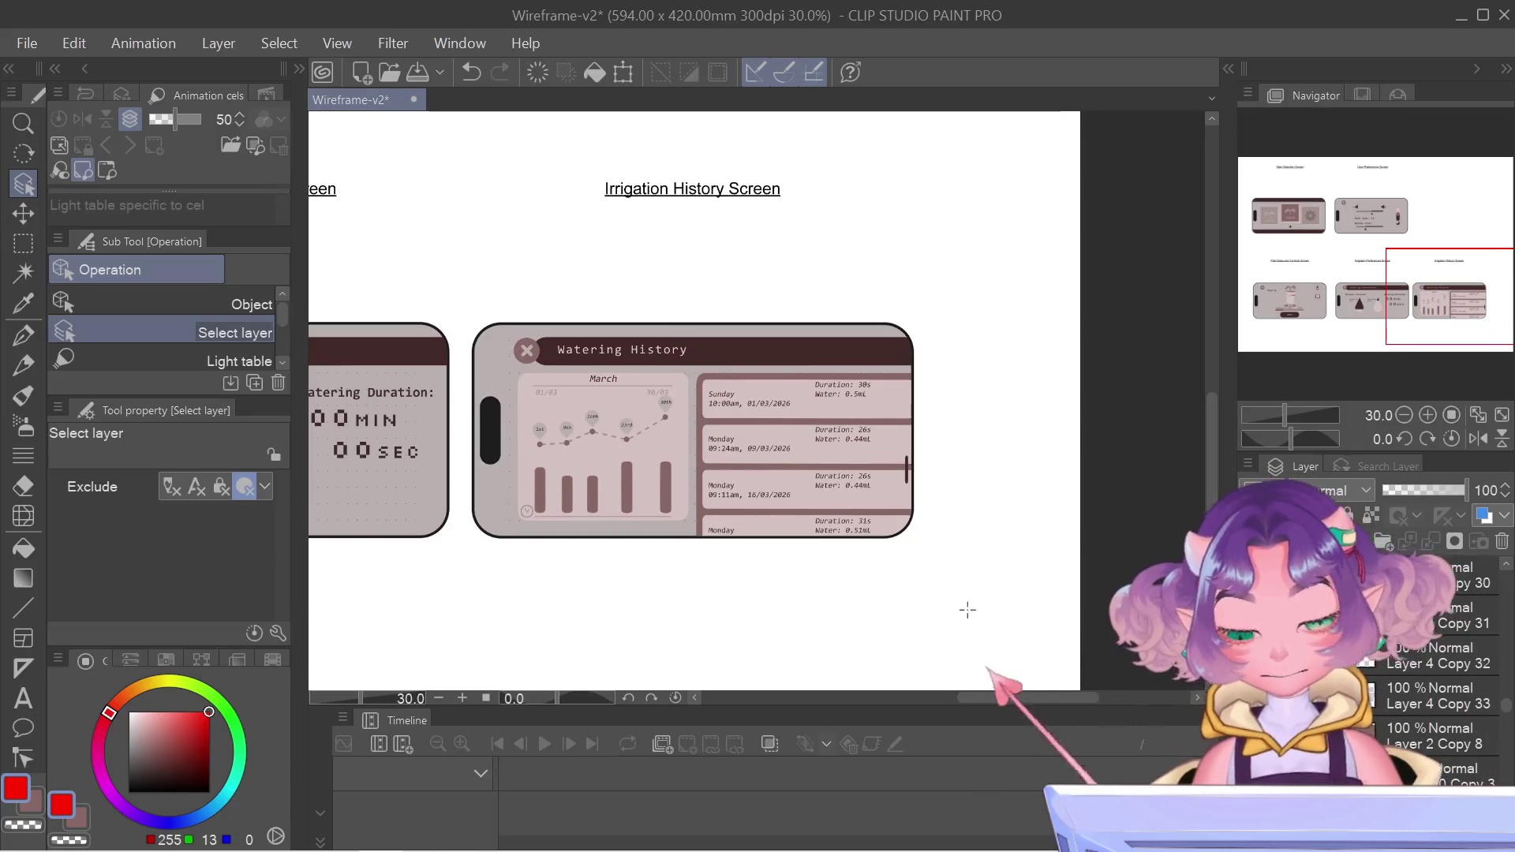
pyautogui.hotkey('ctrl', 'r')
pyautogui.hotkey('ctrl', 't')
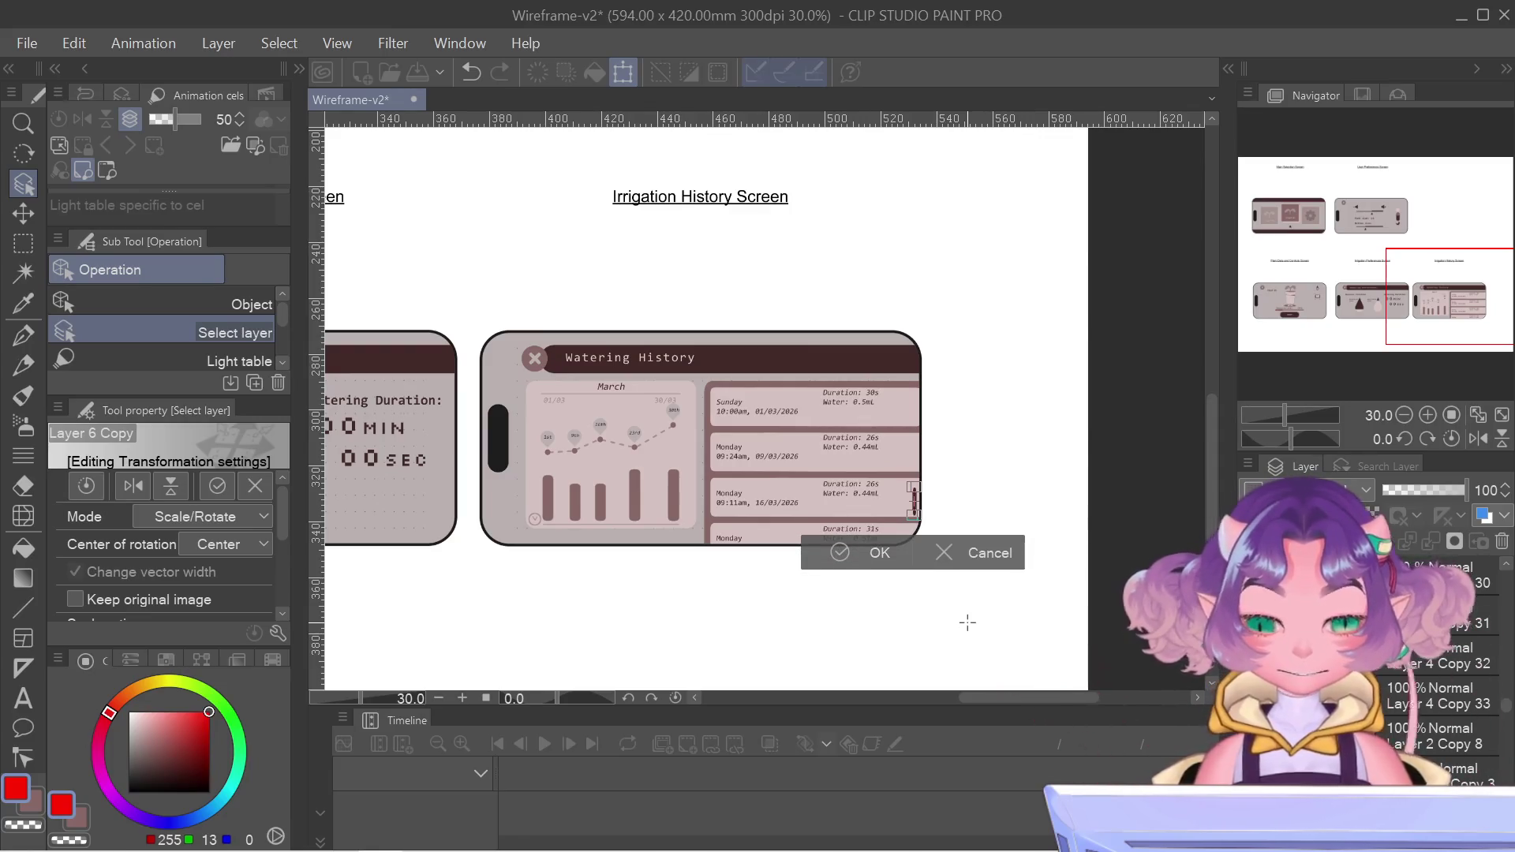
pyautogui.press('Return')
pyautogui.hotkey('ctrl', 't')
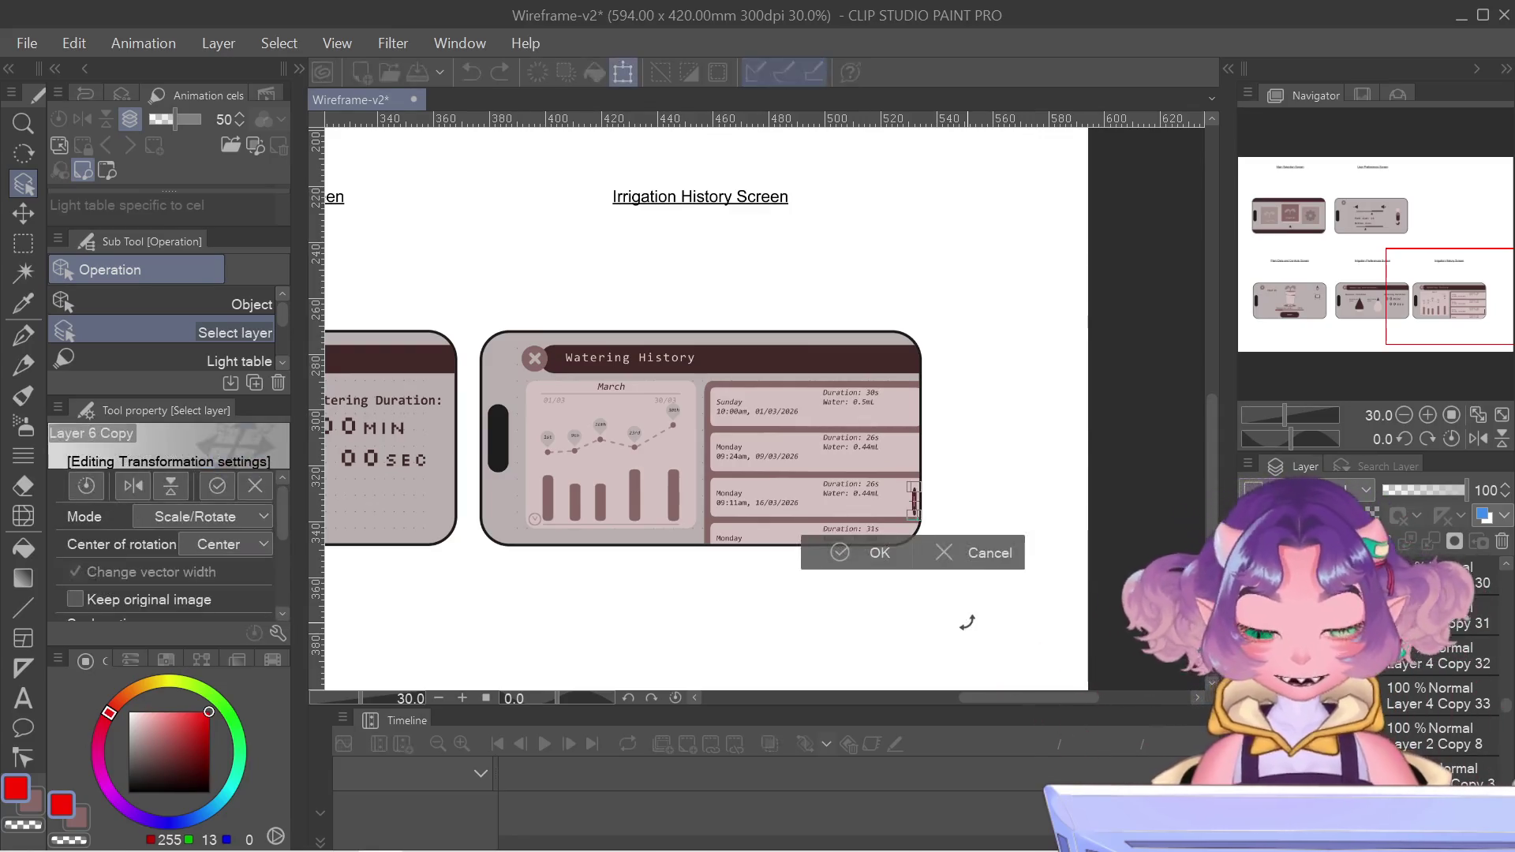
pyautogui.press('Return')
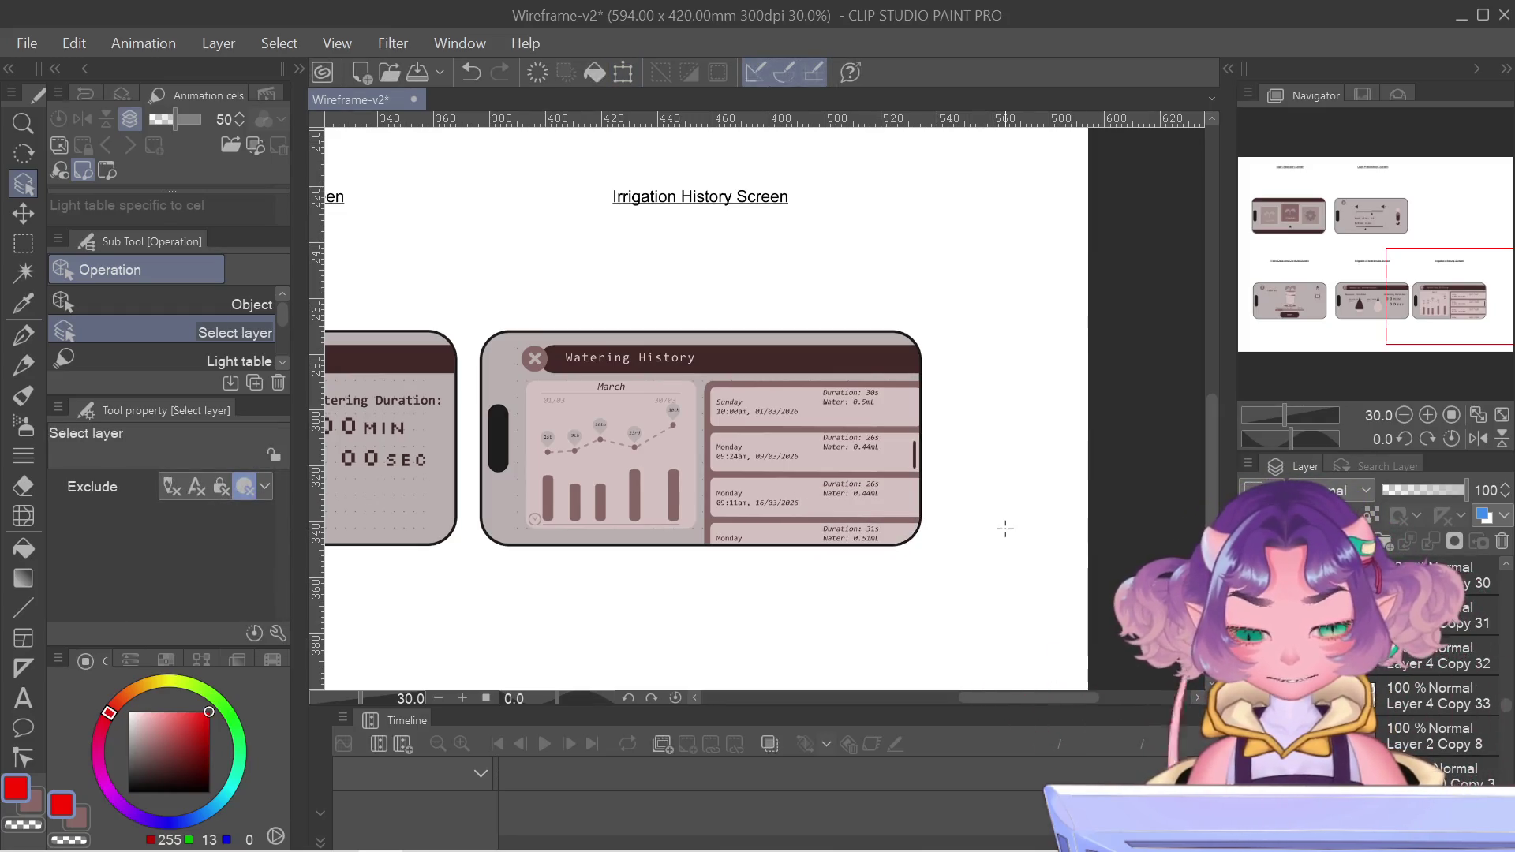
pyautogui.hotkey('ctrl', 't')
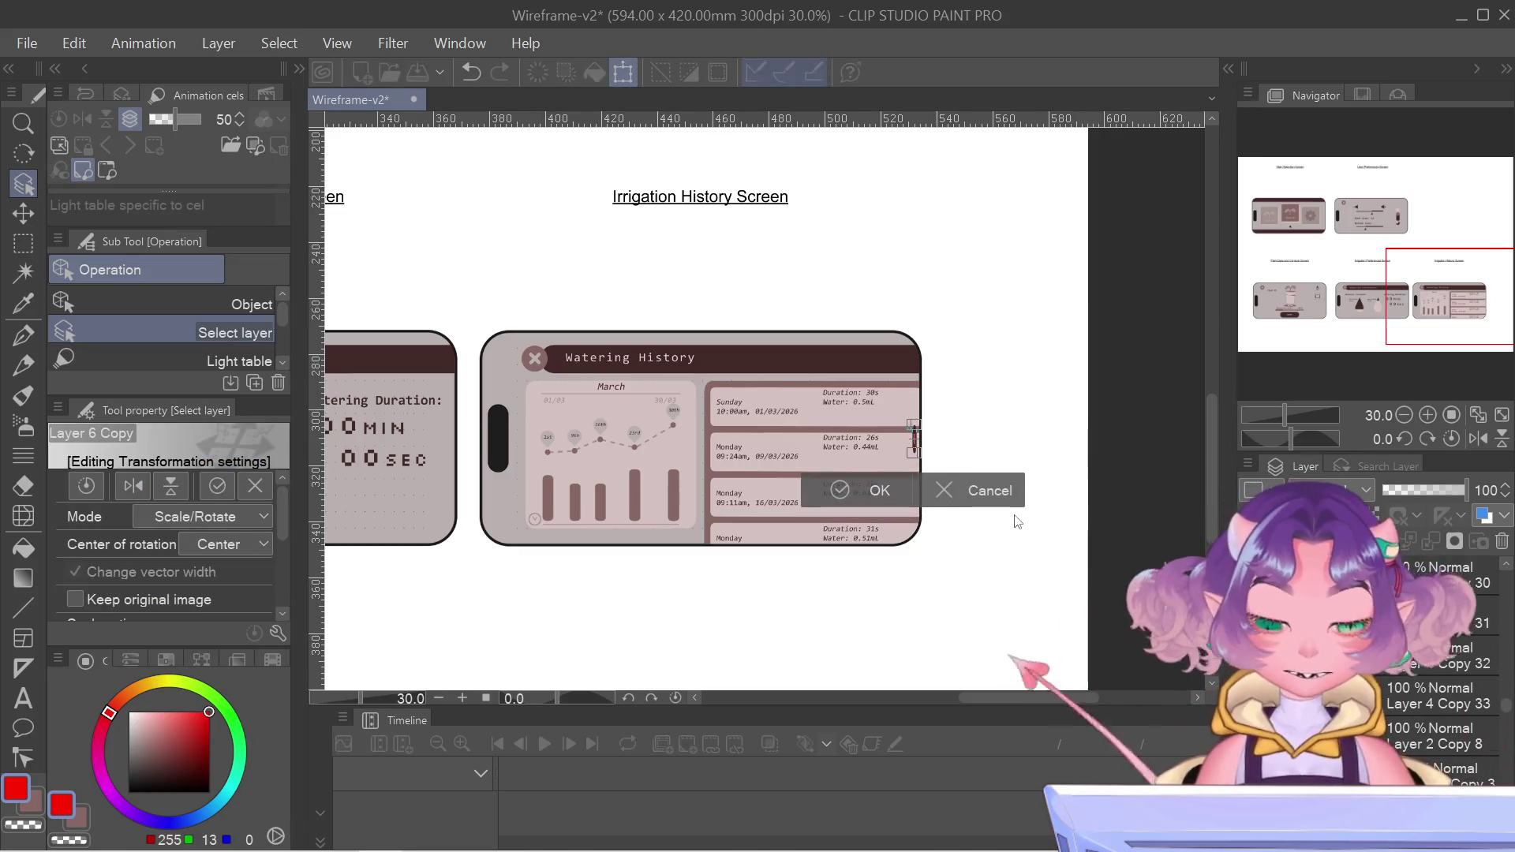
pyautogui.press('Return')
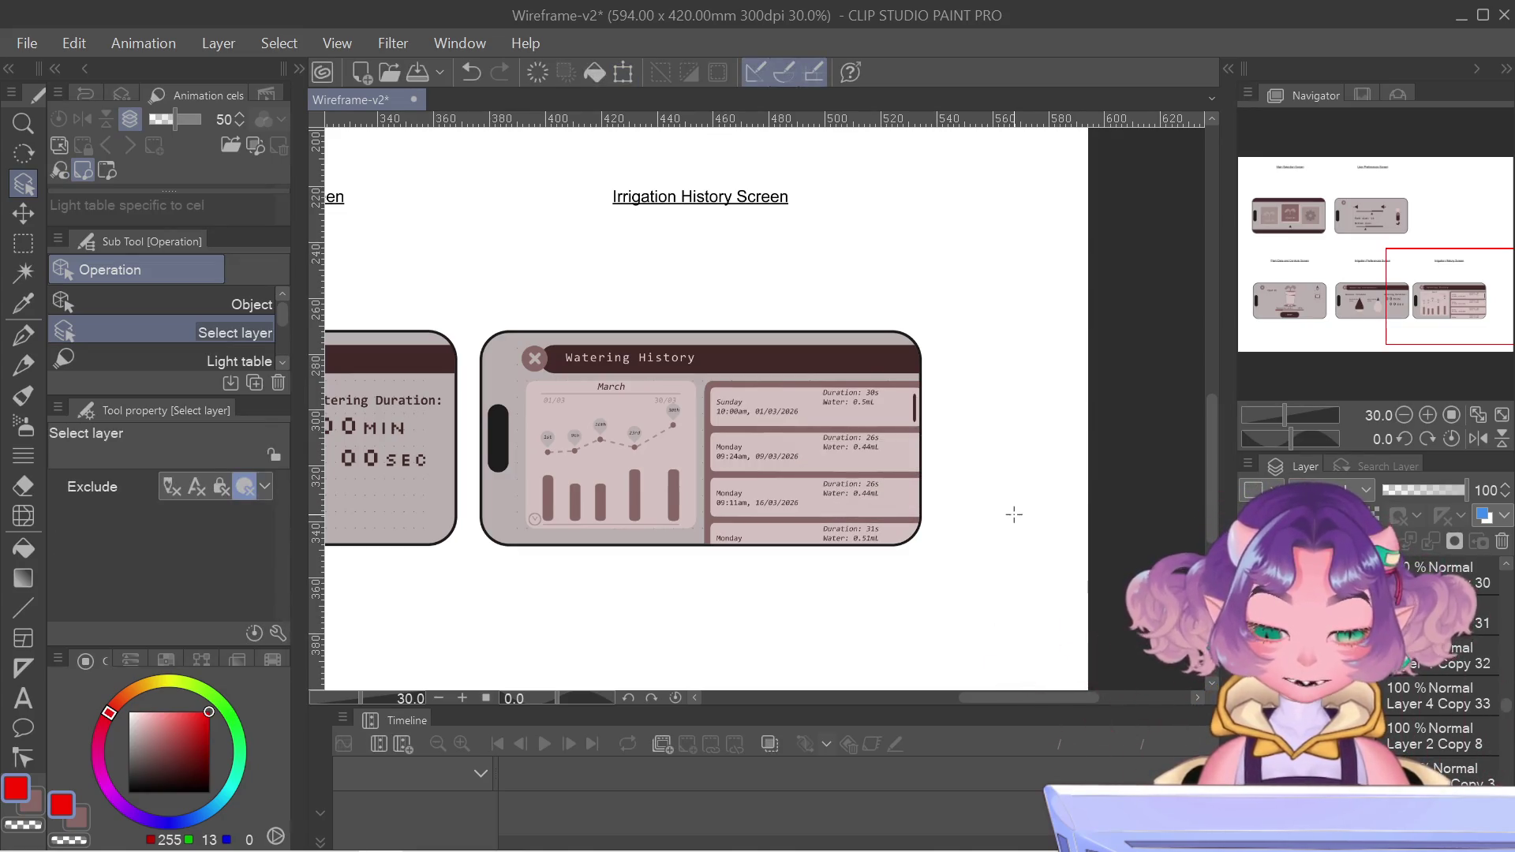
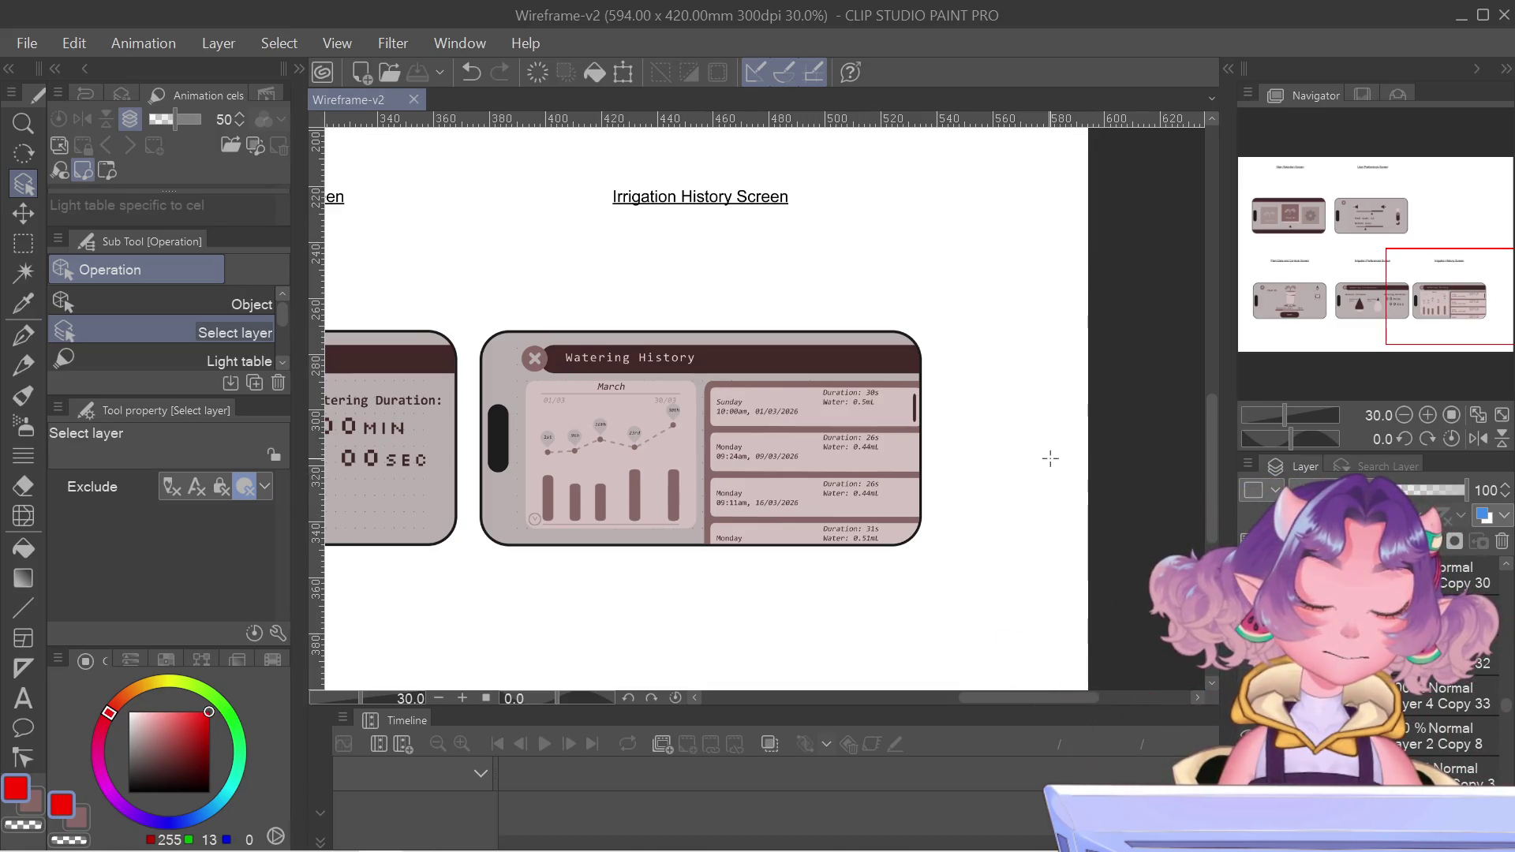
# - Select the March chart layers (Layer 3 Copy 8, graph content Copy) and nudge them down slightly
pyautogui.moveTo(582, 471)
pyautogui.mouseDown()
pyautogui.moveTo(650, 481)
pyautogui.moveTo(756, 441)
pyautogui.moveTo(743, 432)
pyautogui.mouseUp()
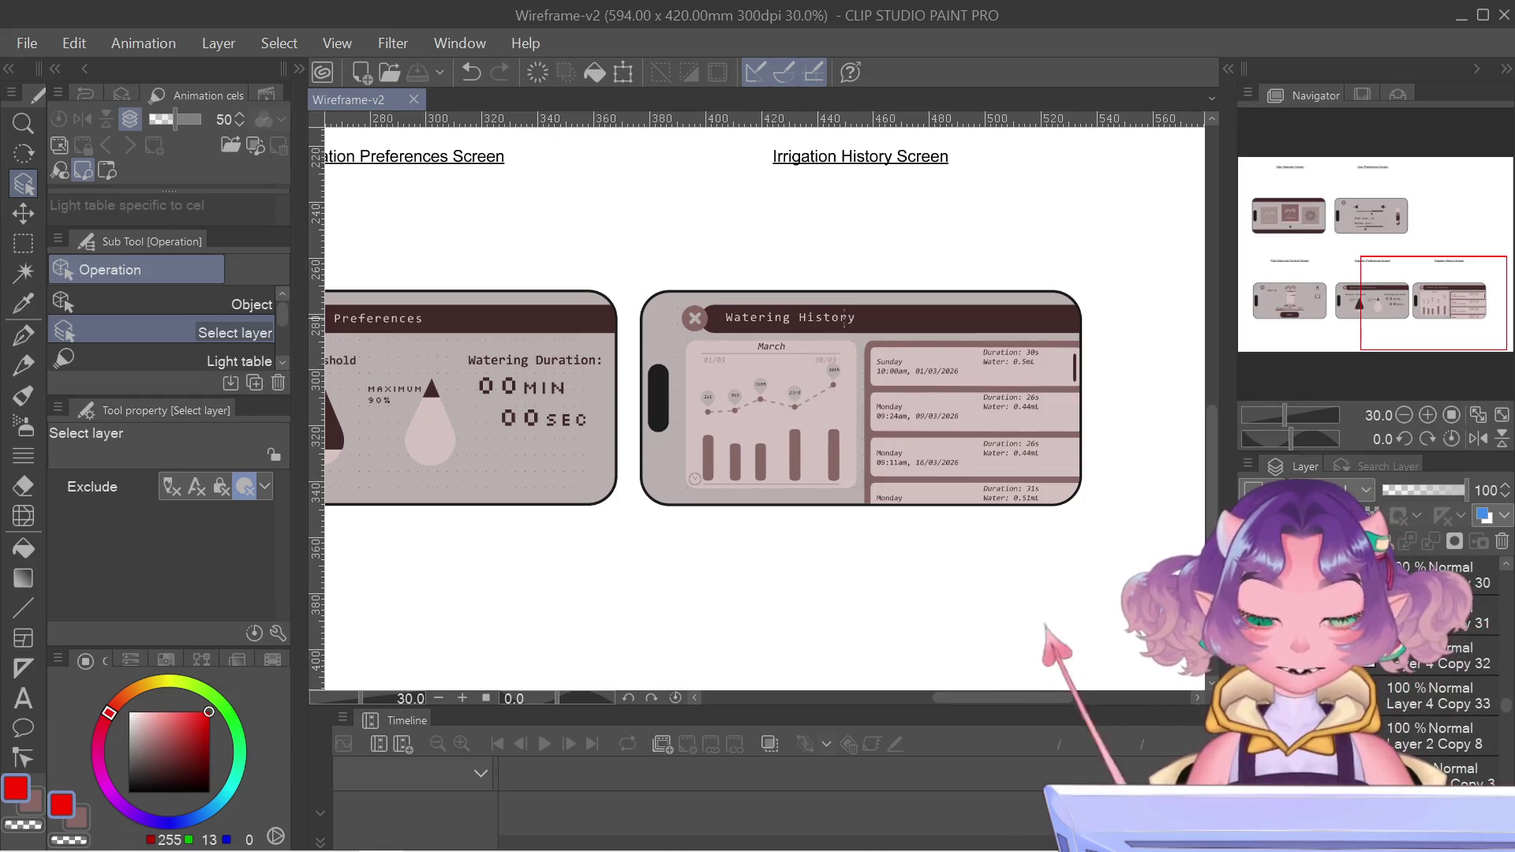
pyautogui.scroll(5, 844, 316)
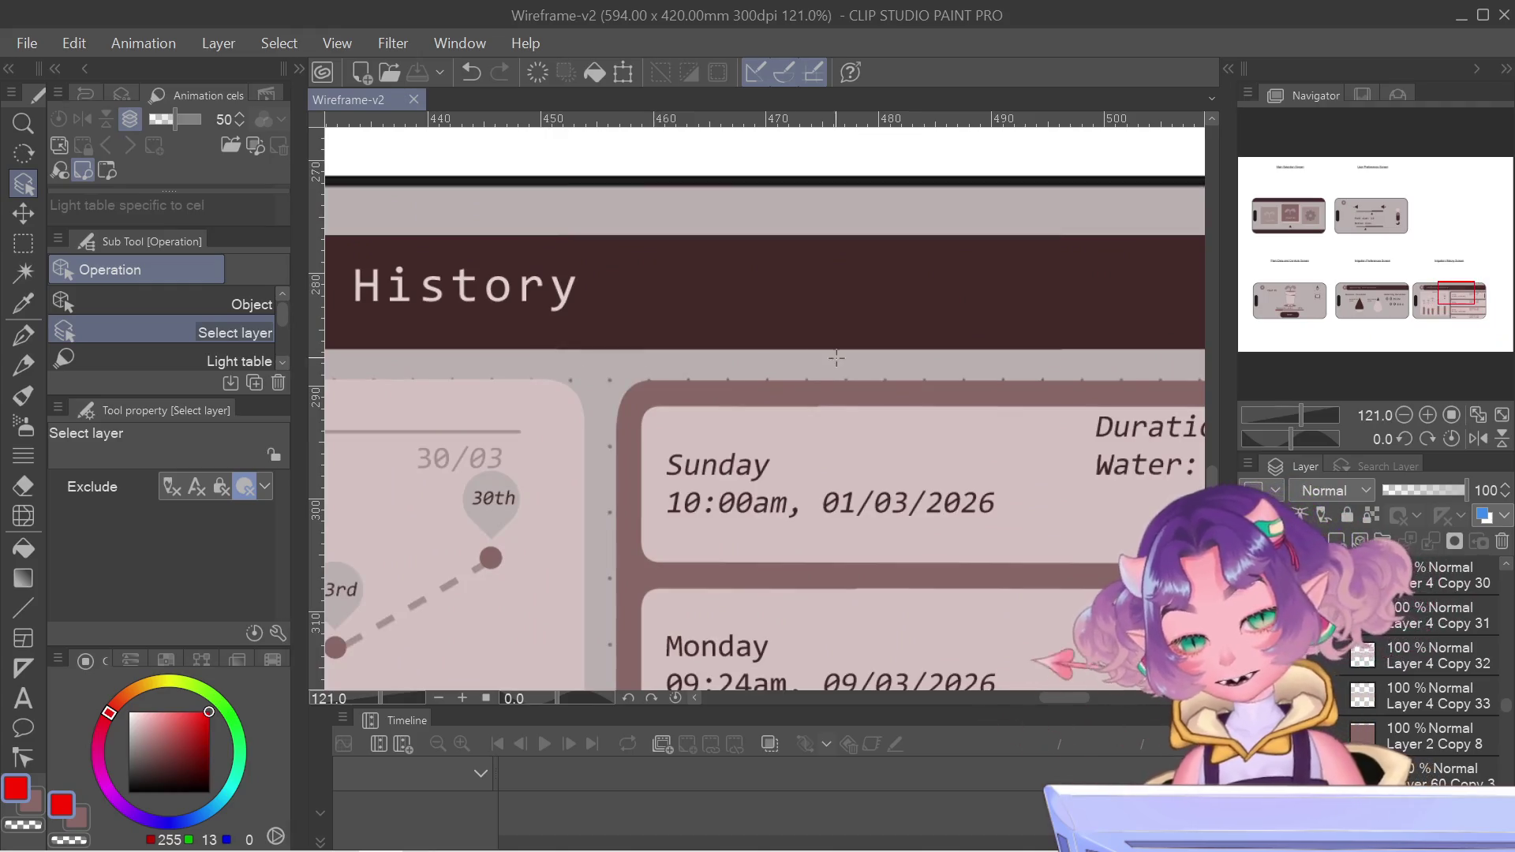
pyautogui.moveTo(1456, 293)
pyautogui.mouseDown()
pyautogui.moveTo(1495, 293)
pyautogui.moveTo(1450, 310)
pyautogui.moveTo(1461, 299)
pyautogui.moveTo(1439, 296)
pyautogui.mouseUp()
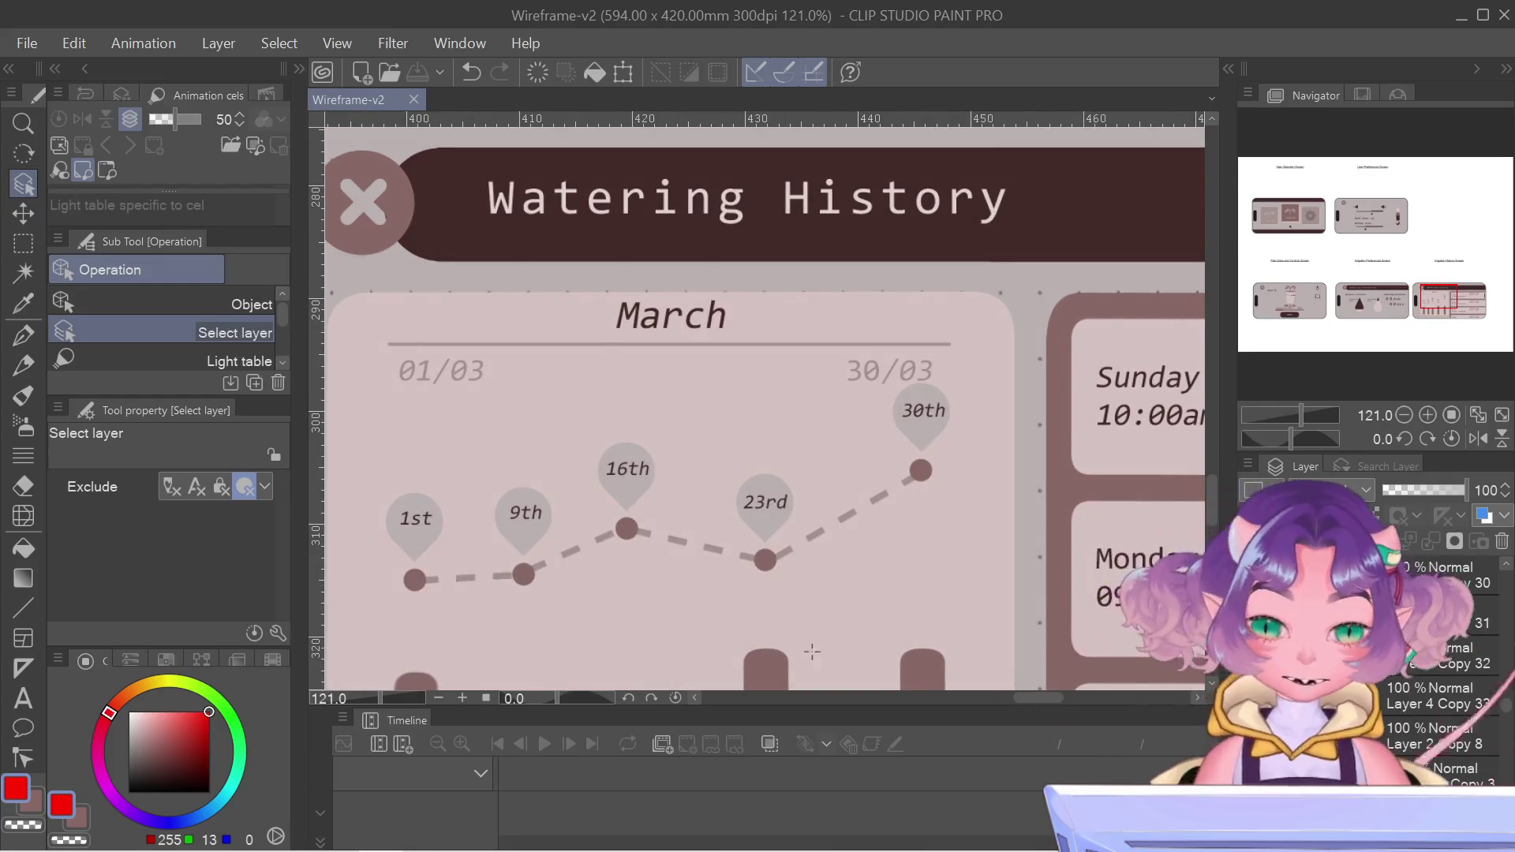
pyautogui.click(1444, 751)
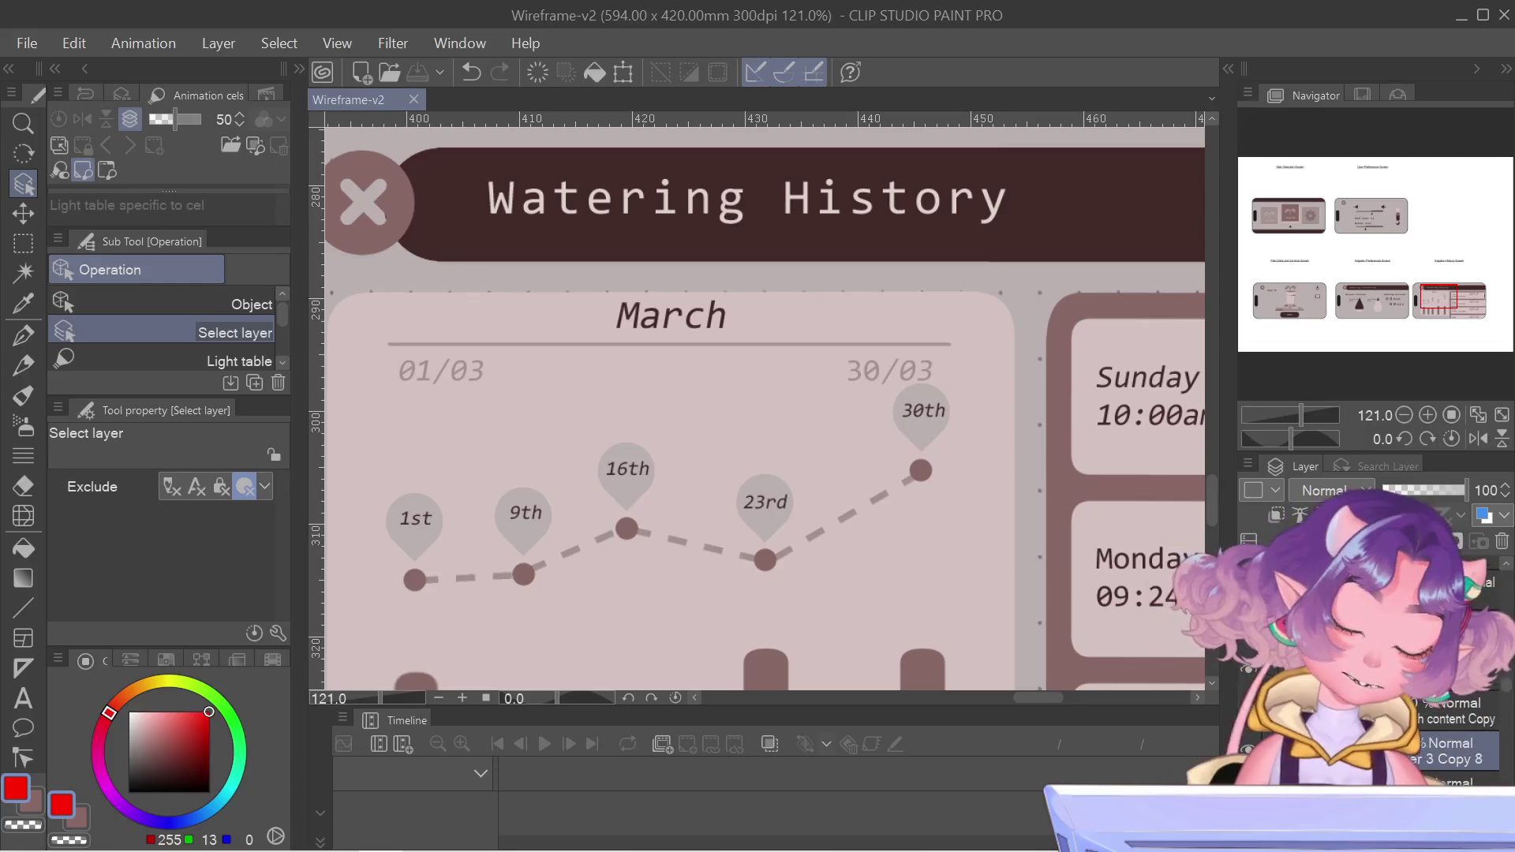
pyautogui.keyDown('ctrl'); pyautogui.click(1391, 716); pyautogui.keyUp('ctrl')
pyautogui.hotkey('ctrl', 't')
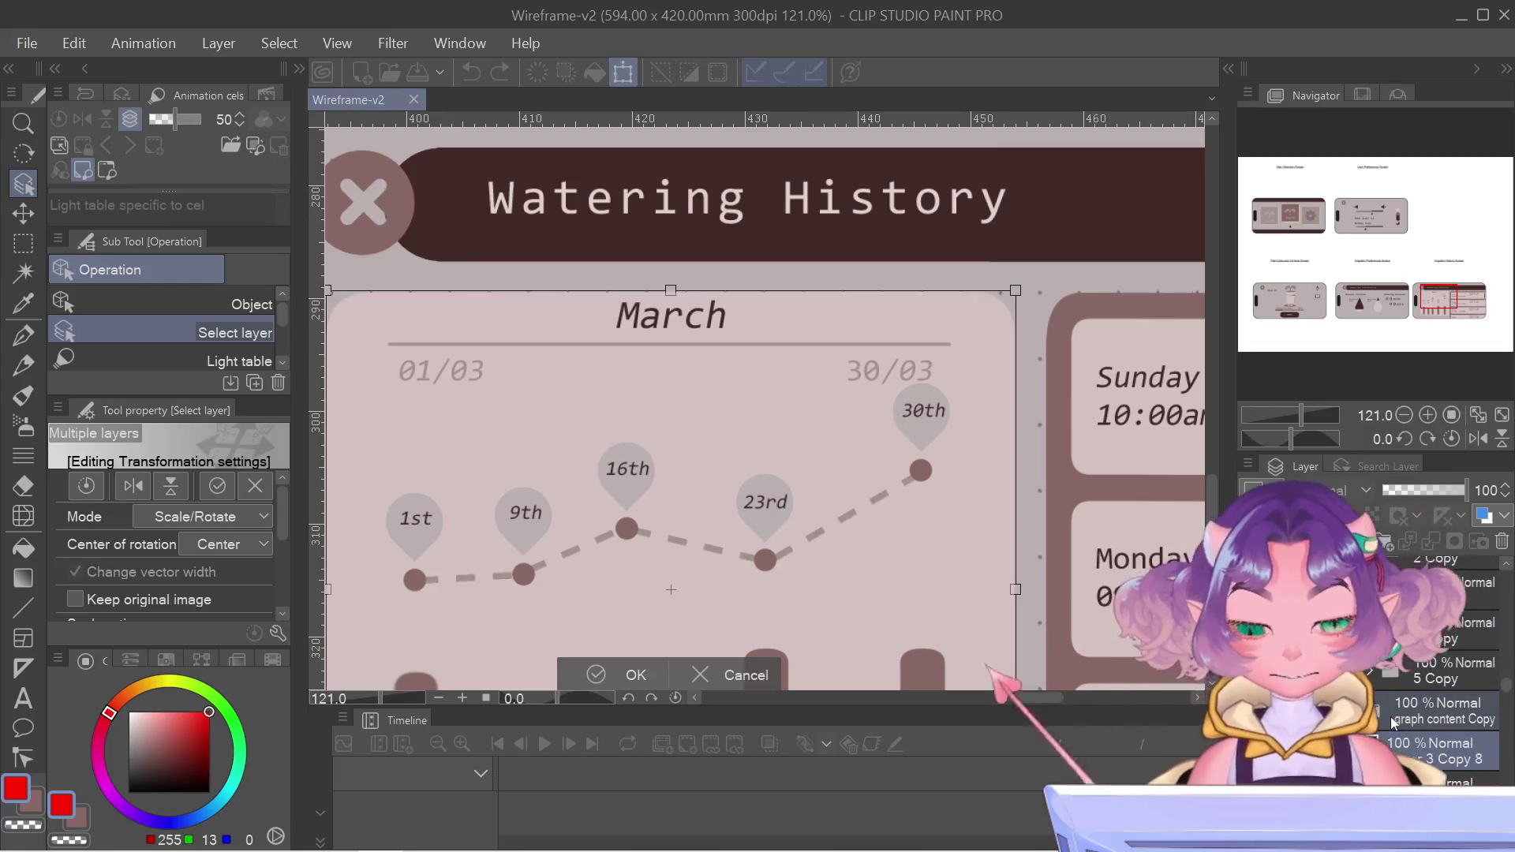
pyautogui.press('Down')
pyautogui.press('Down')
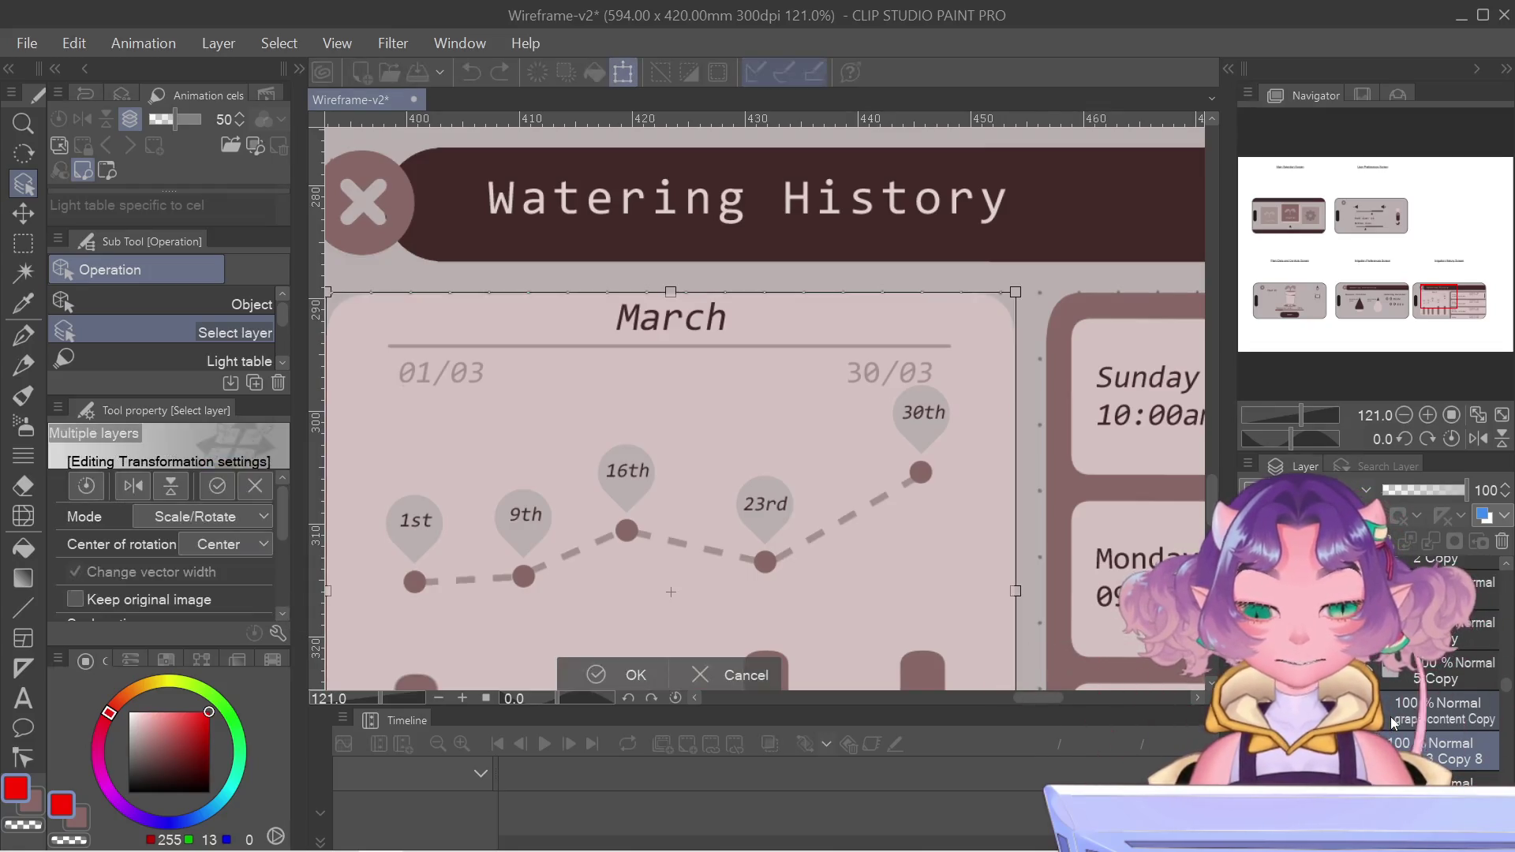
pyautogui.press('Return')
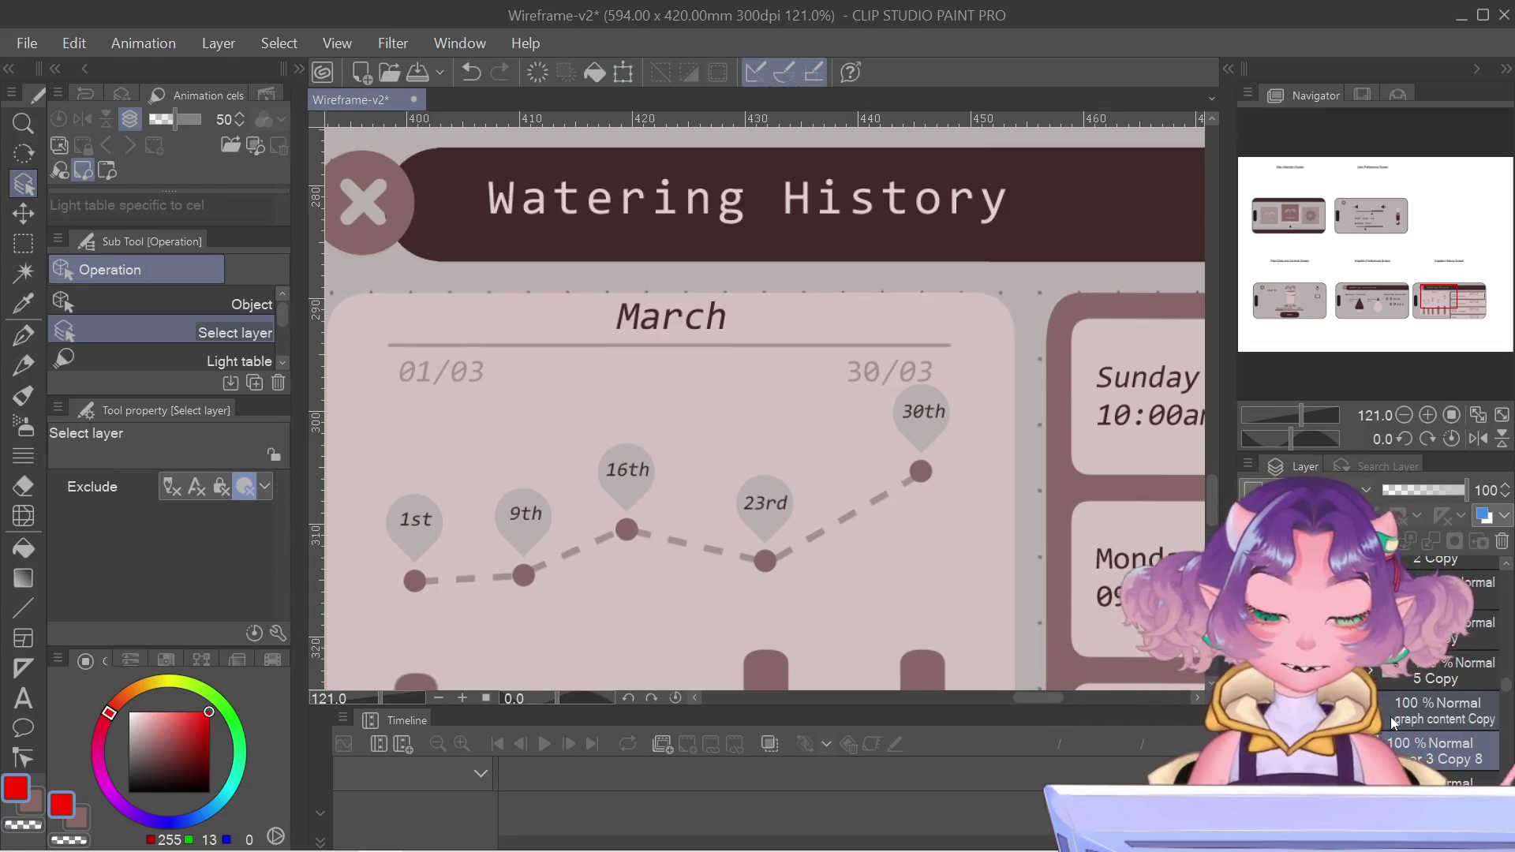
# - Mark a narrow strip beside the March chart, then shift the chart one step left
pyautogui.scroll(-3, 1390, 717)
pyautogui.scroll(-3, 827, 498)
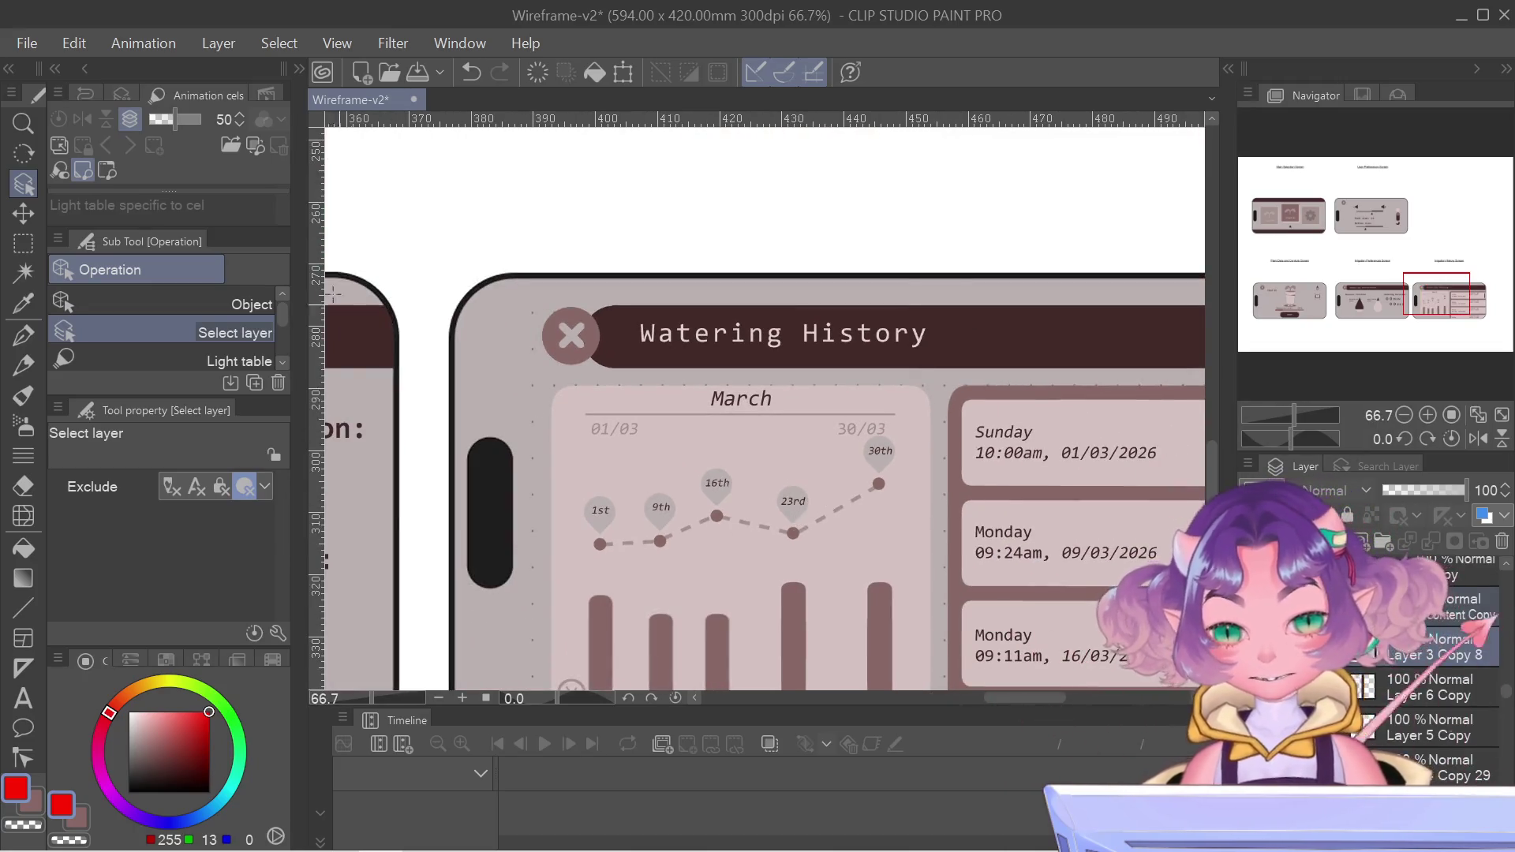
pyautogui.press('m')
pyautogui.moveTo(507, 286); pyautogui.dragTo(550, 618)
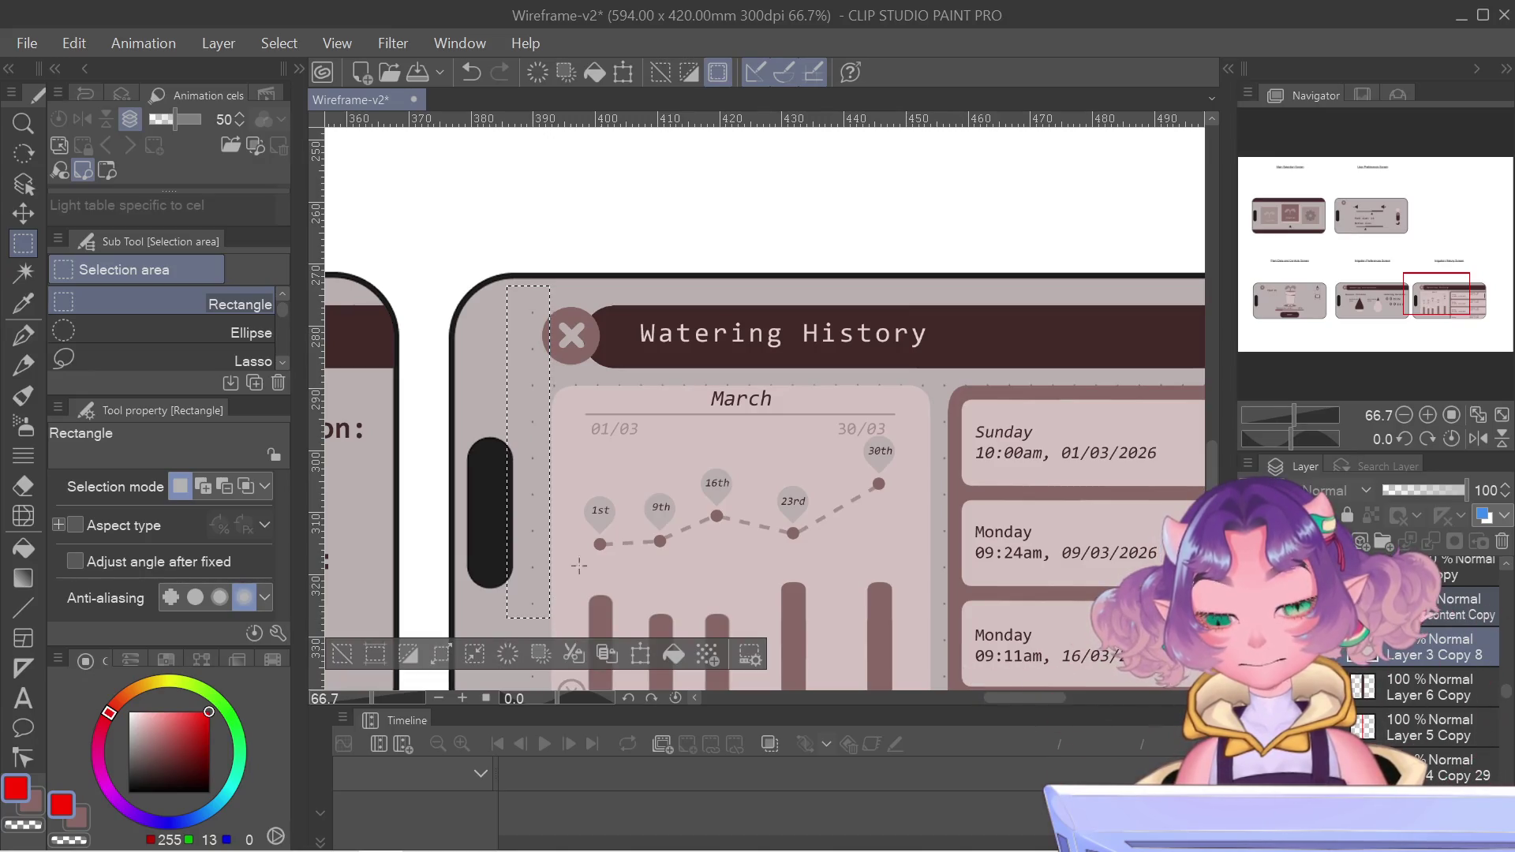
pyautogui.click(650, 380)
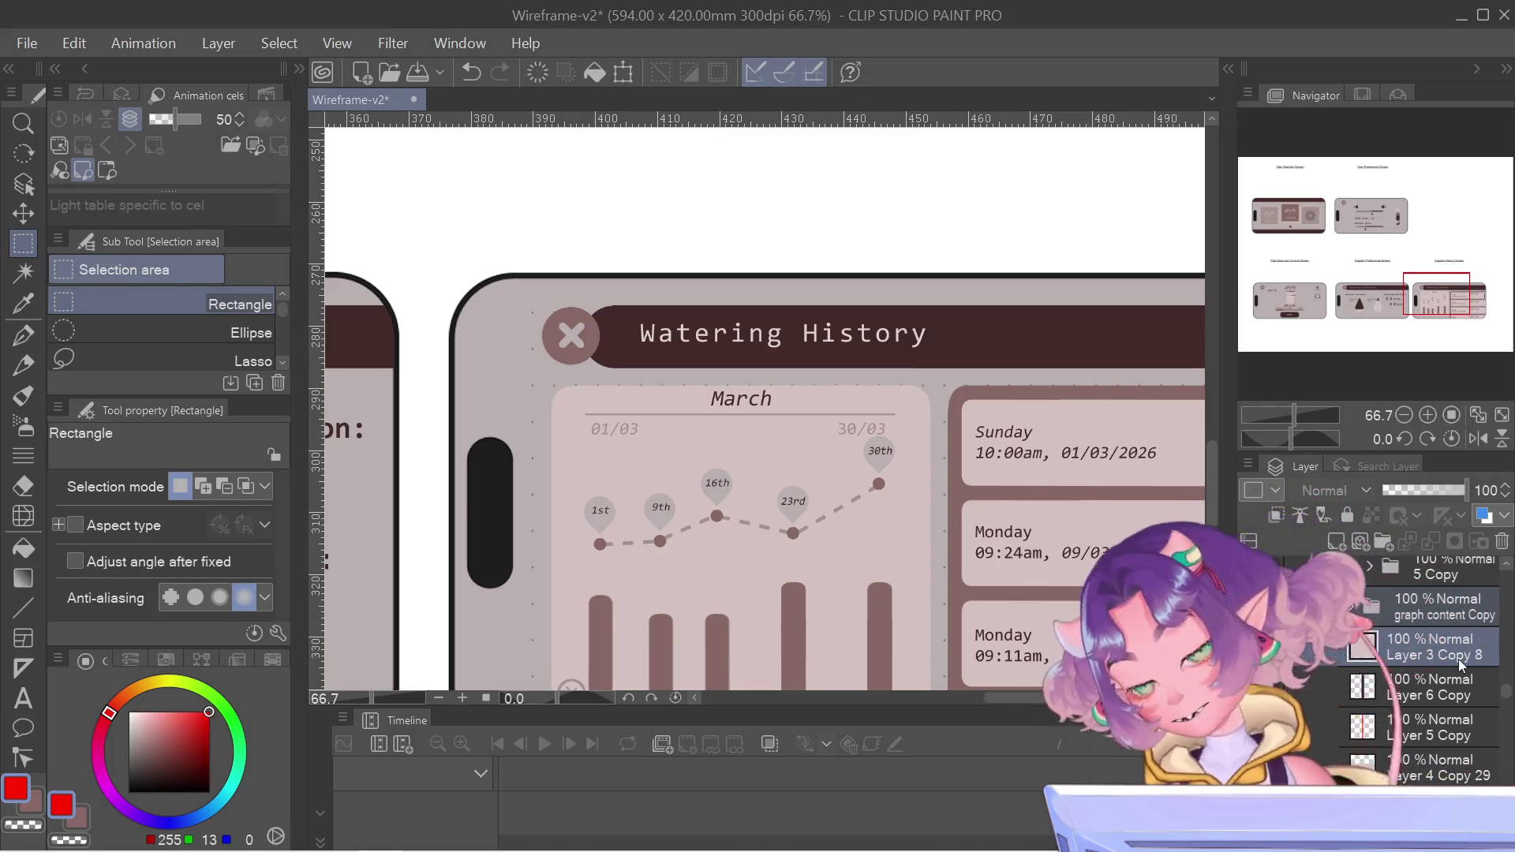
pyautogui.hotkey('ctrl', 't')
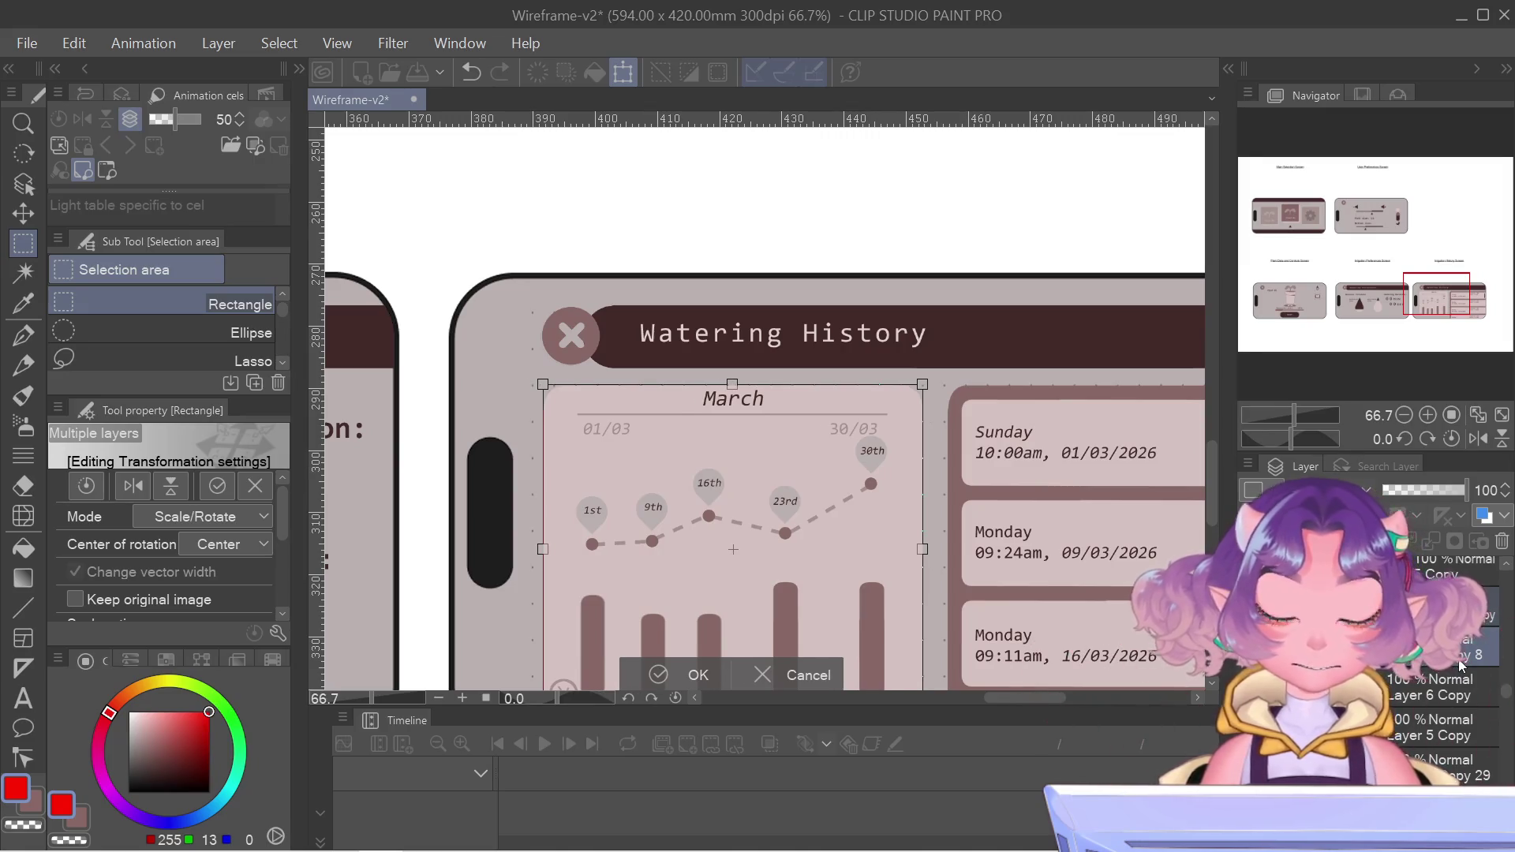
pyautogui.press('Left')
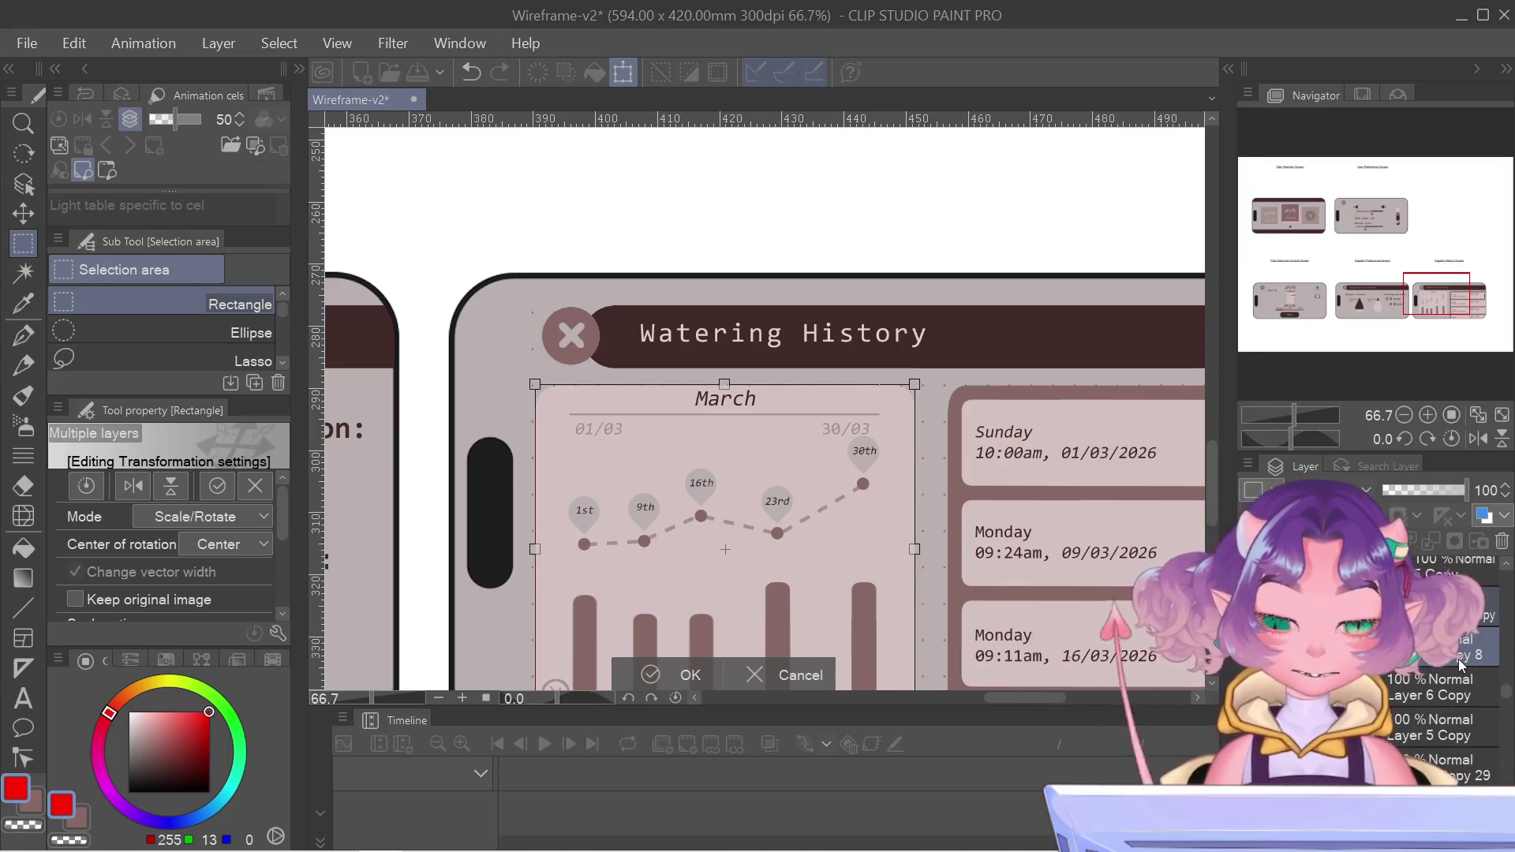
pyautogui.press('Return')
# - Fine-tune the March chart's horizontal position with a right nudge, then a final left nudge
pyautogui.scroll(-2, 632, 556)
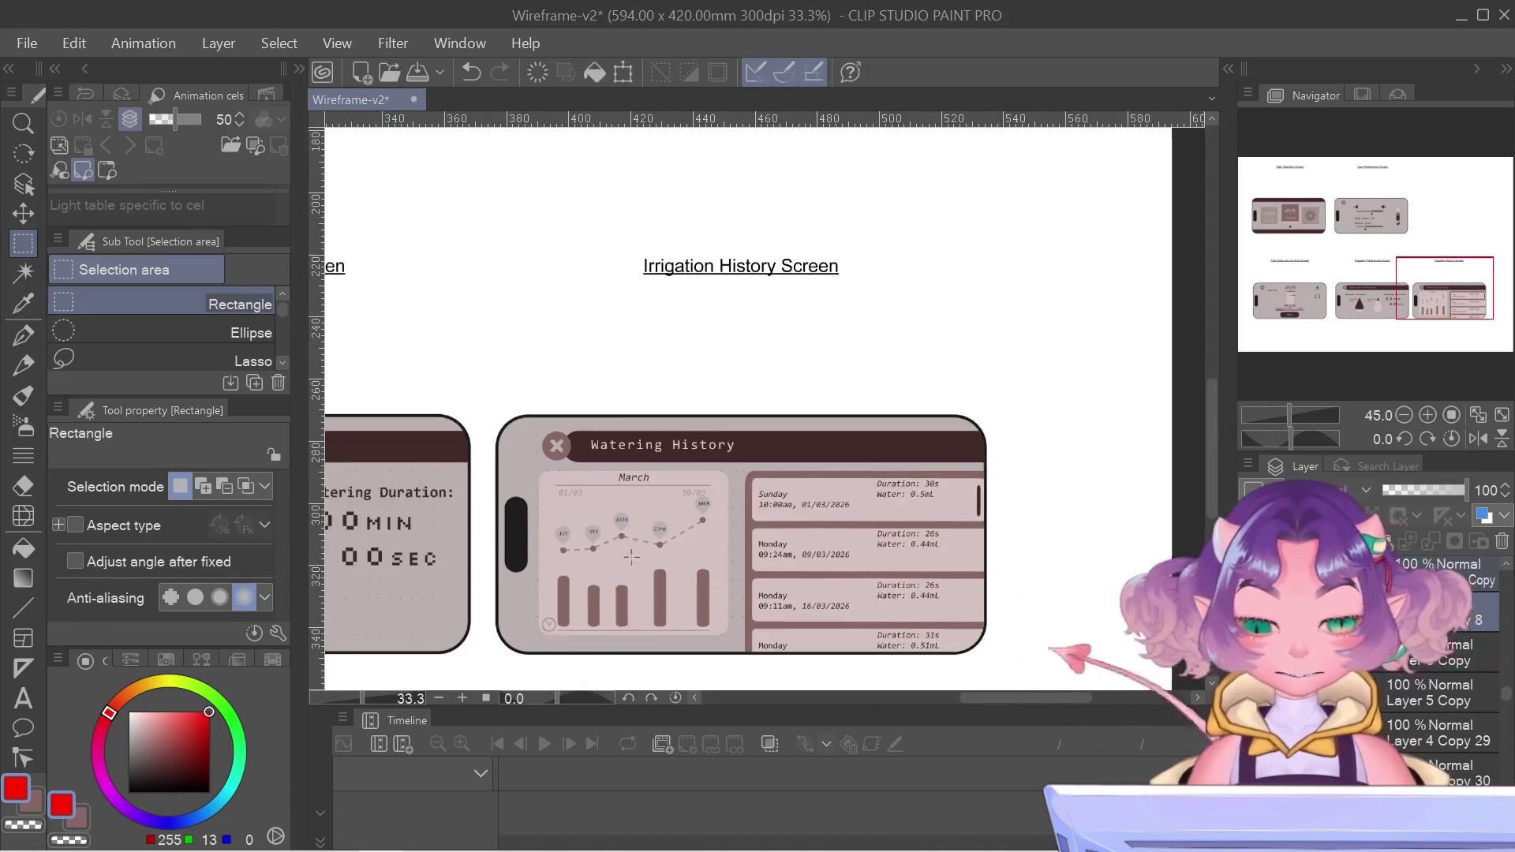
pyautogui.scroll(-3, 631, 557)
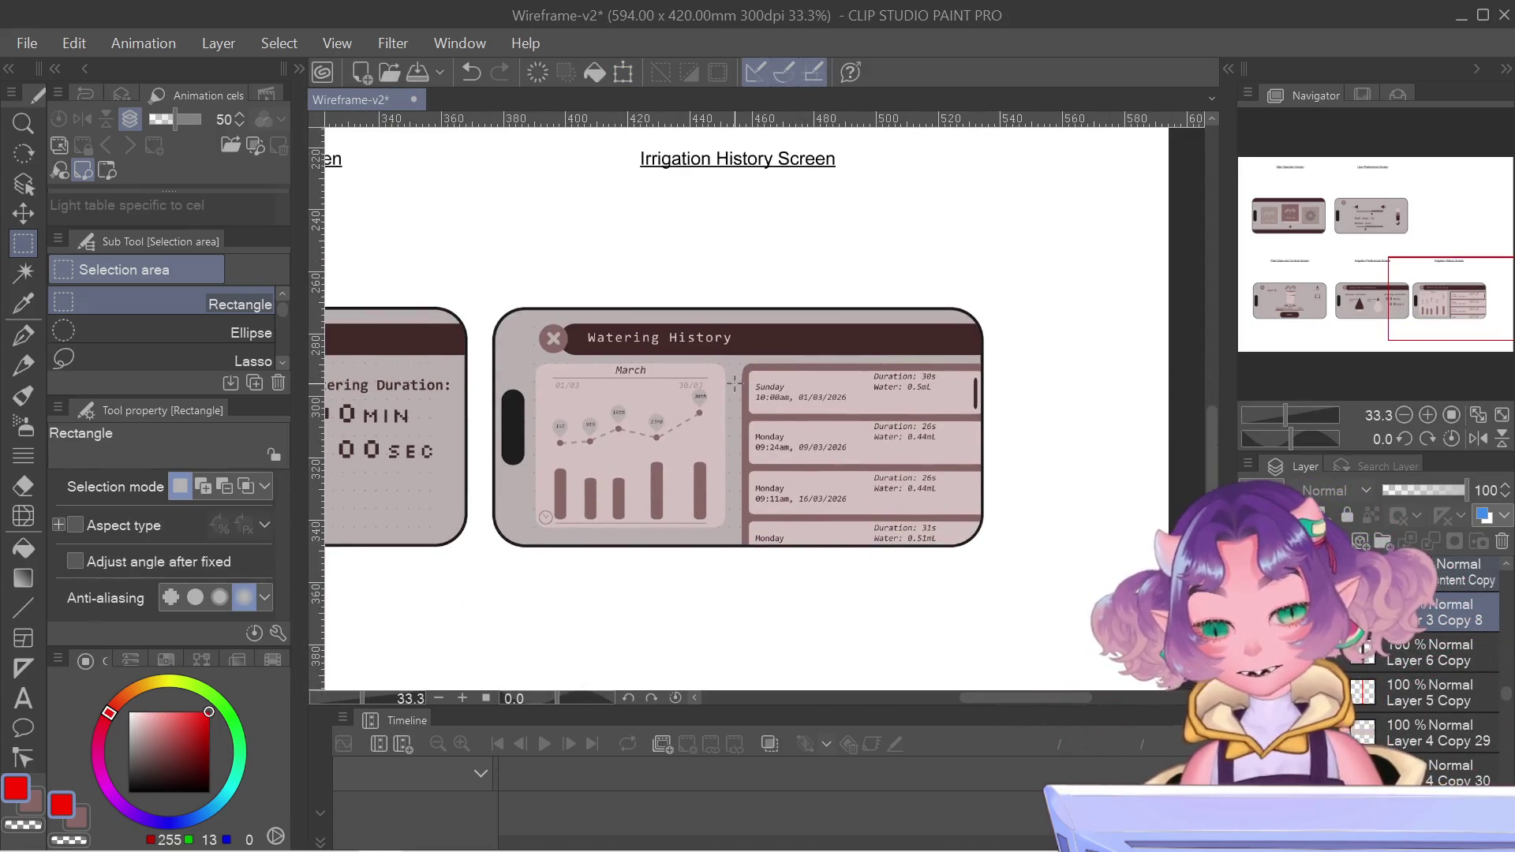
pyautogui.hotkey('ctrl', 't')
pyautogui.press('Right')
pyautogui.press('Return')
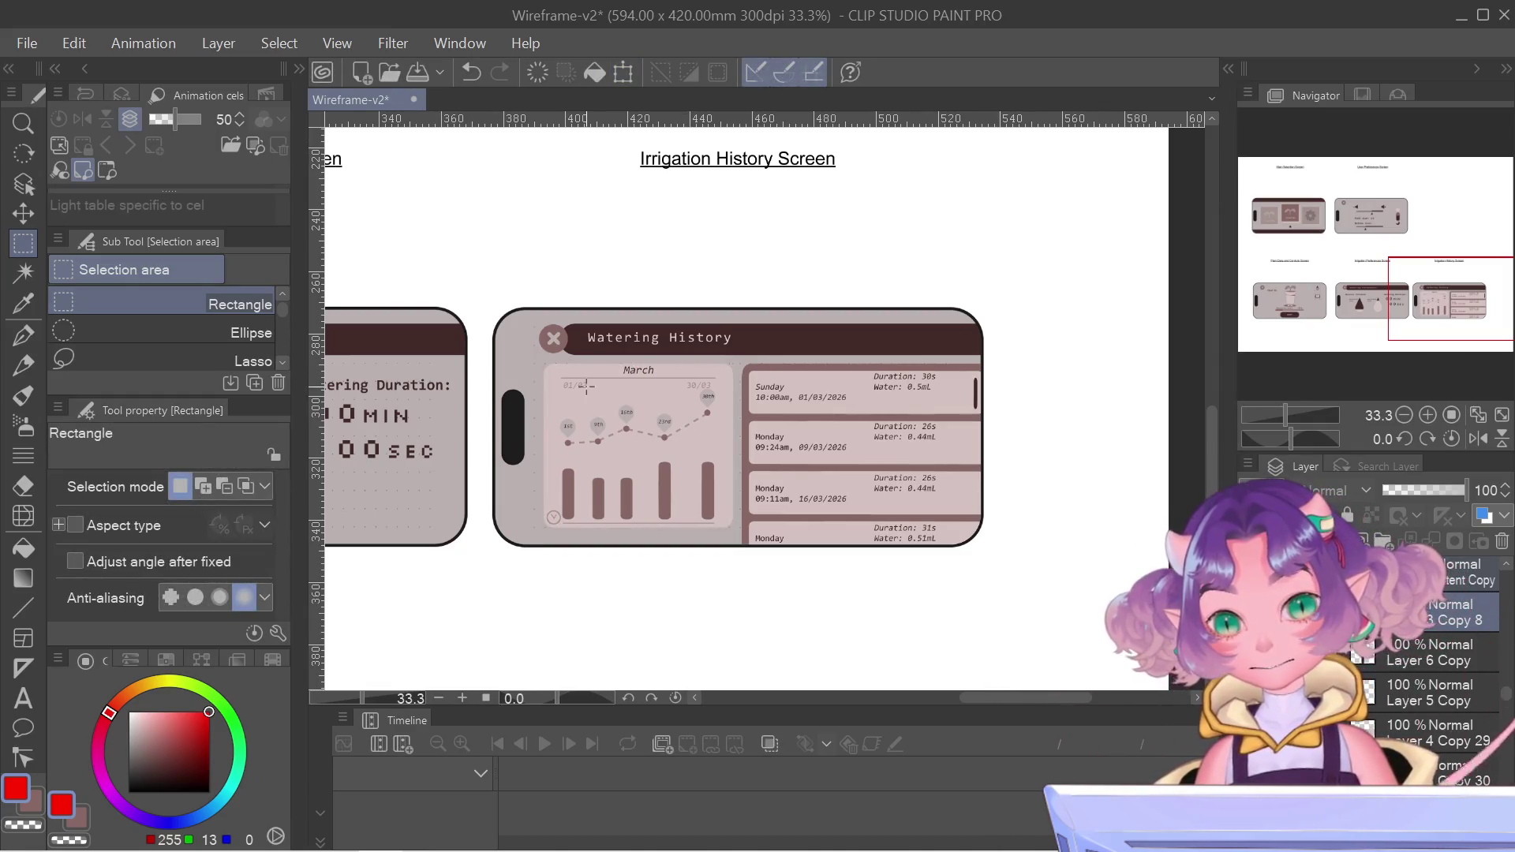
pyautogui.scroll(2, 586, 386)
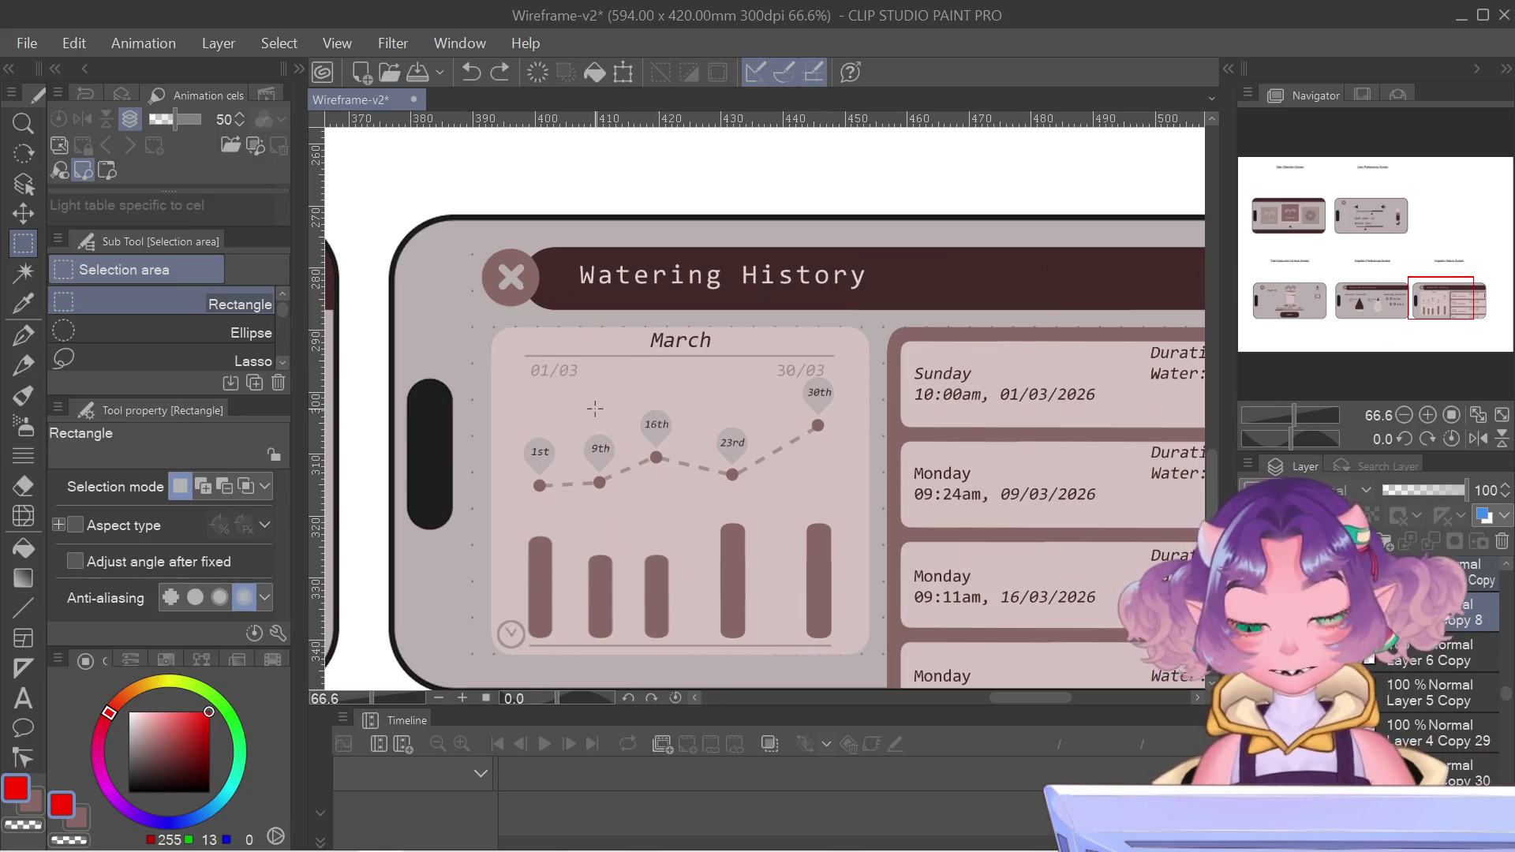
pyautogui.hotkey('ctrl', 't')
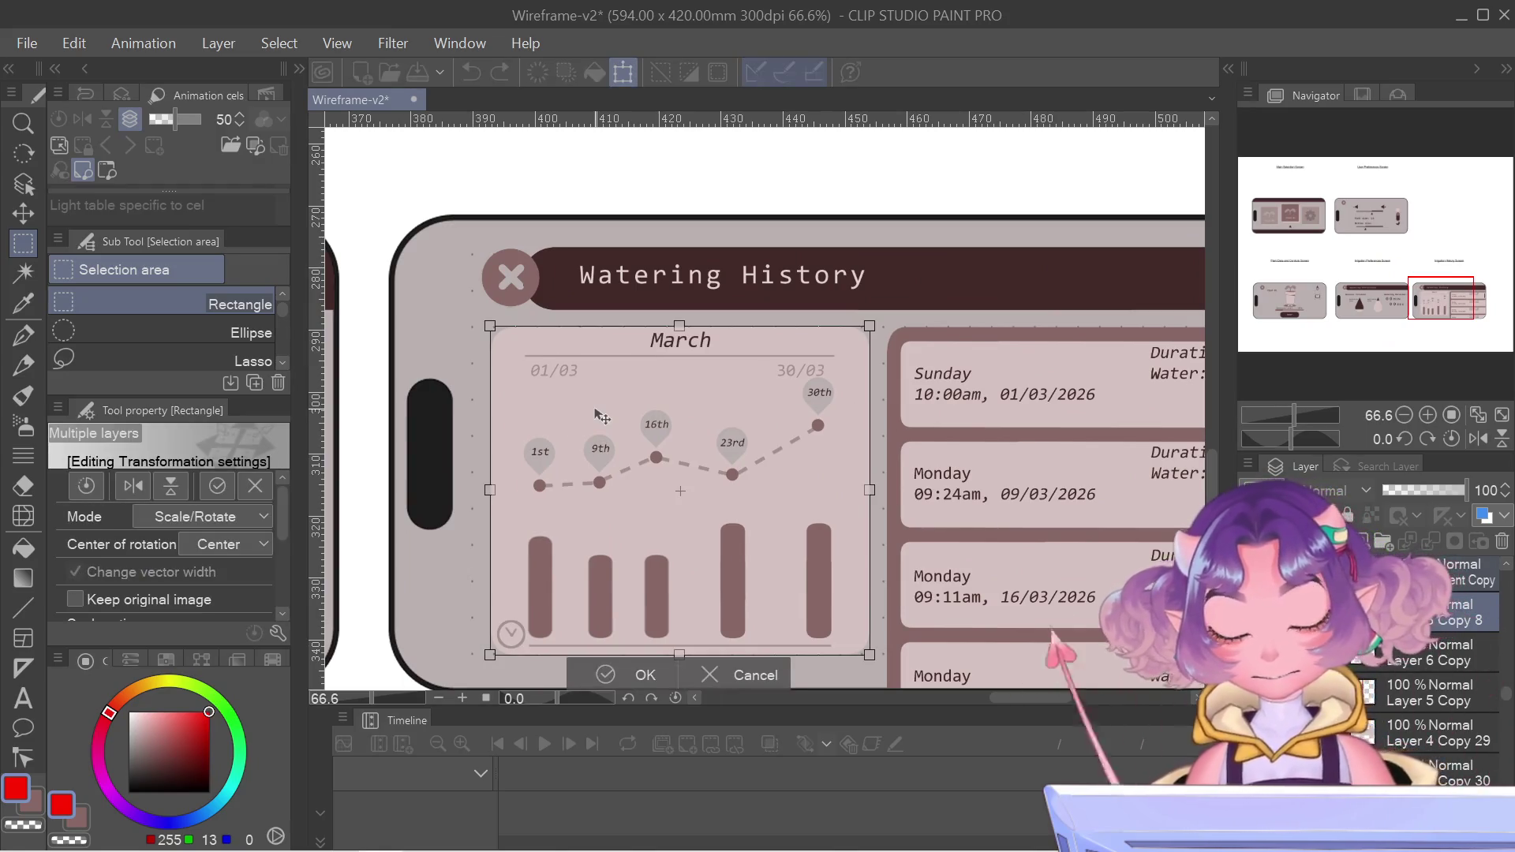
pyautogui.press('Left')
pyautogui.press('Return')
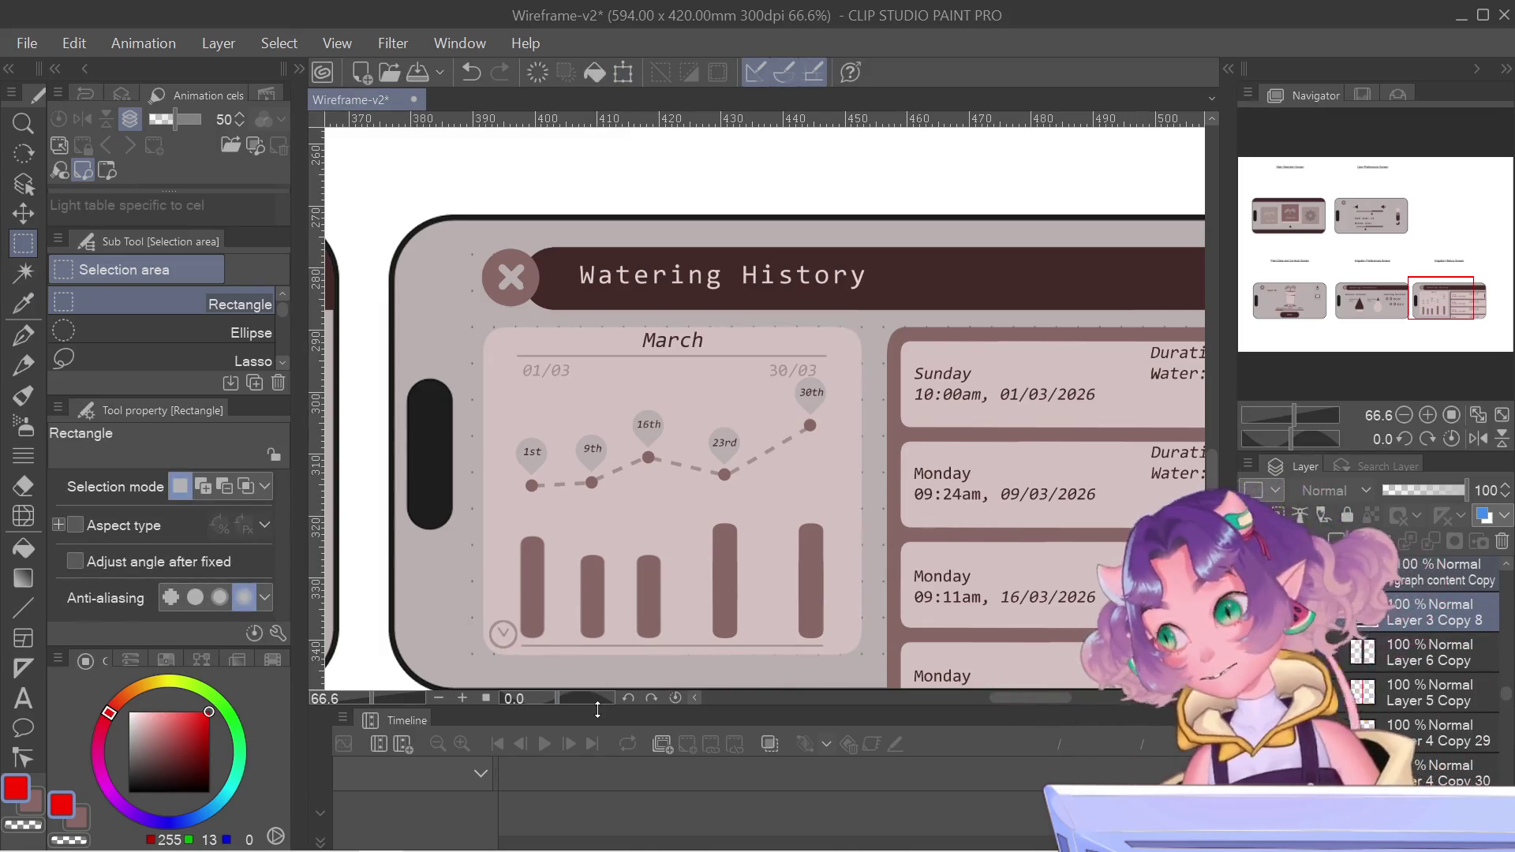
pyautogui.scroll(-5, 781, 578)
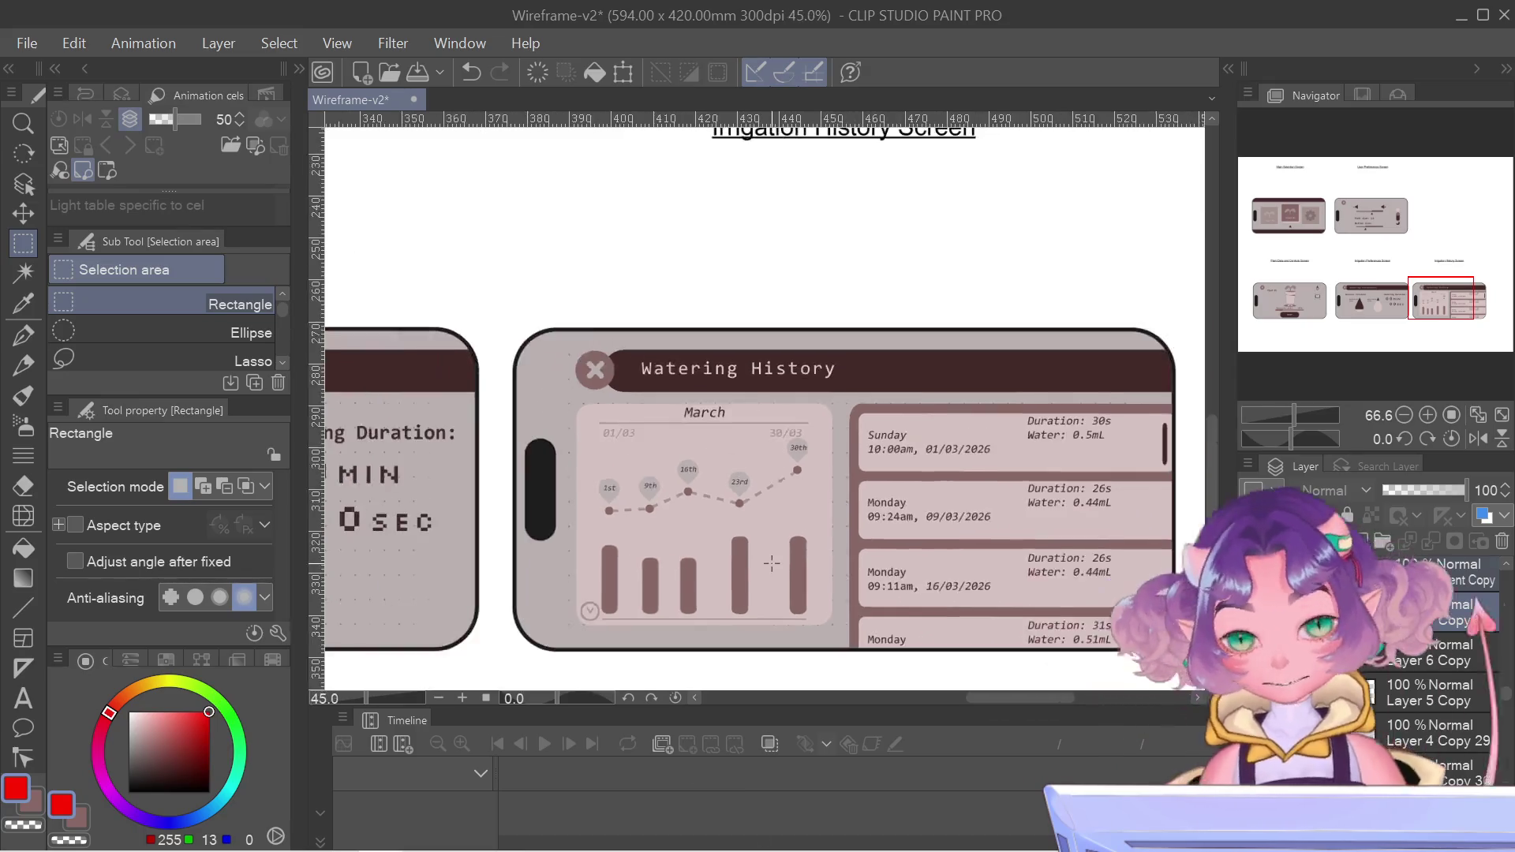
# - Pan across the upper, middle and bottom rows of screens, then zoom onto the Main Selection Screen
pyautogui.scroll(-3, 788, 577)
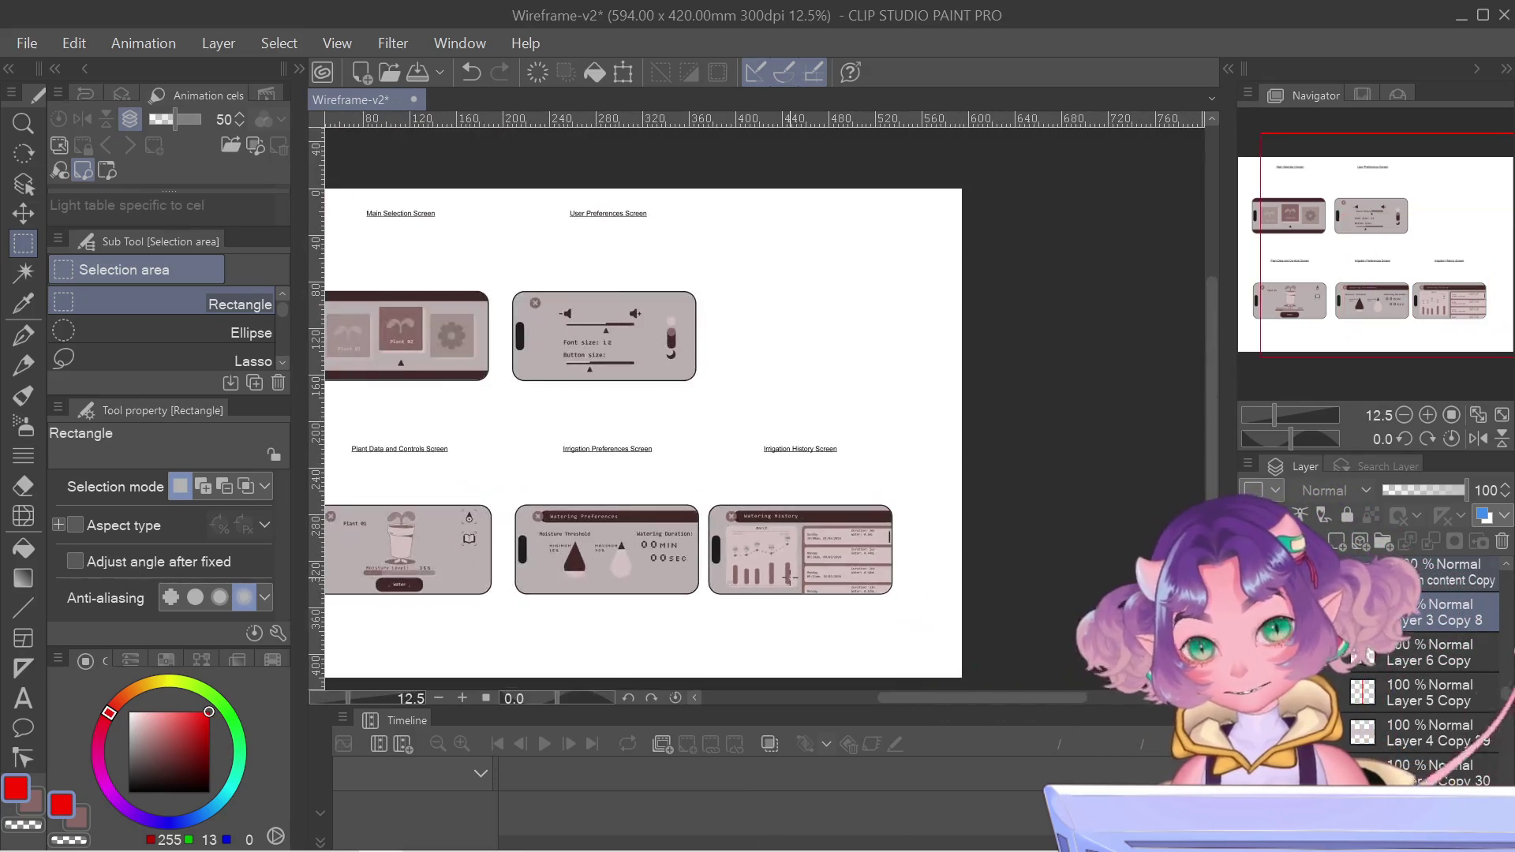
pyautogui.moveTo(888, 539)
pyautogui.mouseDown()
pyautogui.moveTo(1085, 584)
pyautogui.moveTo(1081, 546)
pyautogui.mouseUp()
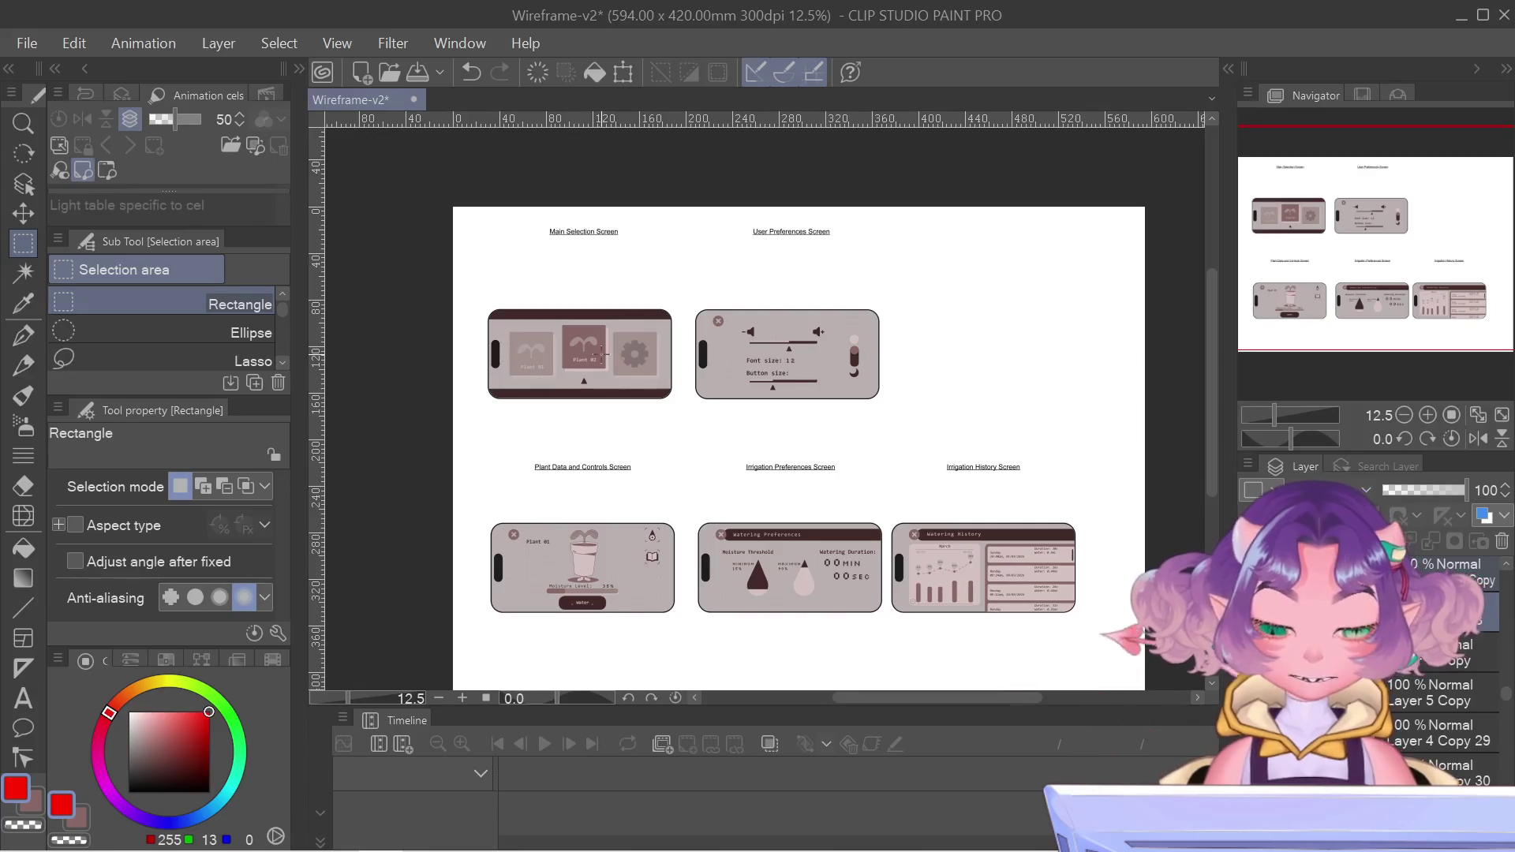
pyautogui.scroll(3, 576, 510)
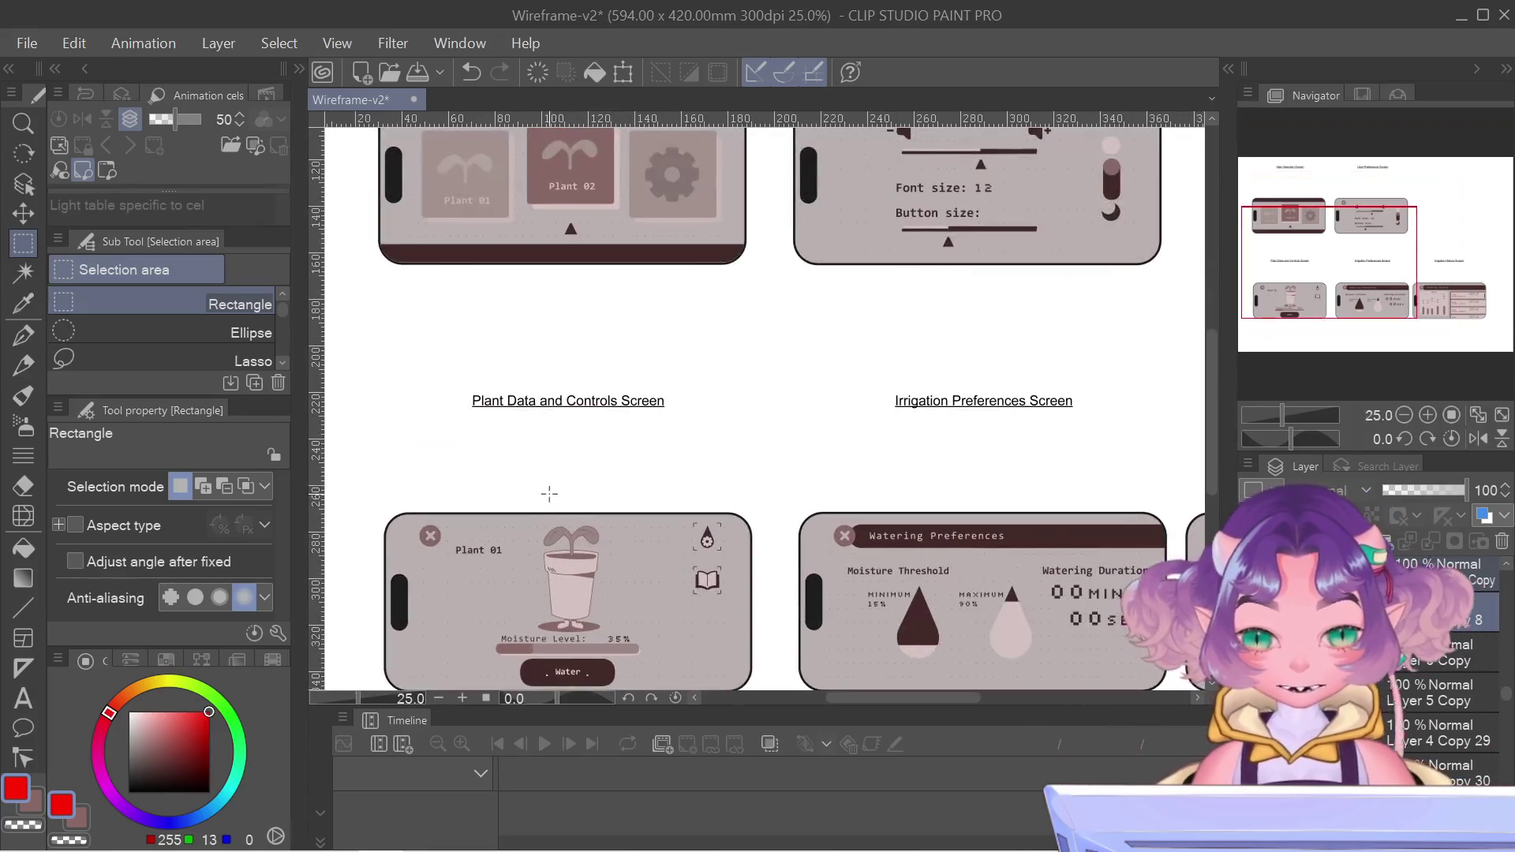
pyautogui.moveTo(1102, 468)
pyautogui.mouseDown()
pyautogui.moveTo(869, 364)
pyautogui.moveTo(781, 439)
pyautogui.moveTo(718, 470)
pyautogui.moveTo(679, 463)
pyautogui.moveTo(690, 592)
pyautogui.moveTo(825, 433)
pyautogui.moveTo(853, 602)
pyautogui.mouseUp()
pyautogui.scroll(-2, 815, 543)
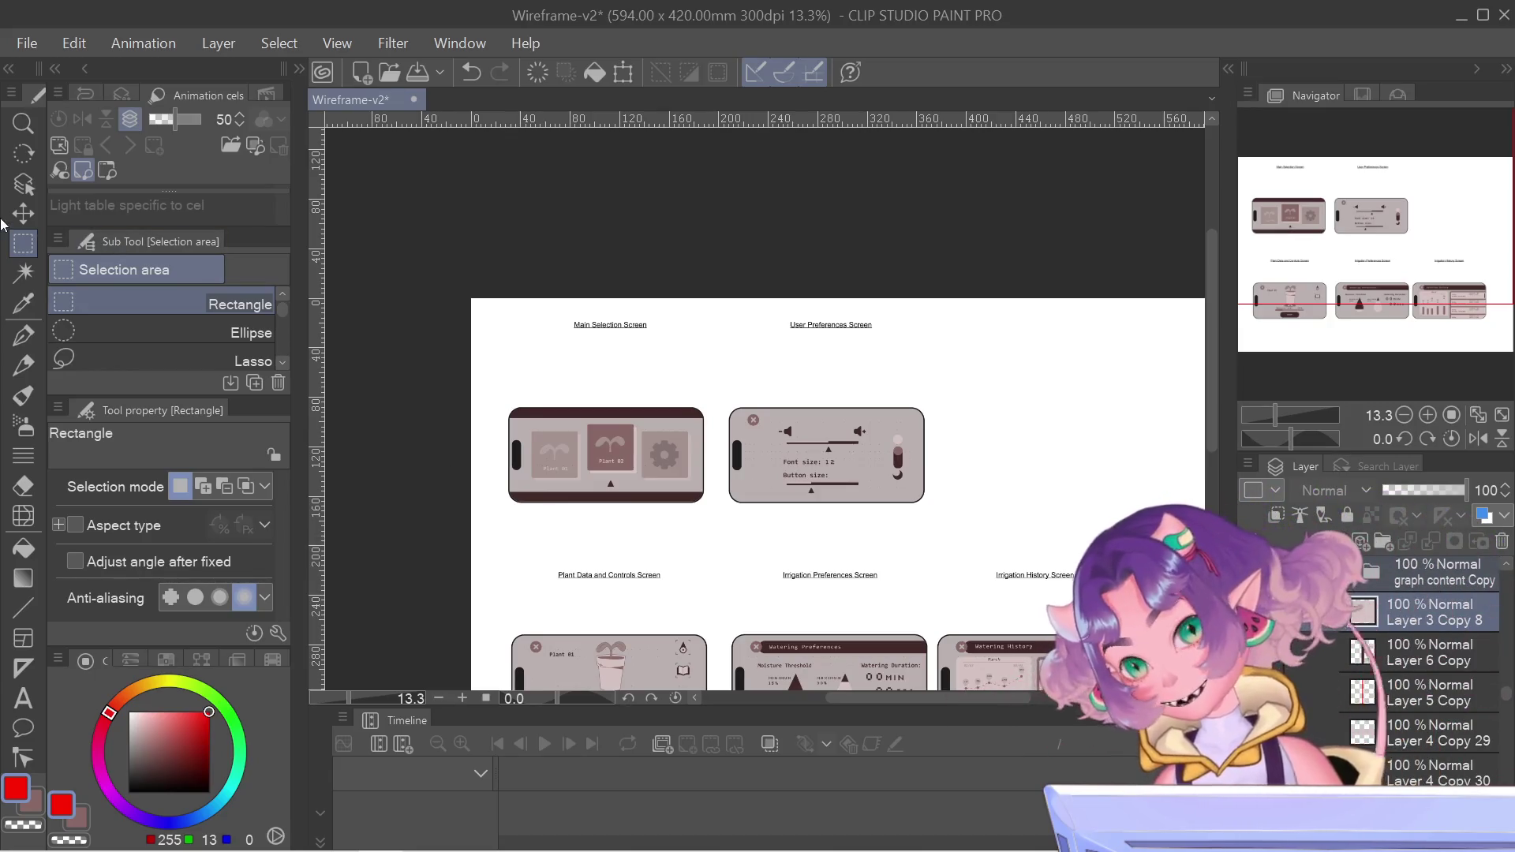
pyautogui.moveTo(989, 403); pyautogui.dragTo(744, 331)
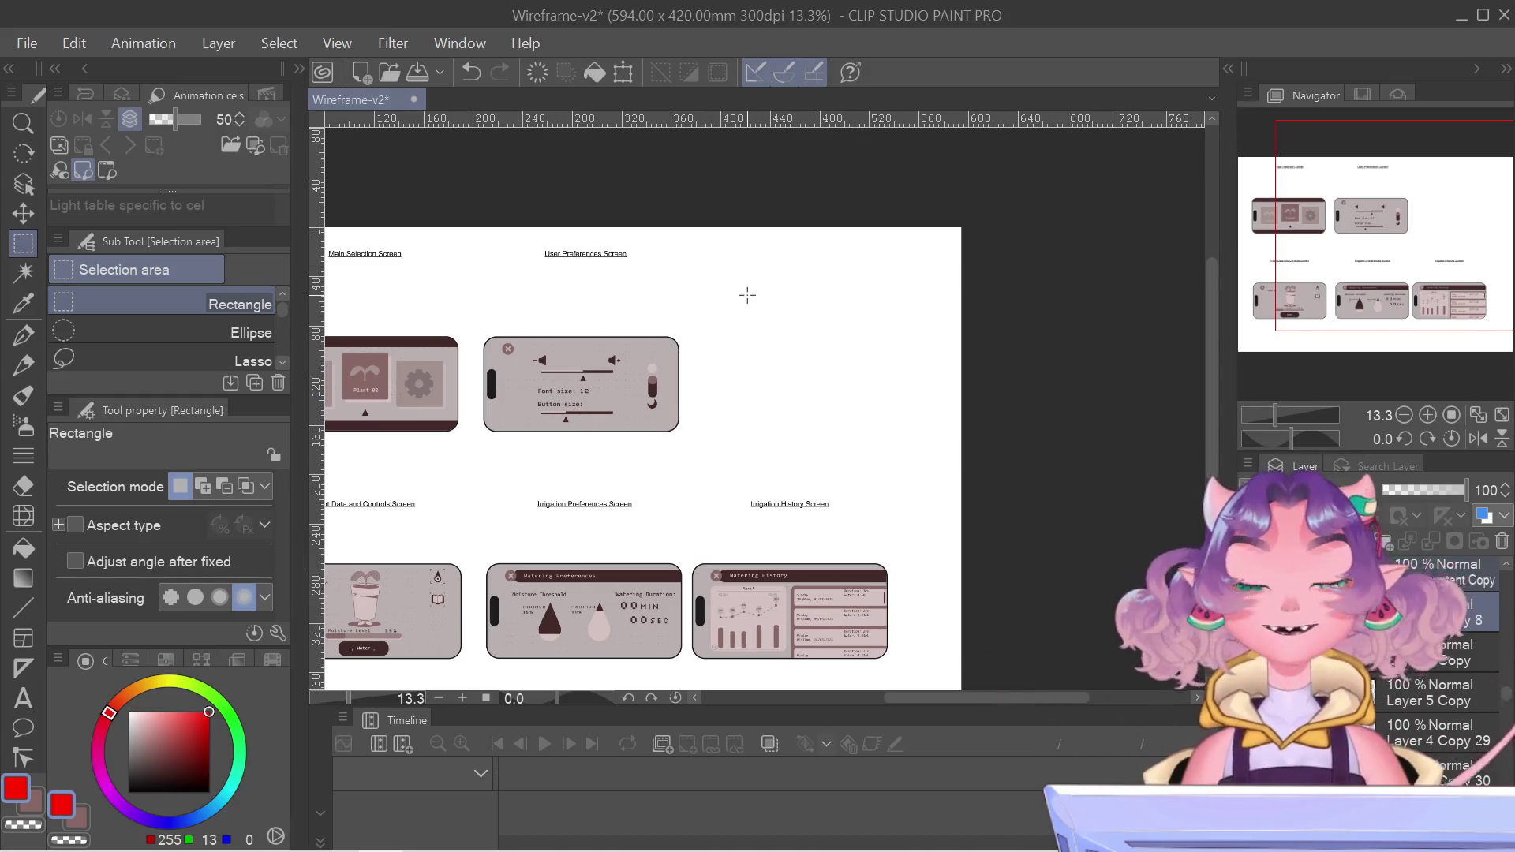
pyautogui.scroll(4, 1167, 365)
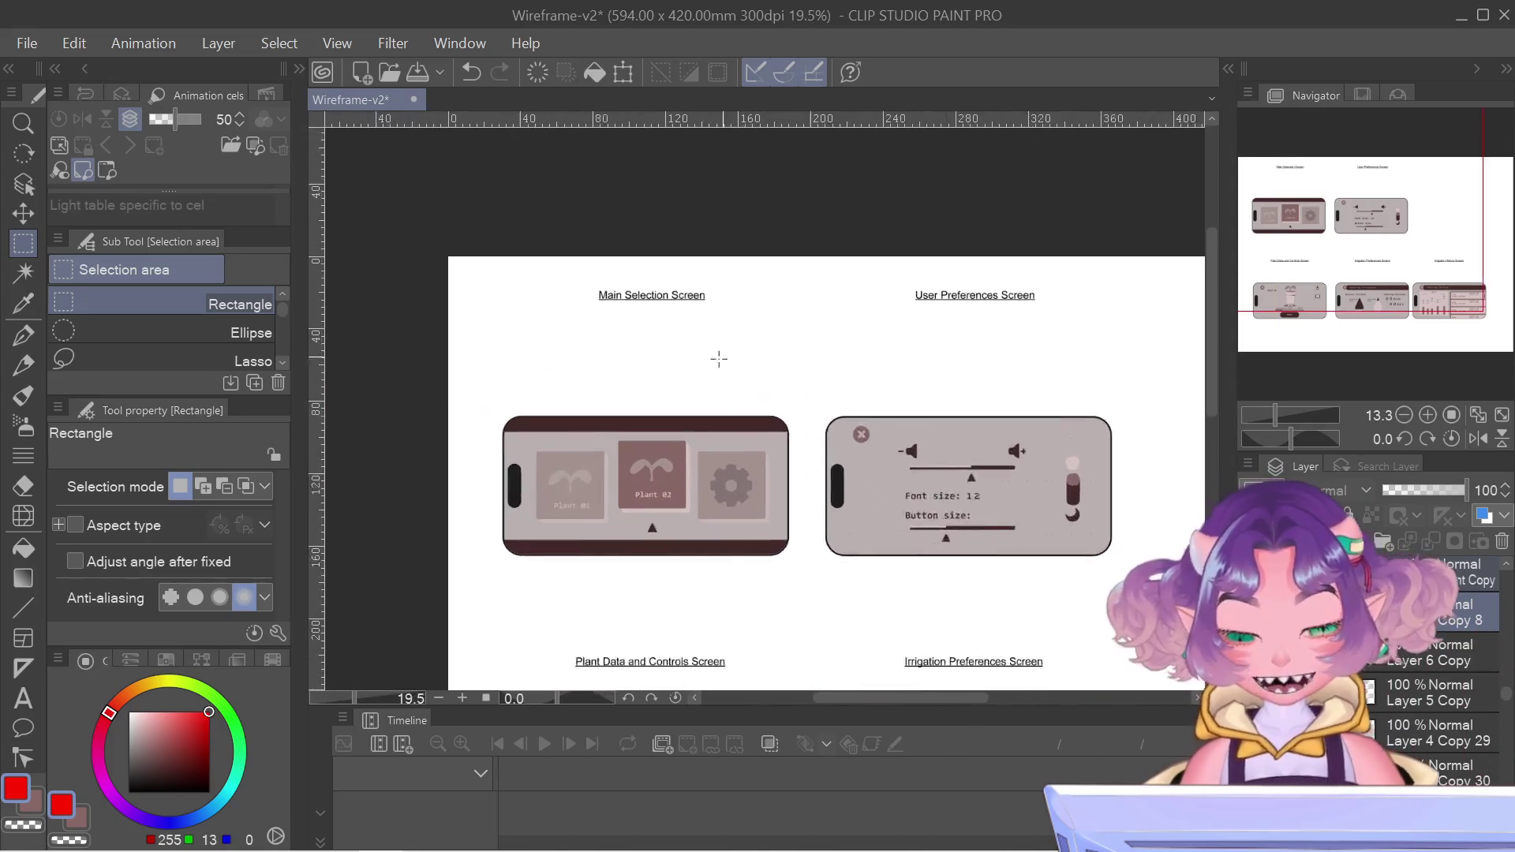
pyautogui.click(18, 181)
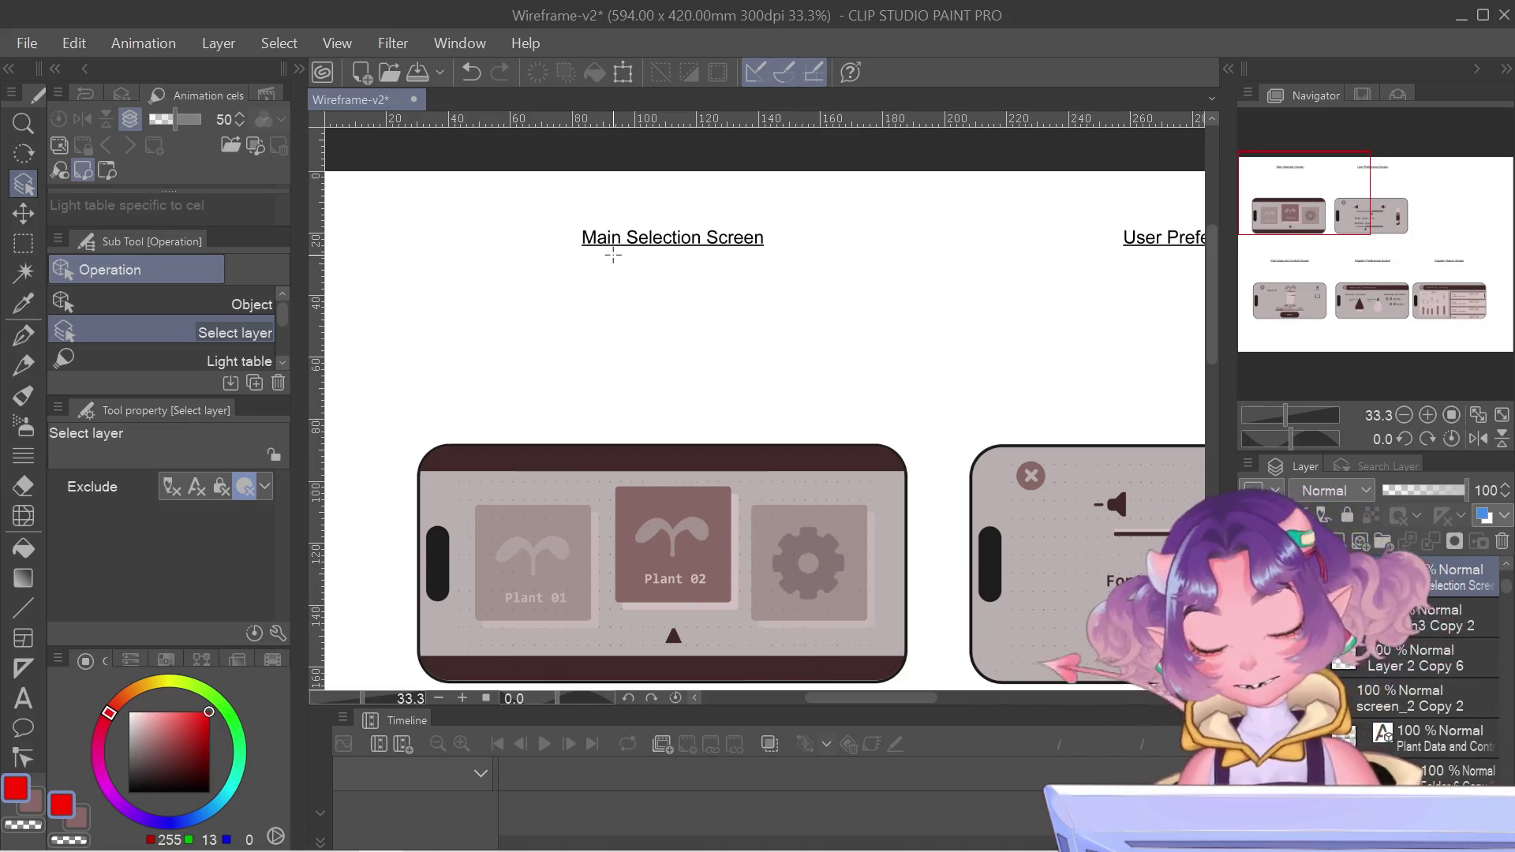
# - Try dragging the Main Selection Screen title down toward the phone, then cancel the move
pyautogui.click(644, 242)
pyautogui.hotkey('ctrl', 't')
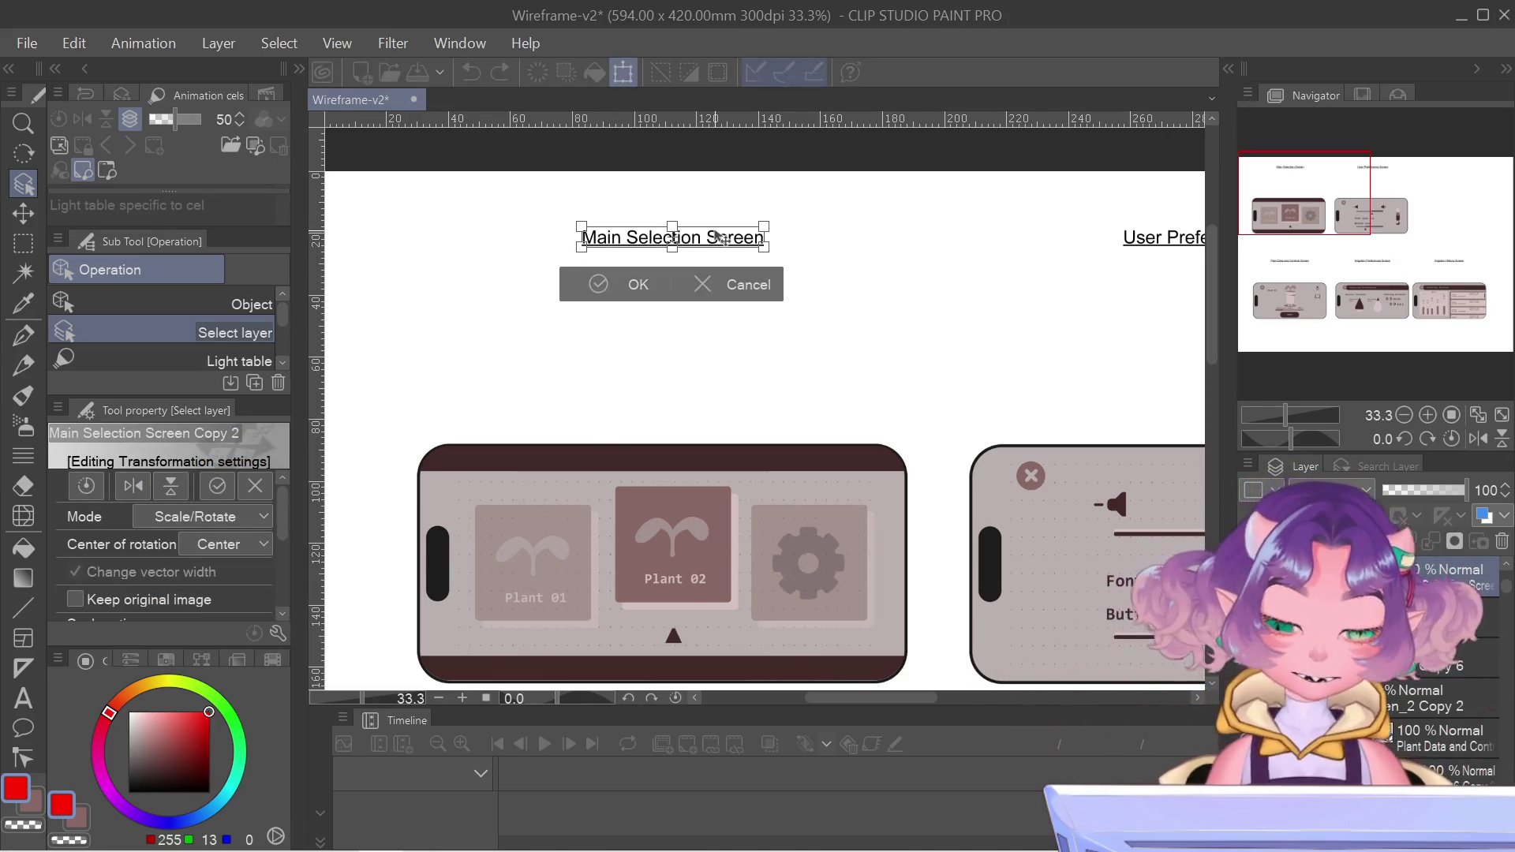
pyautogui.moveTo(719, 237); pyautogui.dragTo(710, 407)
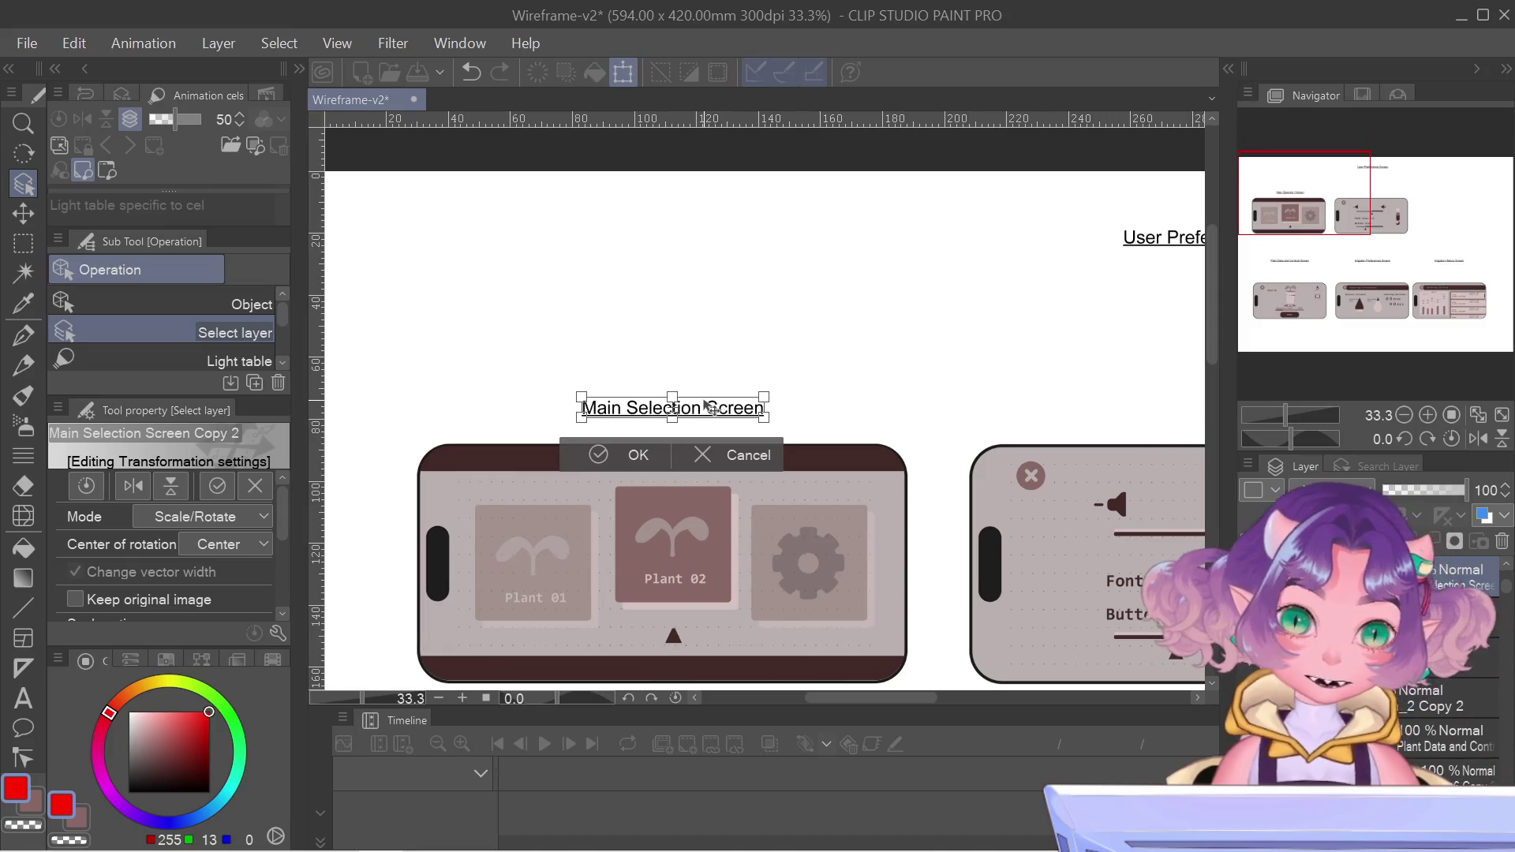
pyautogui.press('Escape')
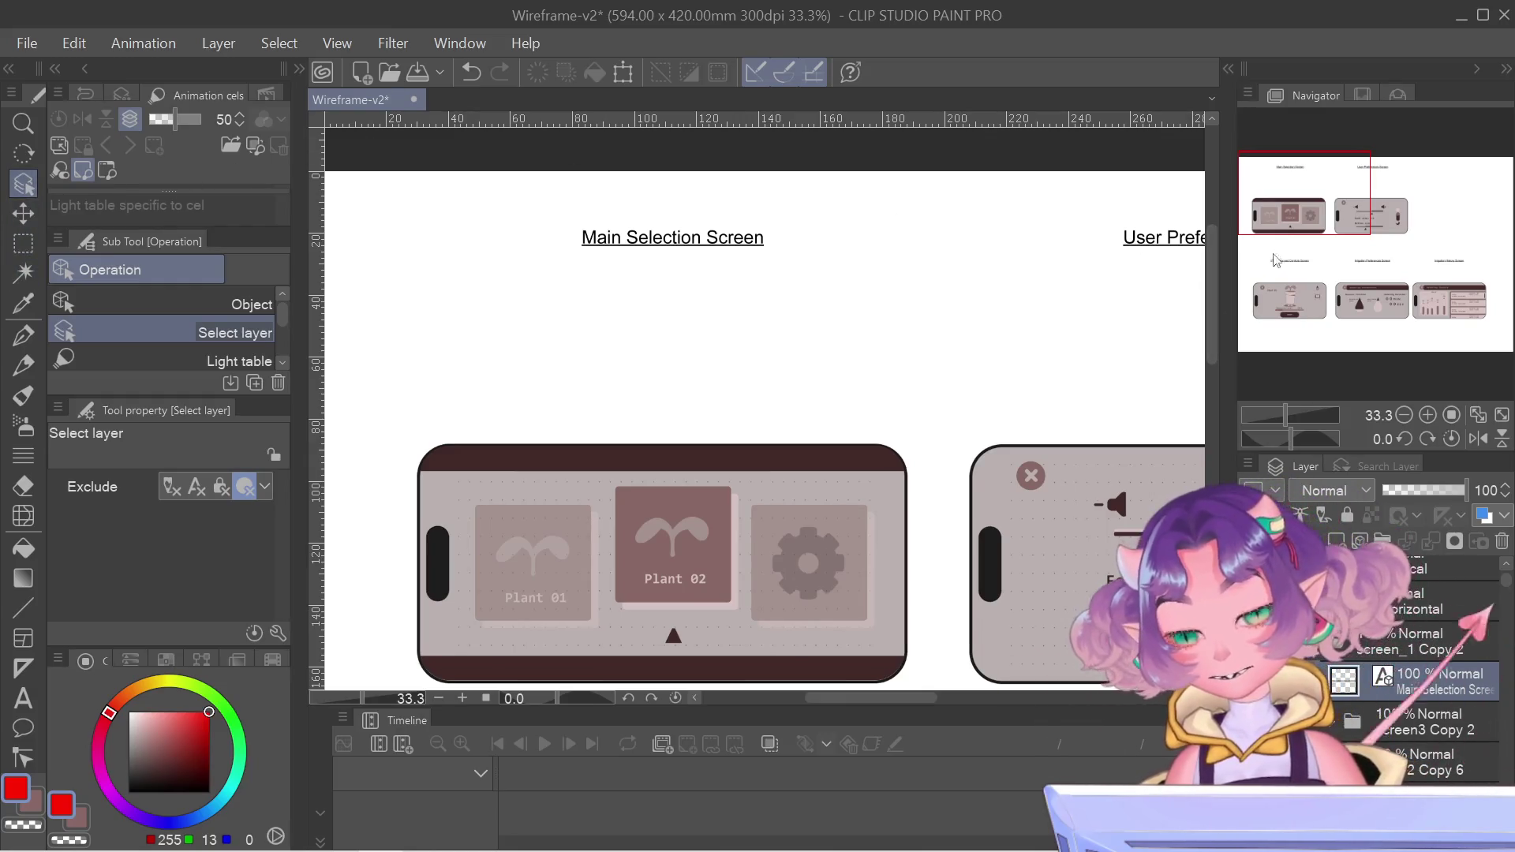
# - Give a layer a purple colour tag, leaving its blend mode at Normal
pyautogui.scroll(1, 1131, 229)
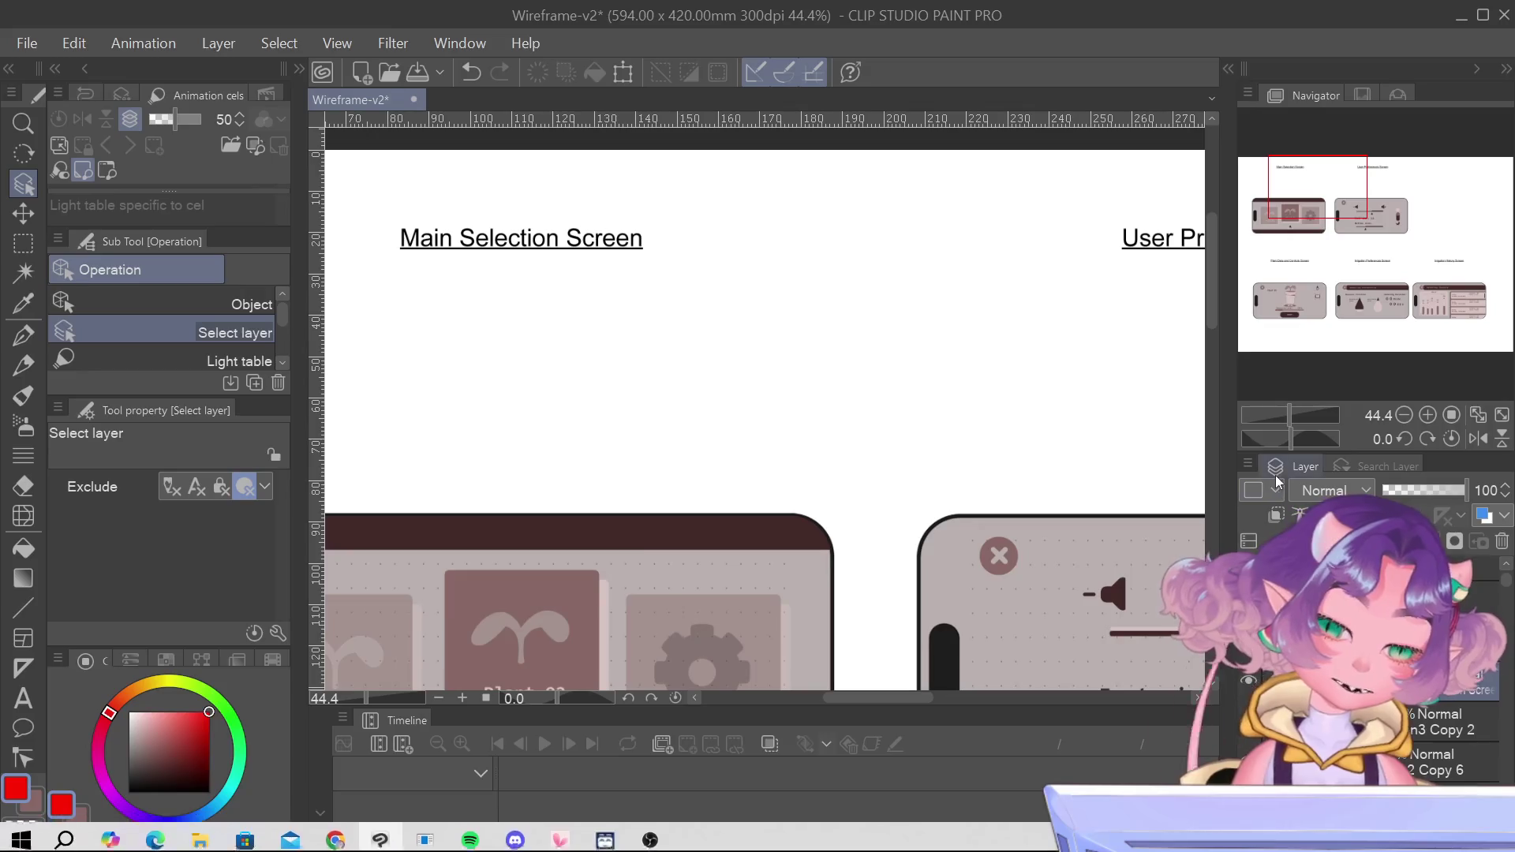
pyautogui.click(1263, 649)
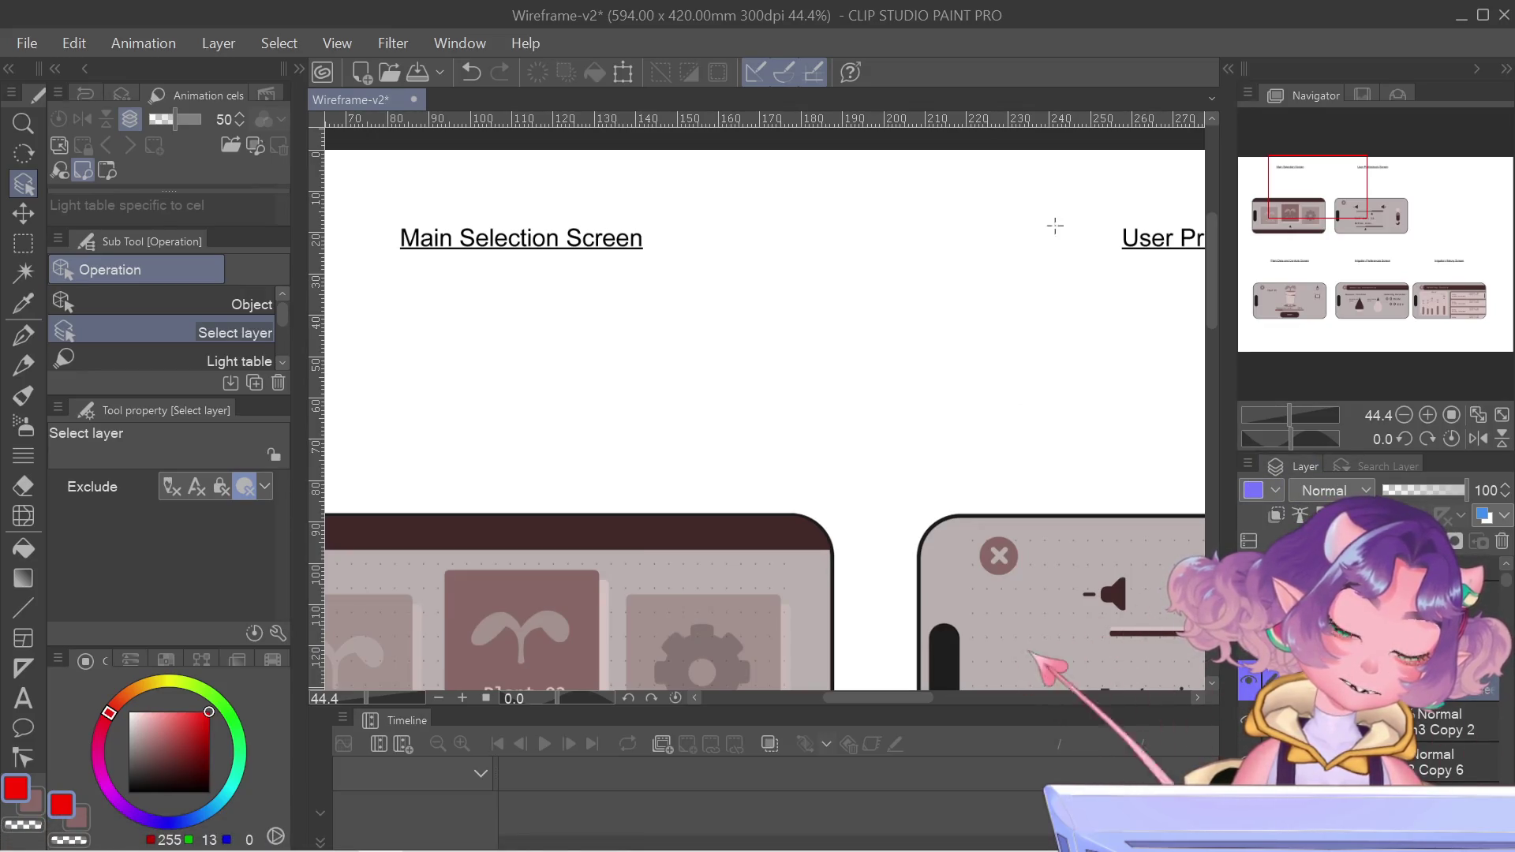
pyautogui.click(1175, 283)
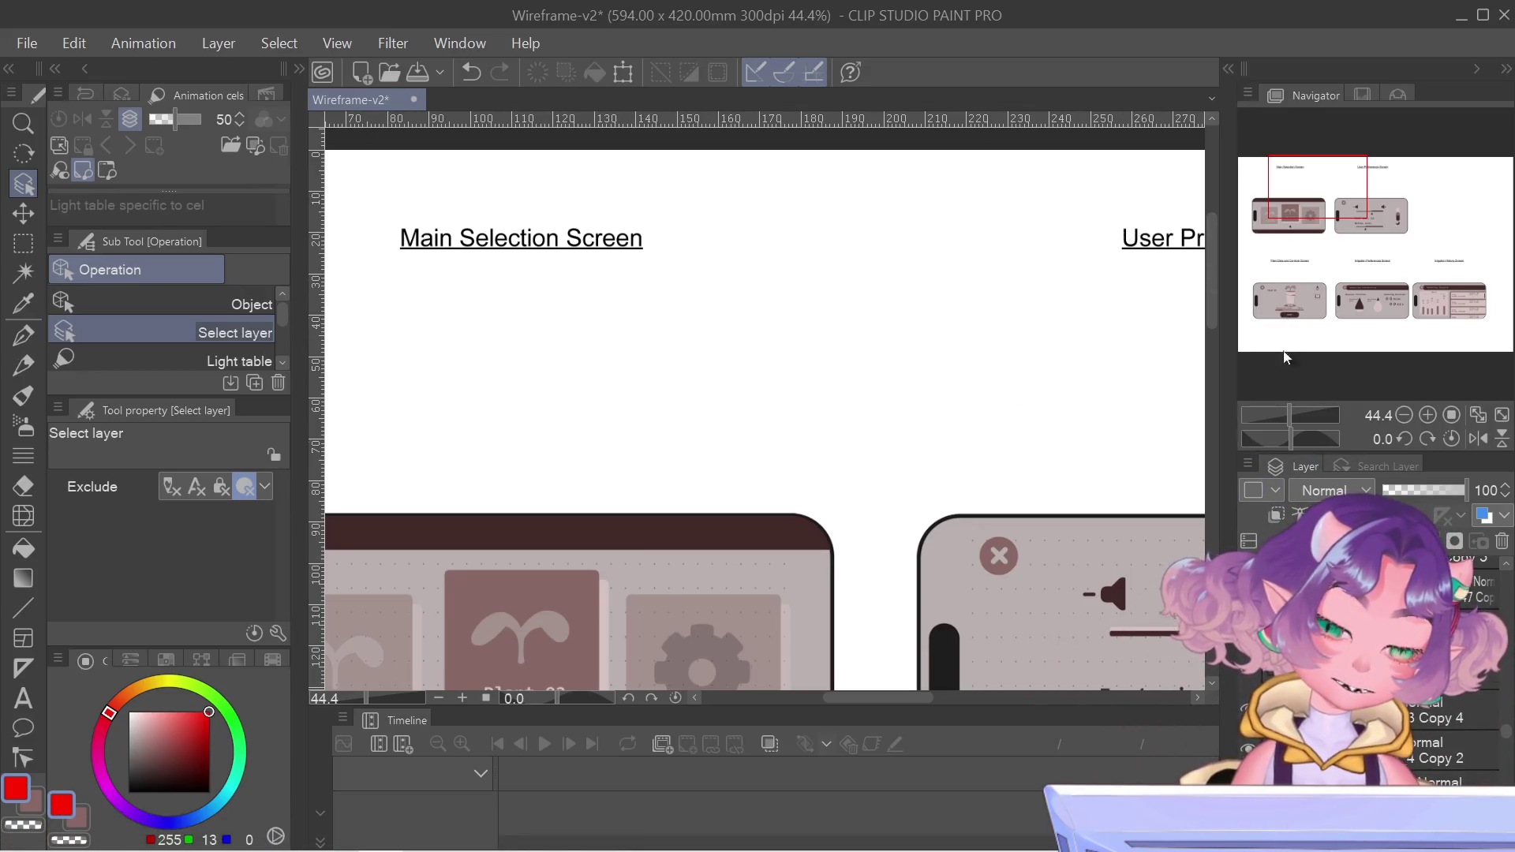
pyautogui.click(1272, 494)
pyautogui.click(1254, 660)
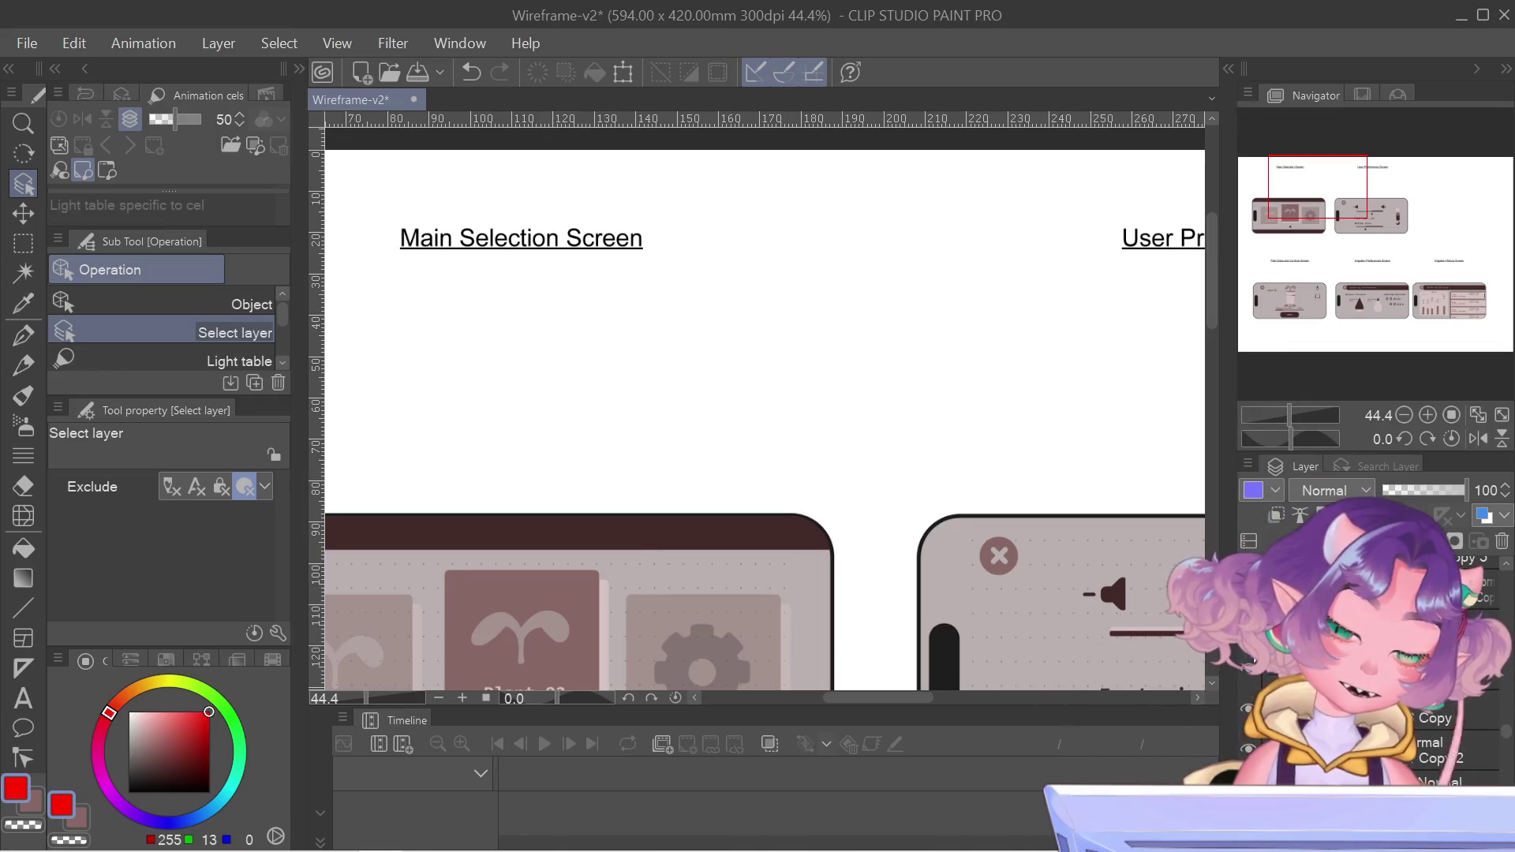
pyautogui.moveTo(1340, 193)
pyautogui.mouseDown()
pyautogui.moveTo(1365, 210)
pyautogui.moveTo(1466, 168)
pyautogui.moveTo(1351, 206)
pyautogui.moveTo(1280, 265)
pyautogui.moveTo(1296, 266)
pyautogui.moveTo(1361, 167)
pyautogui.mouseUp()
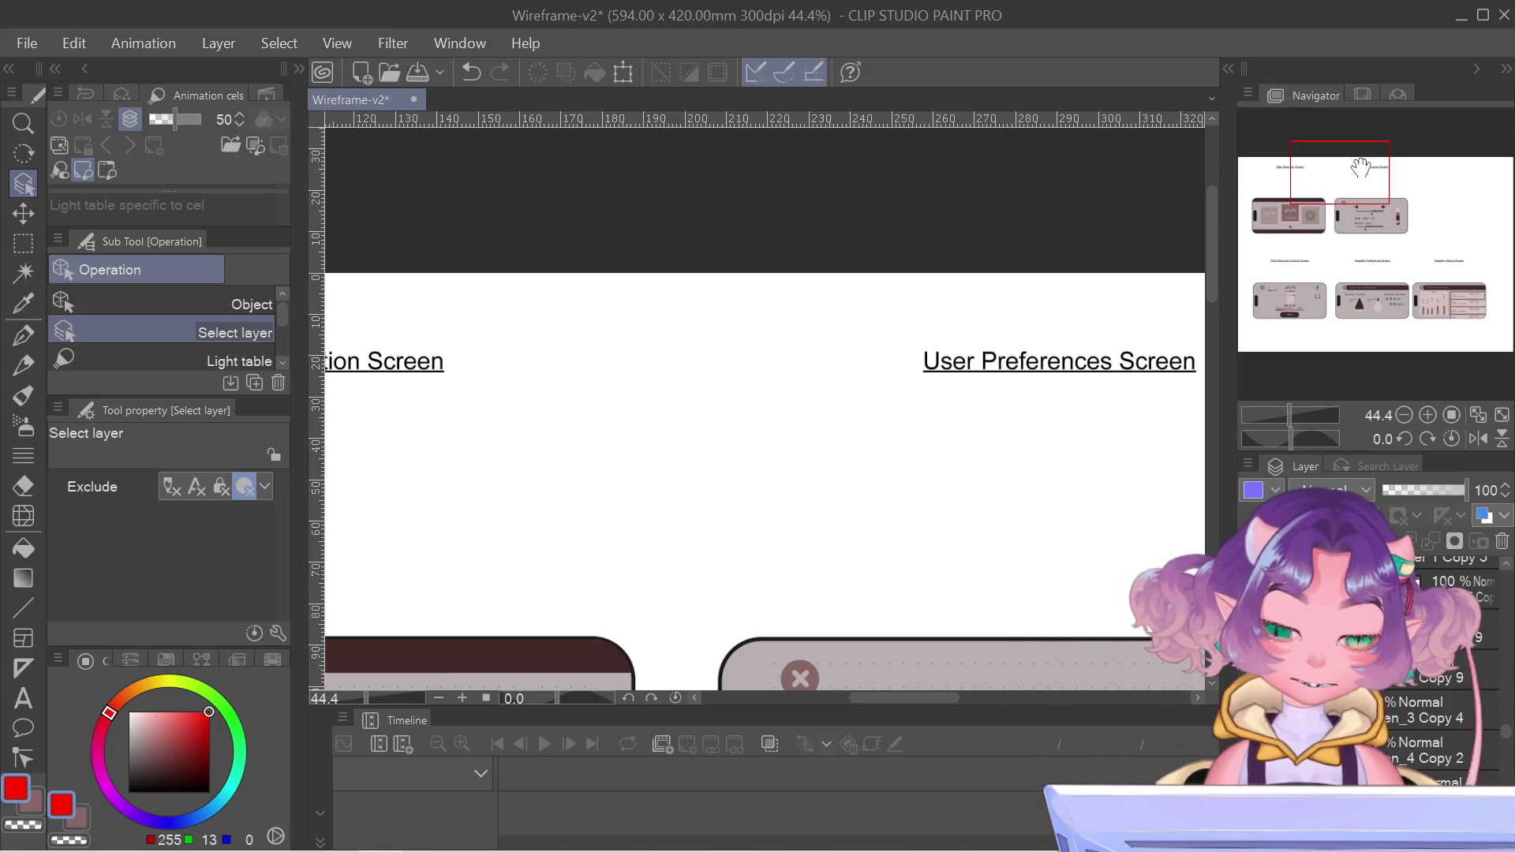
pyautogui.click(1333, 490)
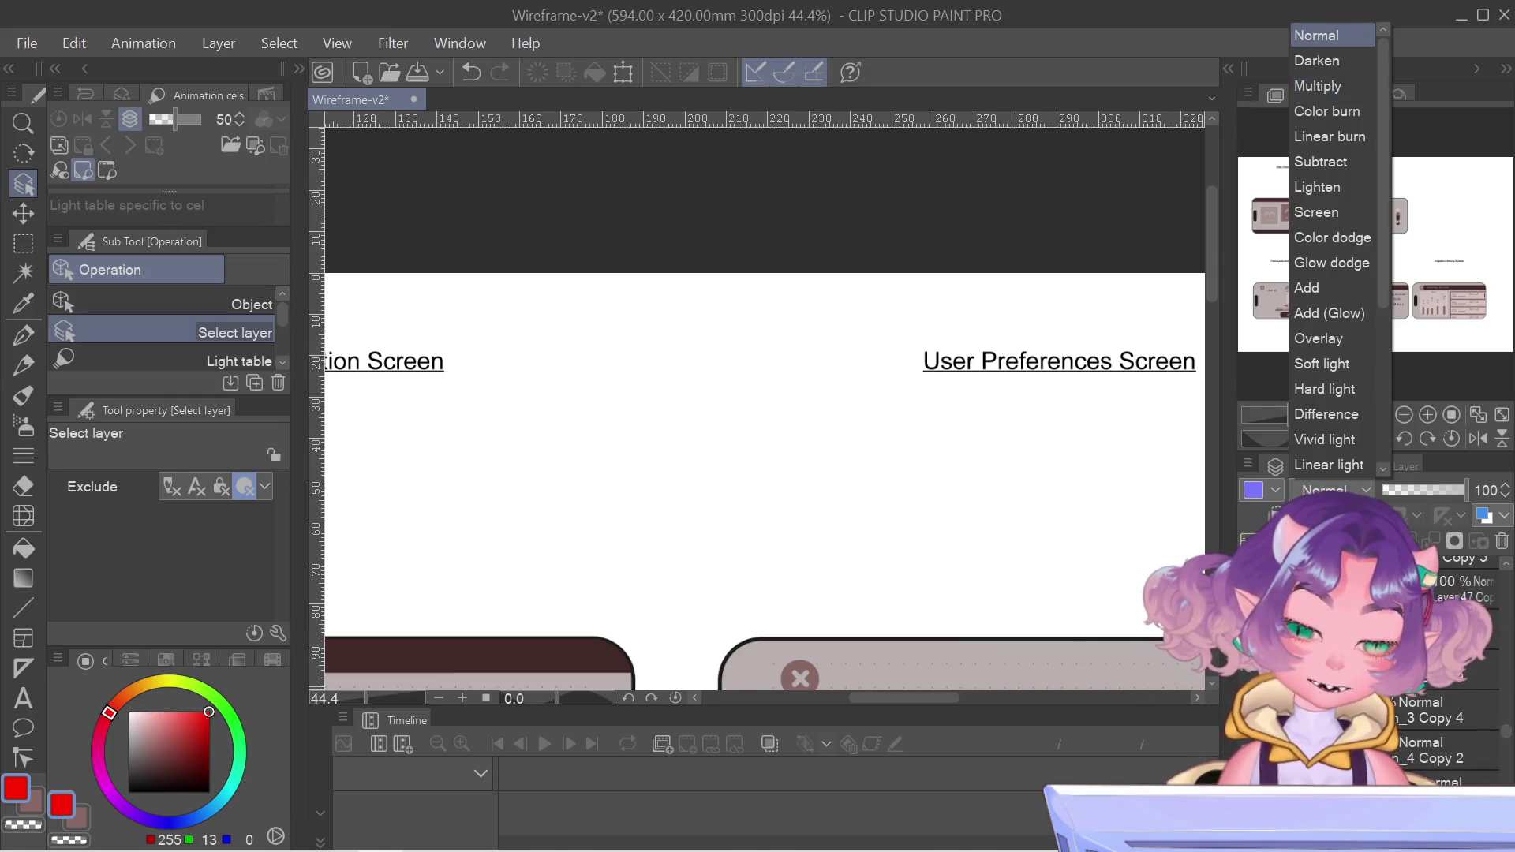
pyautogui.click(1256, 490)
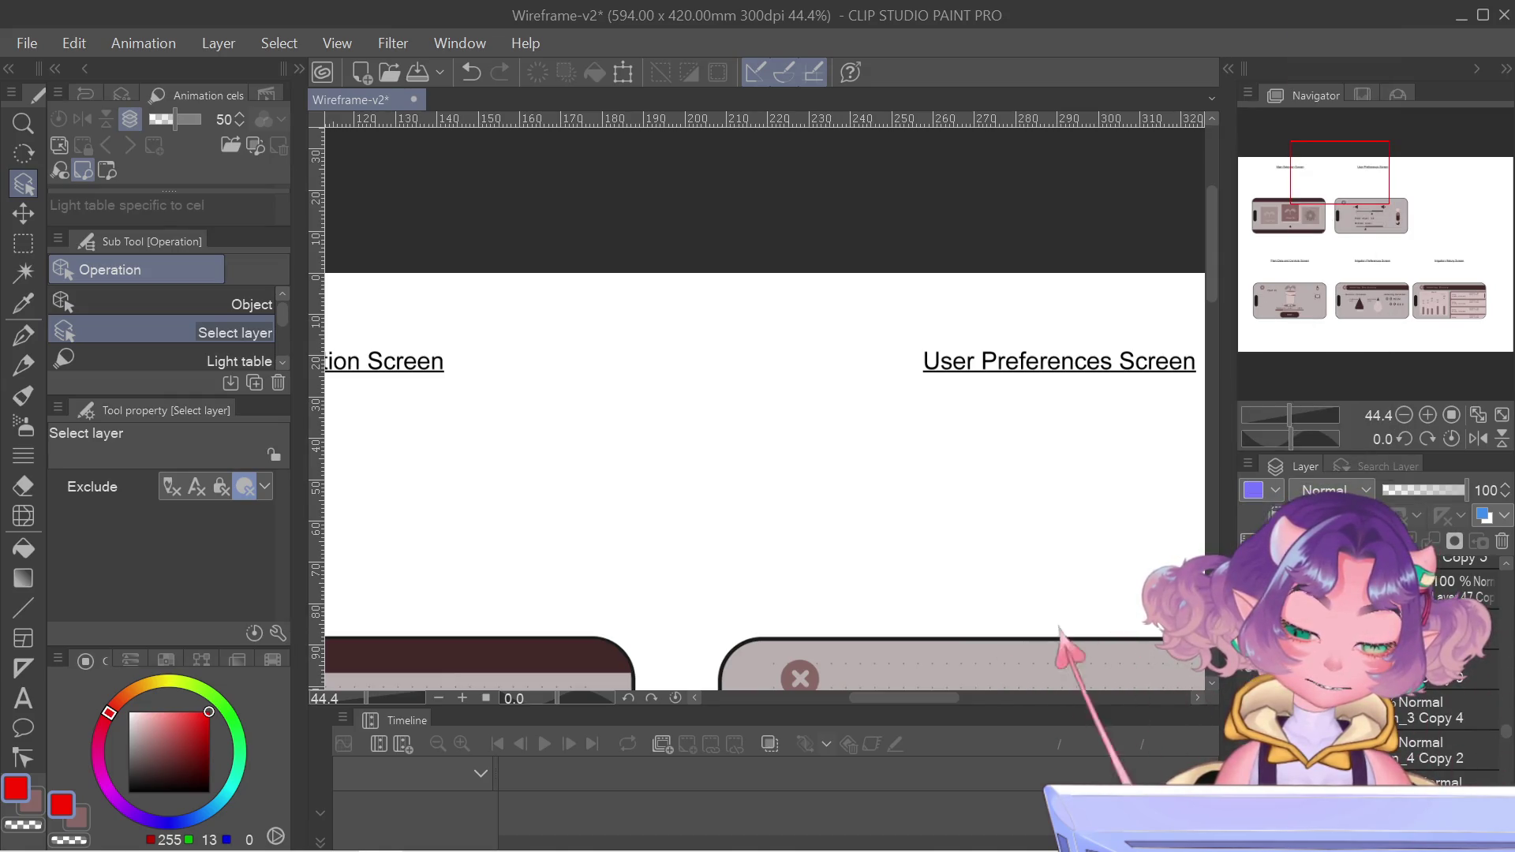
# - Select the Main Selection Screen title layer and nudge it down three steps
pyautogui.click(389, 363)
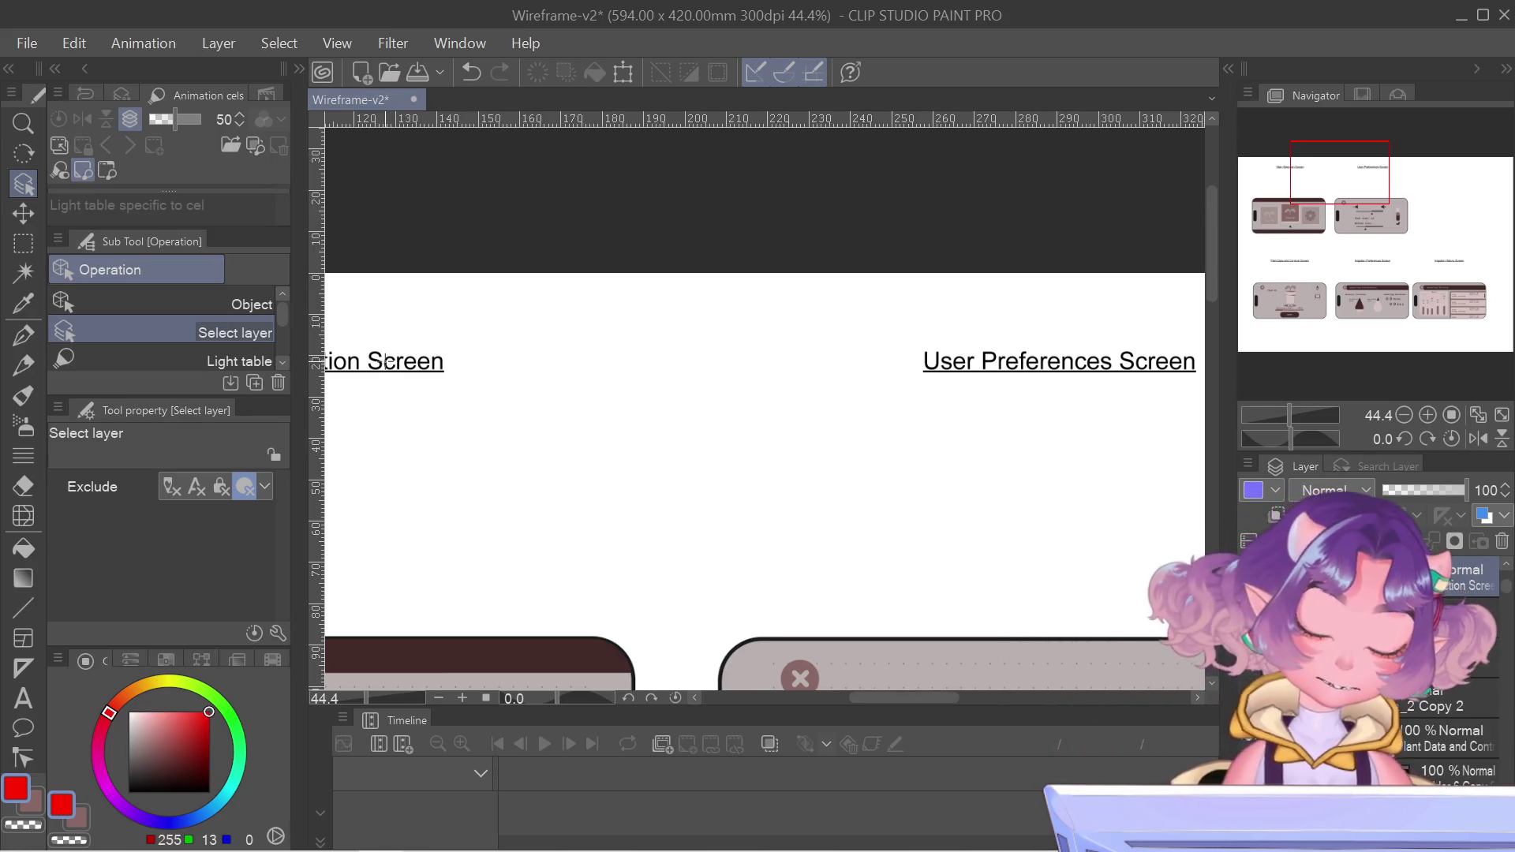
pyautogui.moveTo(504, 389); pyautogui.dragTo(1085, 405)
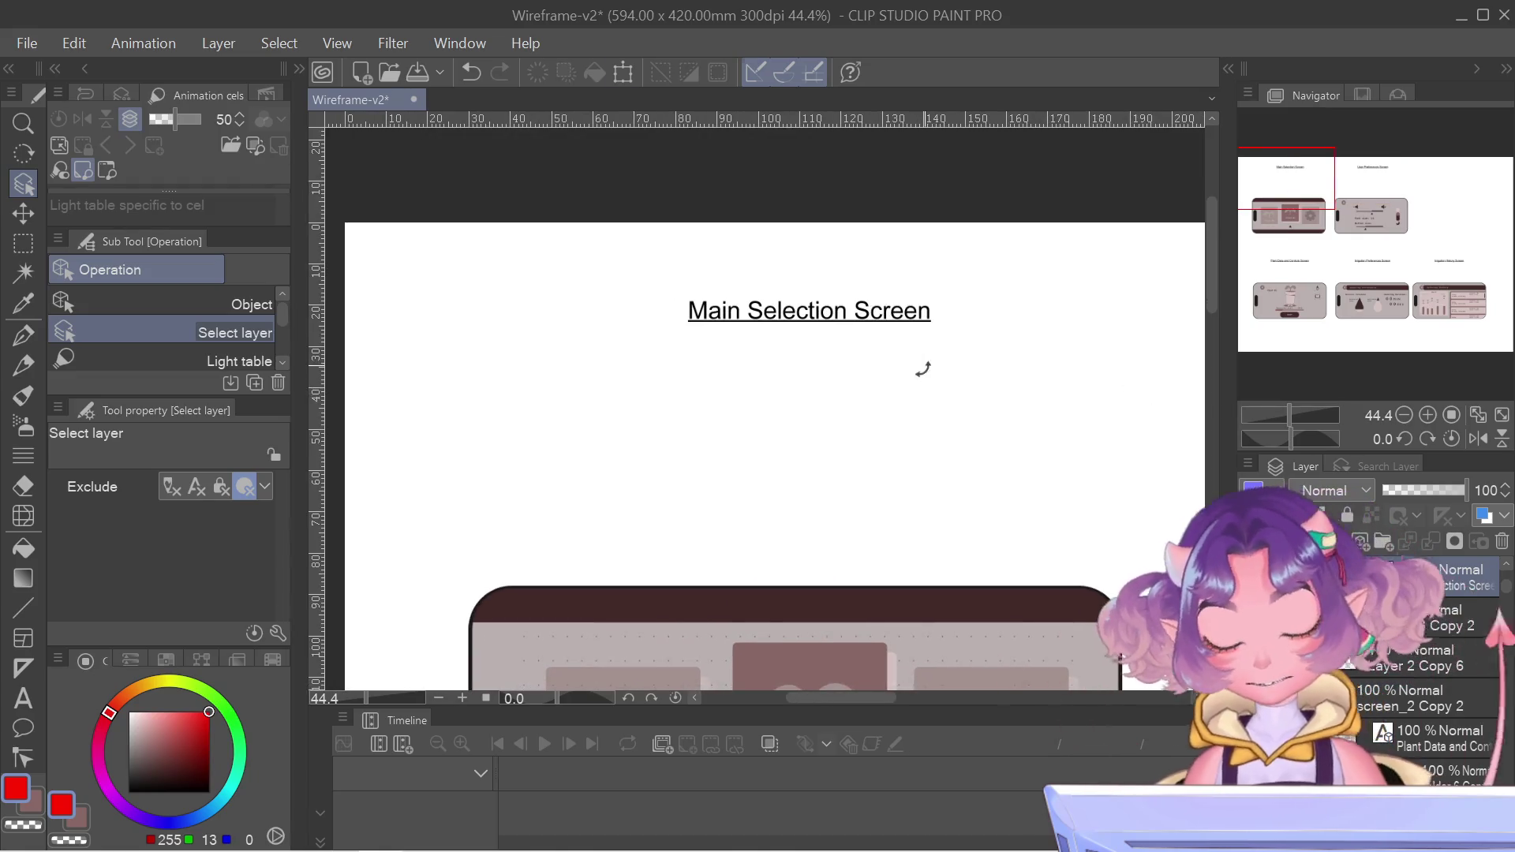
pyautogui.hotkey('ctrl', 't')
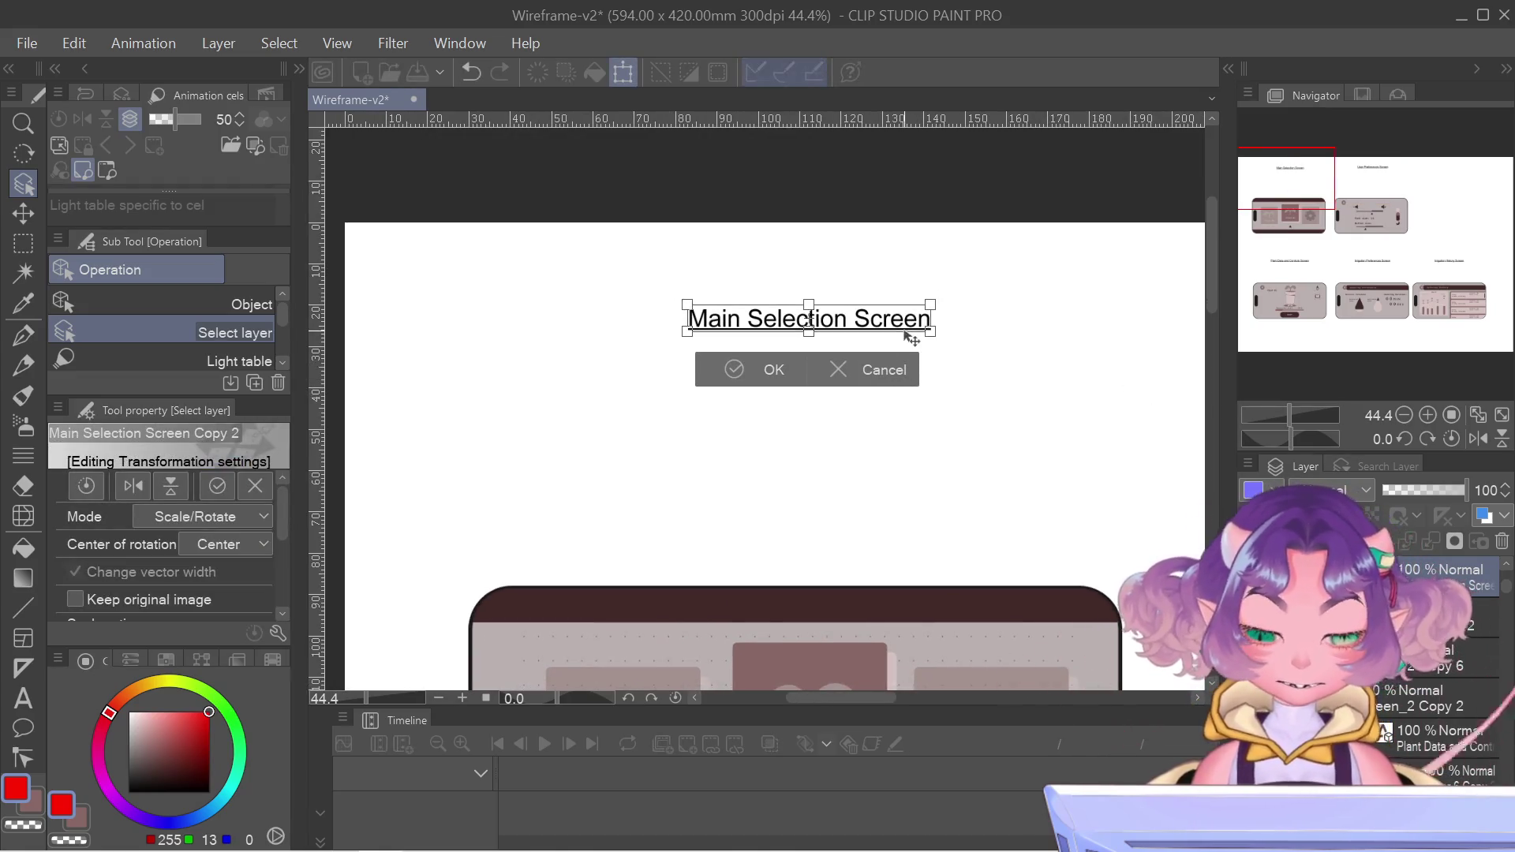
pyautogui.press('Down')
pyautogui.press('Down')
pyautogui.press('Down')
pyautogui.press('Down')
pyautogui.press('Down')
pyautogui.press('Down')
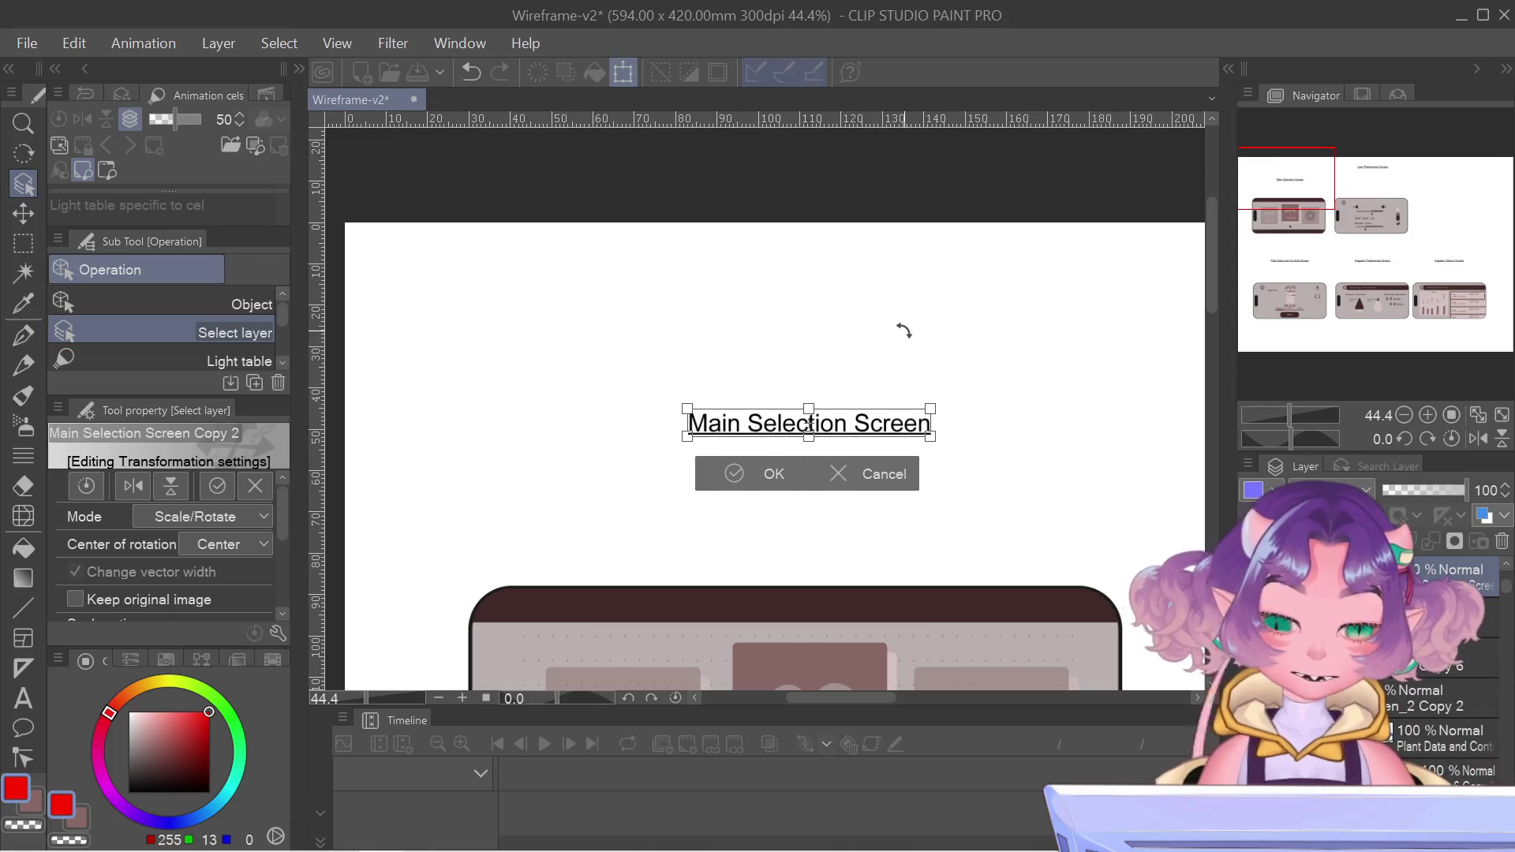
pyautogui.press('Down')
pyautogui.press('Down')
pyautogui.press('Down')
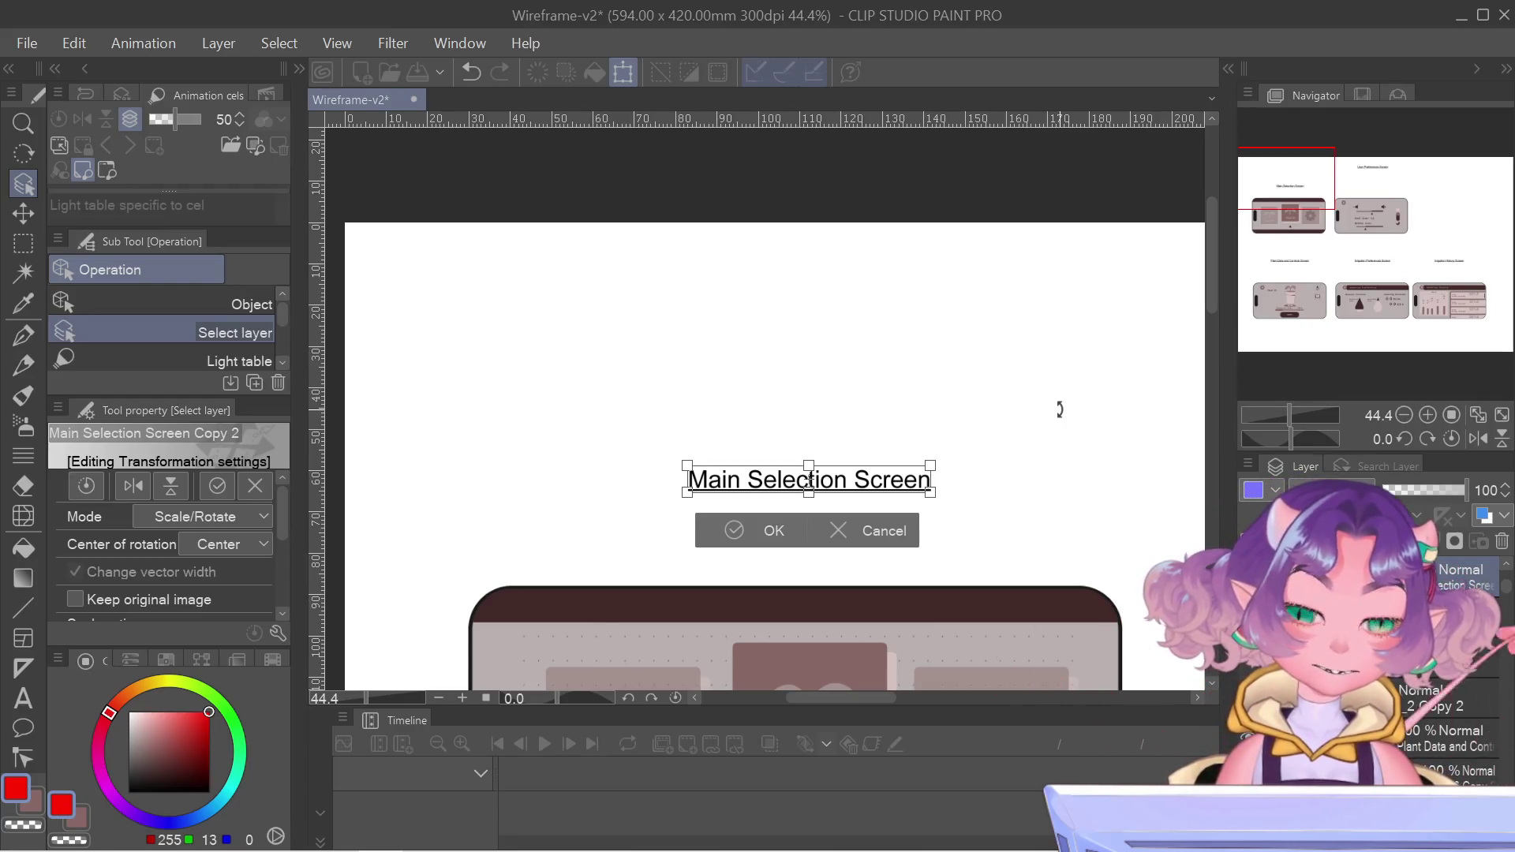
pyautogui.press('Down')
pyautogui.press('Return')
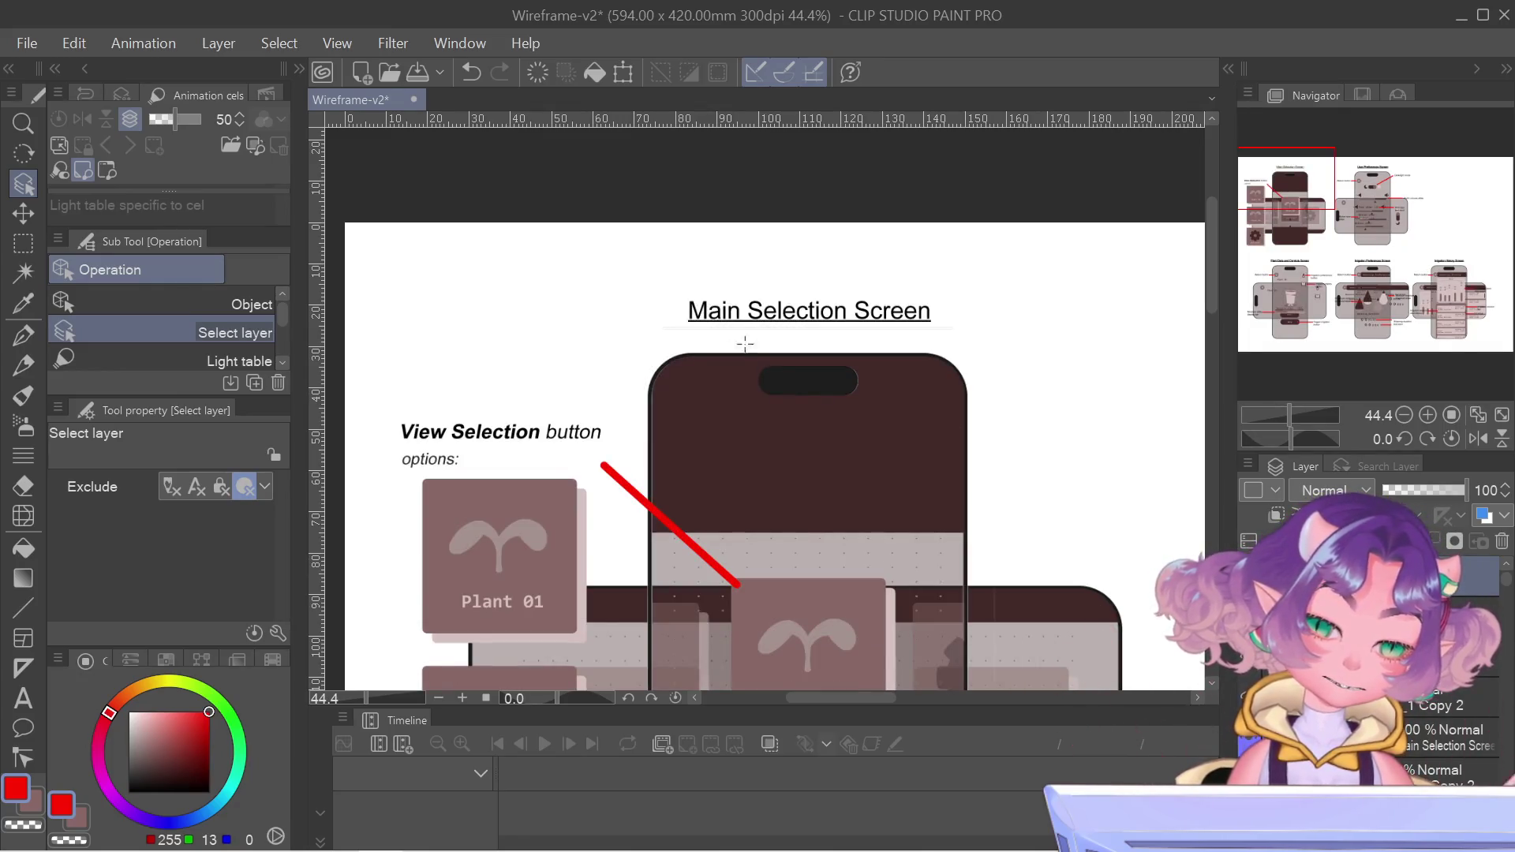
pyautogui.scroll(5, 745, 344)
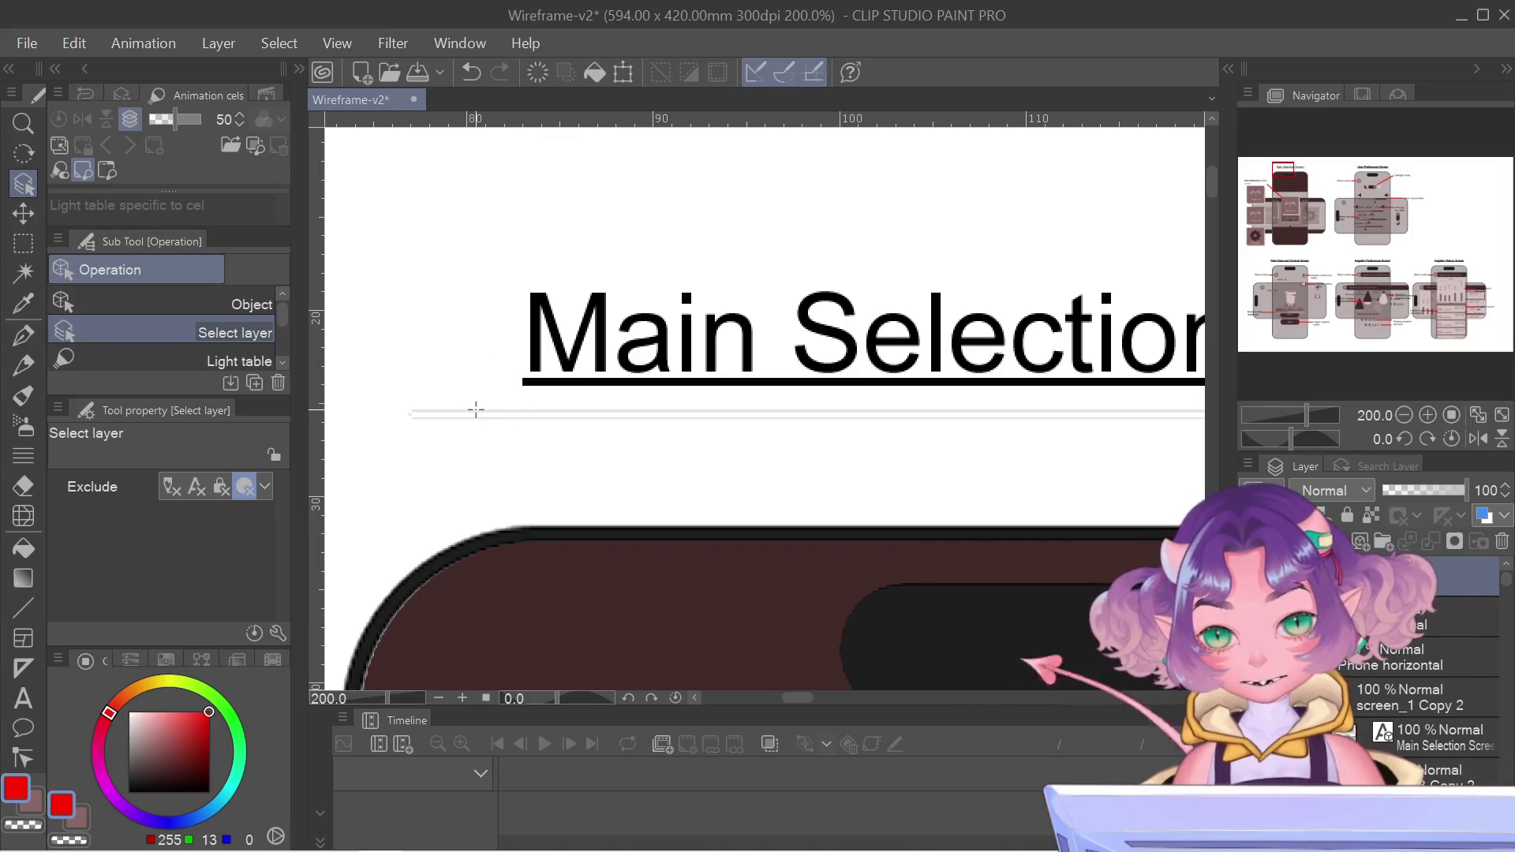
pyautogui.scroll(-5, 476, 410)
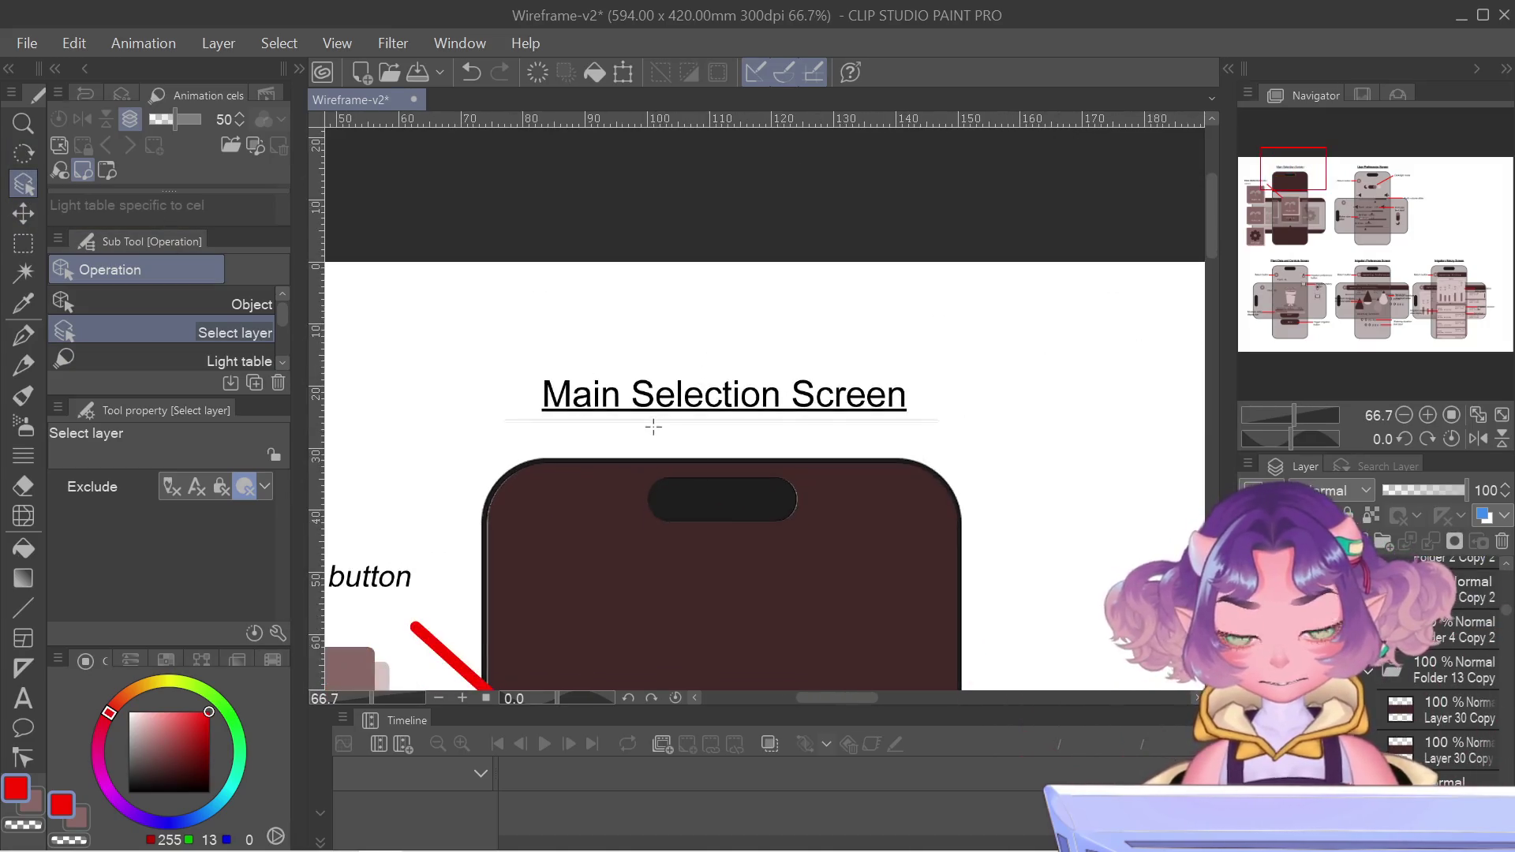
pyautogui.press('m')
pyautogui.moveTo(423, 324)
pyautogui.mouseDown()
pyautogui.moveTo(886, 463)
pyautogui.moveTo(1041, 426)
pyautogui.moveTo(1042, 440)
pyautogui.mouseUp()
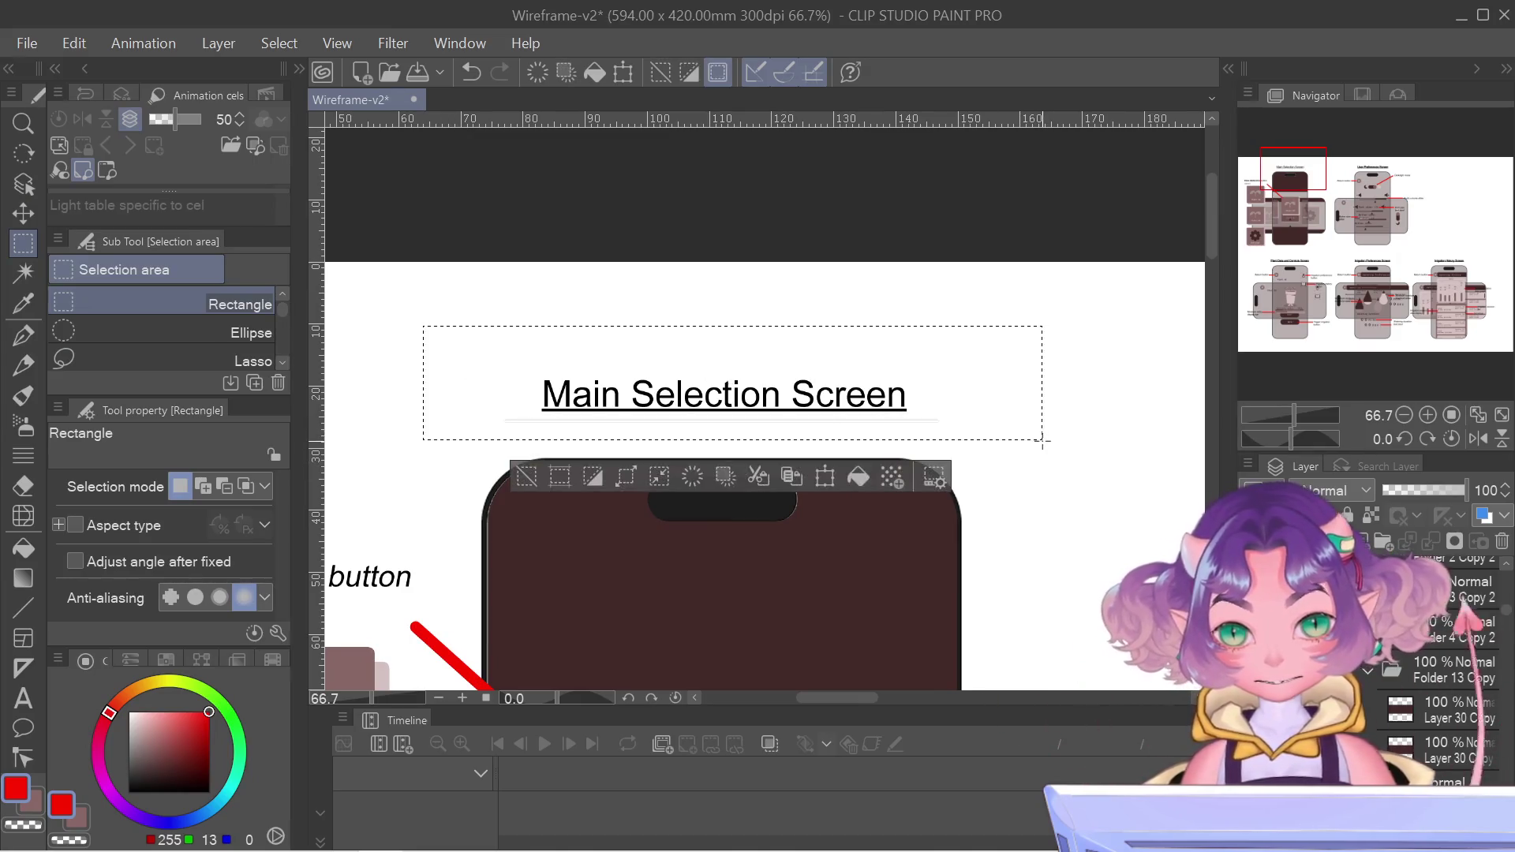
pyautogui.click(1054, 348)
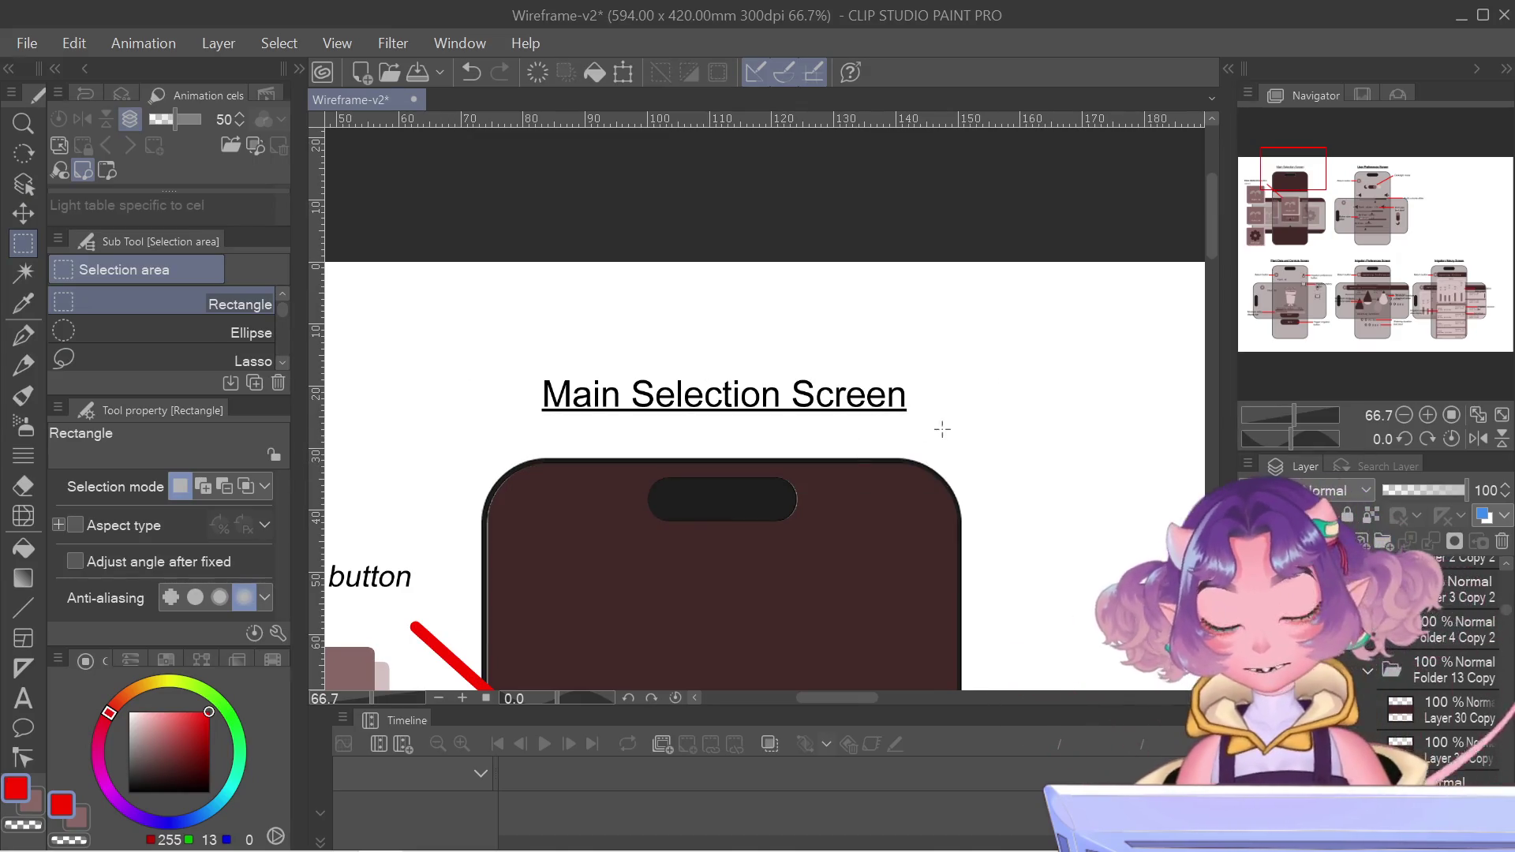
pyautogui.scroll(-2, 942, 429)
pyautogui.moveTo(1035, 399); pyautogui.dragTo(168, 338)
pyautogui.moveTo(552, 552); pyautogui.dragTo(789, 150)
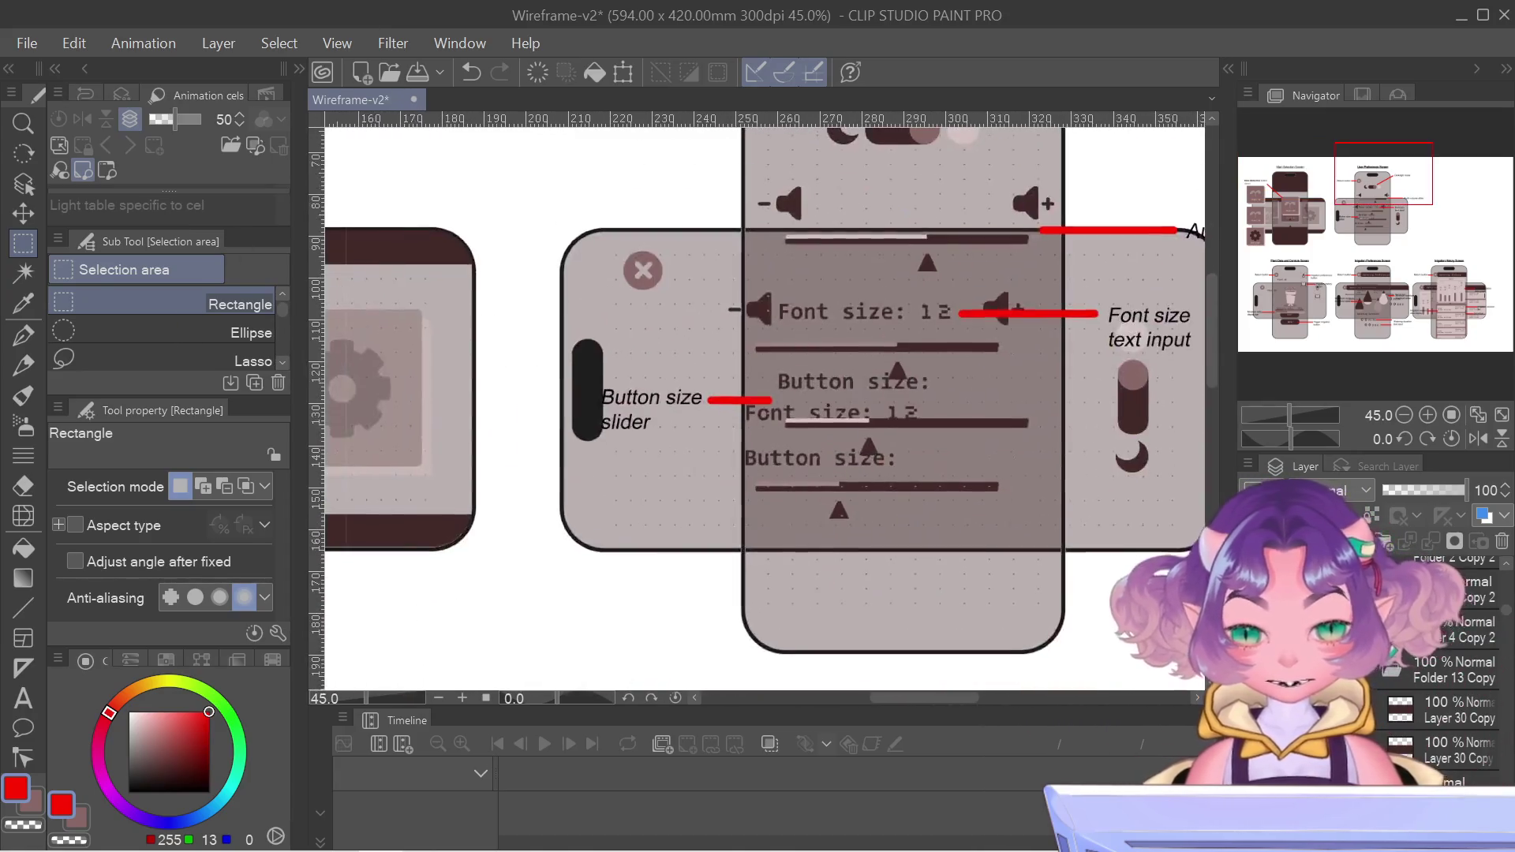
pyautogui.moveTo(602, 387)
pyautogui.mouseDown()
pyautogui.moveTo(772, 632)
pyautogui.moveTo(892, 750)
pyautogui.moveTo(923, 825)
pyautogui.mouseUp()
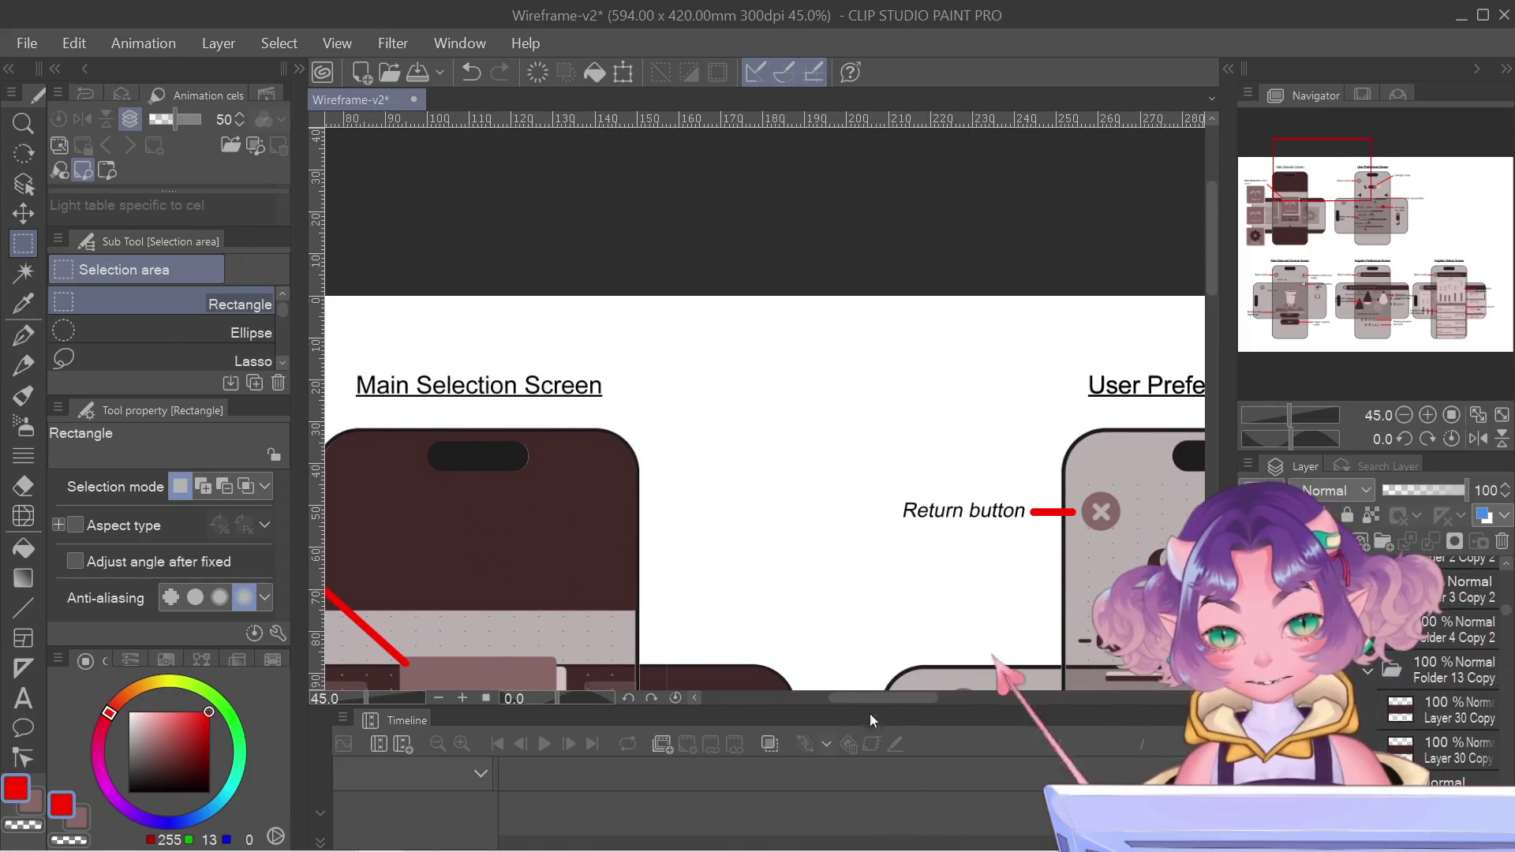
pyautogui.scroll(-2, 679, 489)
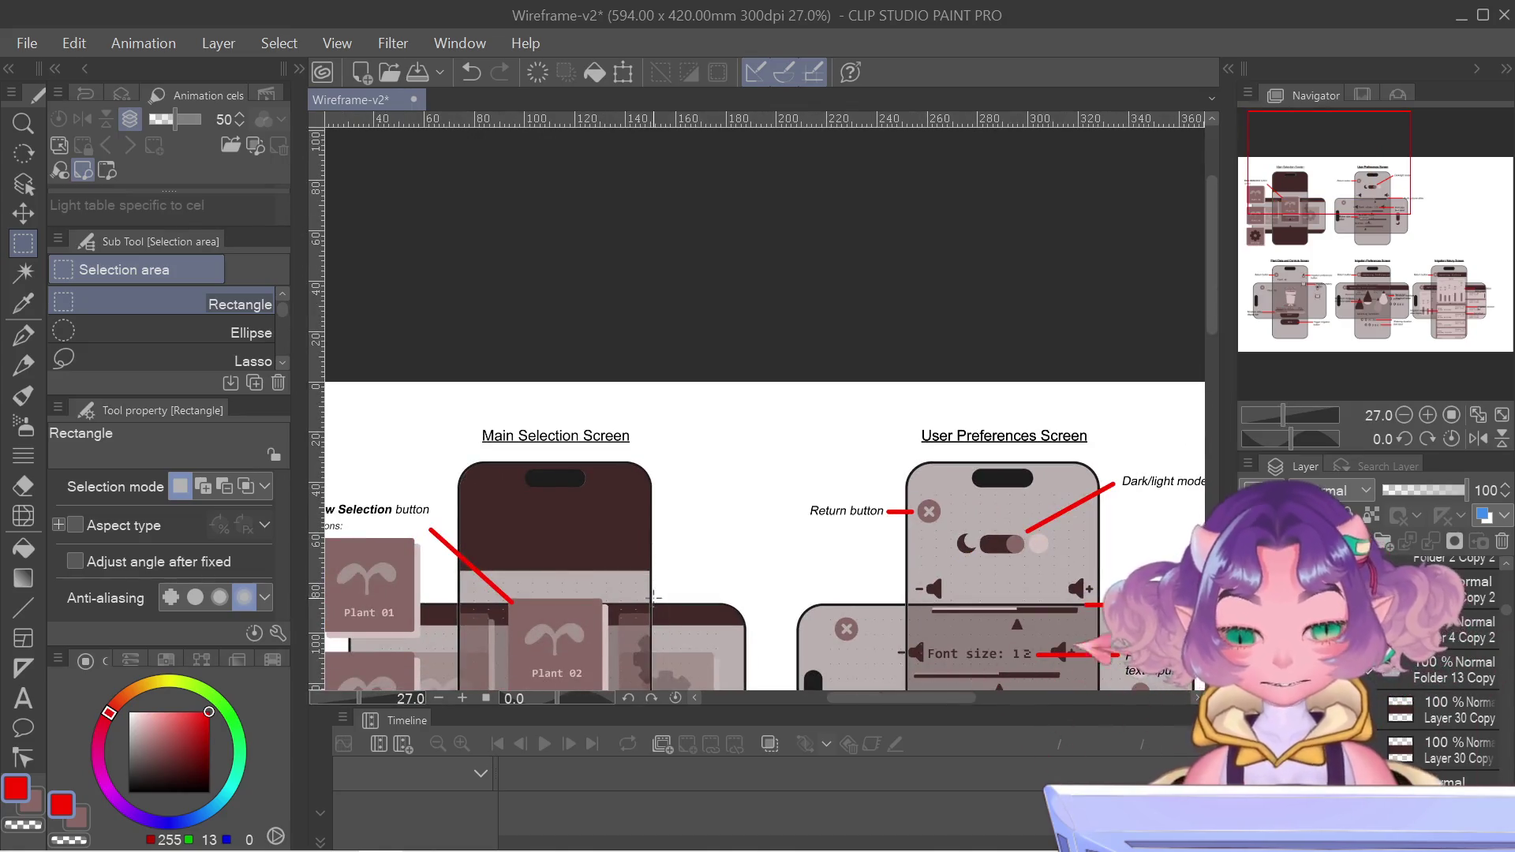
pyautogui.moveTo(653, 597)
pyautogui.mouseDown()
pyautogui.moveTo(631, 473)
pyautogui.moveTo(607, 546)
pyautogui.moveTo(638, 187)
pyautogui.mouseUp()
pyautogui.scroll(6, 663, 347)
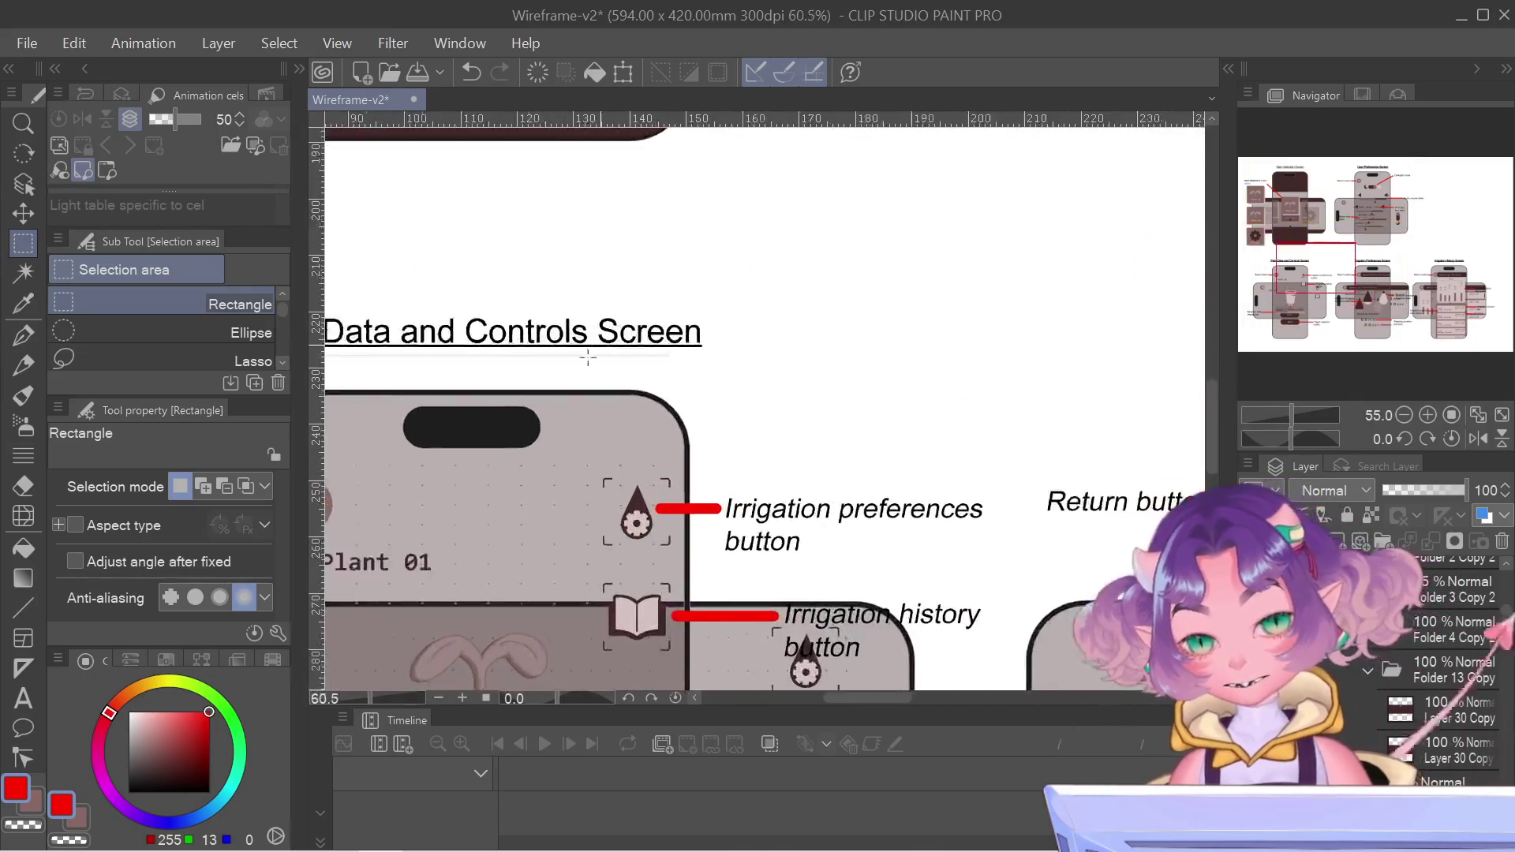
pyautogui.click(25, 187)
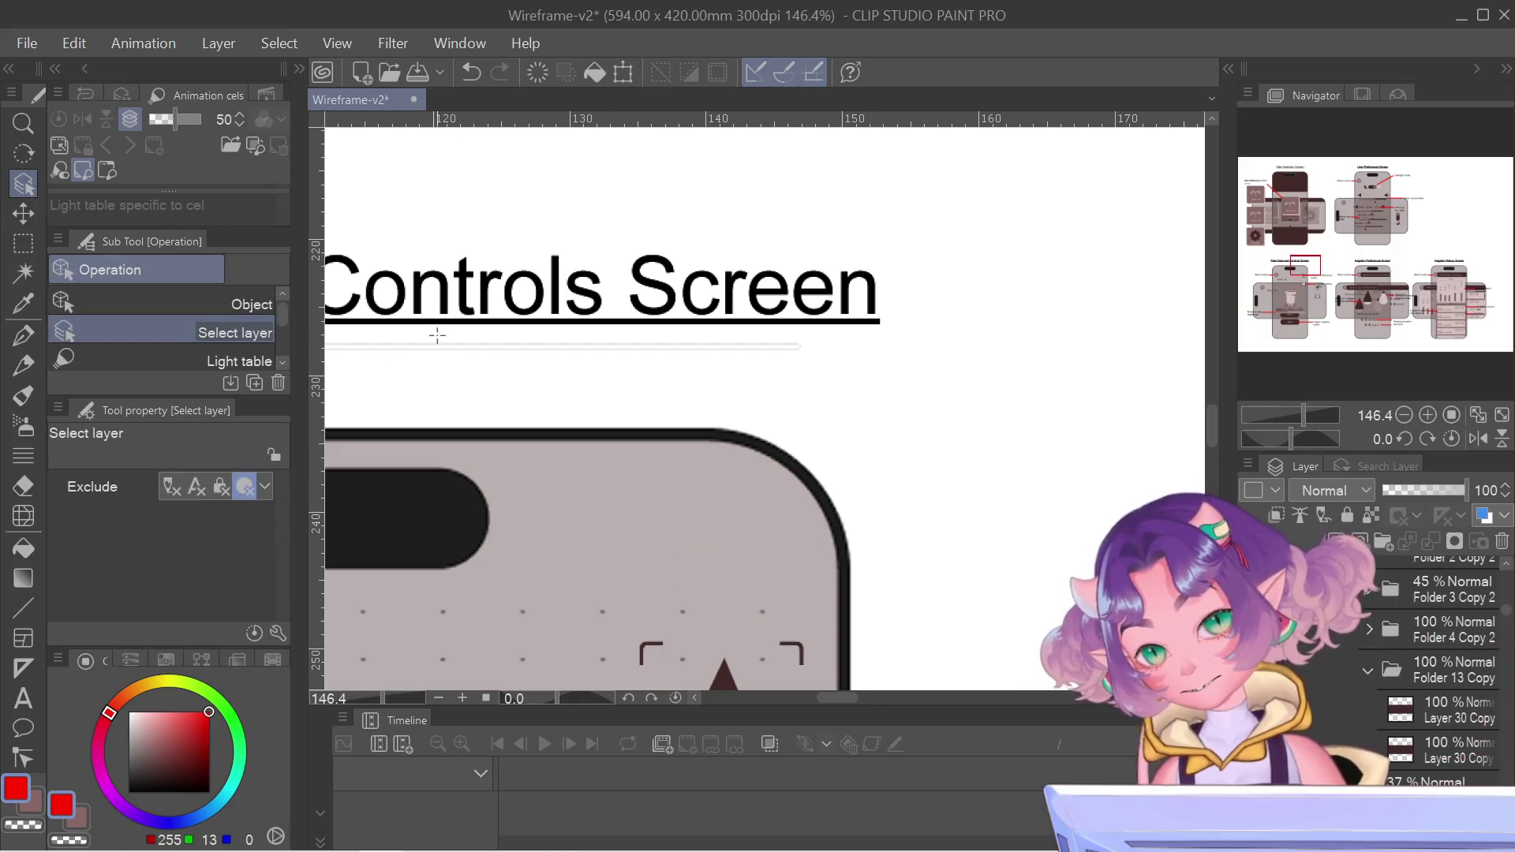
pyautogui.scroll(-3, 568, 378)
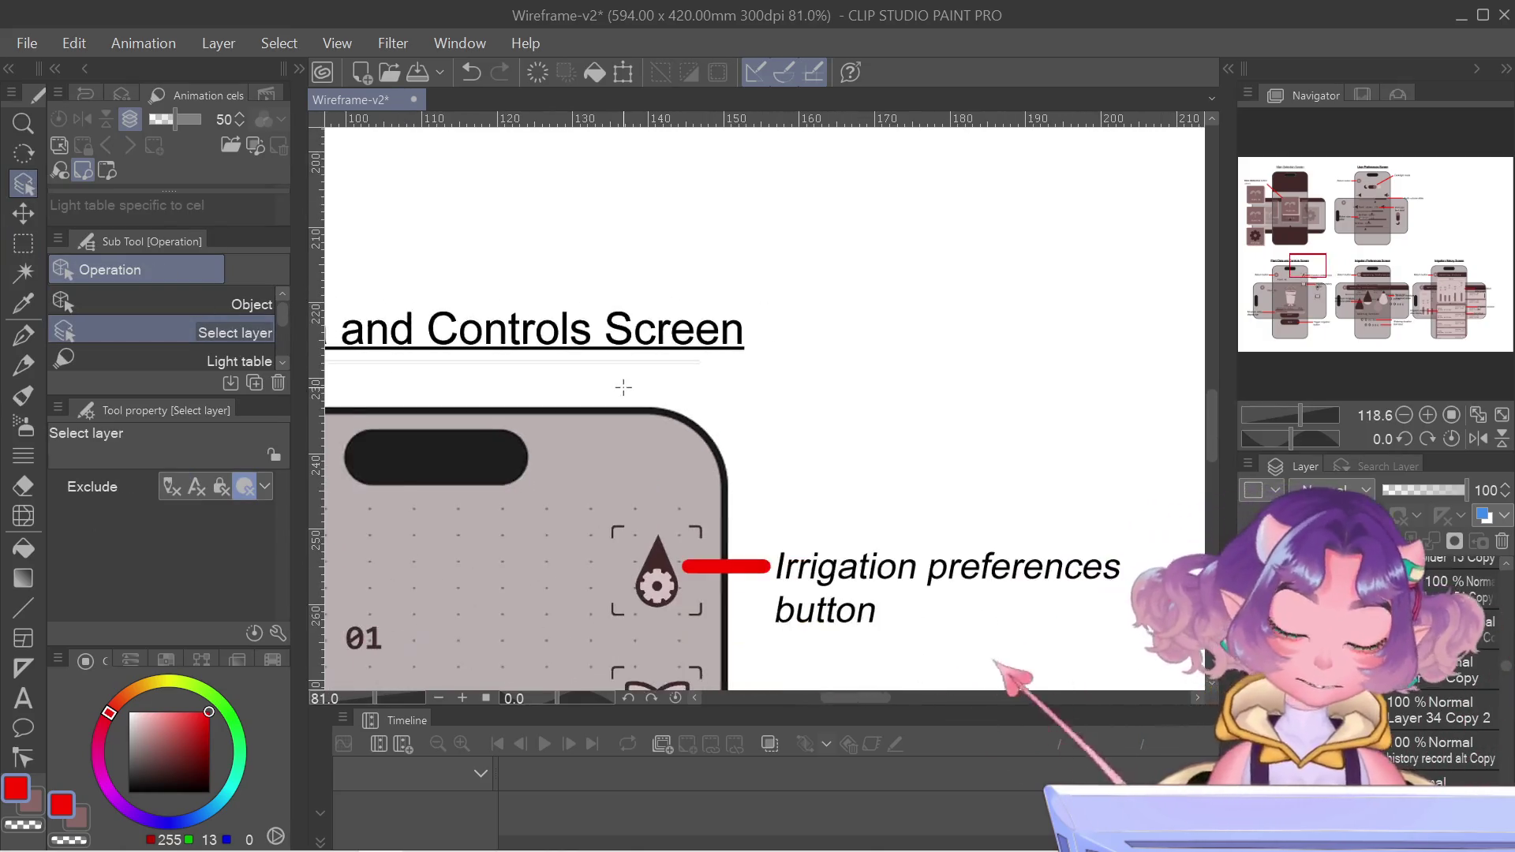
pyautogui.moveTo(623, 386); pyautogui.dragTo(910, 429)
pyautogui.press('m')
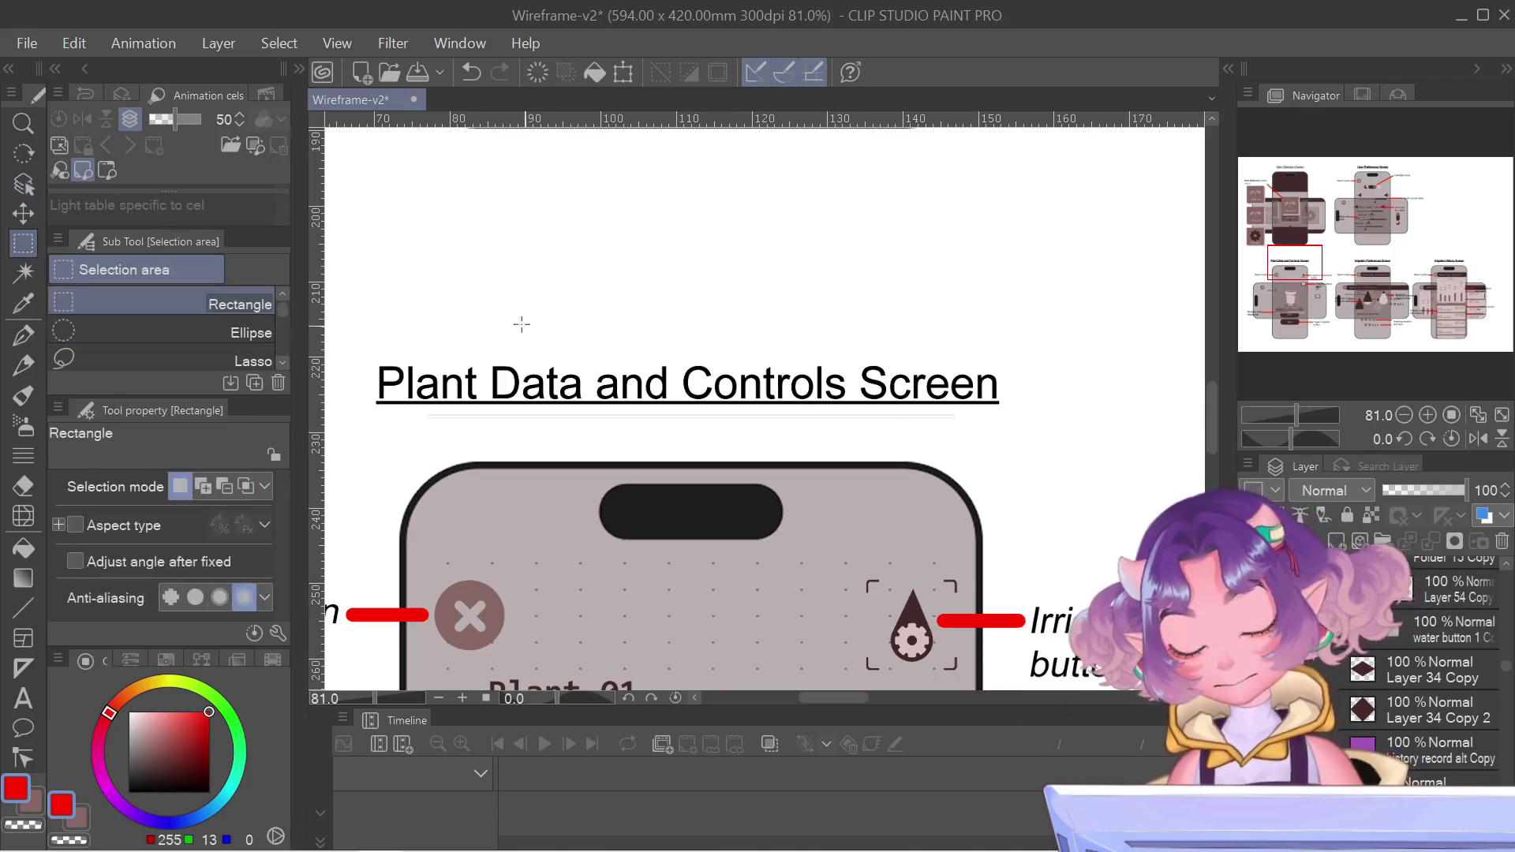
pyautogui.moveTo(361, 288)
pyautogui.mouseDown()
pyautogui.moveTo(1176, 395)
pyautogui.moveTo(1051, 446)
pyautogui.mouseUp()
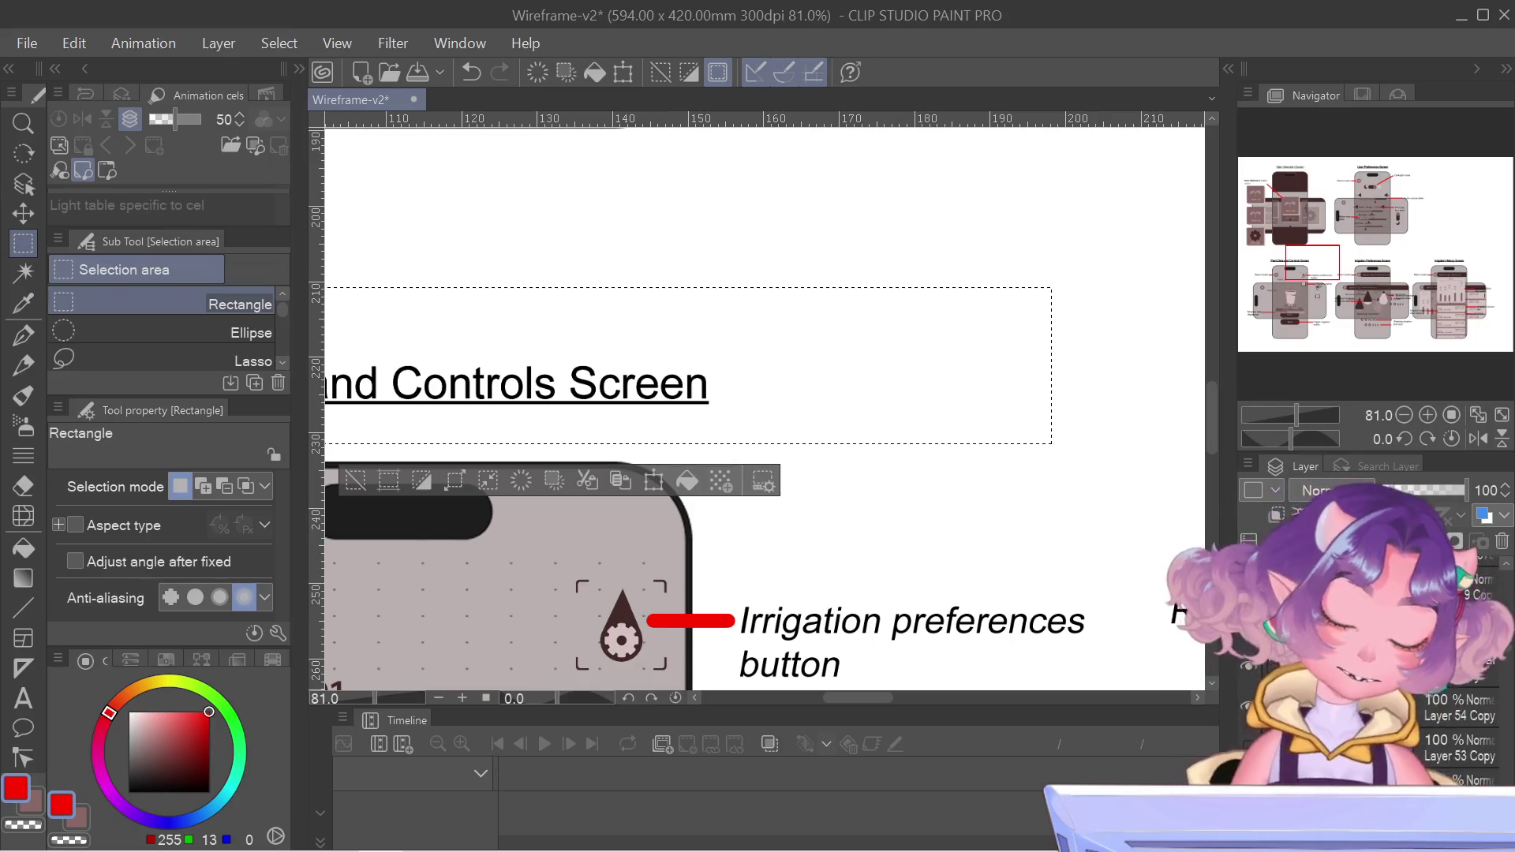
pyautogui.scroll(-3, 1452, 710)
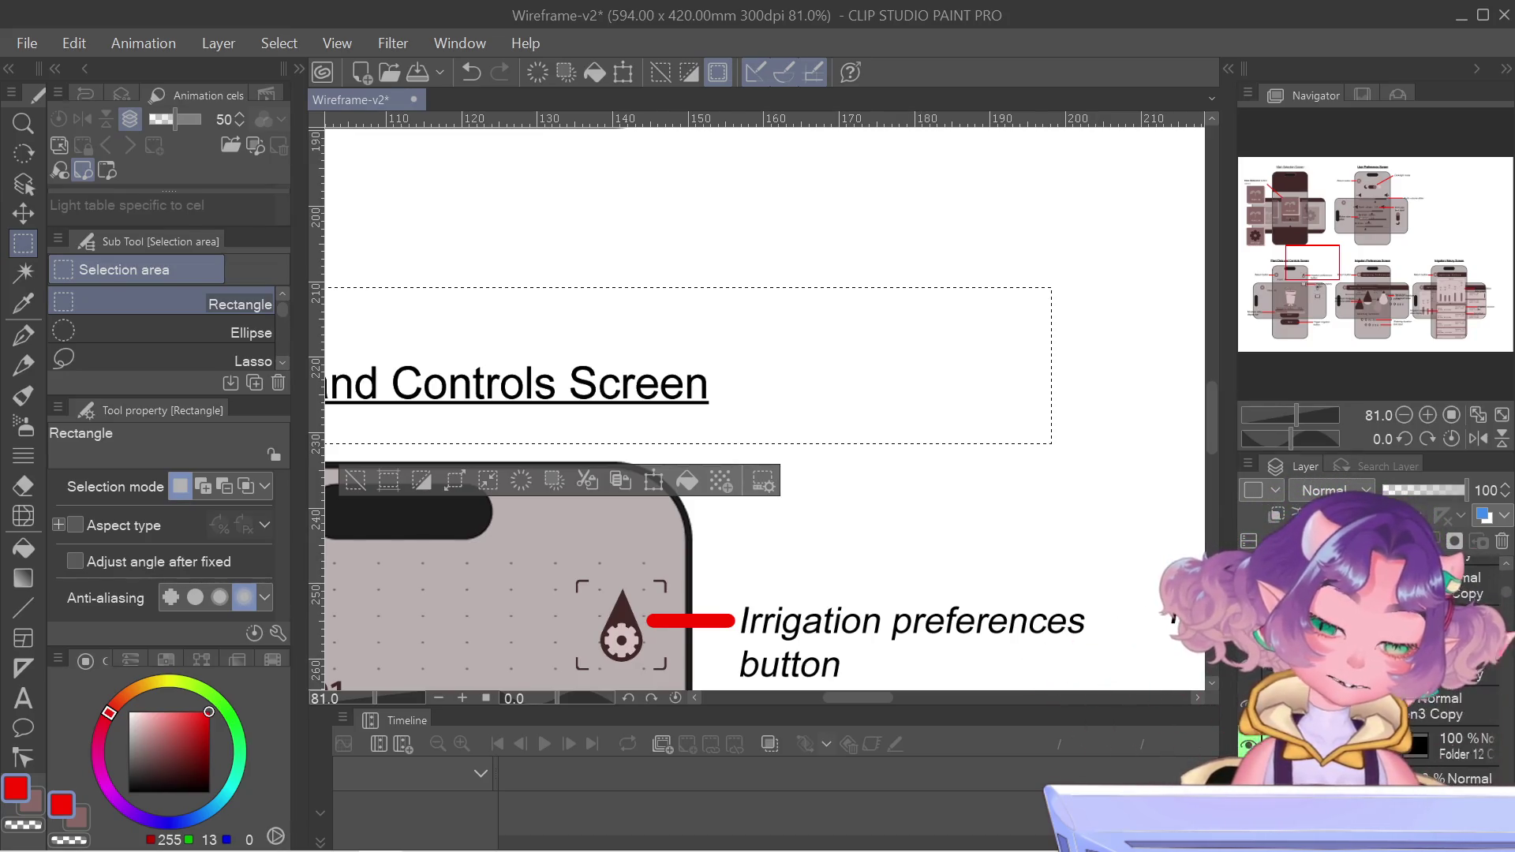
pyautogui.click(1452, 737)
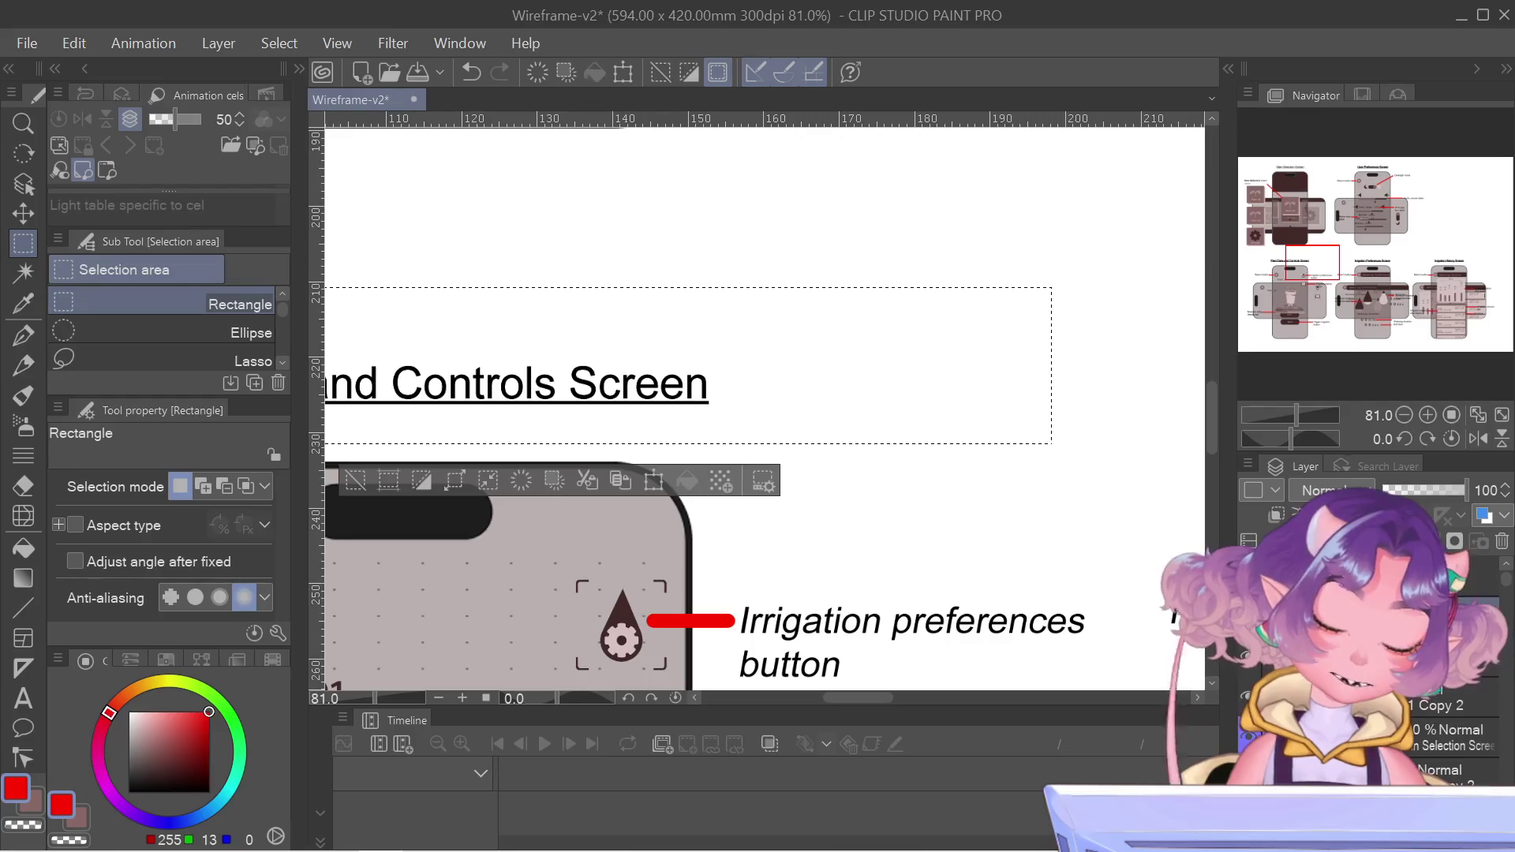
pyautogui.moveTo(1285, 175); pyautogui.dragTo(1290, 177)
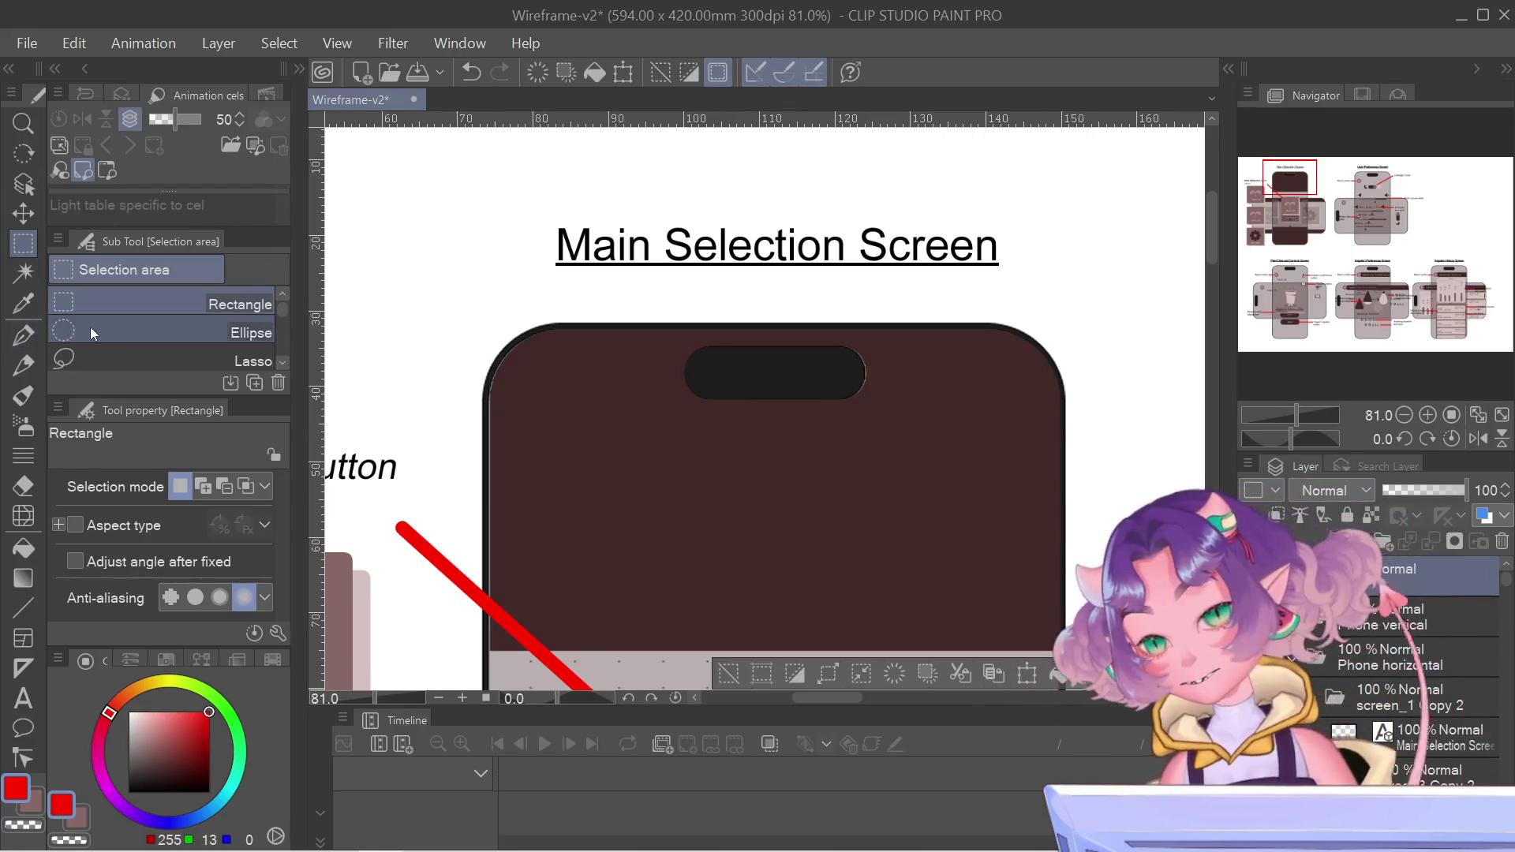
pyautogui.scroll(2, 522, 263)
# - Create a red spacer block by filling a small box below the Main Selection Screen title
pyautogui.scroll(1, 522, 262)
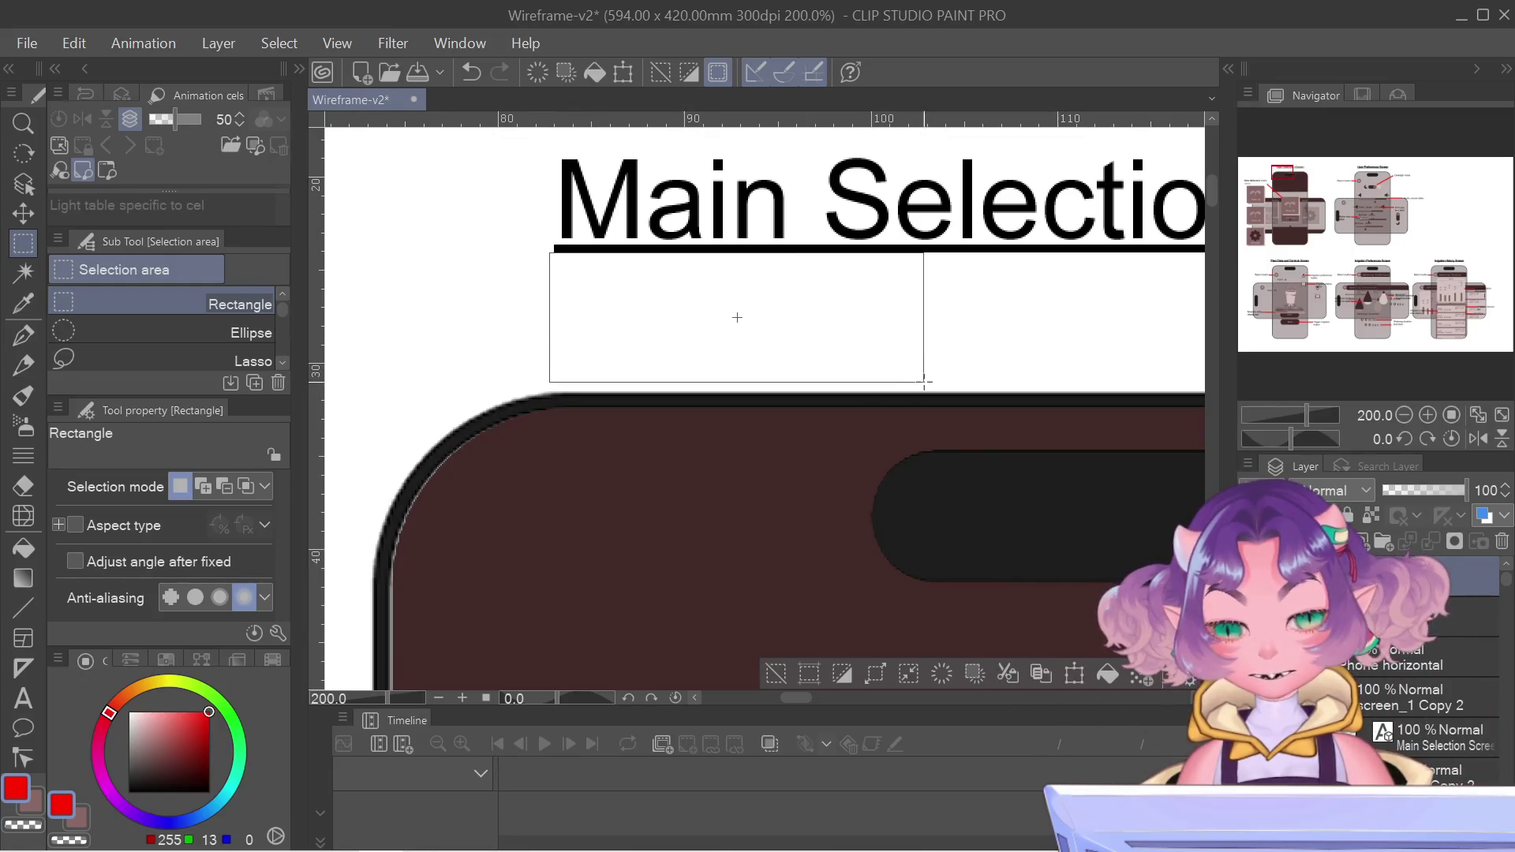
pyautogui.moveTo(924, 383); pyautogui.dragTo(955, 393)
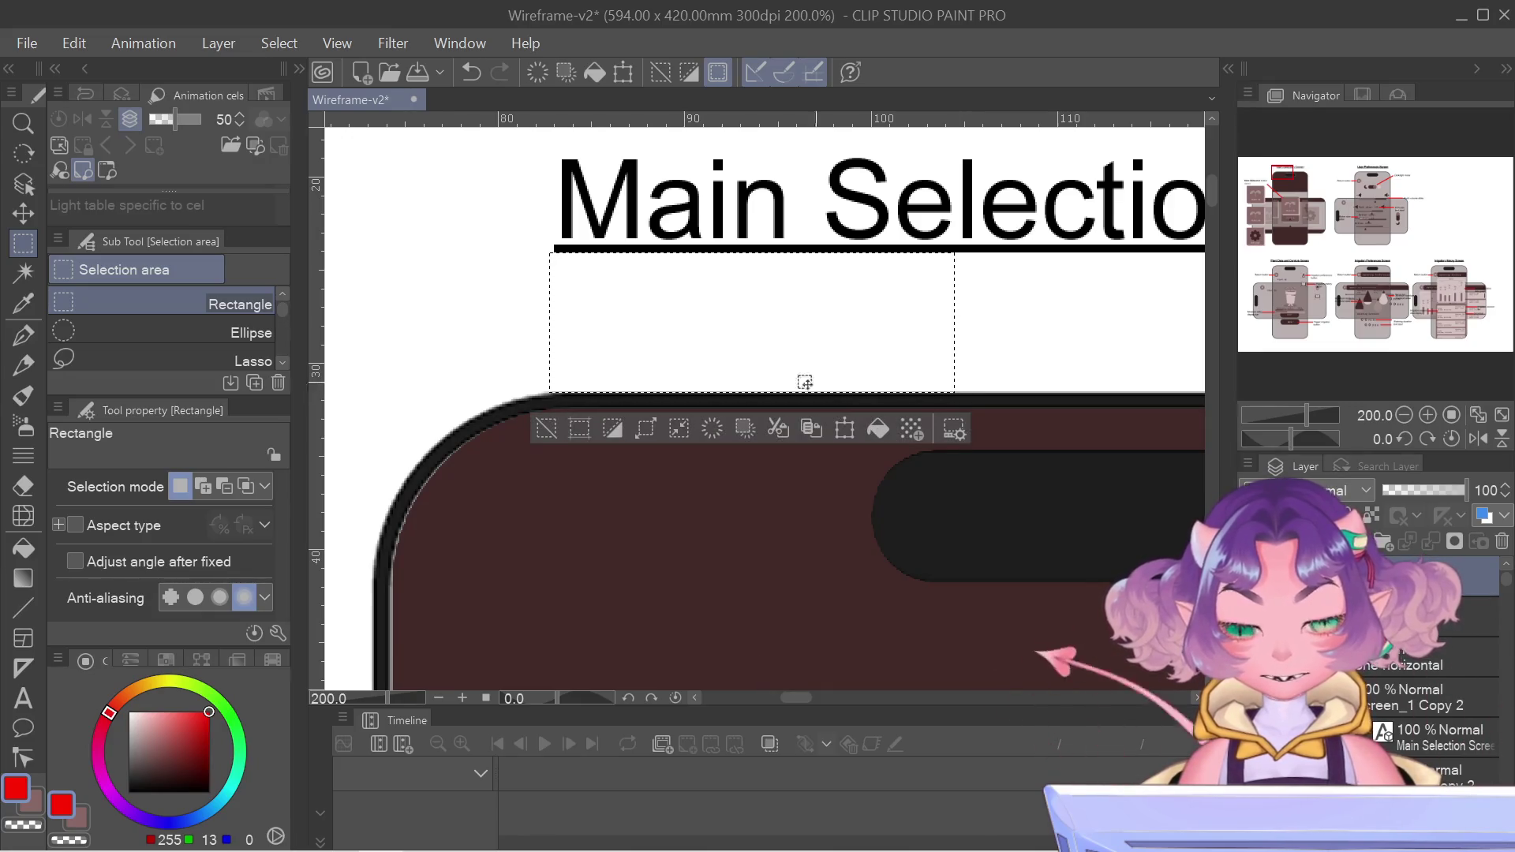
pyautogui.press('g')
pyautogui.press('g')
pyautogui.click(676, 295)
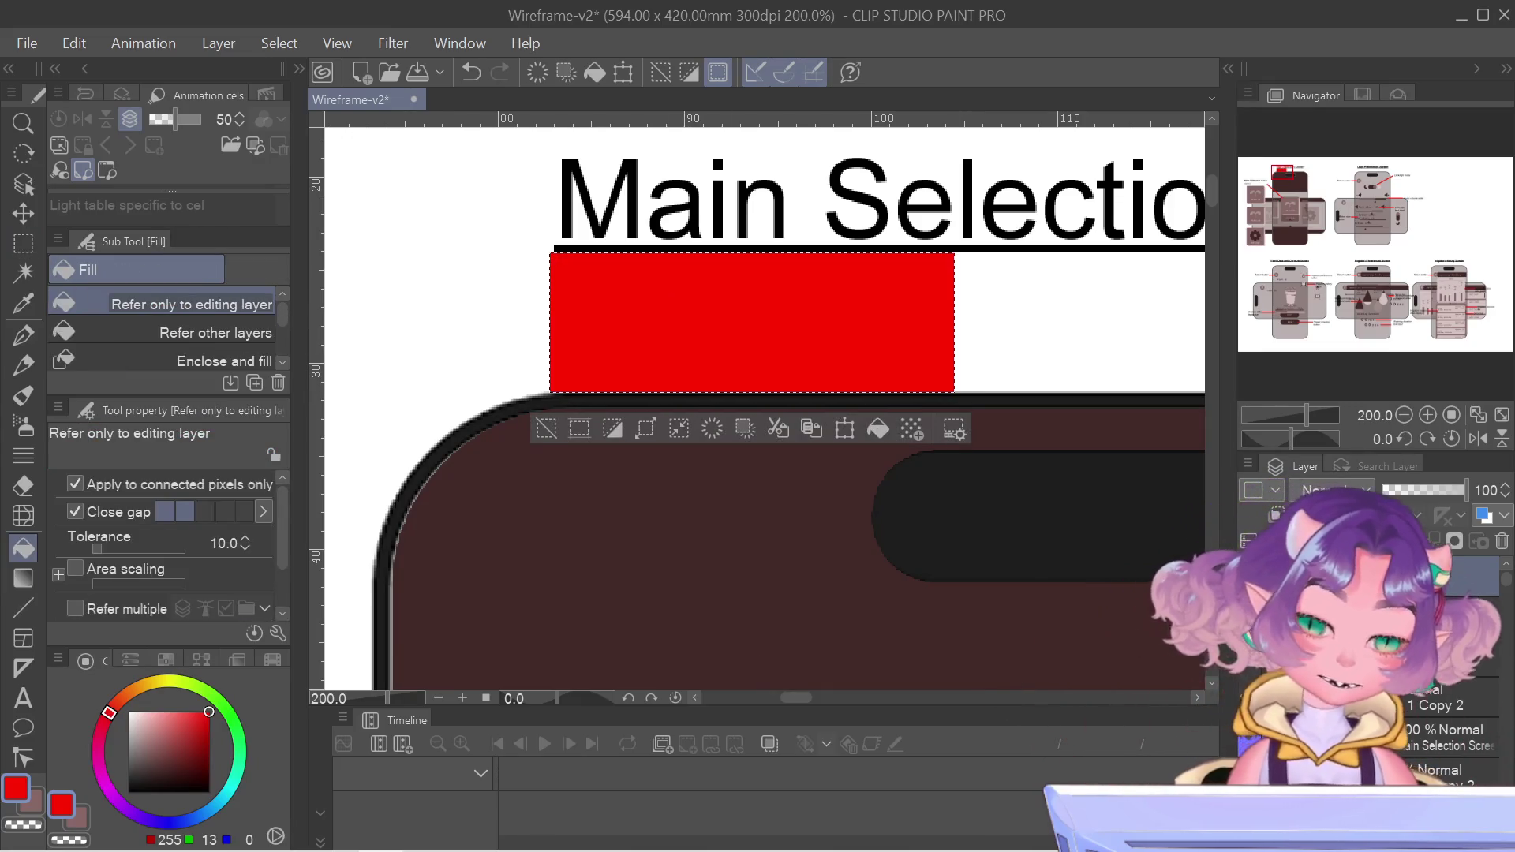
pyautogui.scroll(-3, 650, 483)
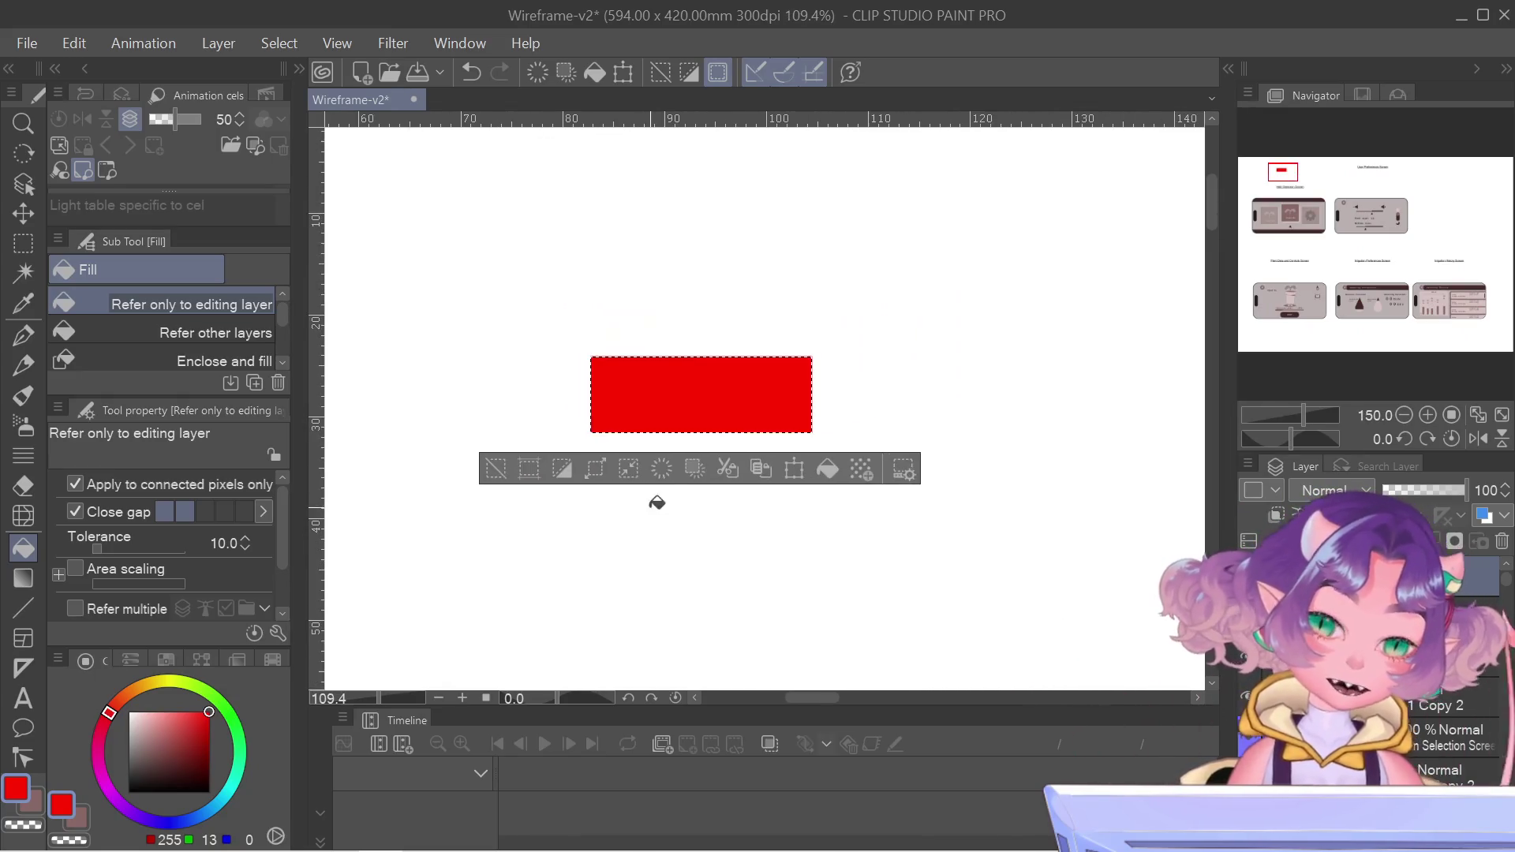
pyautogui.press('m')
pyautogui.hotkey('ctrl', 'd')
pyautogui.scroll(-2, 629, 277)
pyautogui.scroll(-1, 629, 278)
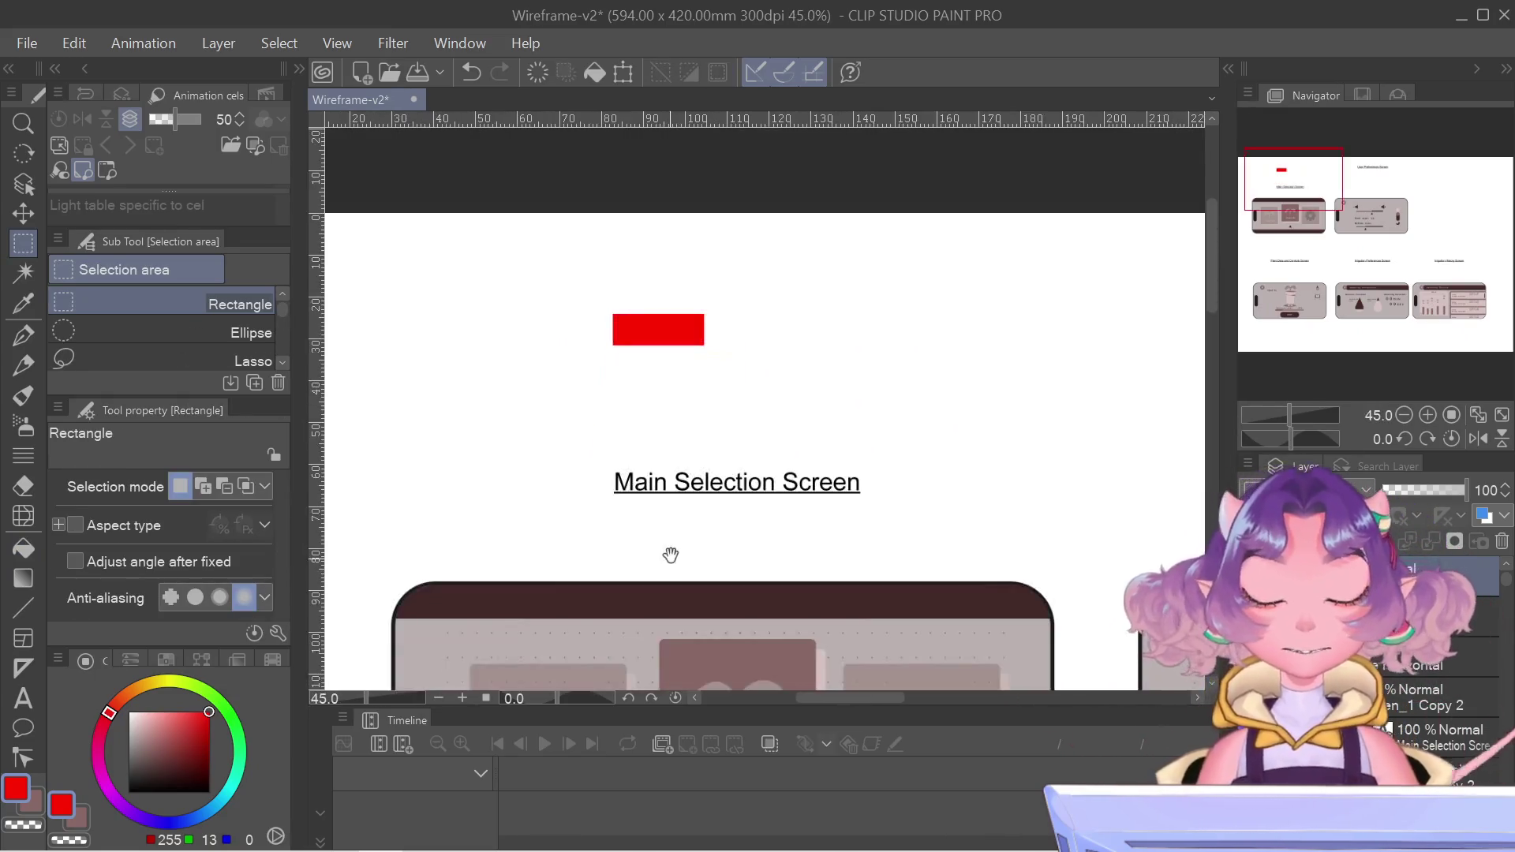
pyautogui.scroll(-1, 670, 551)
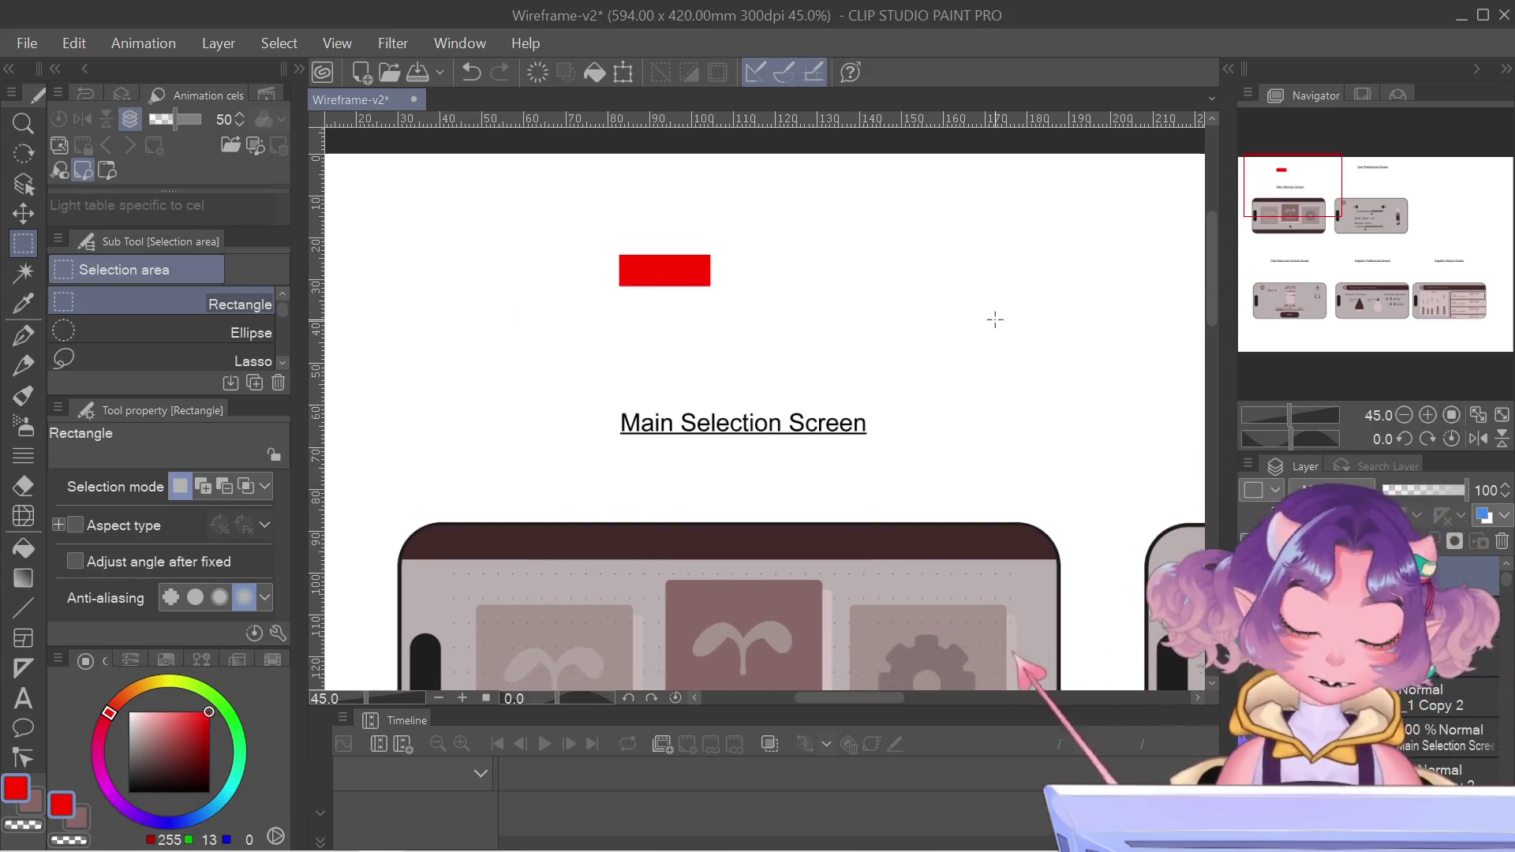
# - Nudge the red spacer block down two steps onto the phone
pyautogui.hotkey('ctrl', 't')
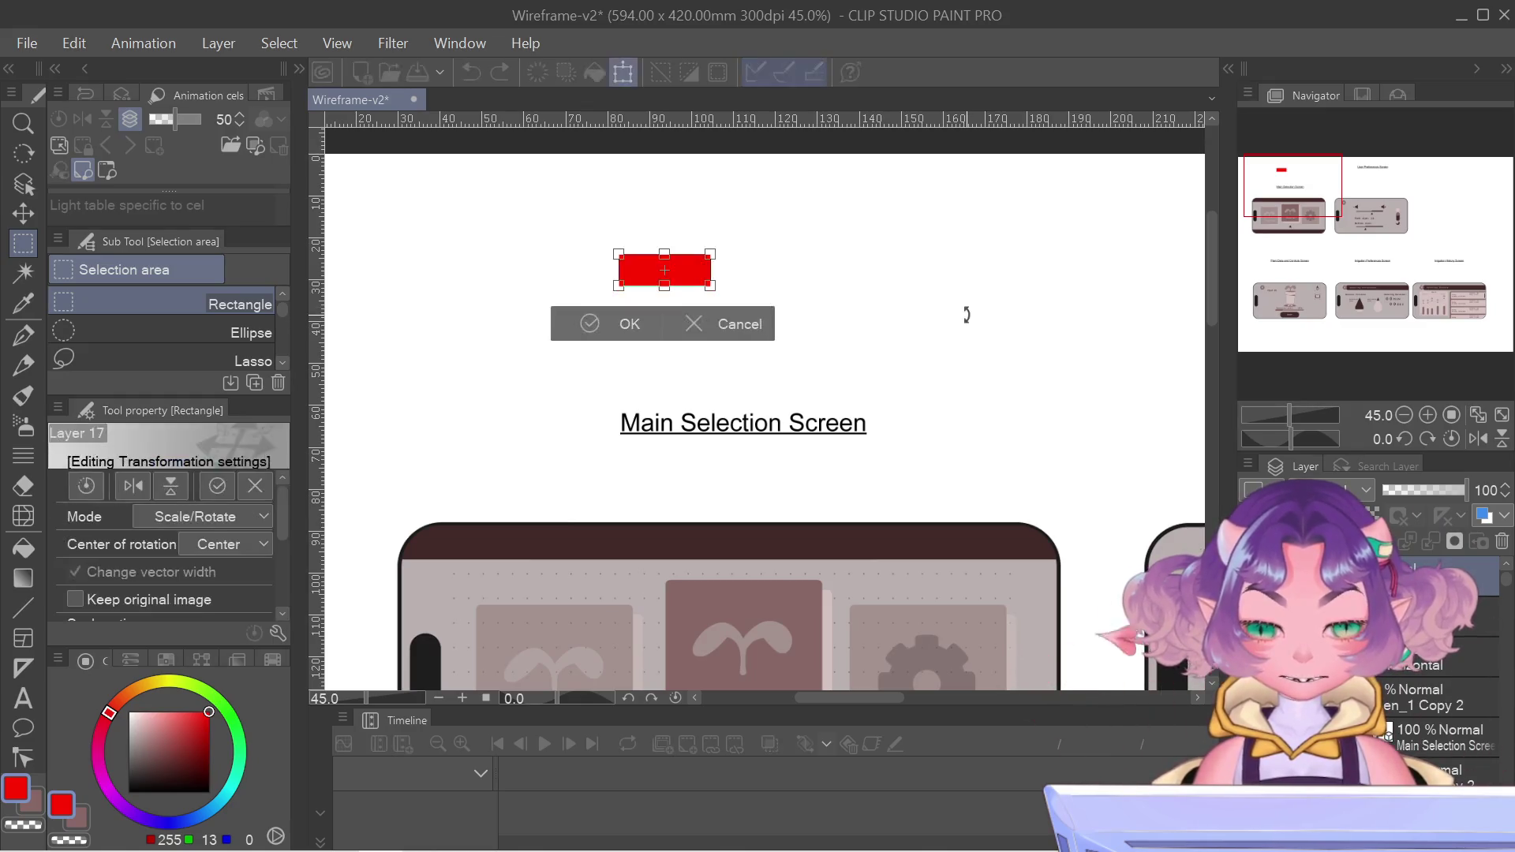
pyautogui.press('Down')
pyautogui.press('Down')
pyautogui.press('Down')
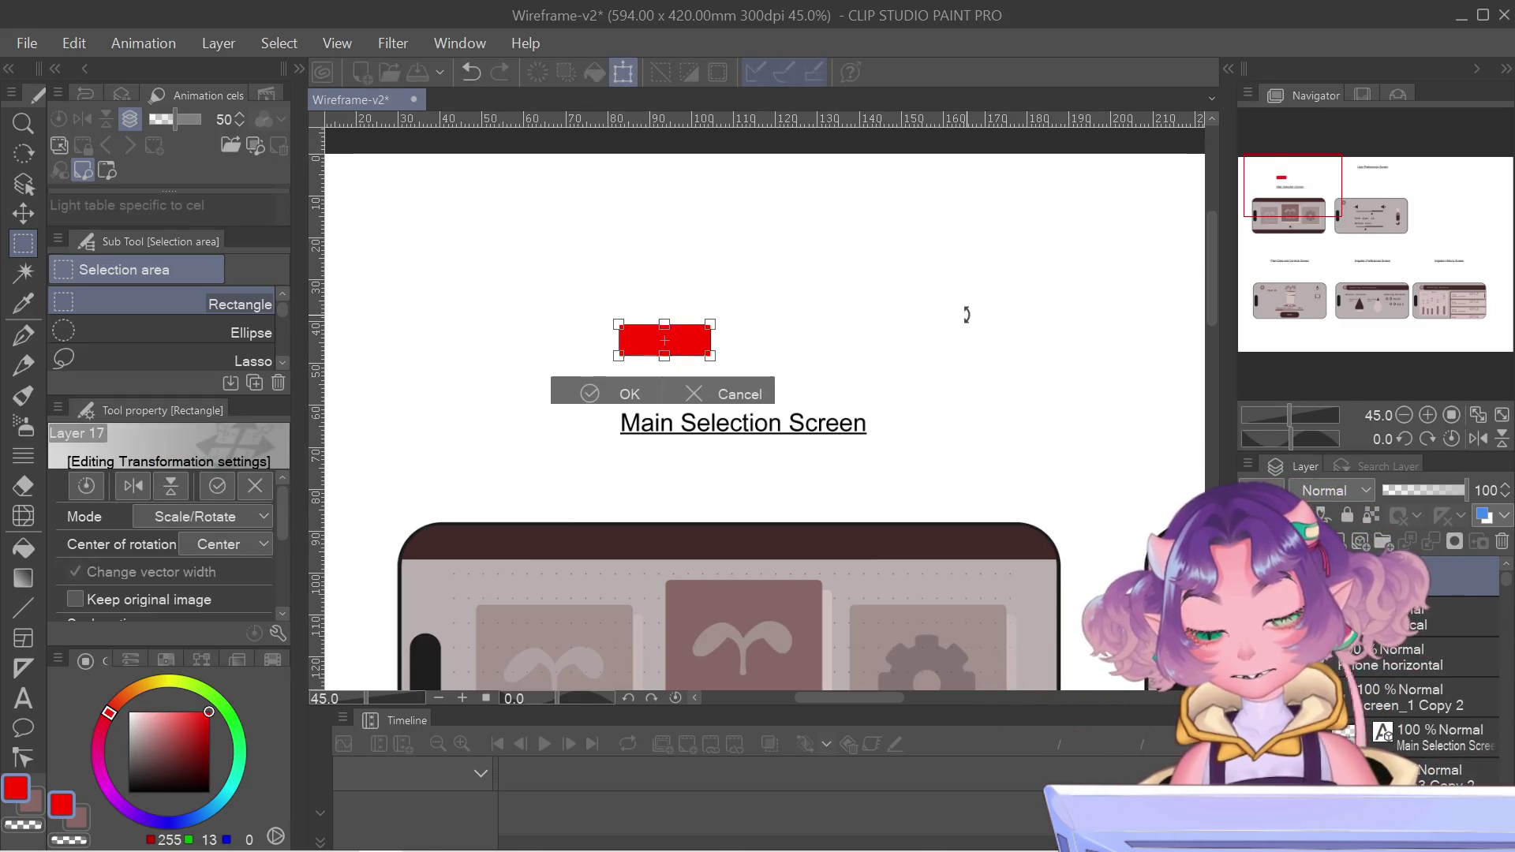
pyautogui.press('Down')
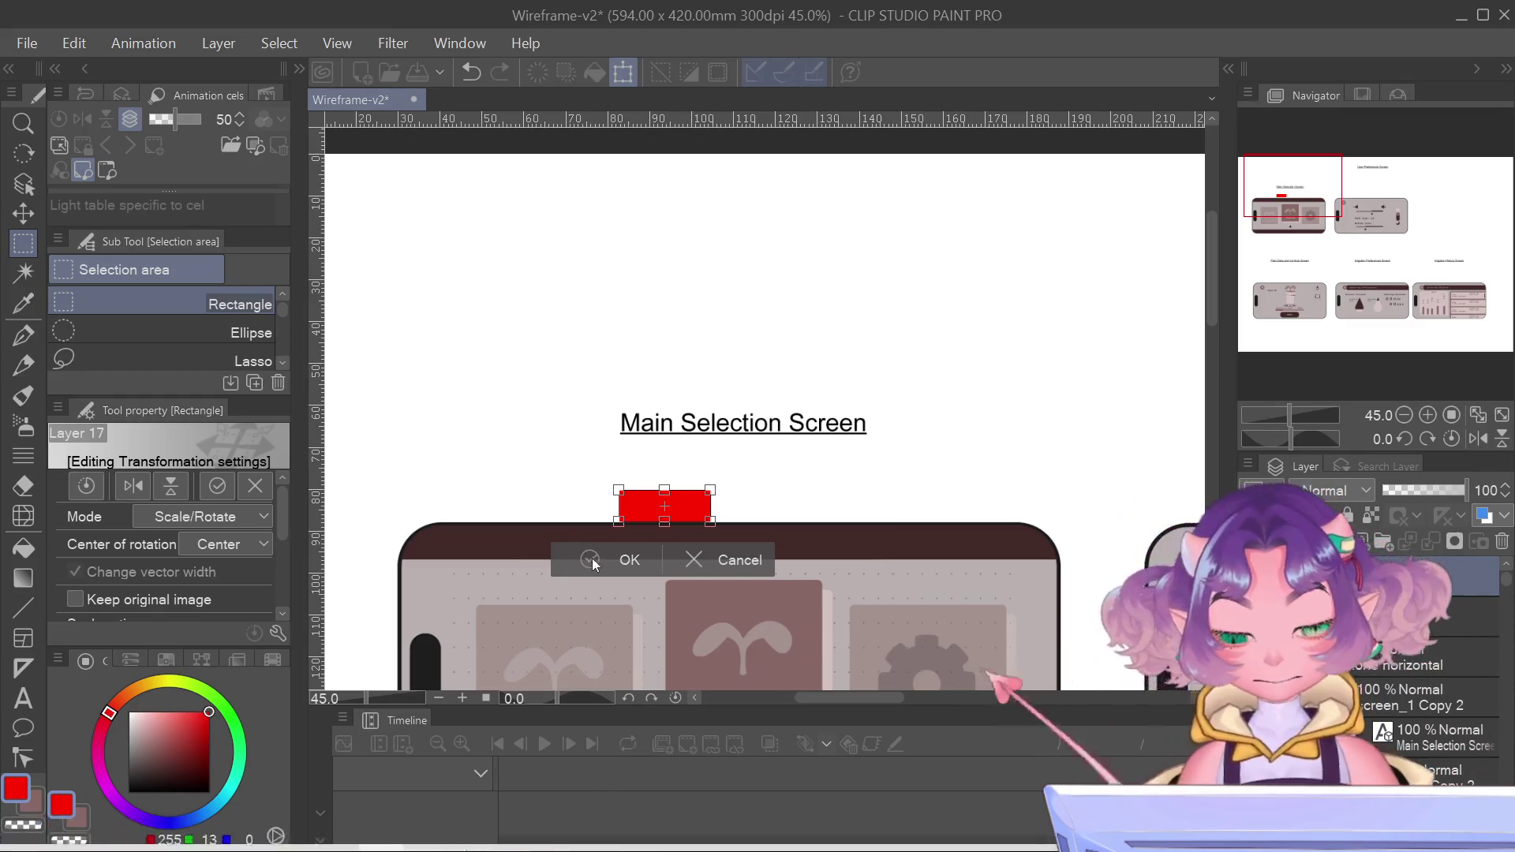
pyautogui.press('Return')
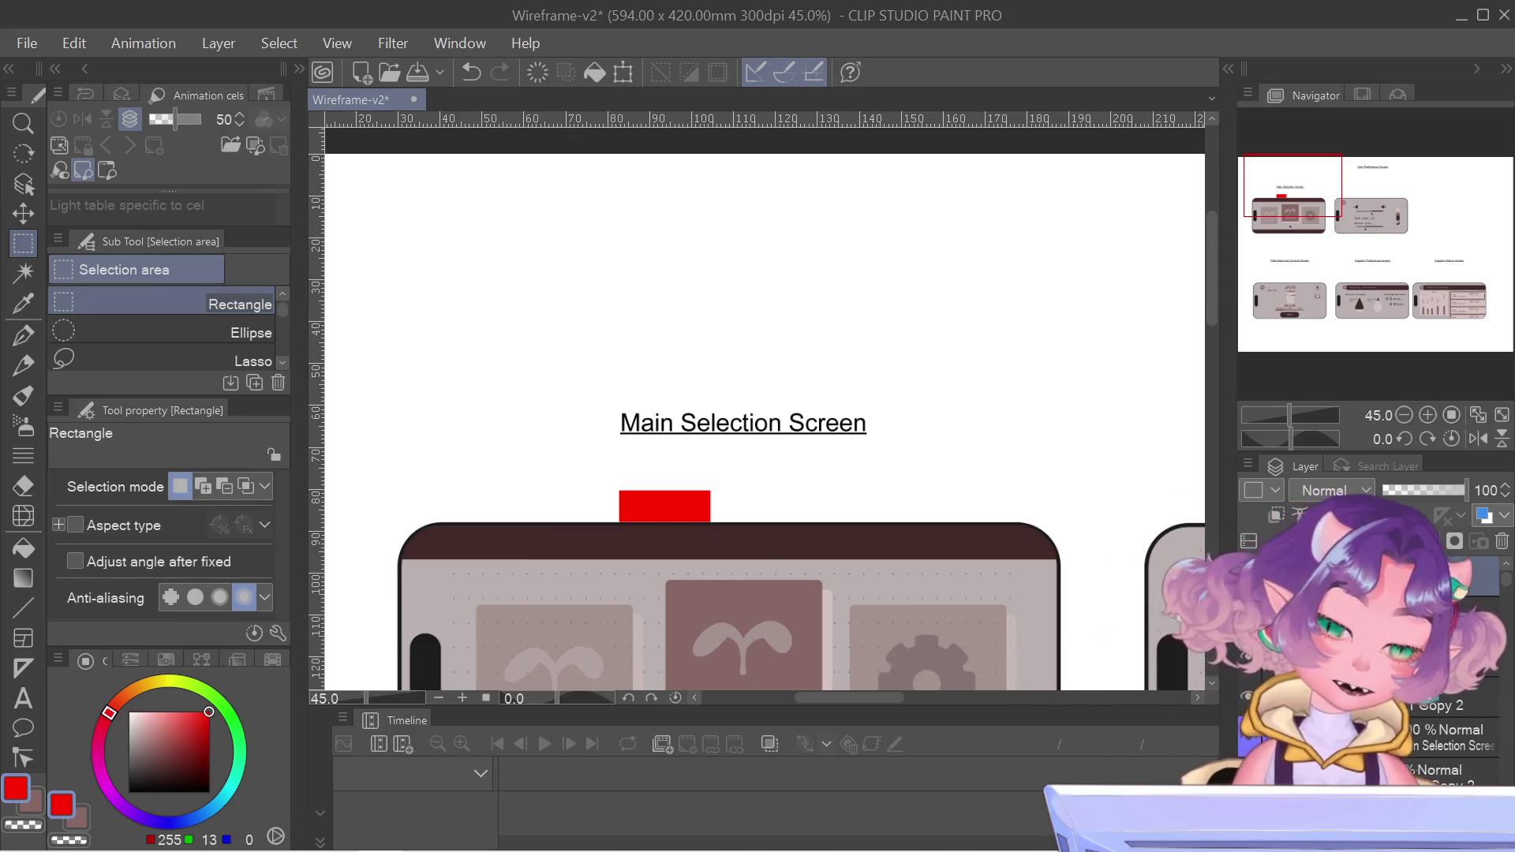
# - Lower the Main Selection Screen title one step to rest just above the red block
pyautogui.click(1432, 745)
pyautogui.hotkey('ctrl', 't')
pyautogui.scroll(3, 657, 410)
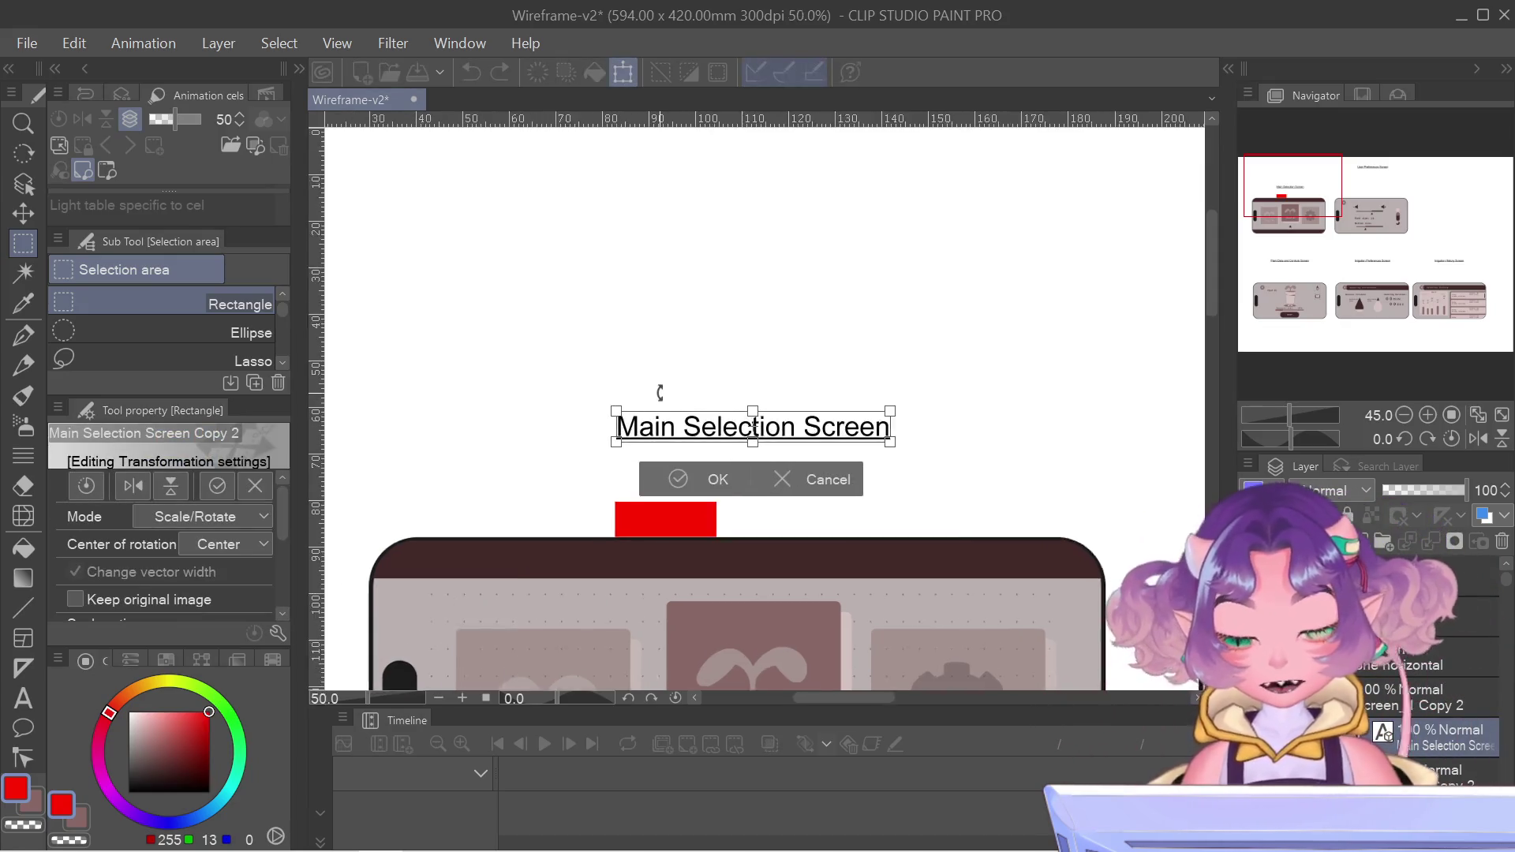
pyautogui.scroll(1, 657, 547)
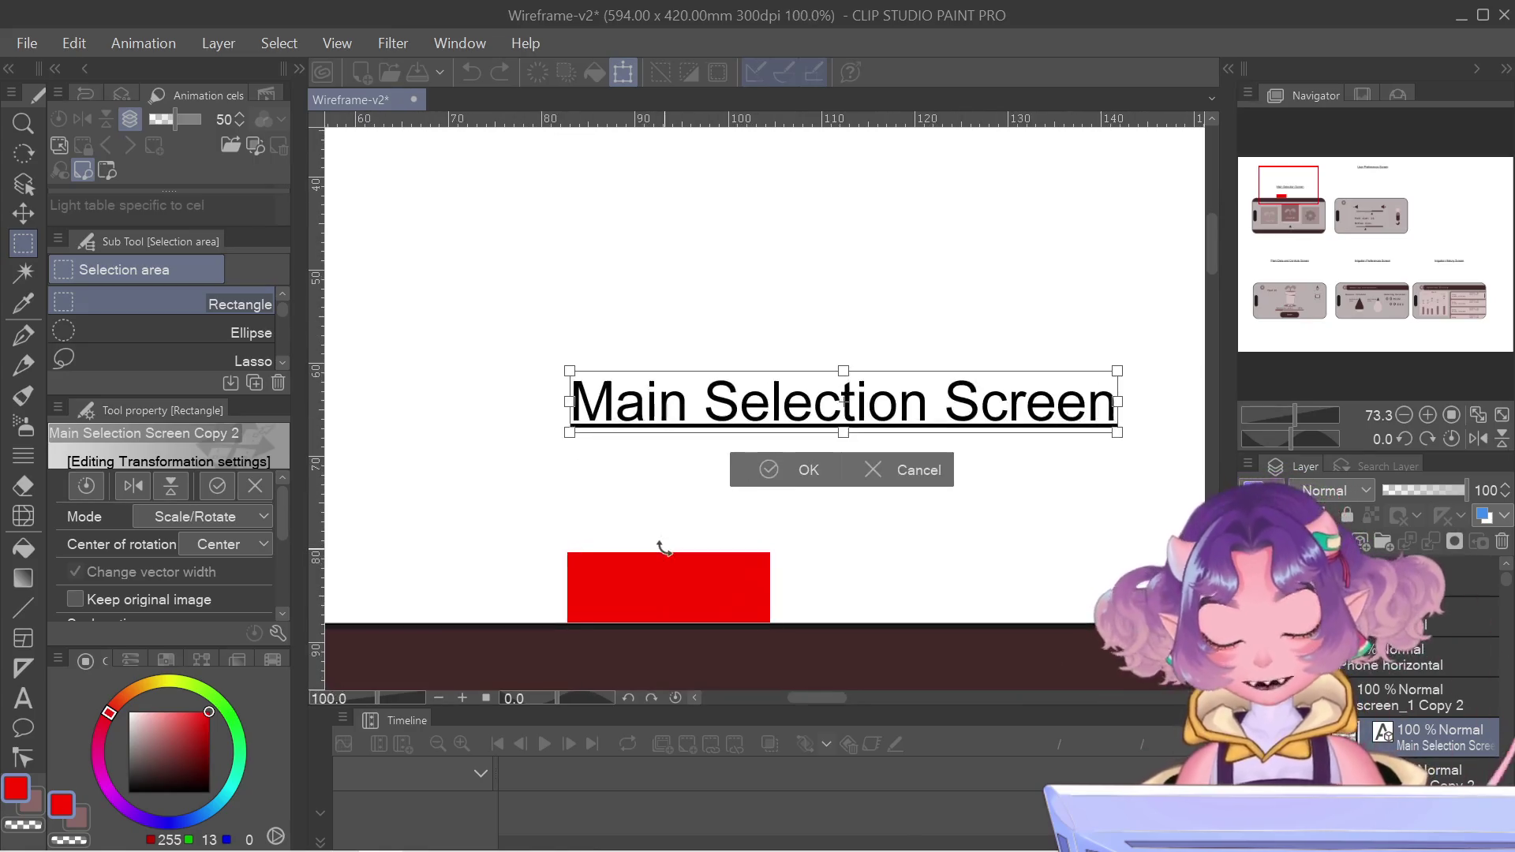
pyautogui.scroll(1, 662, 546)
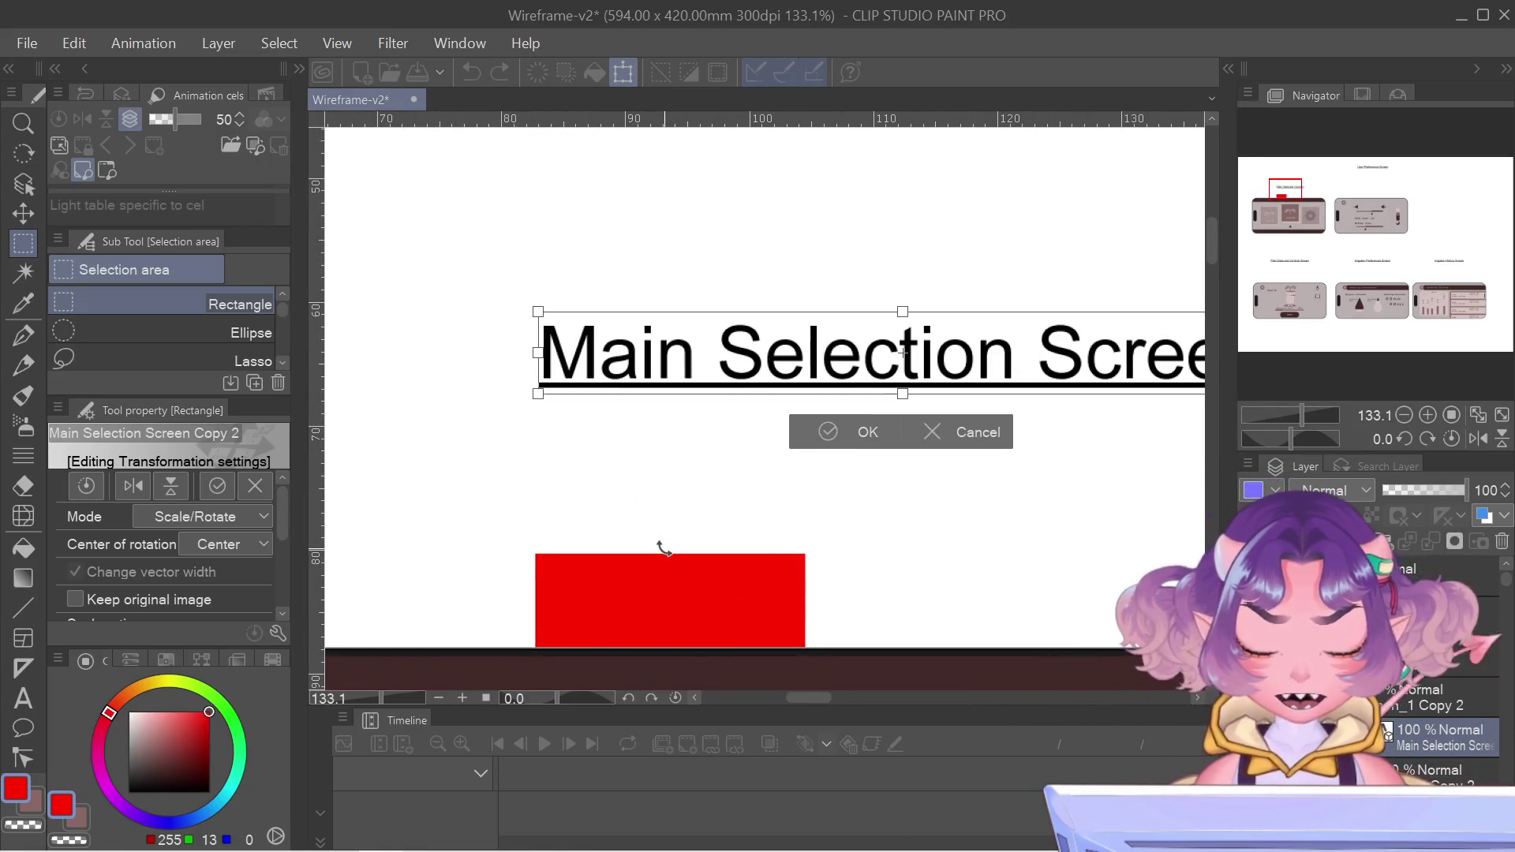
pyautogui.press('Down')
pyautogui.press('Down')
pyautogui.press('Down')
pyautogui.press('Return')
pyautogui.scroll(-5, 661, 547)
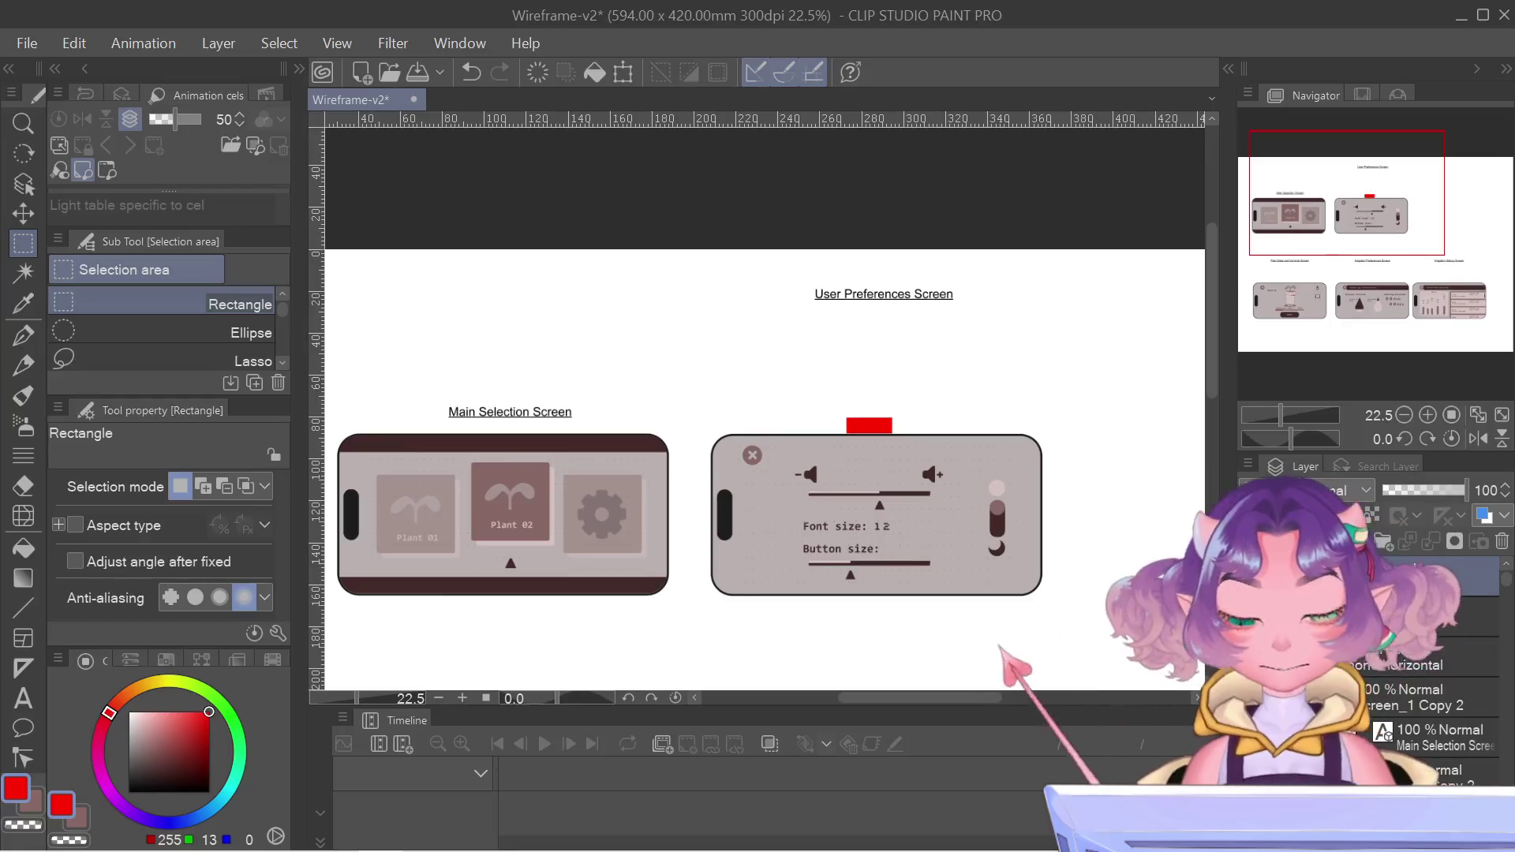
# - Select the User Preferences Screen title and move it onto the red block (four down, one up)
pyautogui.click(23, 187)
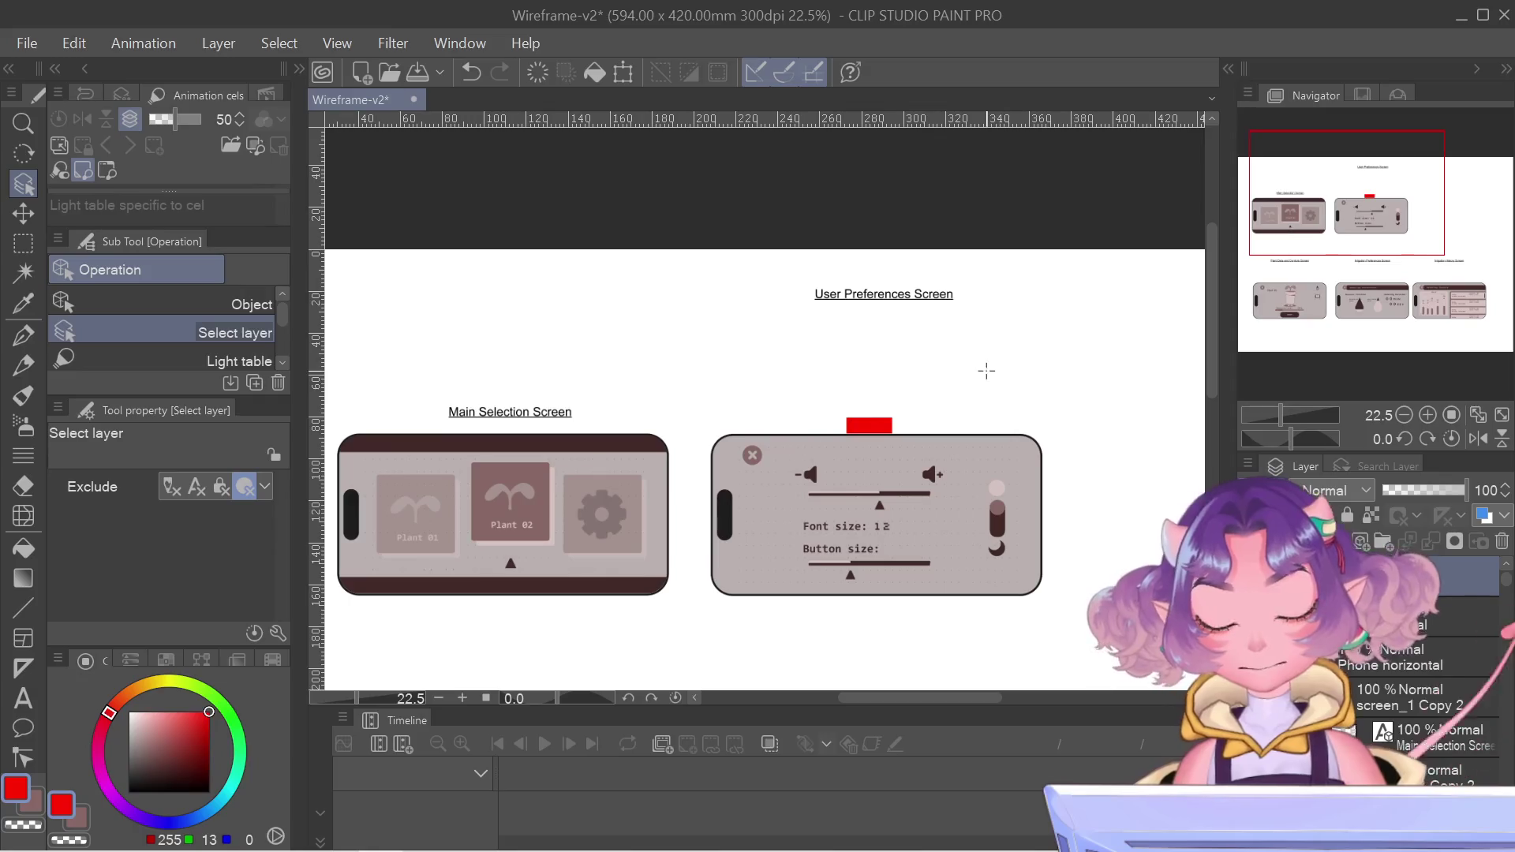
pyautogui.scroll(6, 927, 350)
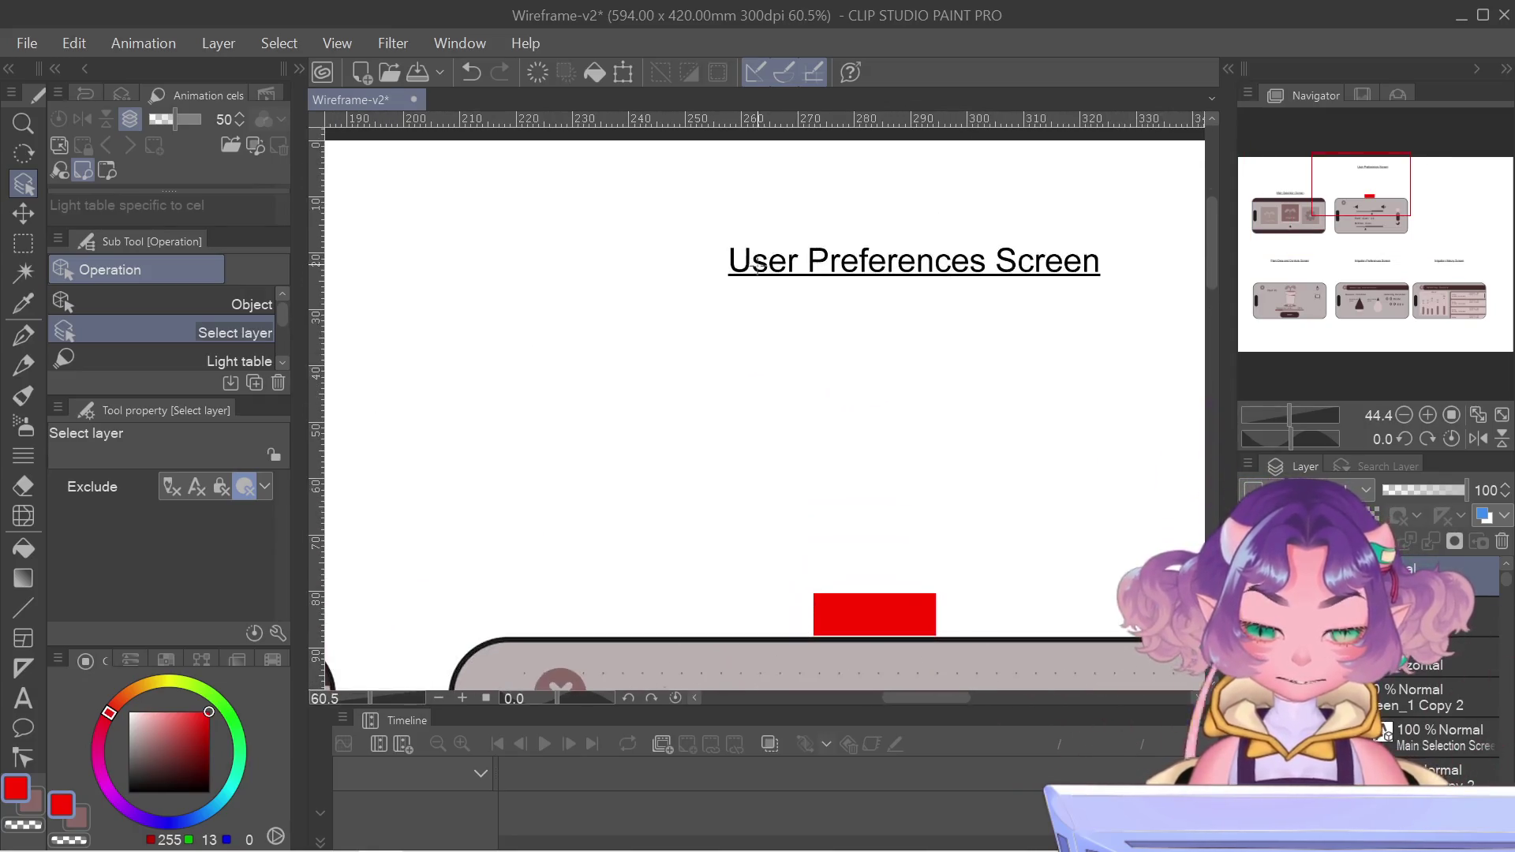
pyautogui.click(727, 256)
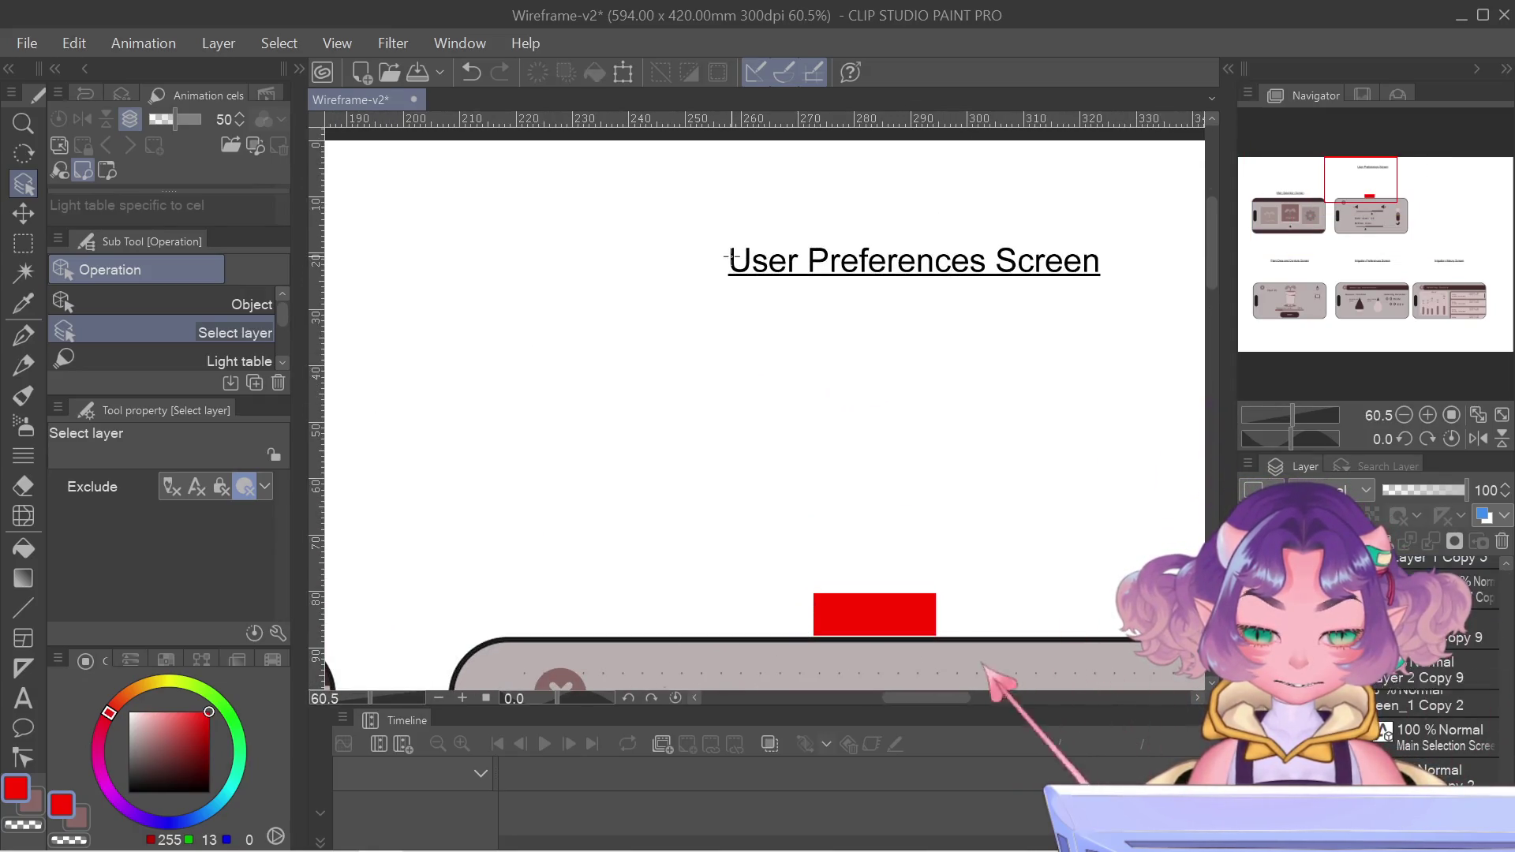
pyautogui.hotkey('ctrl', 't')
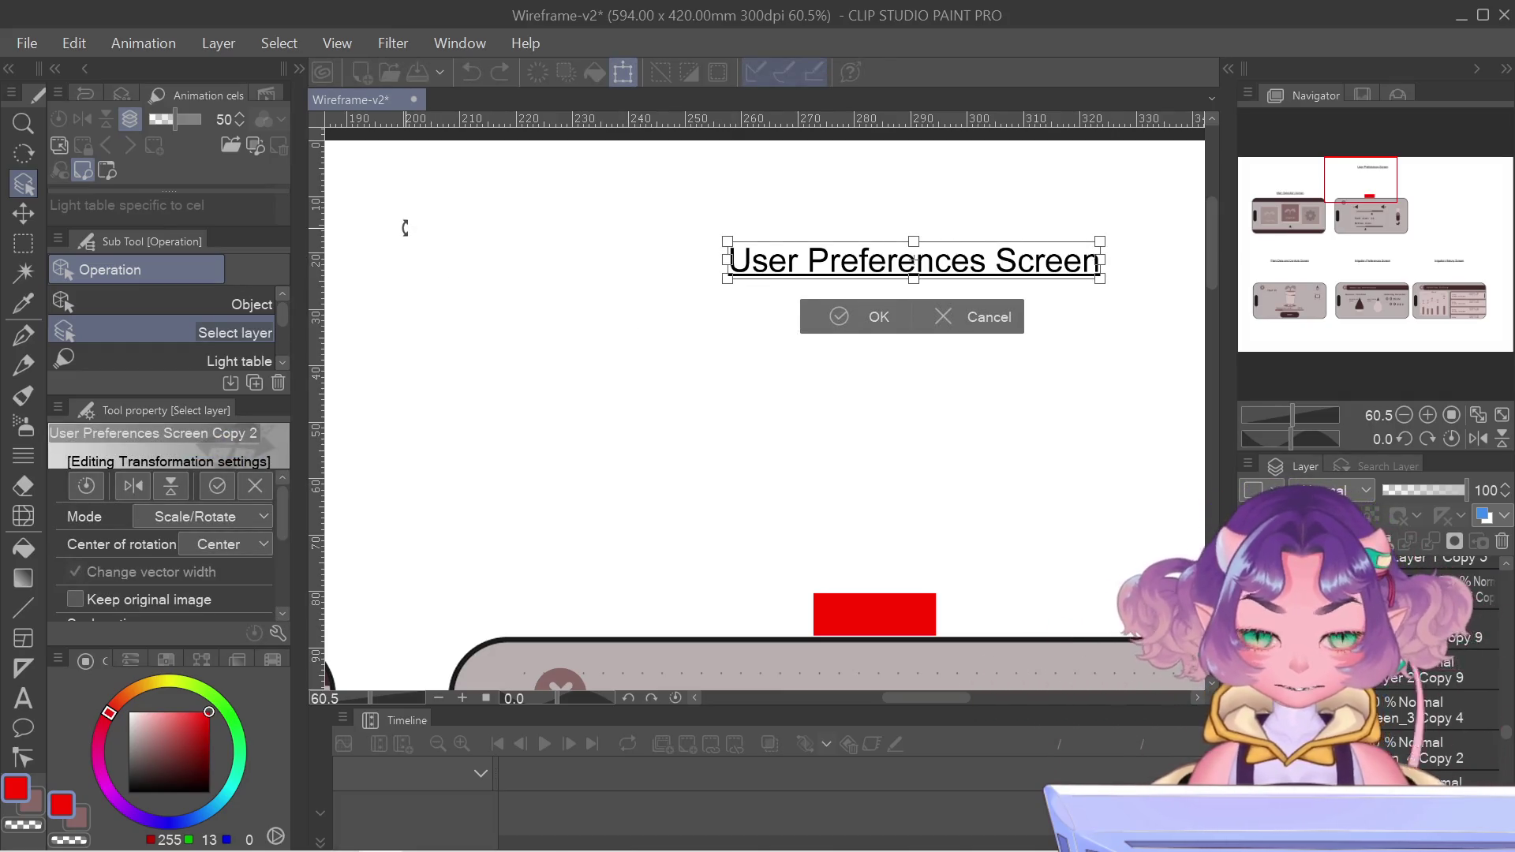
pyautogui.press('Down')
pyautogui.press('Down')
pyautogui.press('Down')
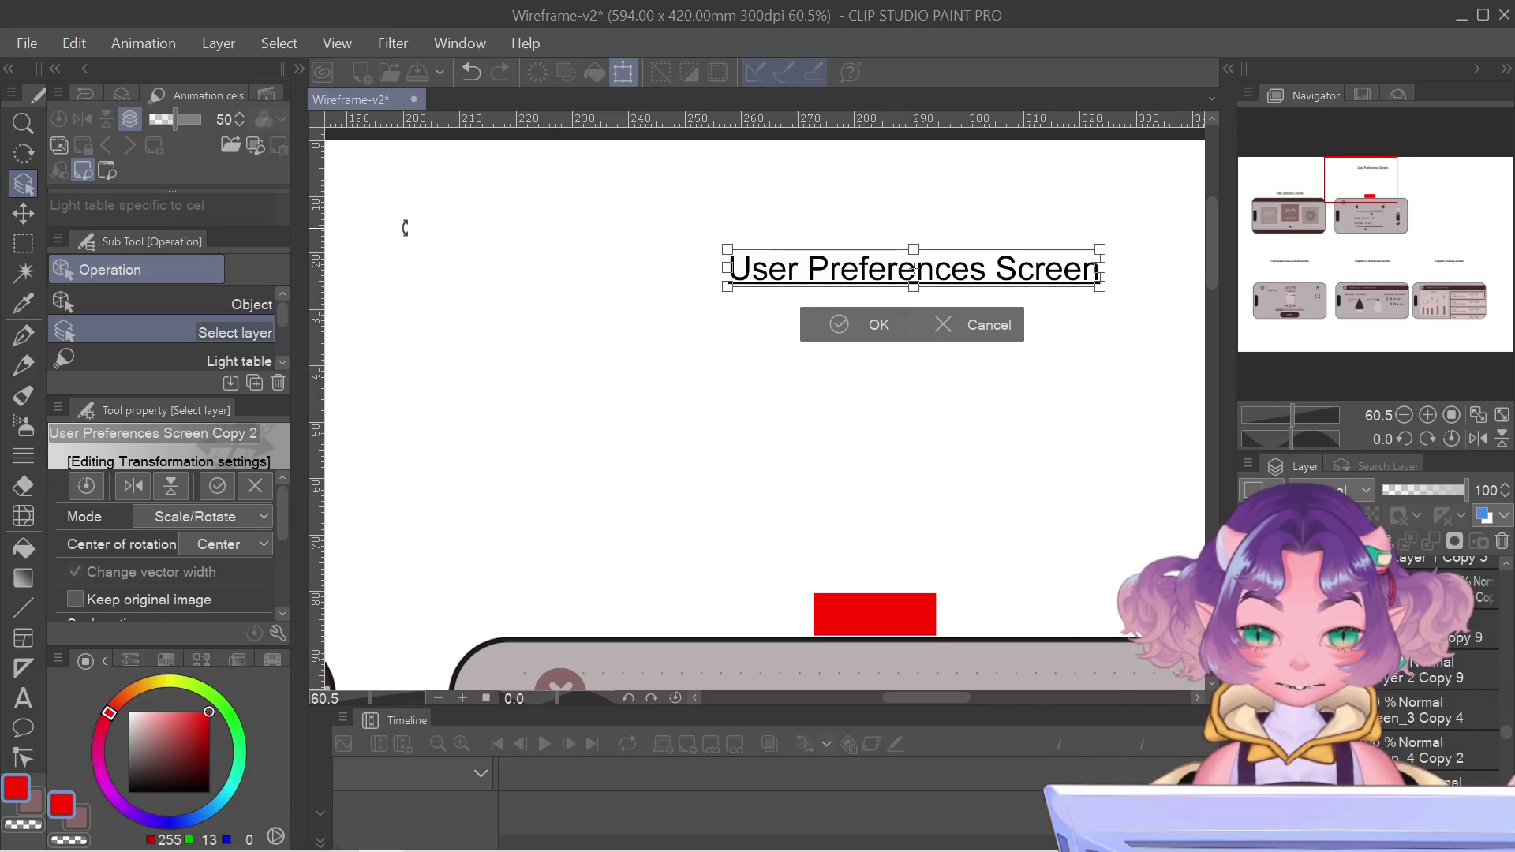
pyautogui.press('Down')
pyautogui.press('Down')
pyautogui.press('Down')
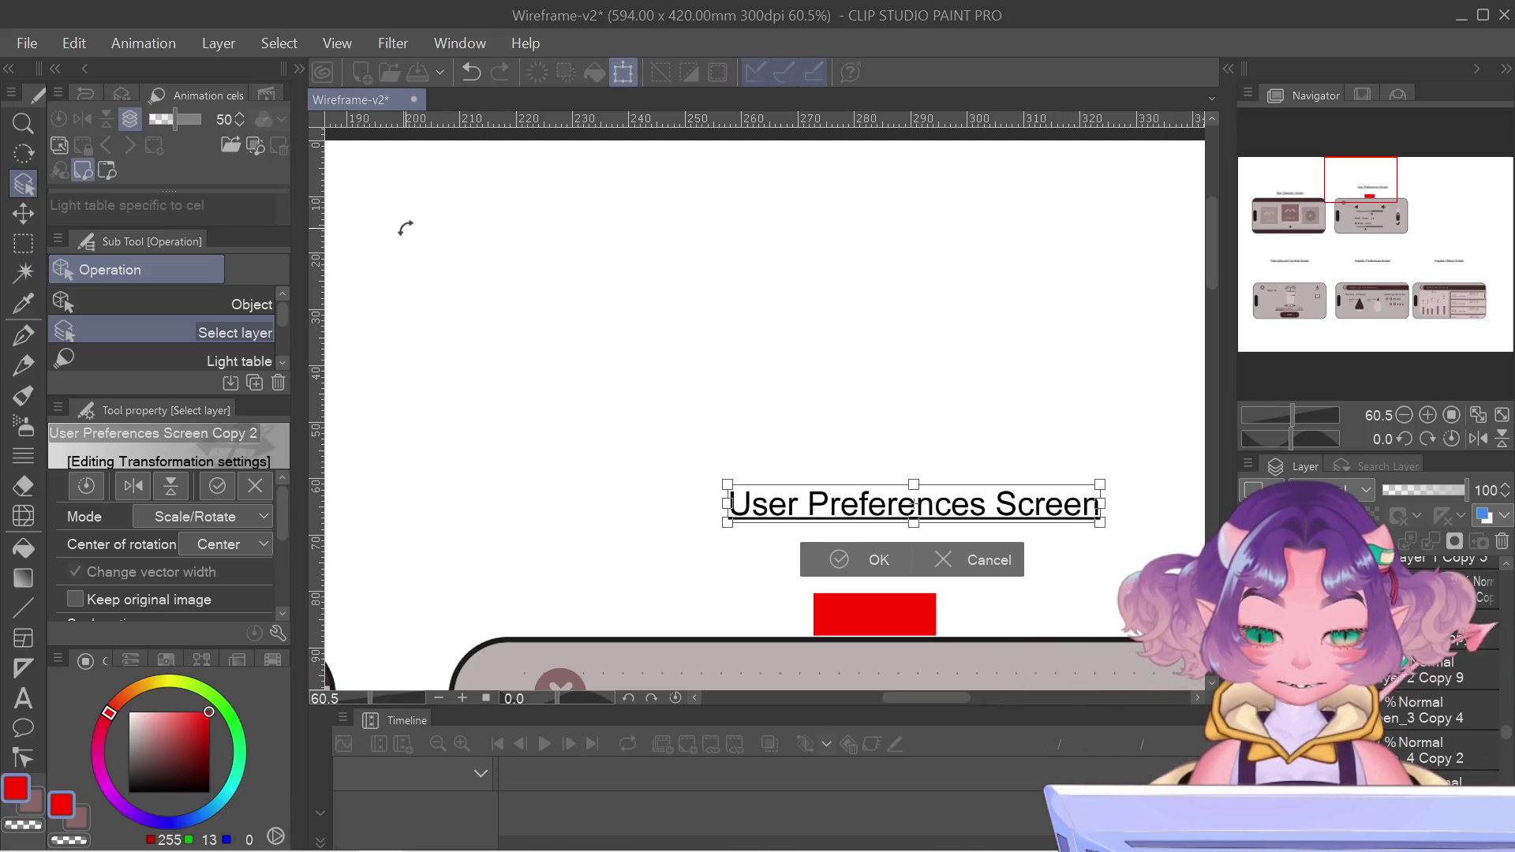
pyautogui.press('Down')
pyautogui.press('Down')
pyautogui.press('Down')
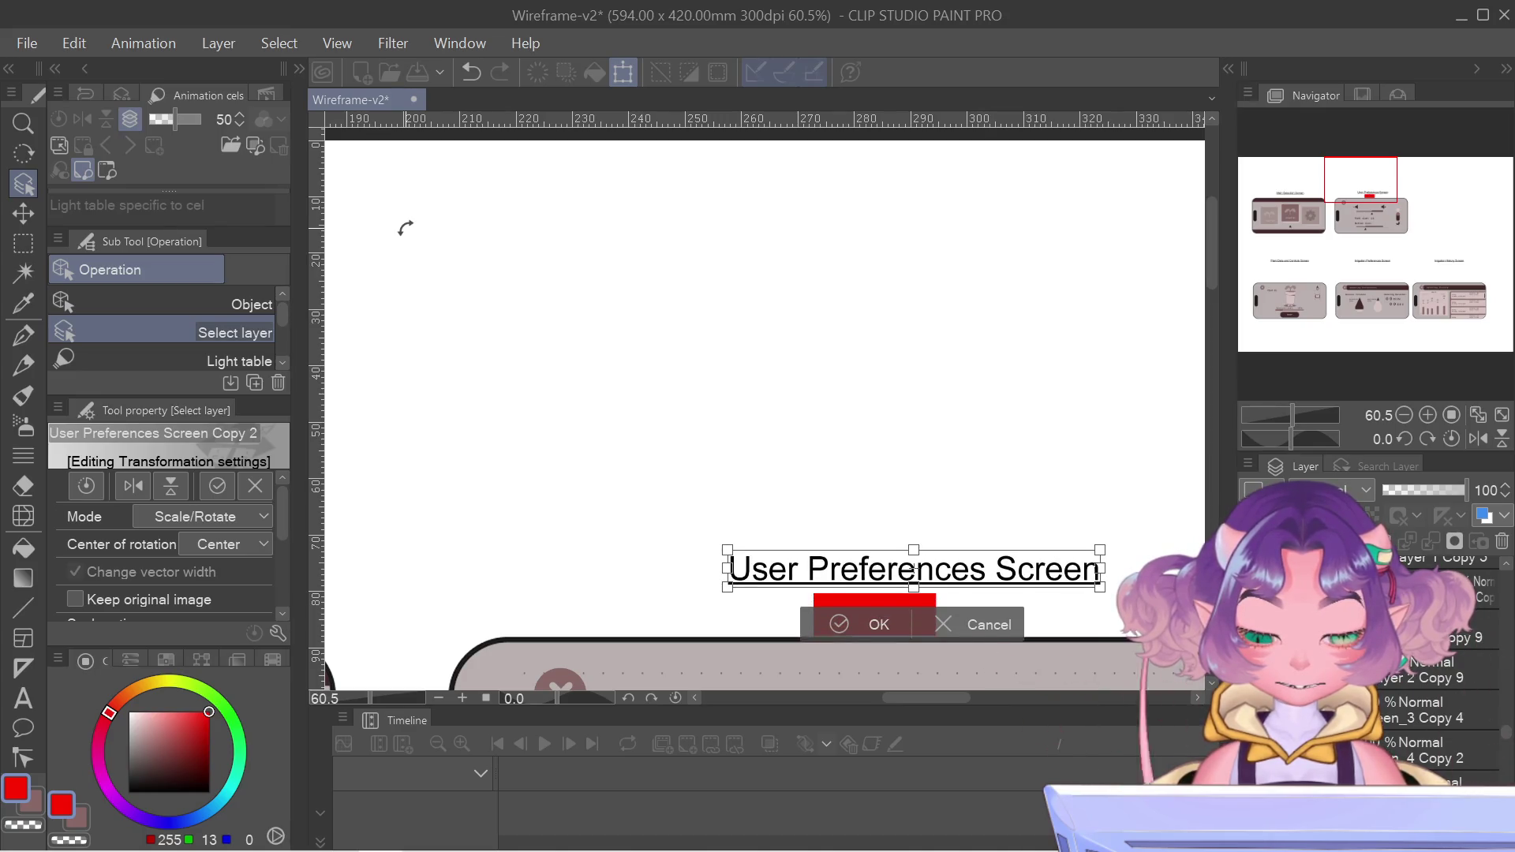
pyautogui.press('Down')
pyautogui.press('Down')
pyautogui.press('Down')
pyautogui.press('Down')
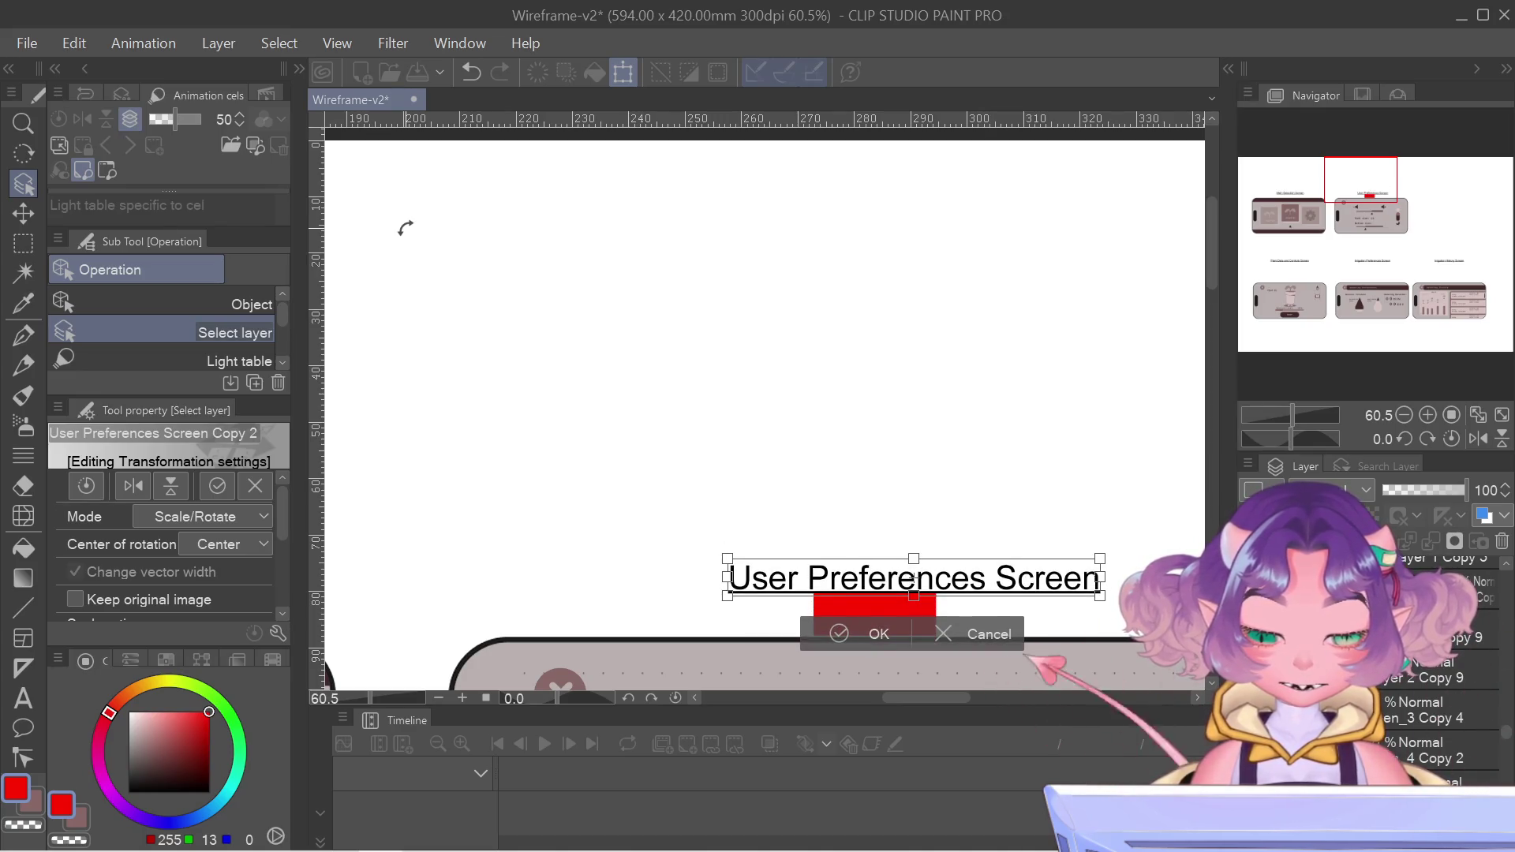
pyautogui.scroll(2, 1010, 547)
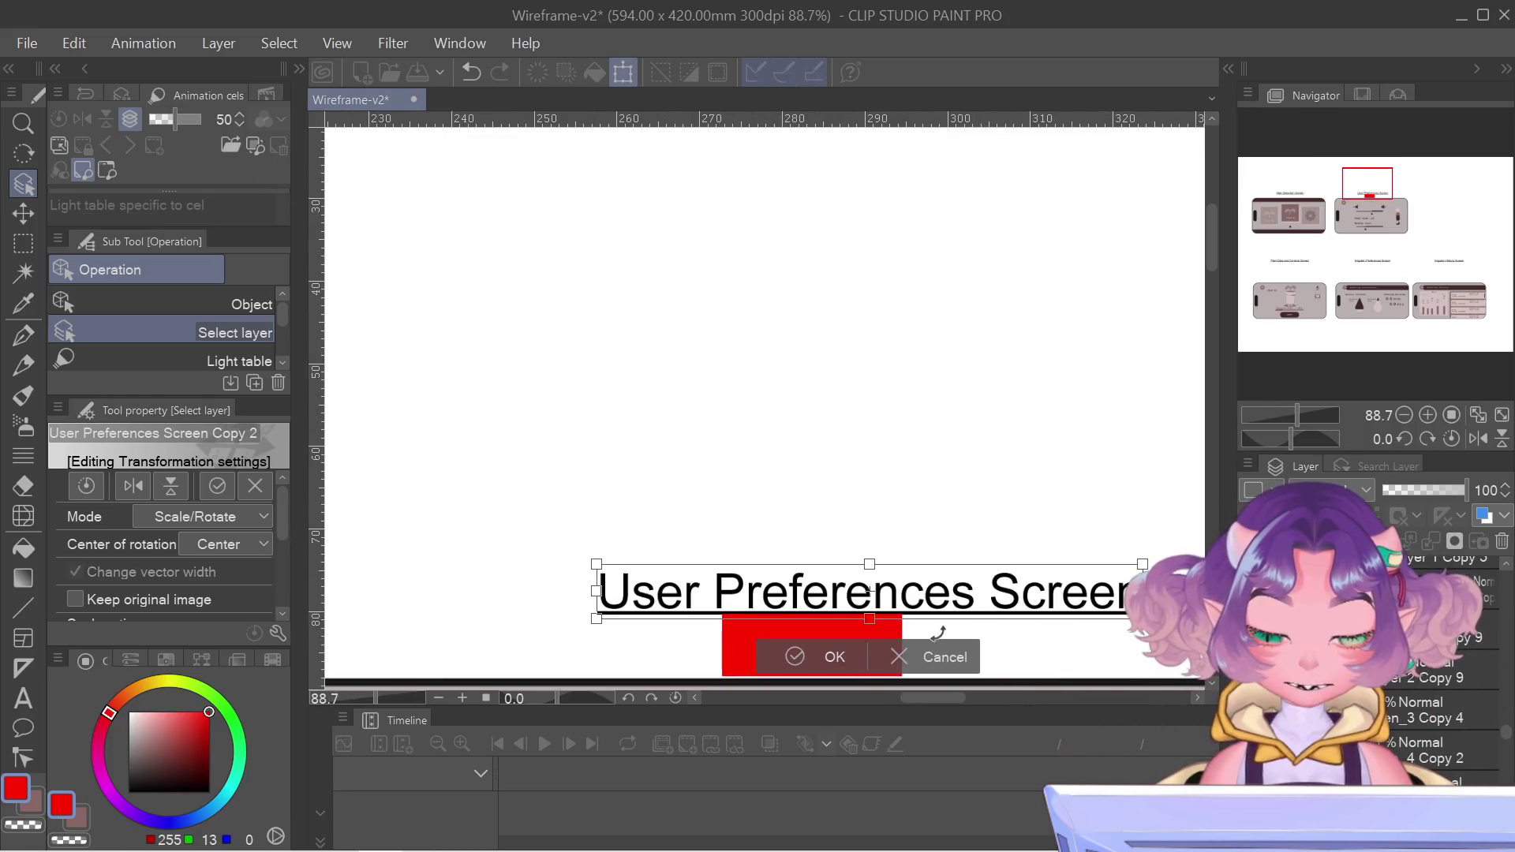
pyautogui.scroll(3, 752, 621)
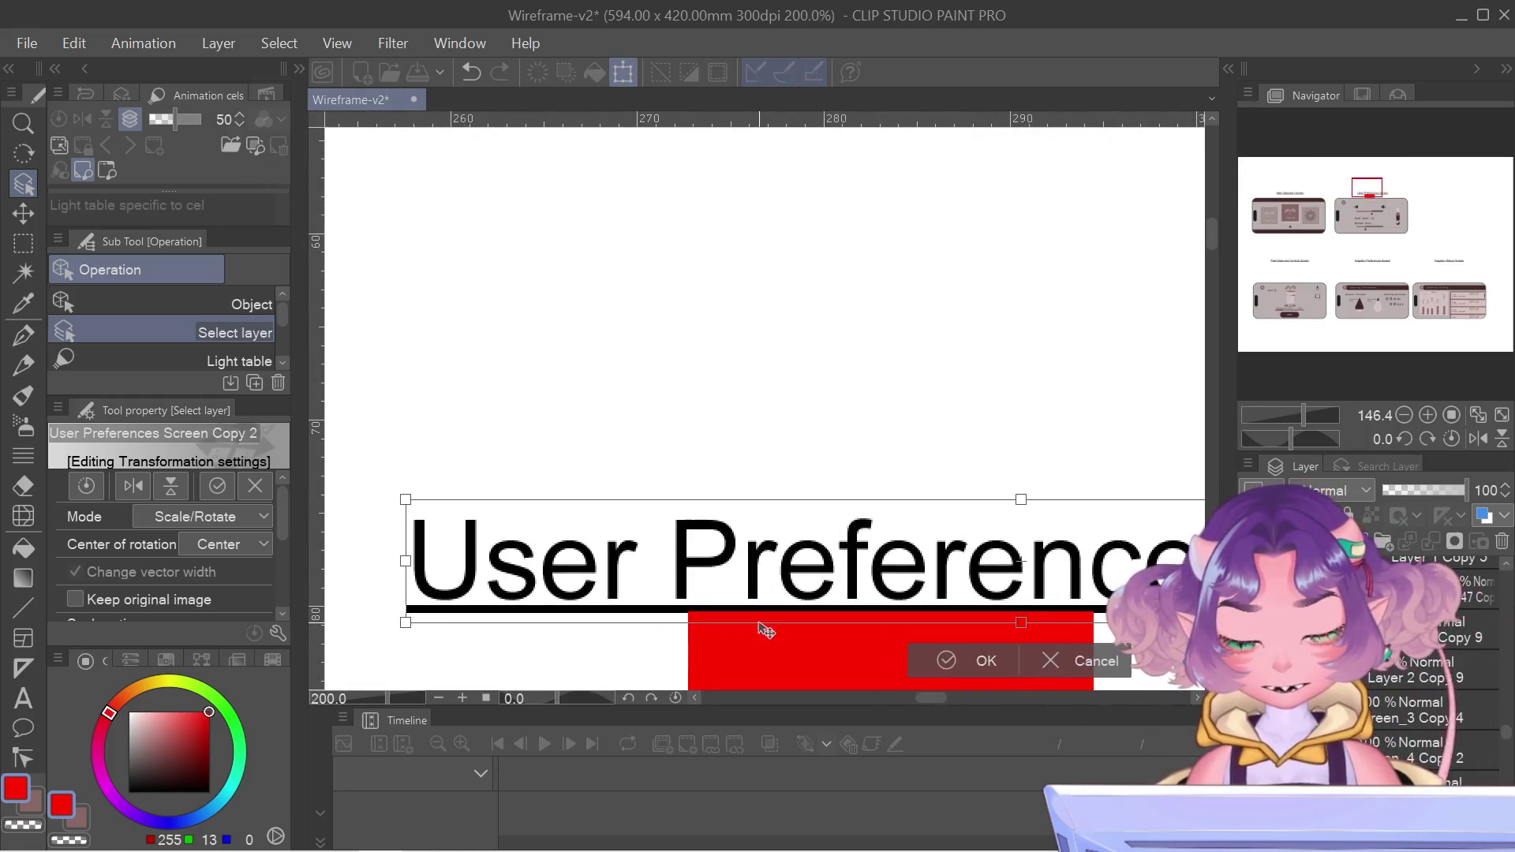
pyautogui.press('Up')
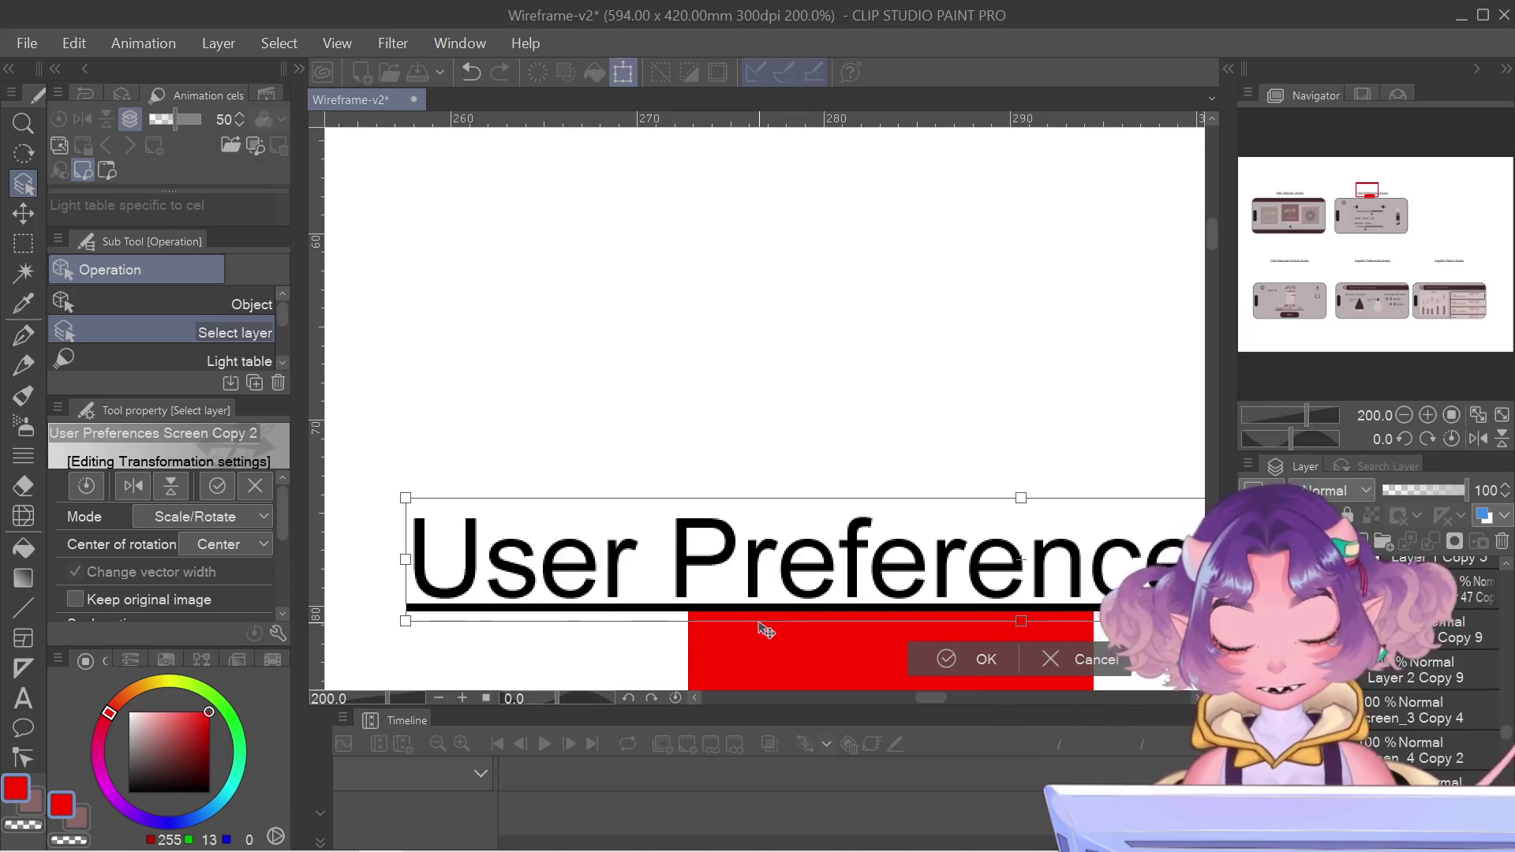
pyautogui.press('Return')
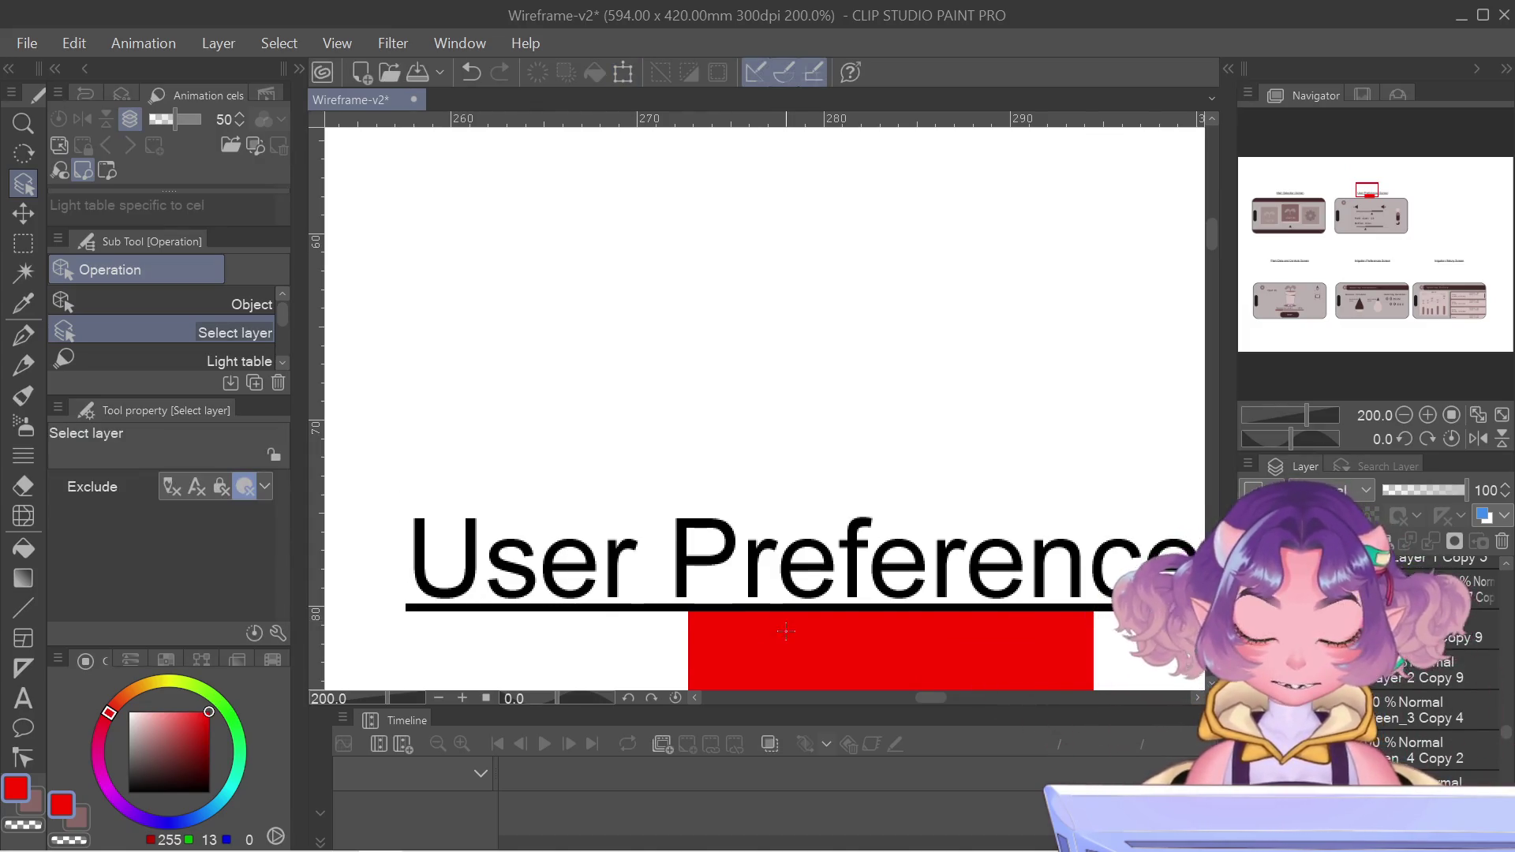
# - Check the phone panel layer's visibility, then nudge the title, red bar and phone up together
pyautogui.scroll(-5, 786, 631)
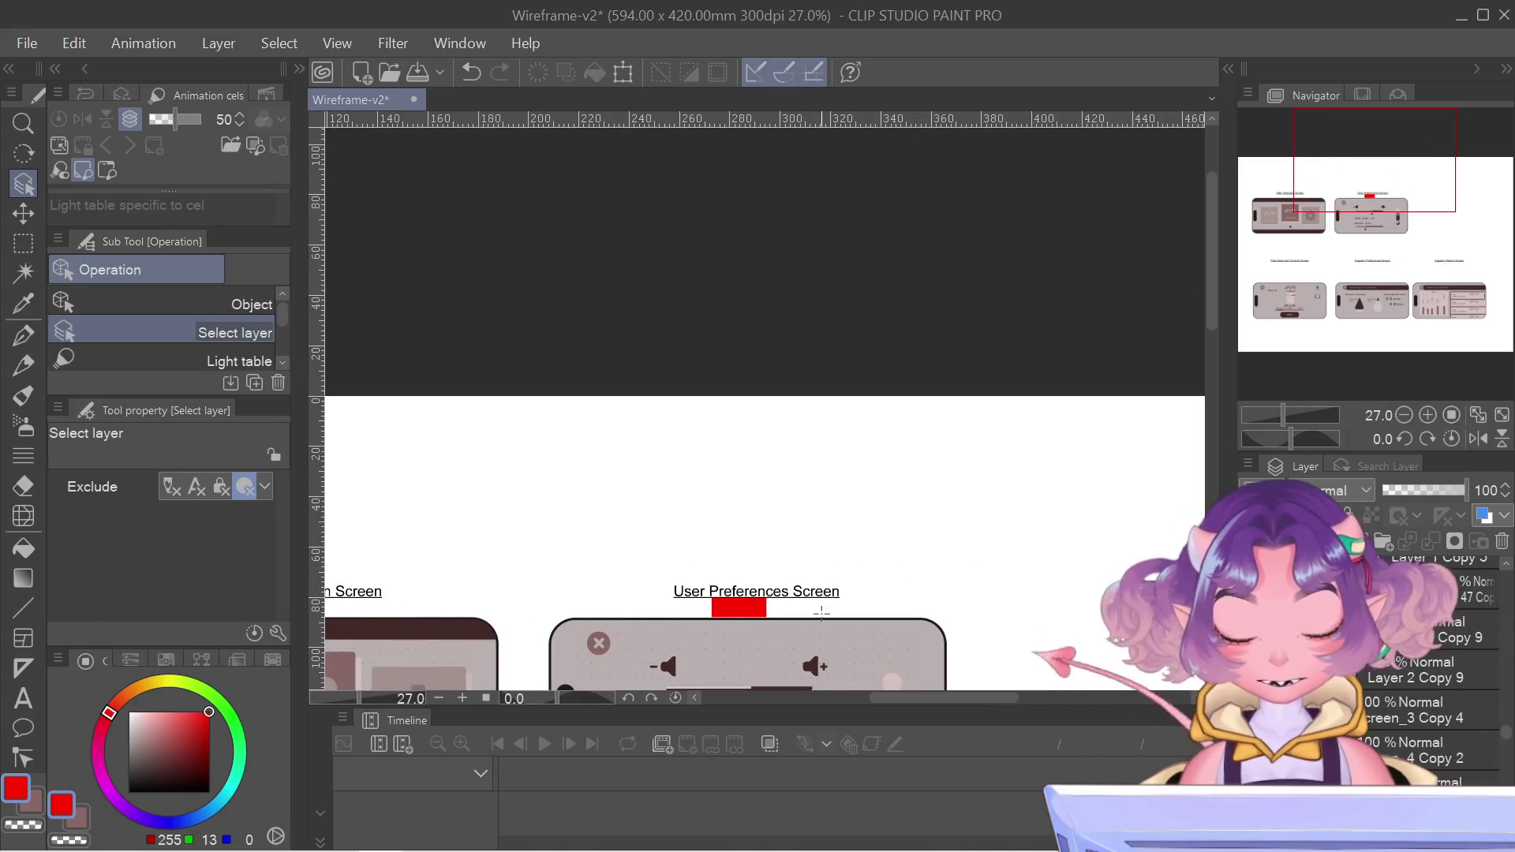
pyautogui.moveTo(707, 452); pyautogui.dragTo(760, 325)
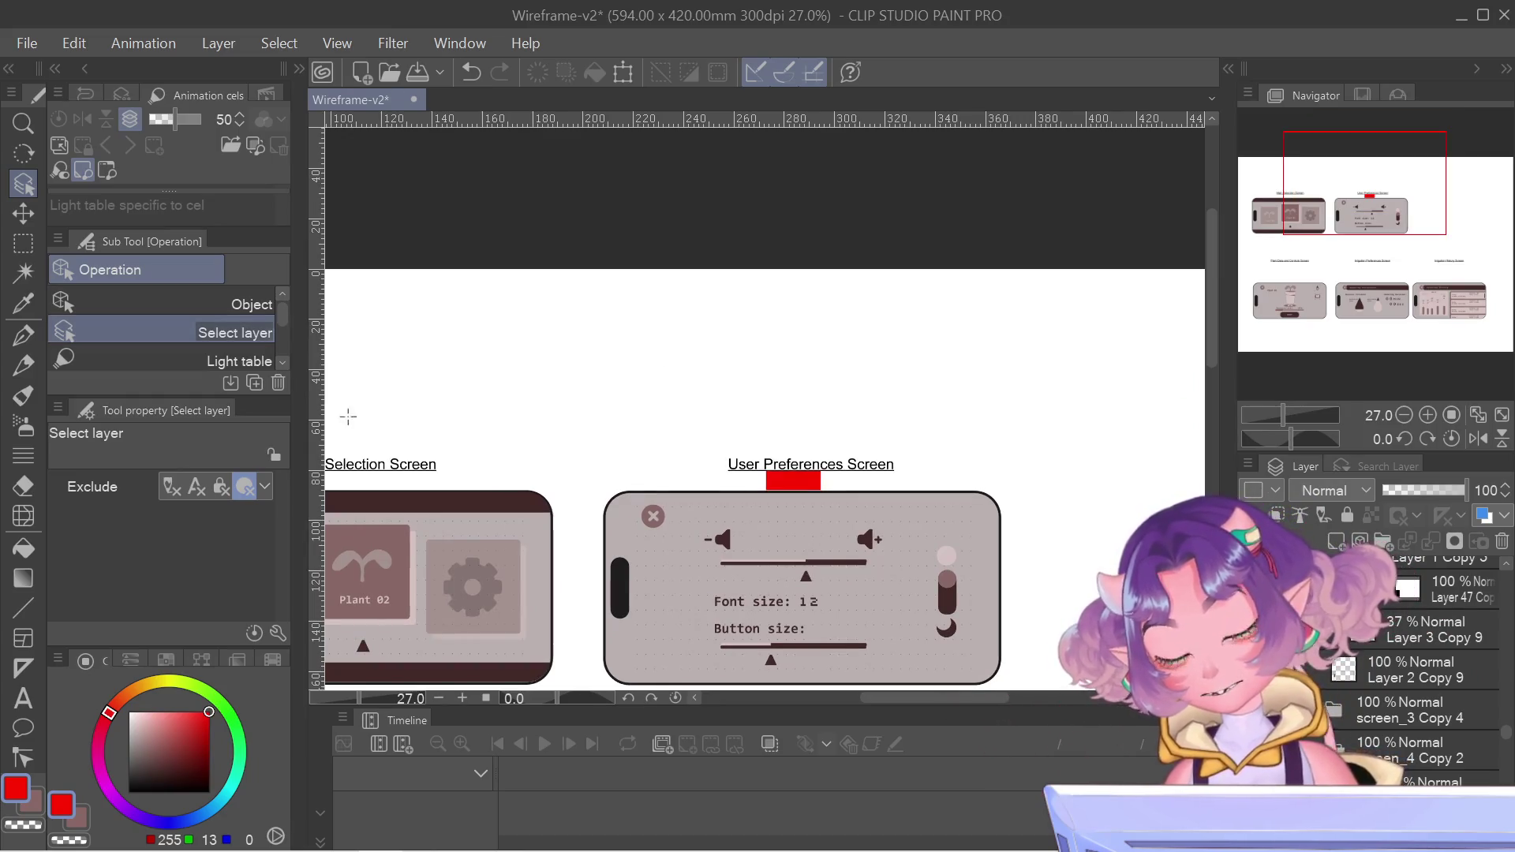
pyautogui.scroll(5, 781, 529)
pyautogui.scroll(-4, 616, 380)
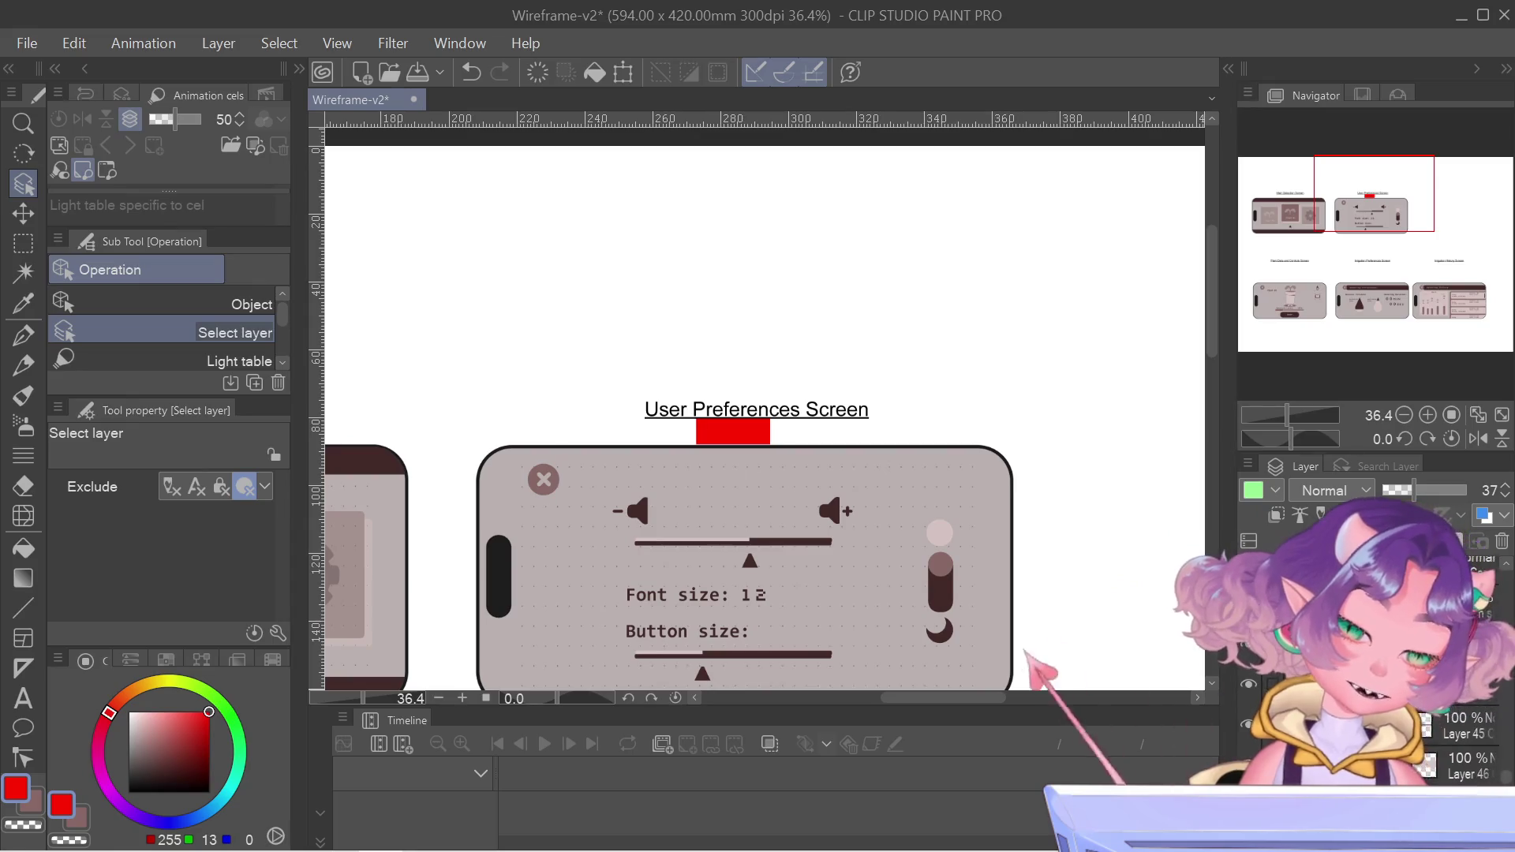
pyautogui.scroll(-3, 1342, 710)
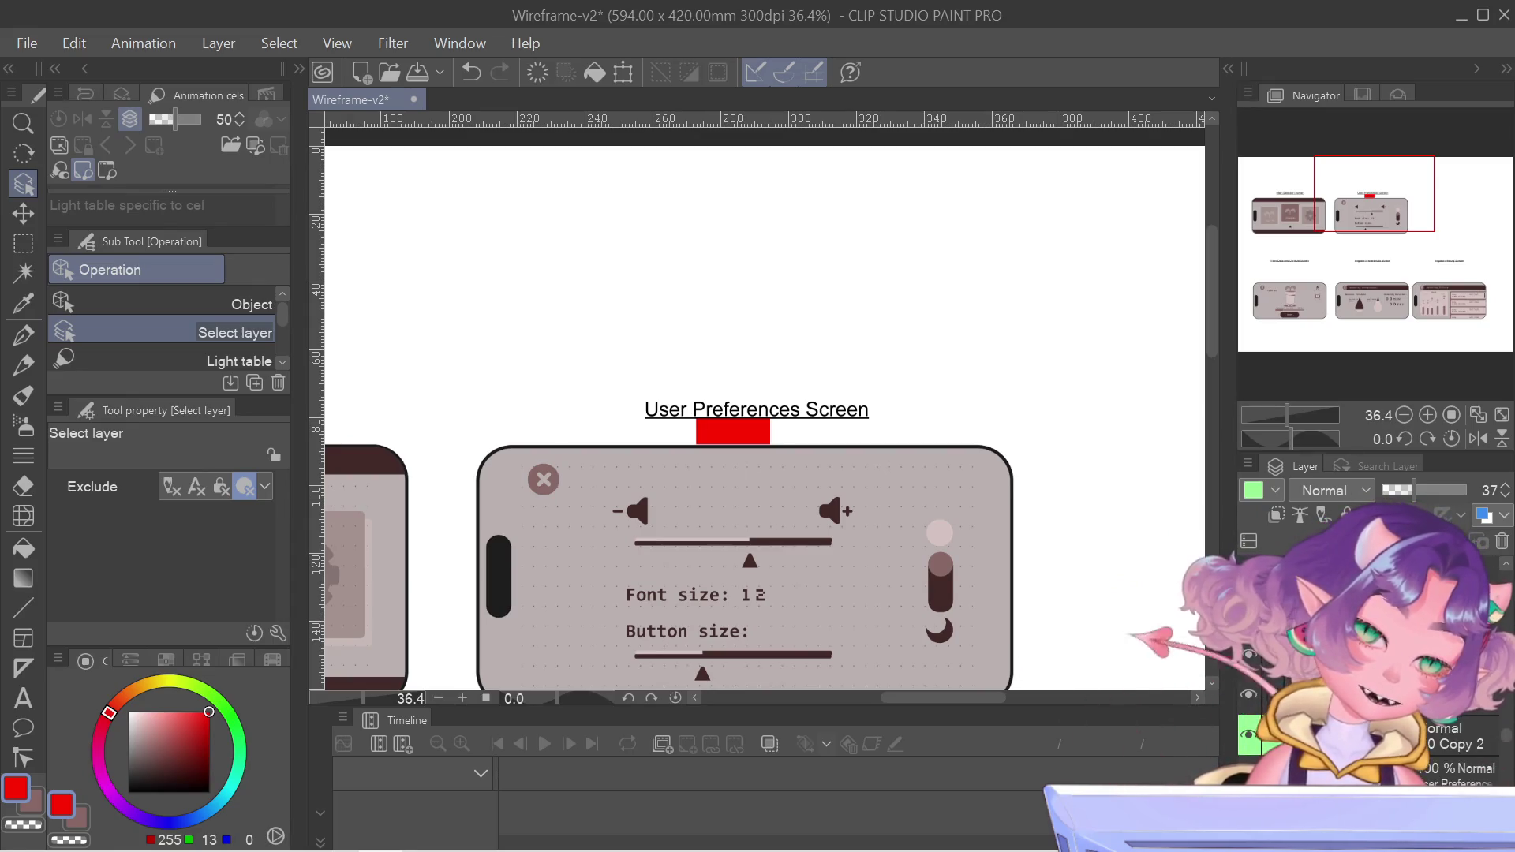
pyautogui.click(1249, 697)
pyautogui.click(1249, 697)
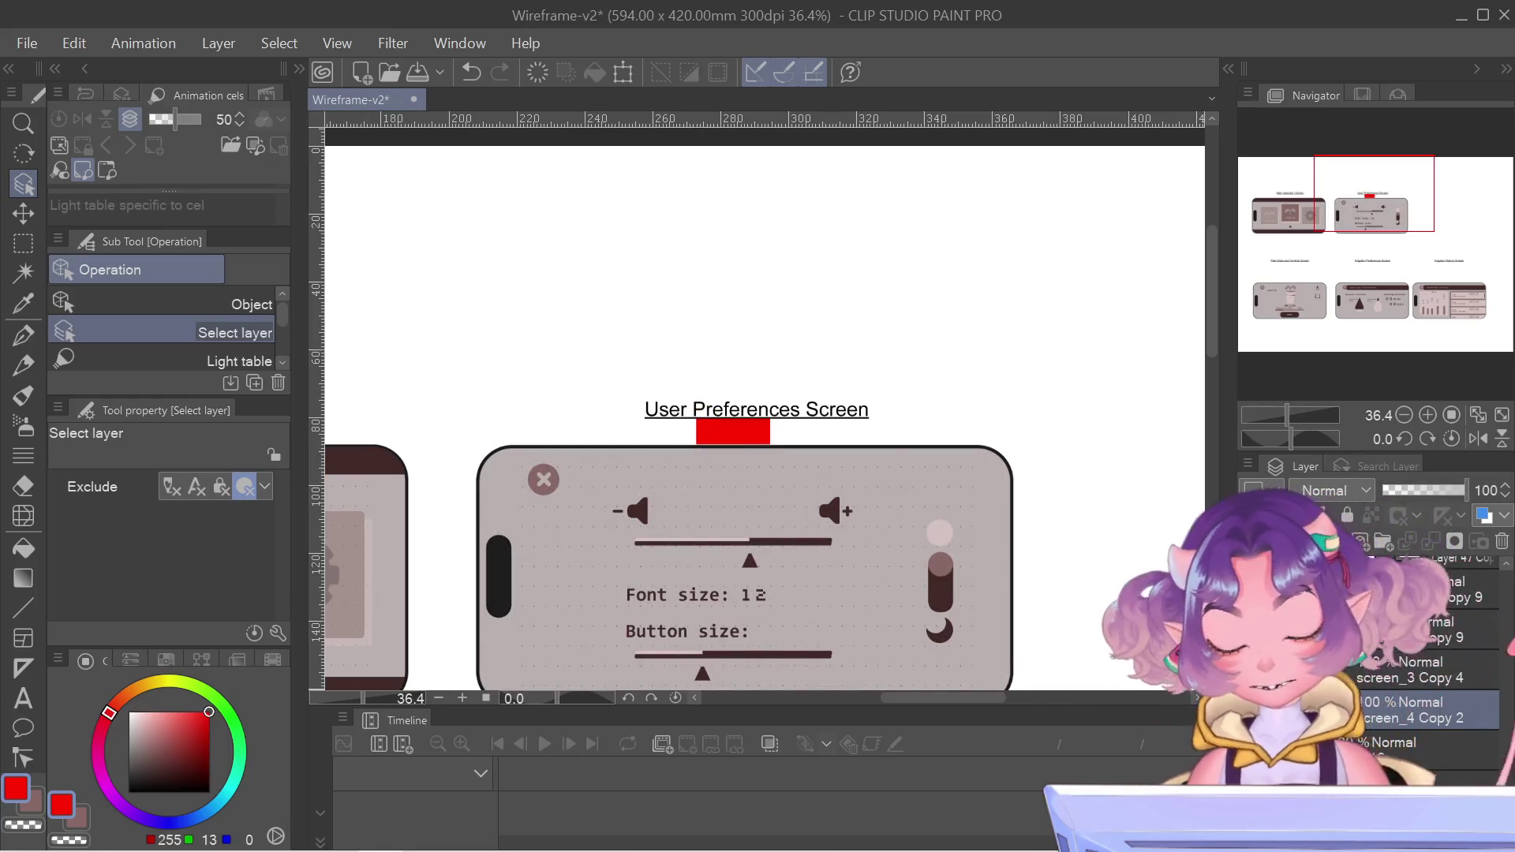
pyautogui.hotkey('ctrl', 't')
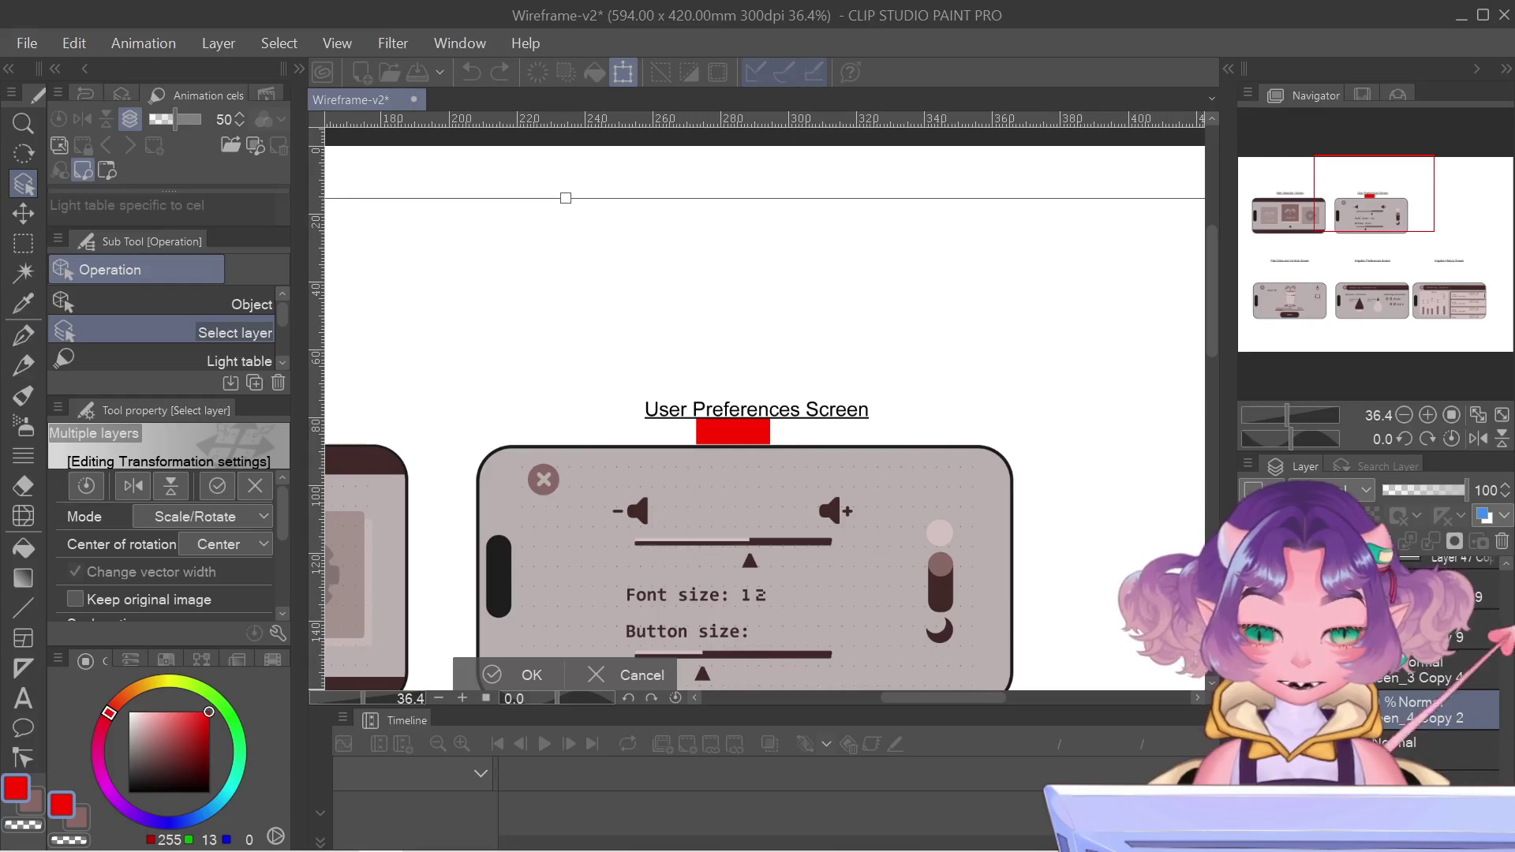
pyautogui.press('Up')
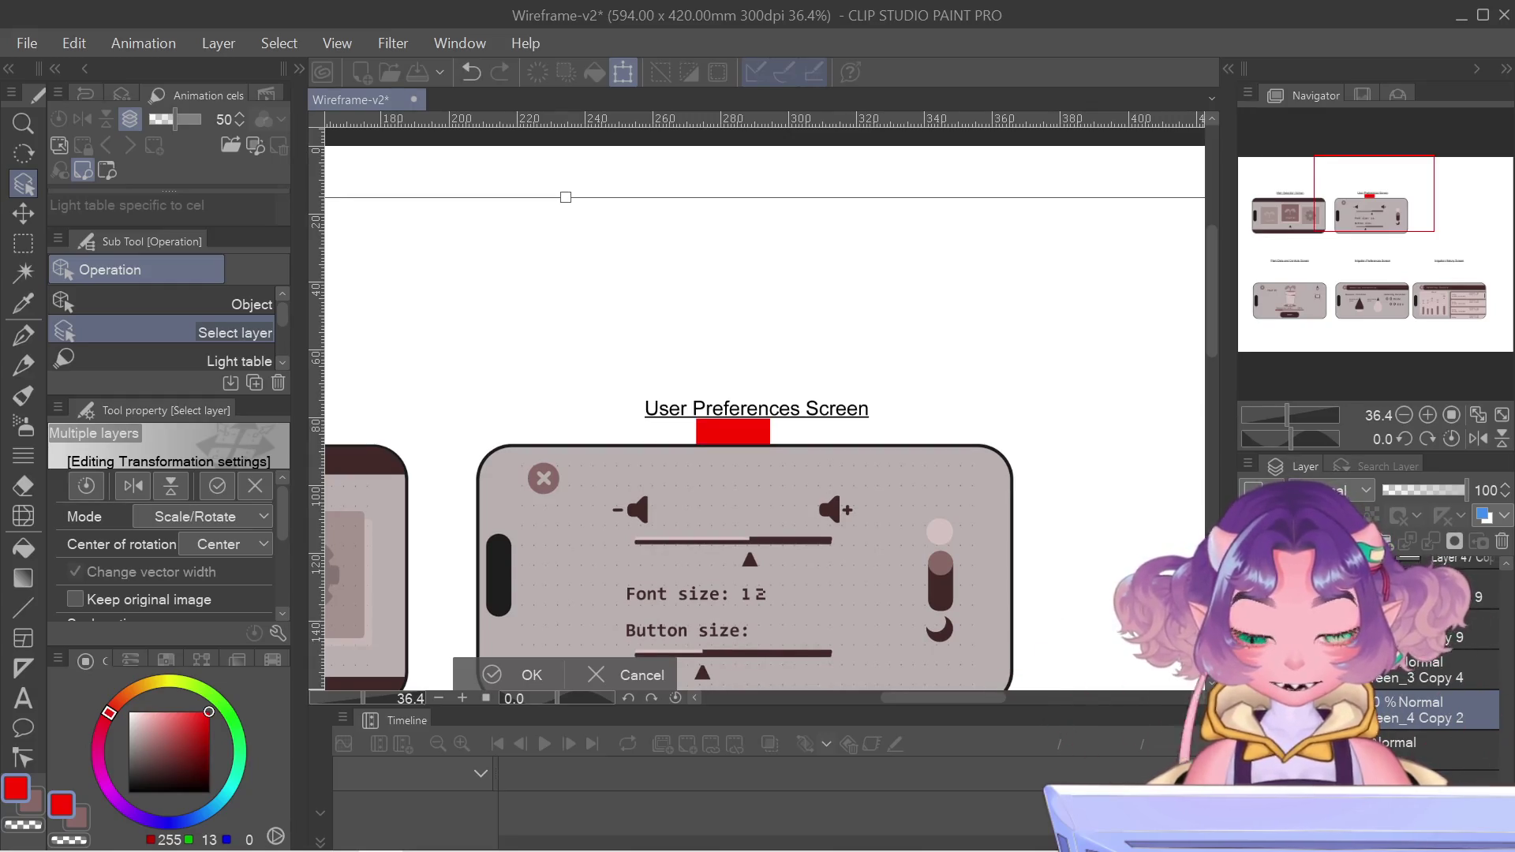
pyautogui.press('Return')
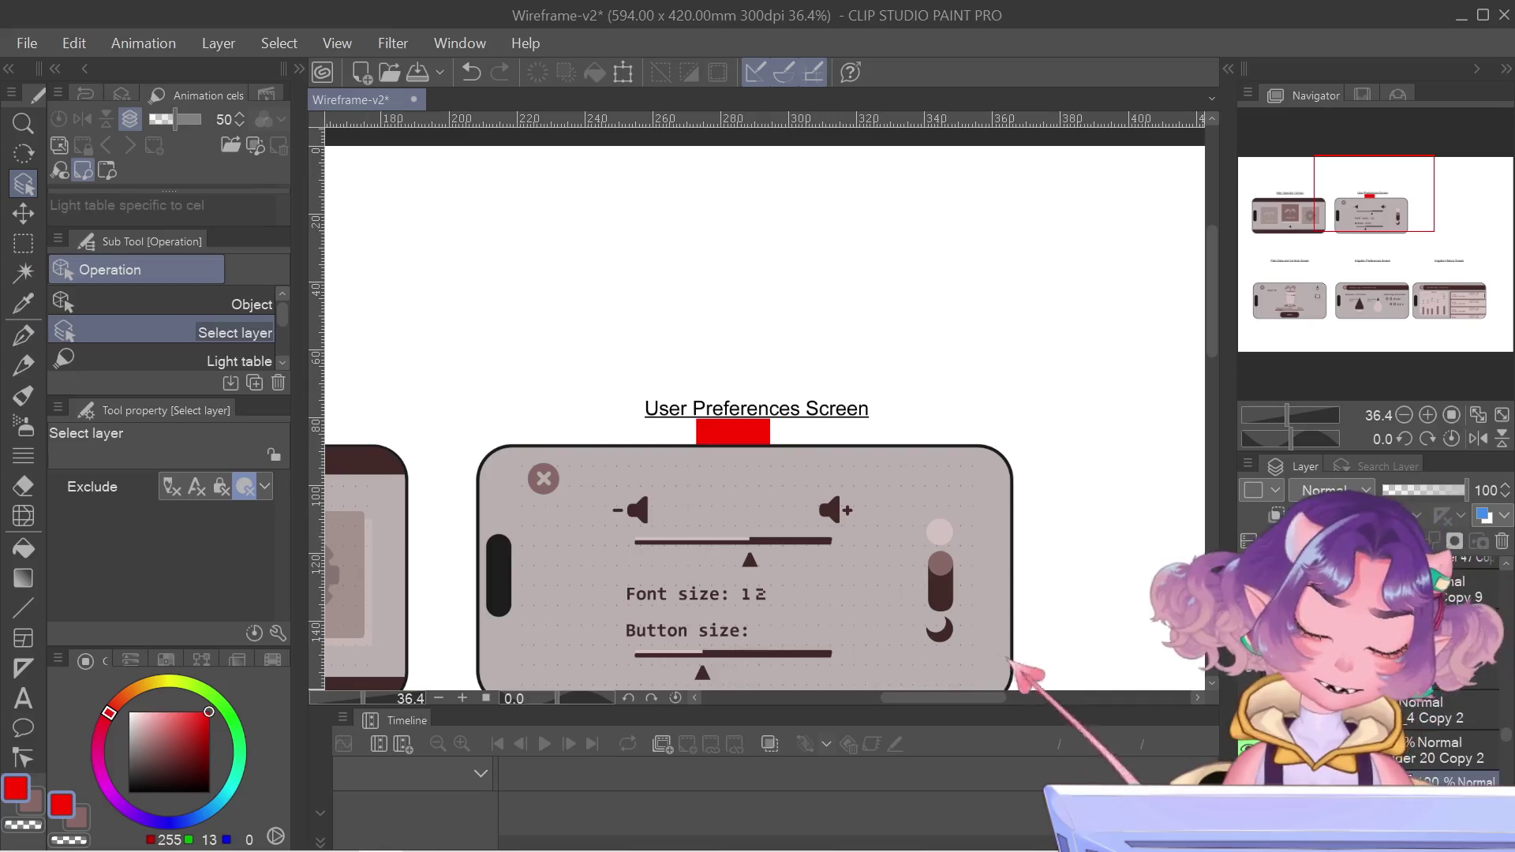
pyautogui.hotkey('ctrl', 't')
pyautogui.scroll(5, 686, 347)
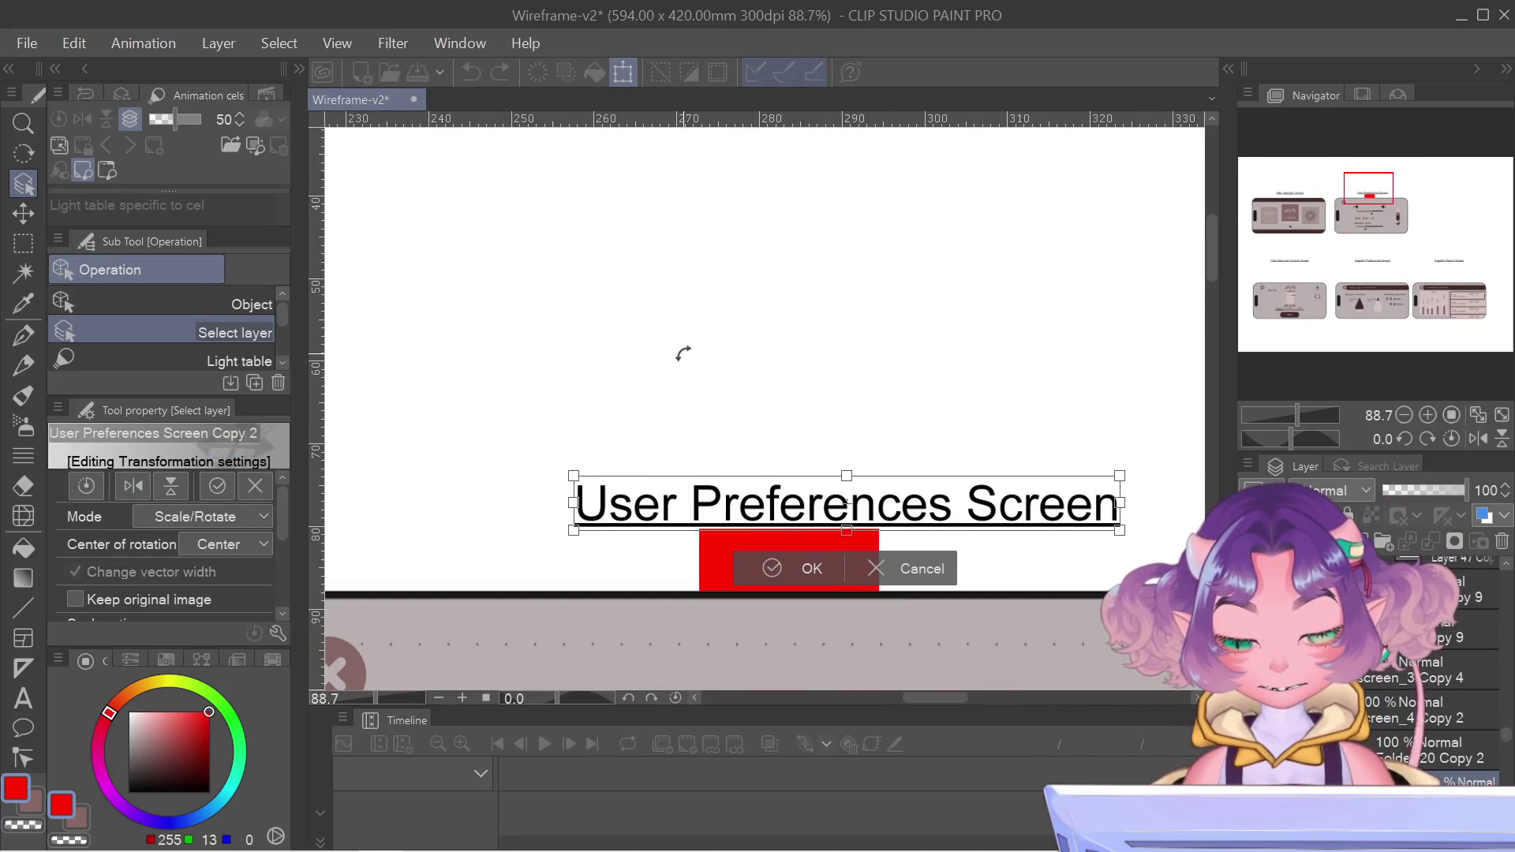
pyautogui.press('Down')
pyautogui.press('Down')
pyautogui.press('Down')
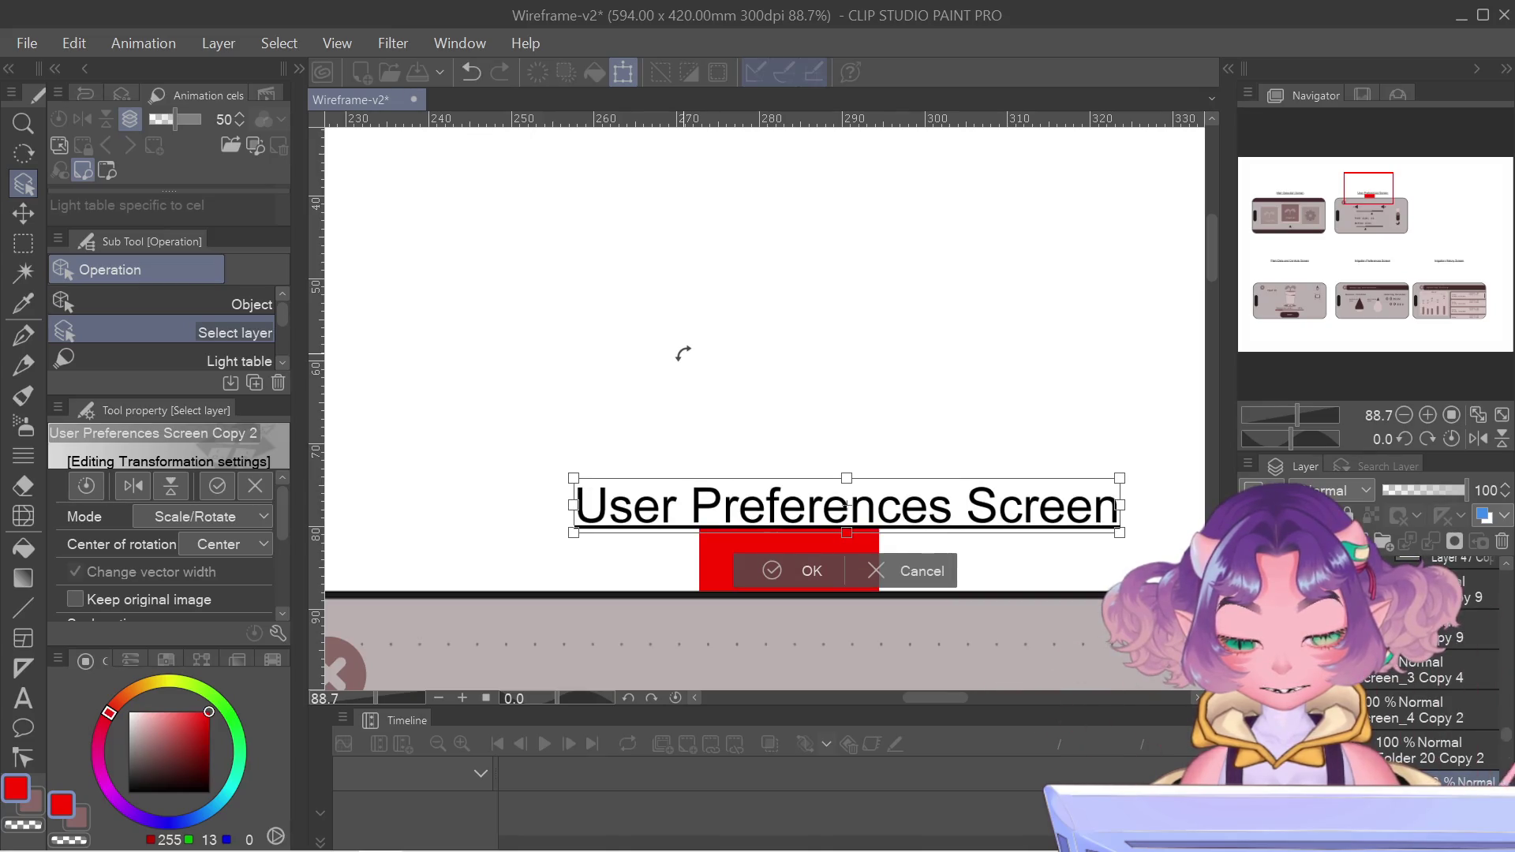
pyautogui.press('Return')
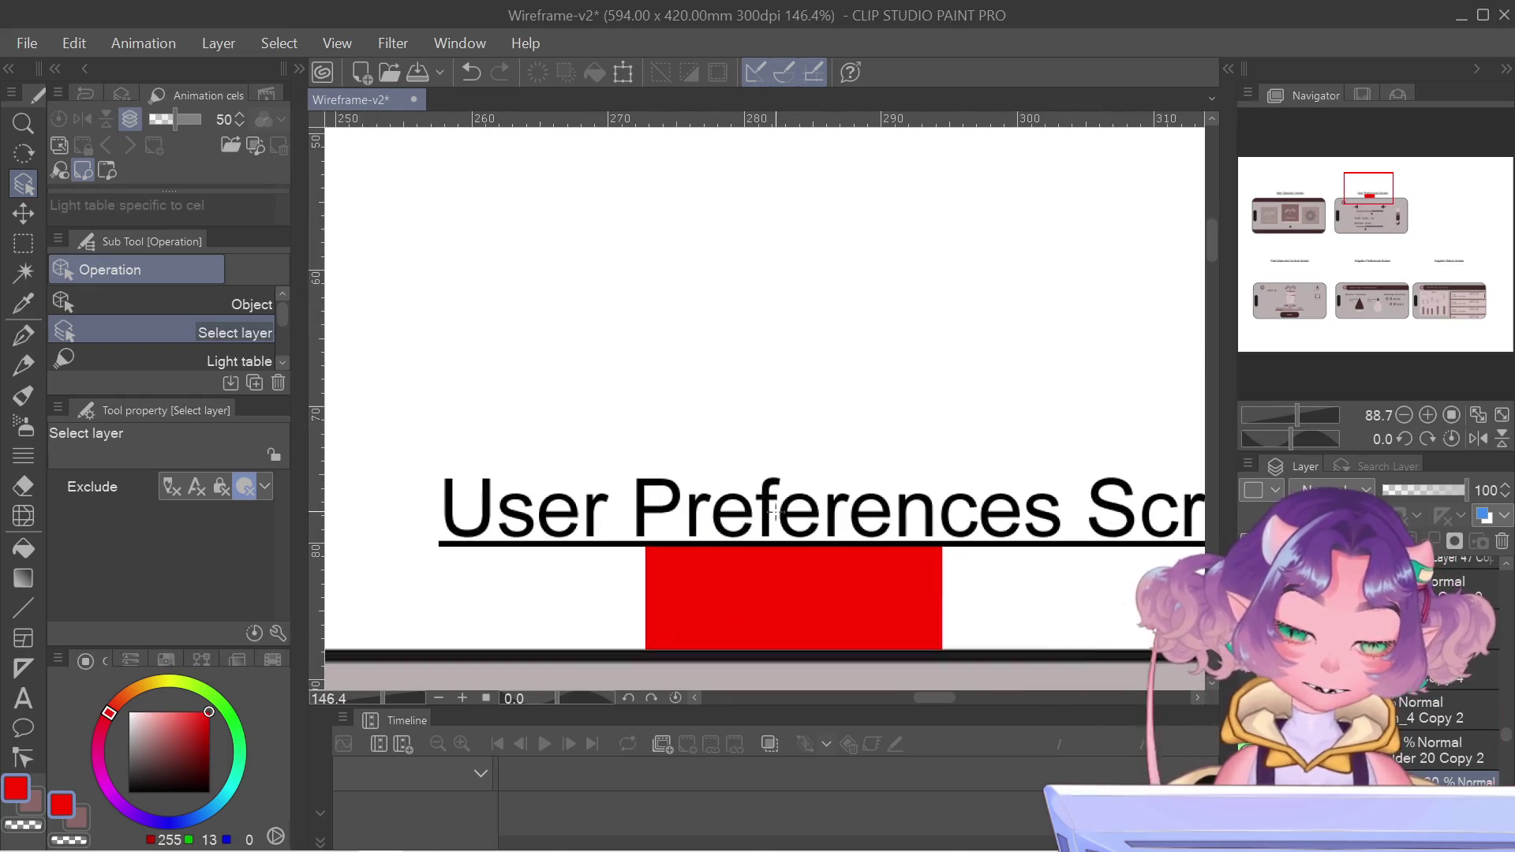
pyautogui.scroll(4, 785, 595)
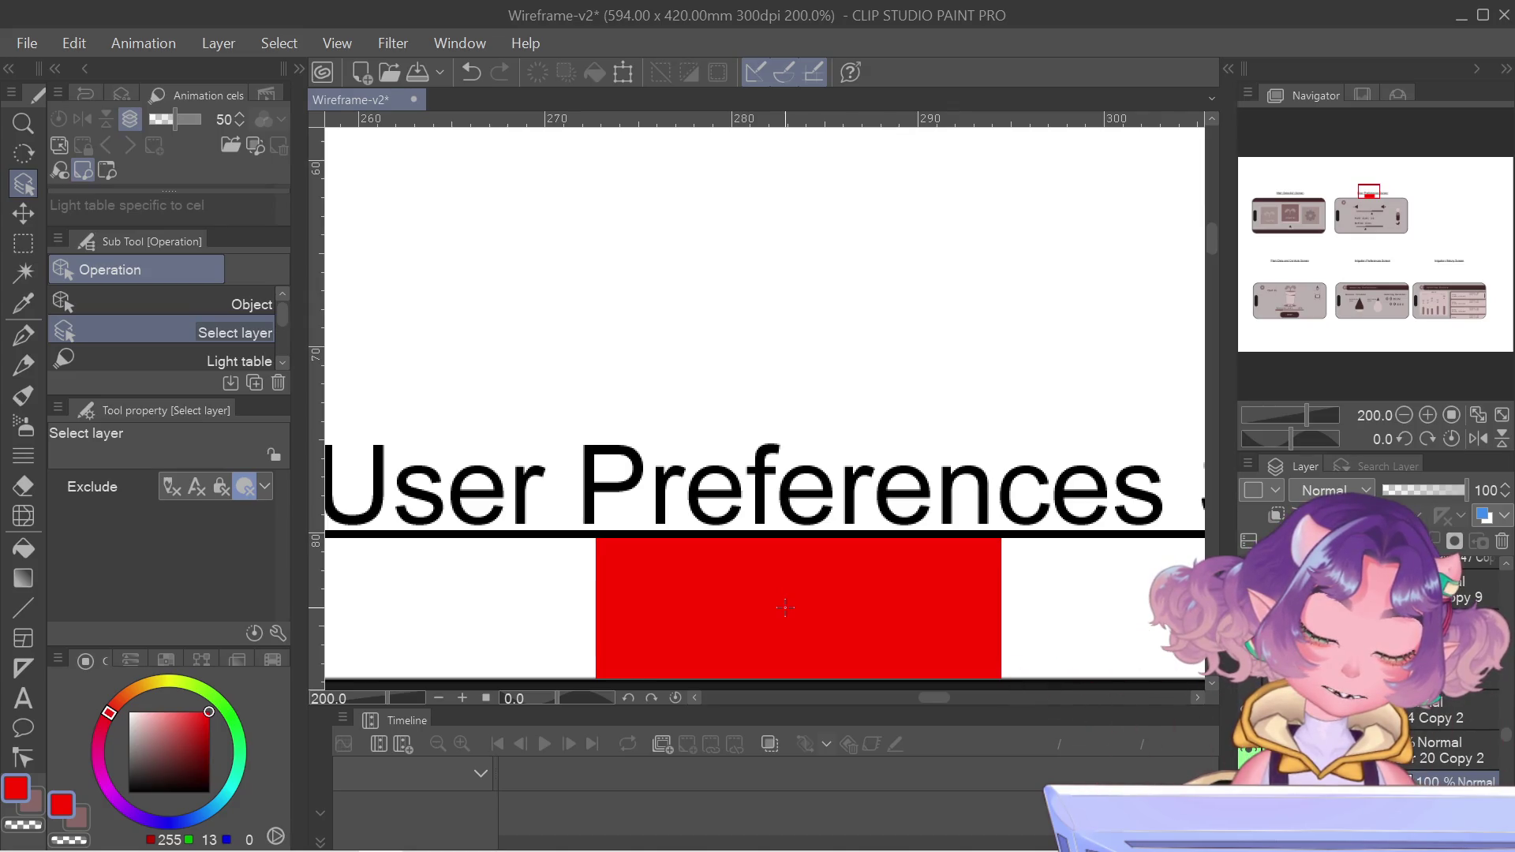
pyautogui.hscroll(-10, 986, 679)
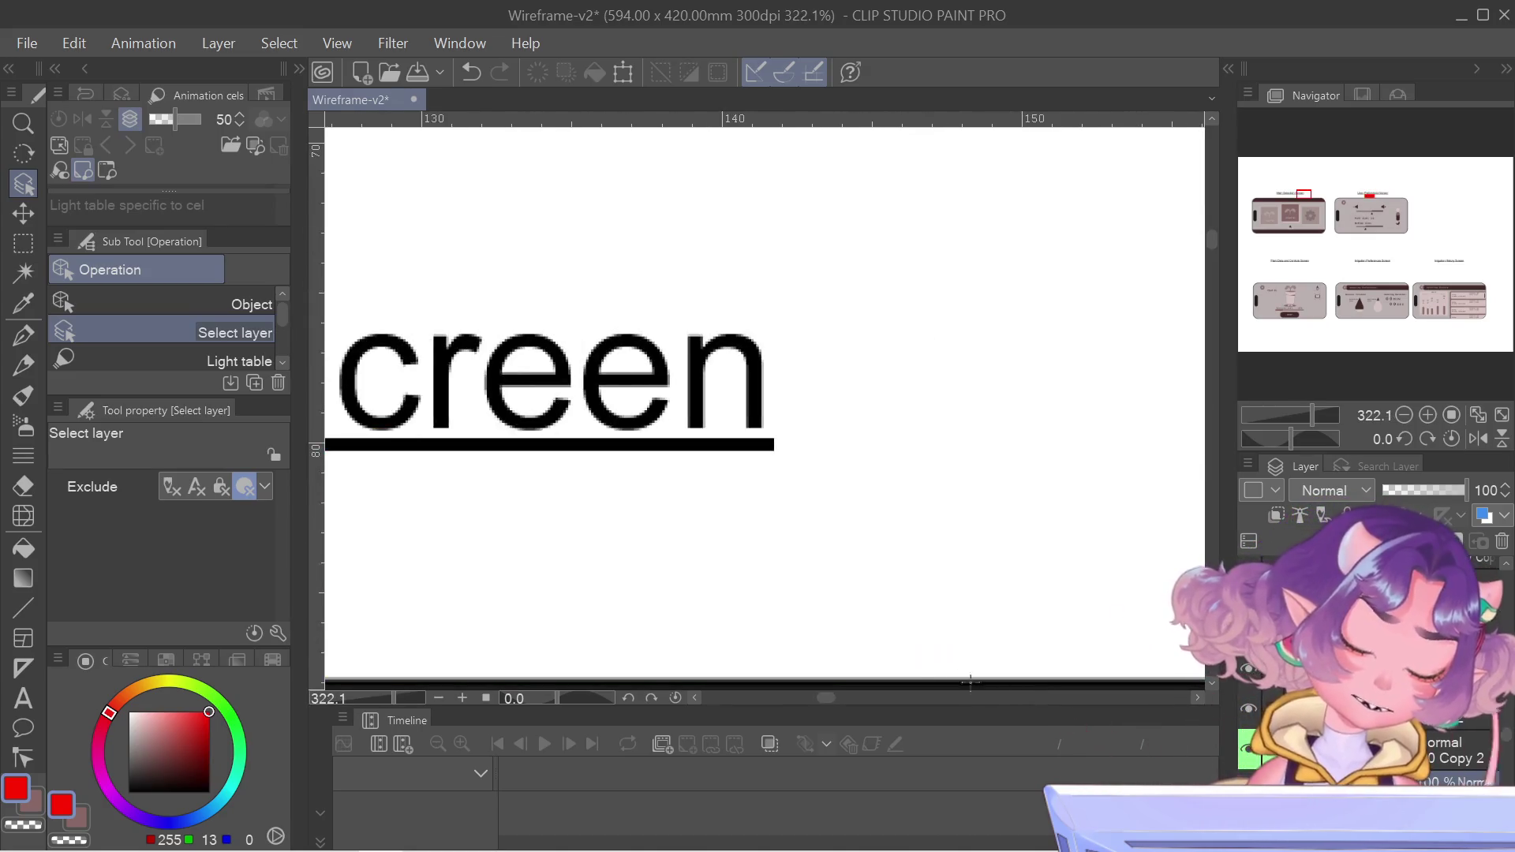
pyautogui.scroll(-5, 876, 663)
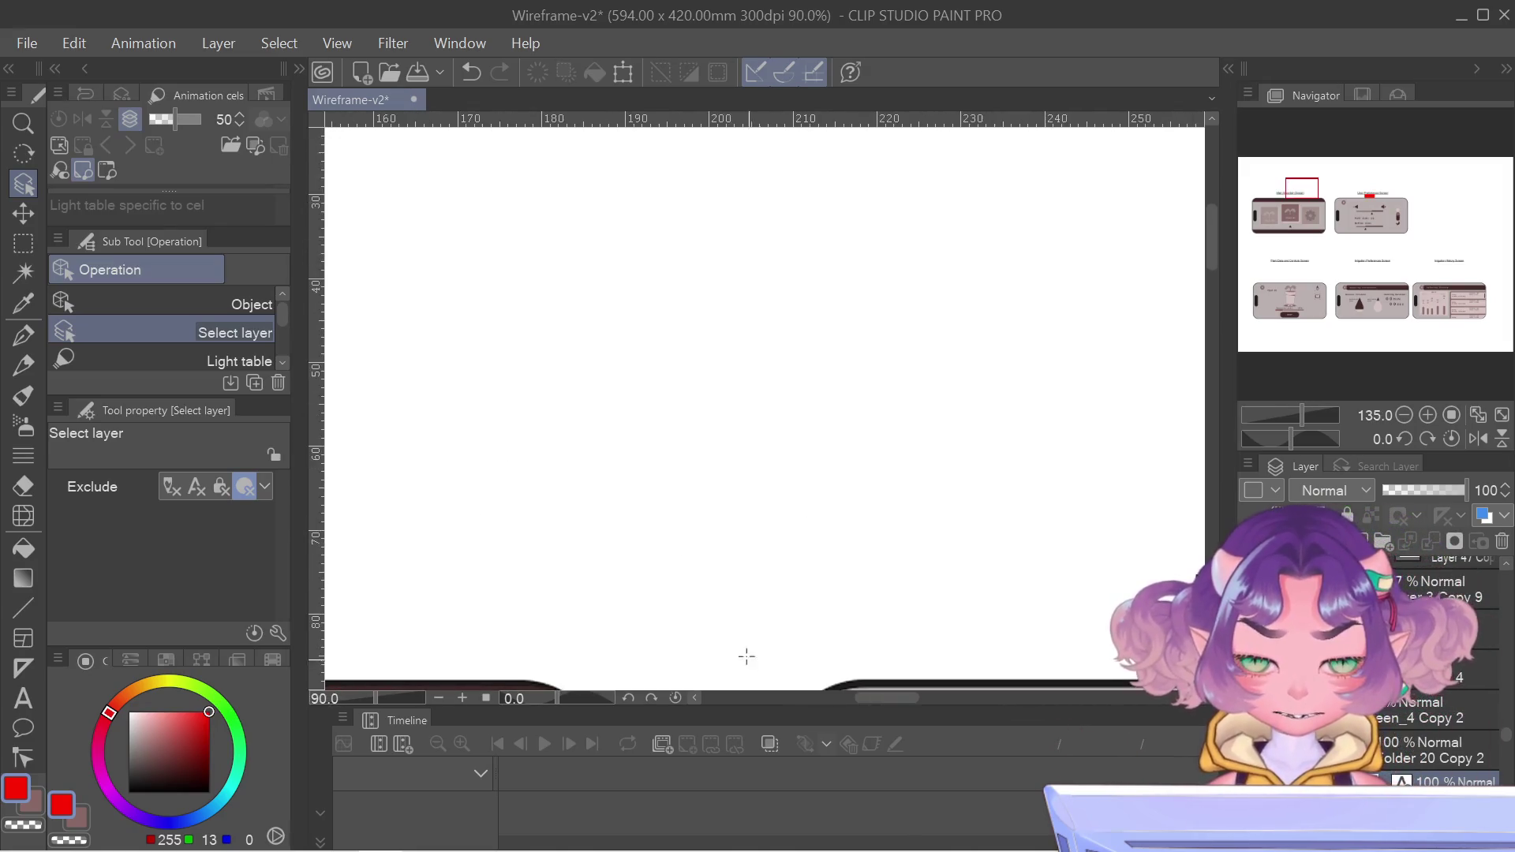
pyautogui.scroll(8, 653, 352)
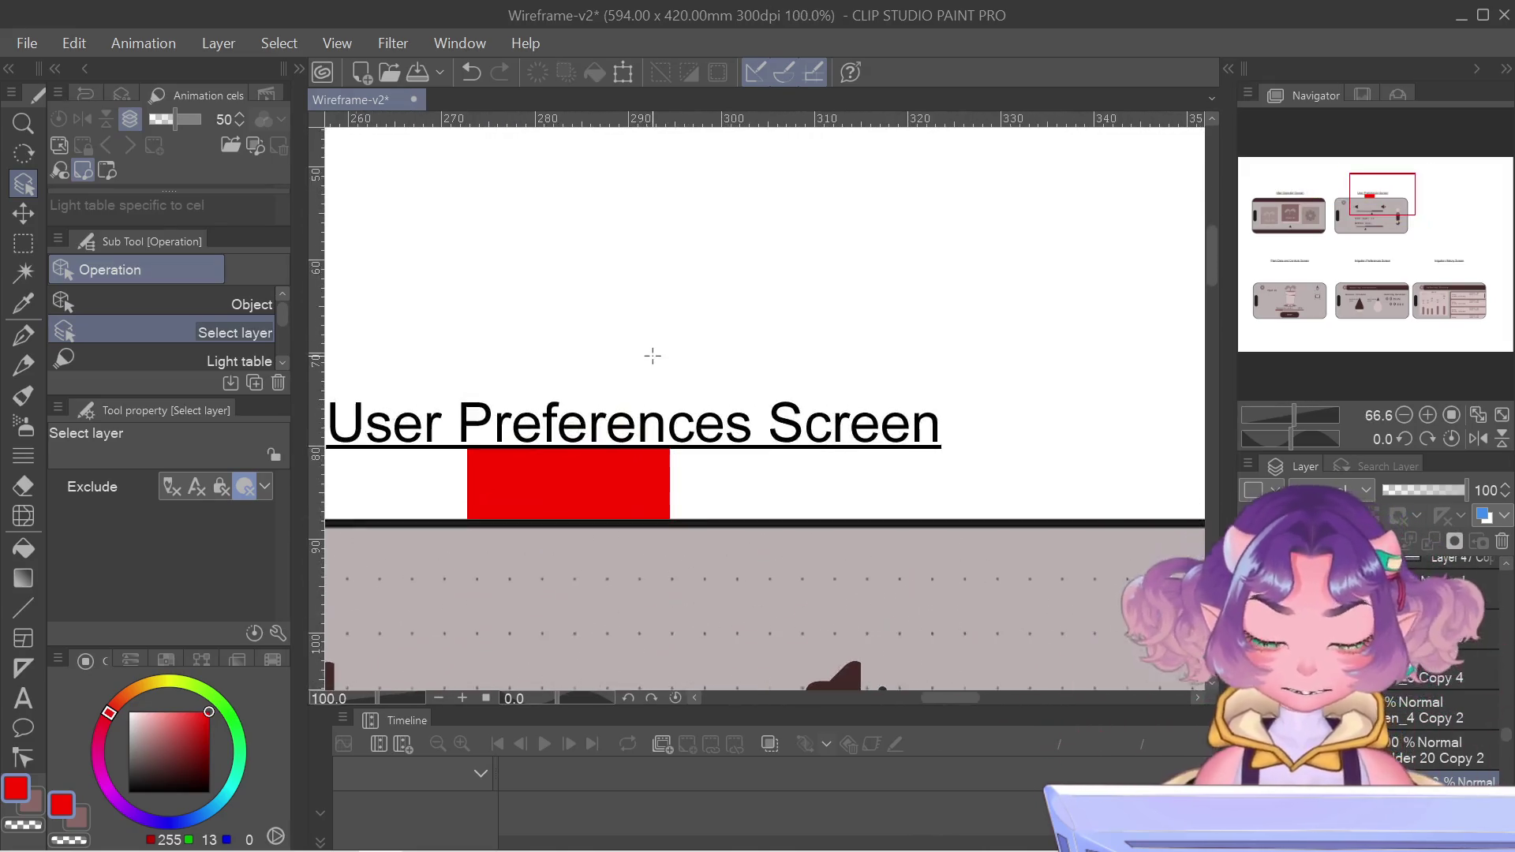
pyautogui.scroll(4, 703, 479)
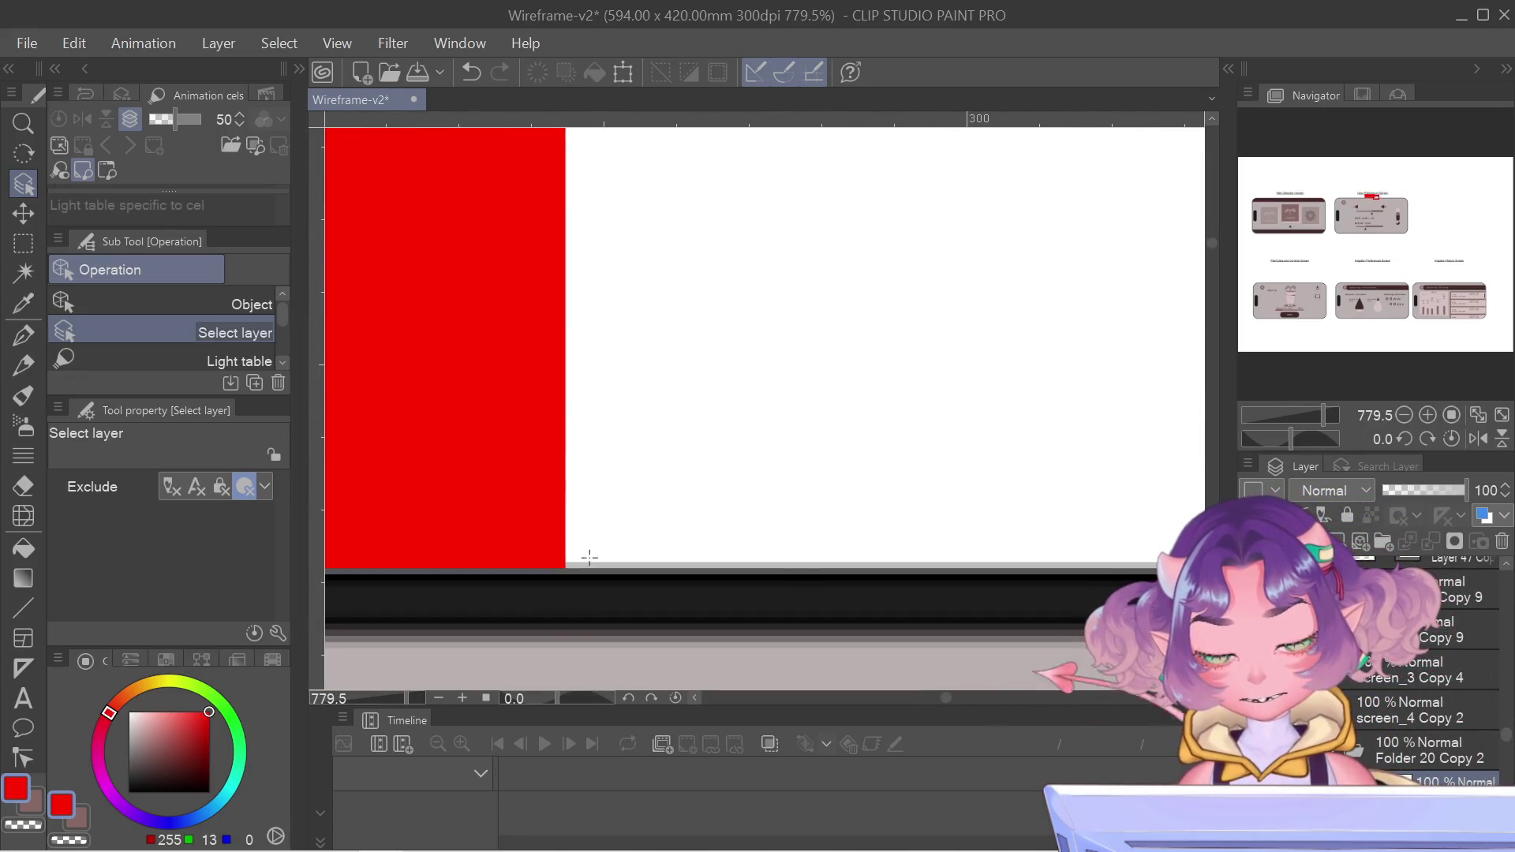
pyautogui.scroll(-4, 589, 544)
pyautogui.scroll(-8, 589, 543)
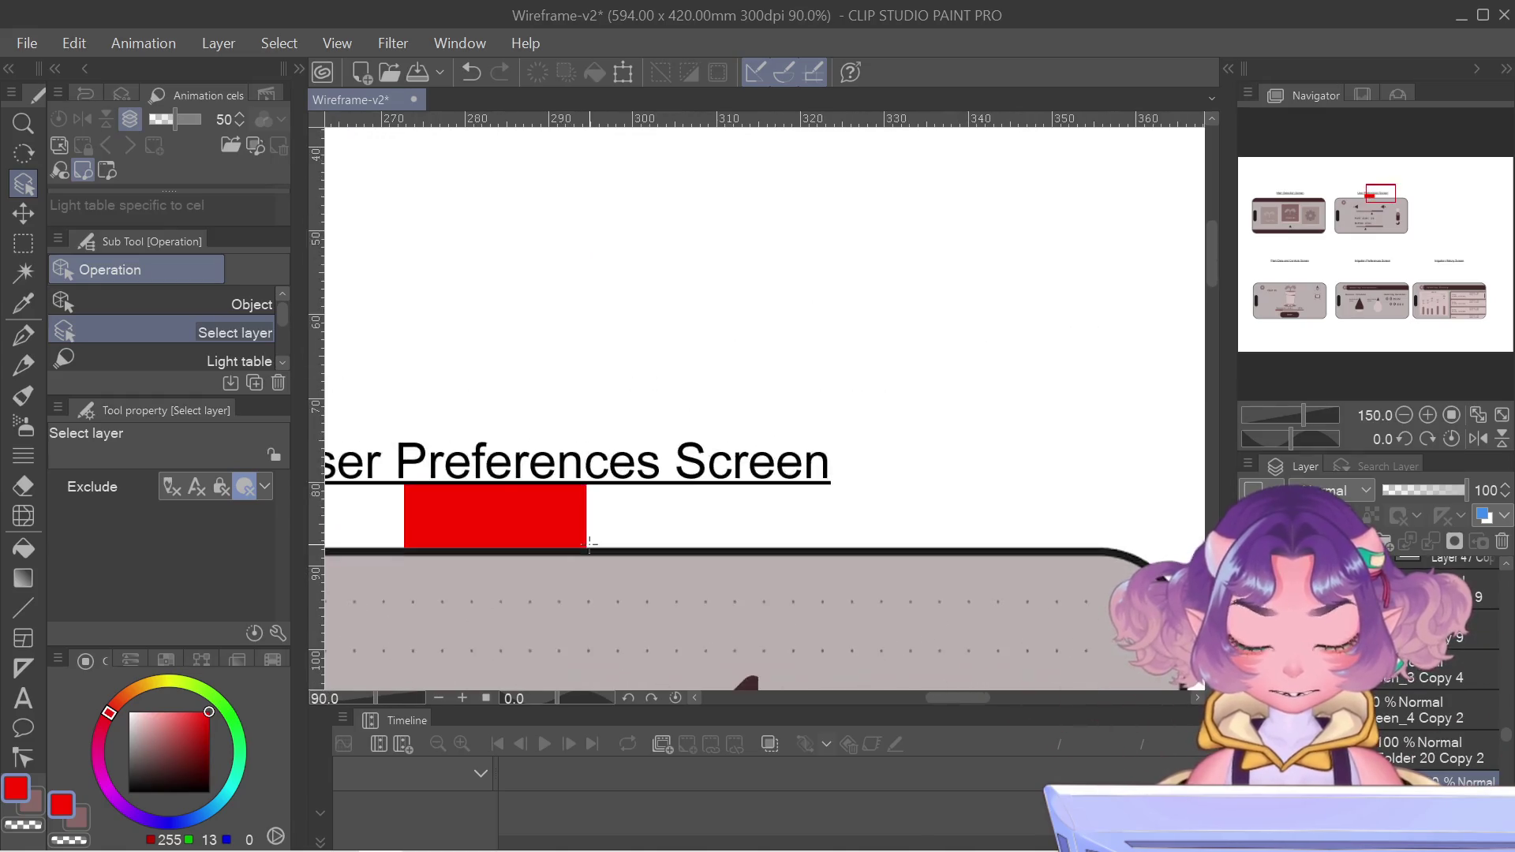
pyautogui.scroll(-2, 590, 544)
pyautogui.moveTo(589, 544); pyautogui.dragTo(769, 536)
pyautogui.scroll(4, 739, 548)
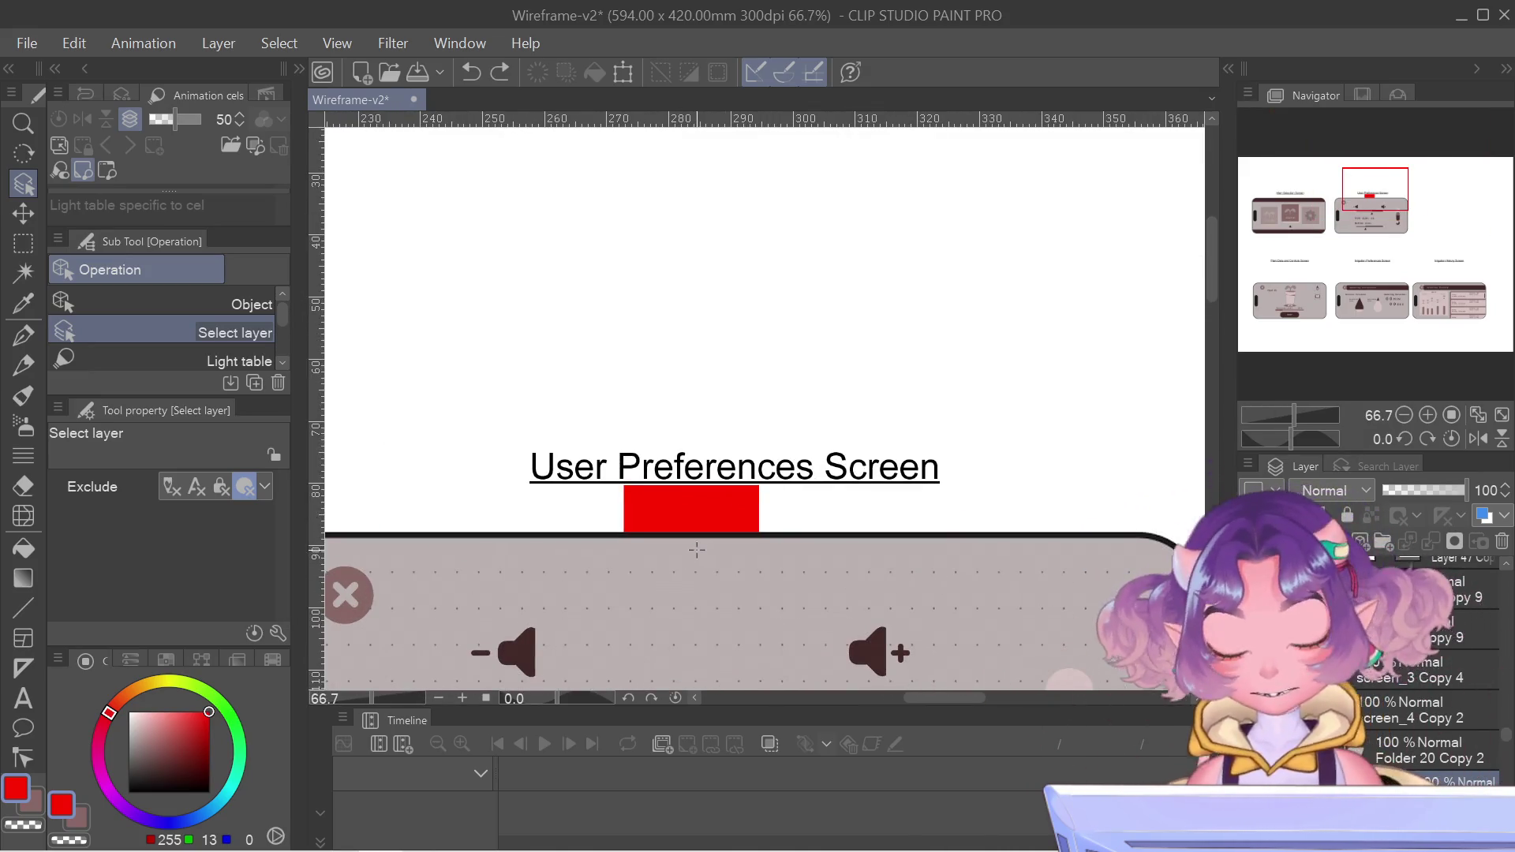
pyautogui.scroll(3, 784, 563)
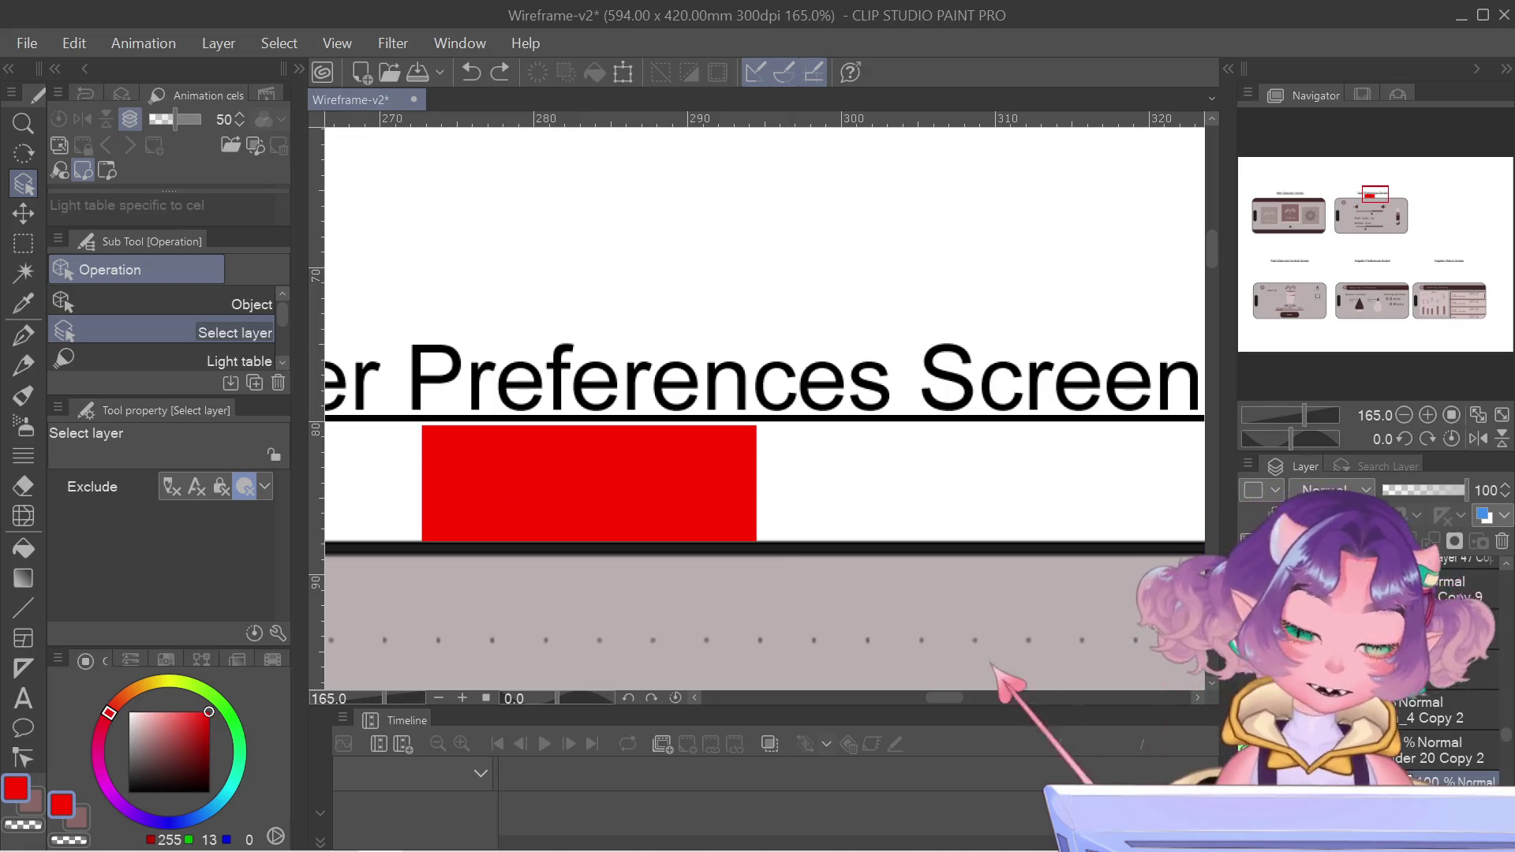
# - Nudge the User Preferences Screen heading down two steps
pyautogui.hotkey('ctrl', 't')
pyautogui.press('Down')
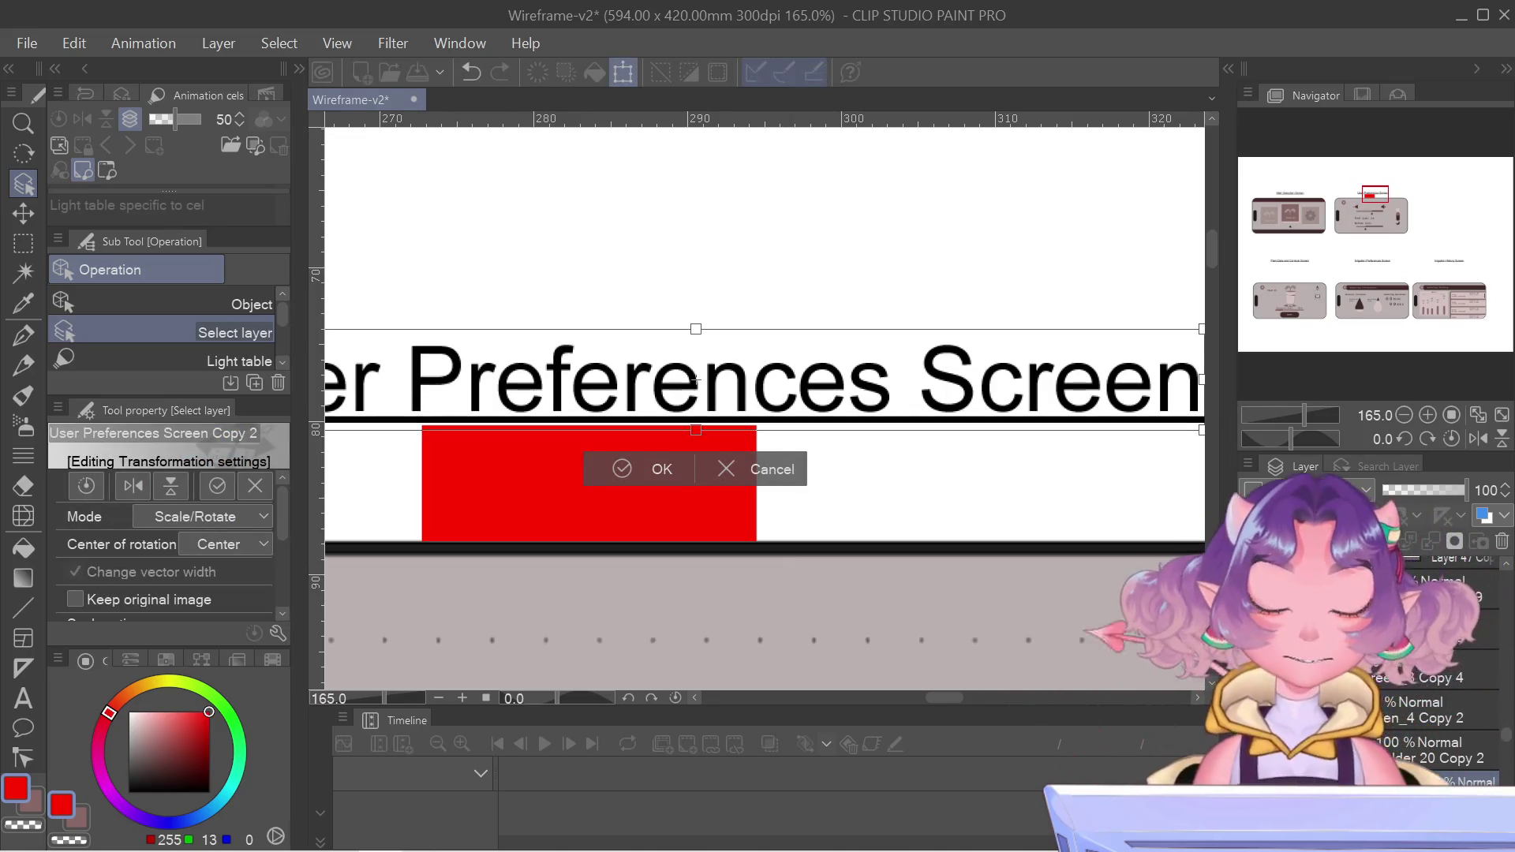
pyautogui.press('Down')
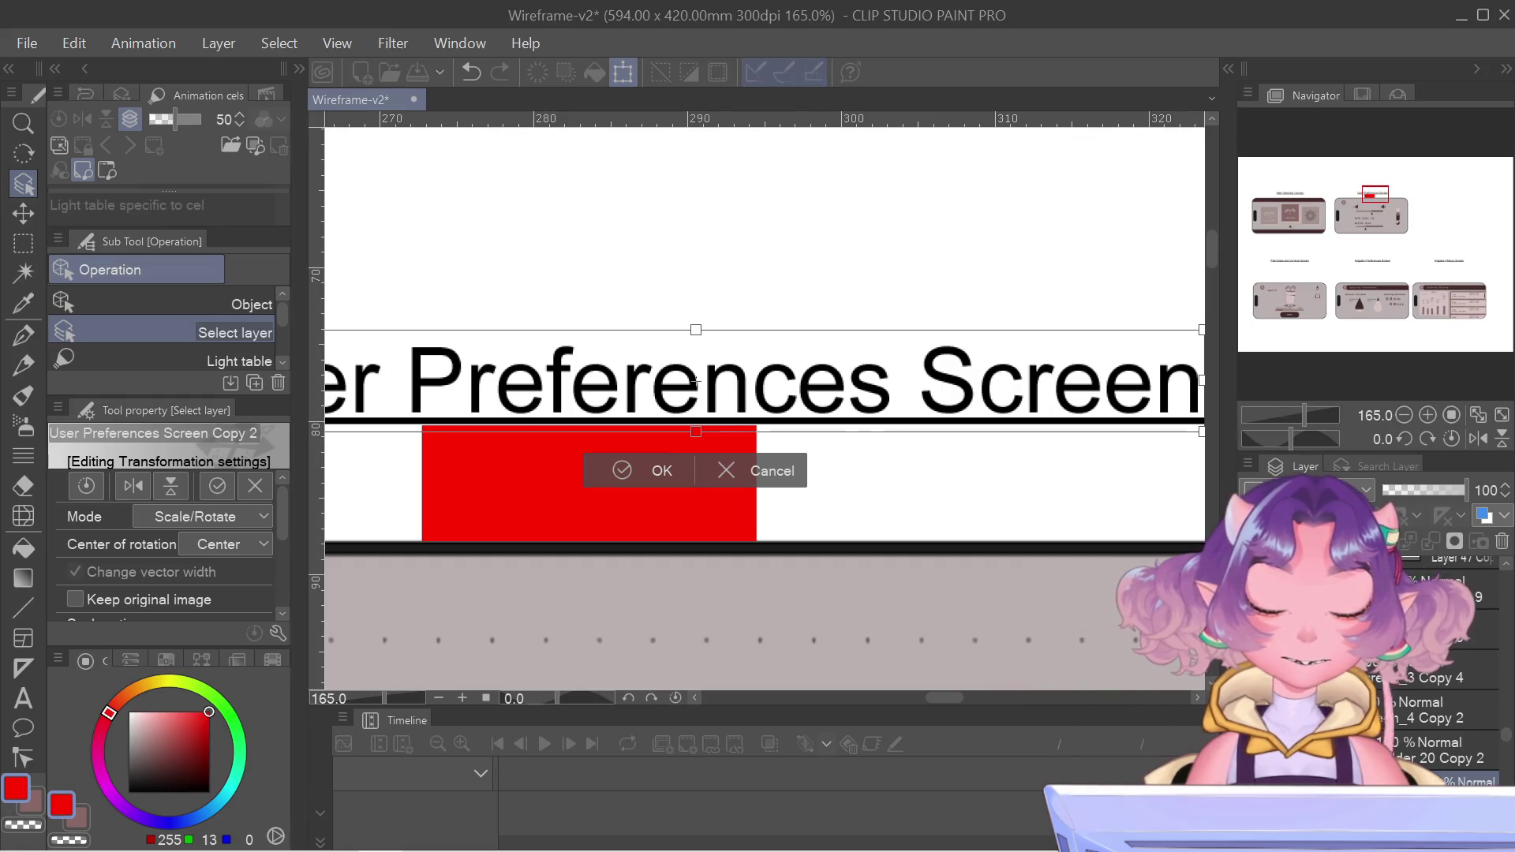
pyautogui.press('Return')
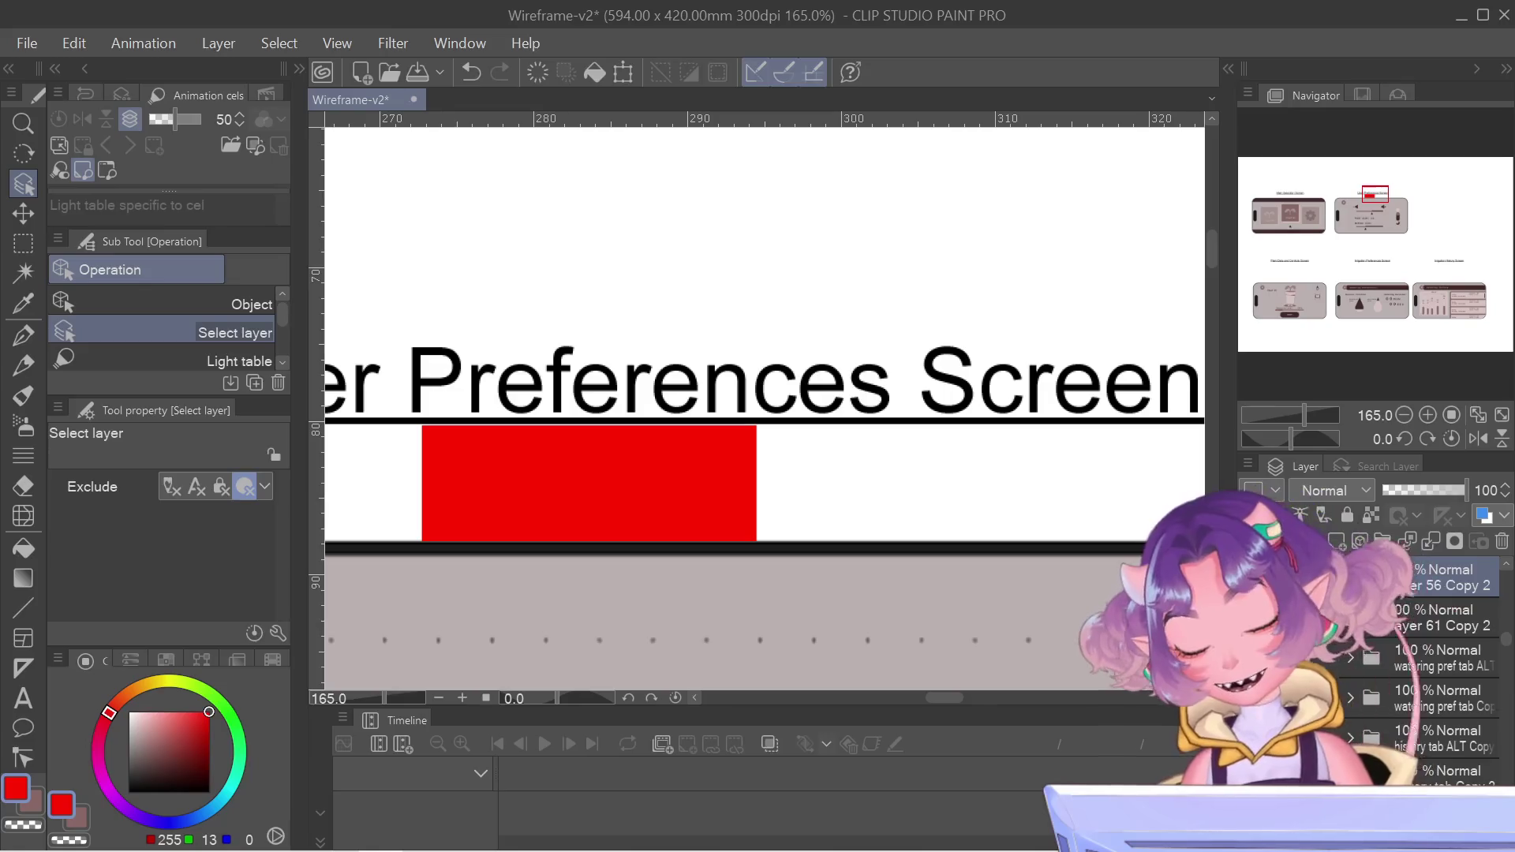
# - Nudge the red spacer block up beneath the heading
pyautogui.hotkey('ctrl', 't')
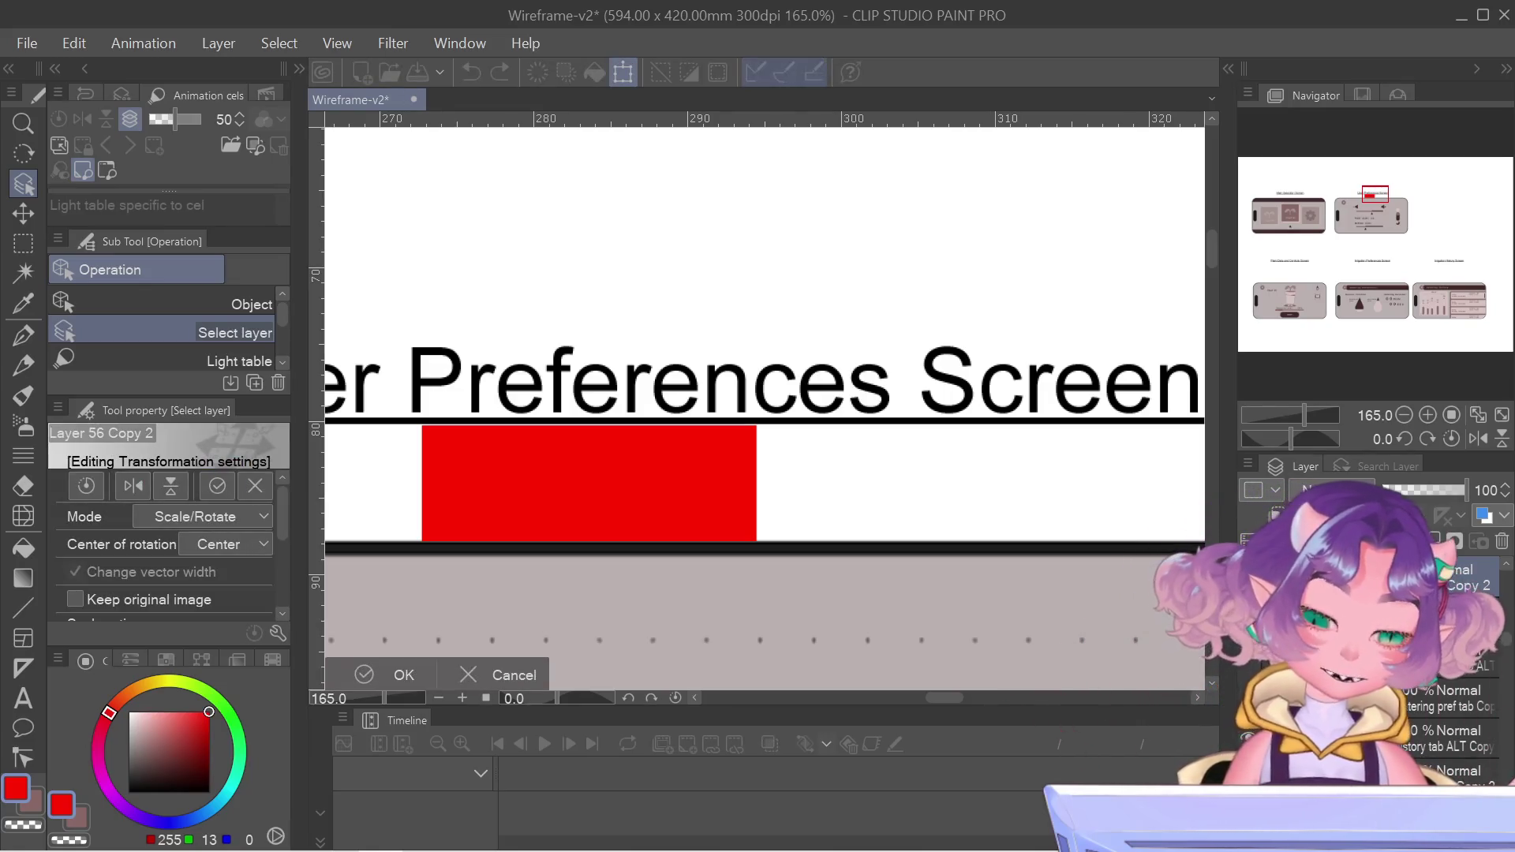
pyautogui.press('Return')
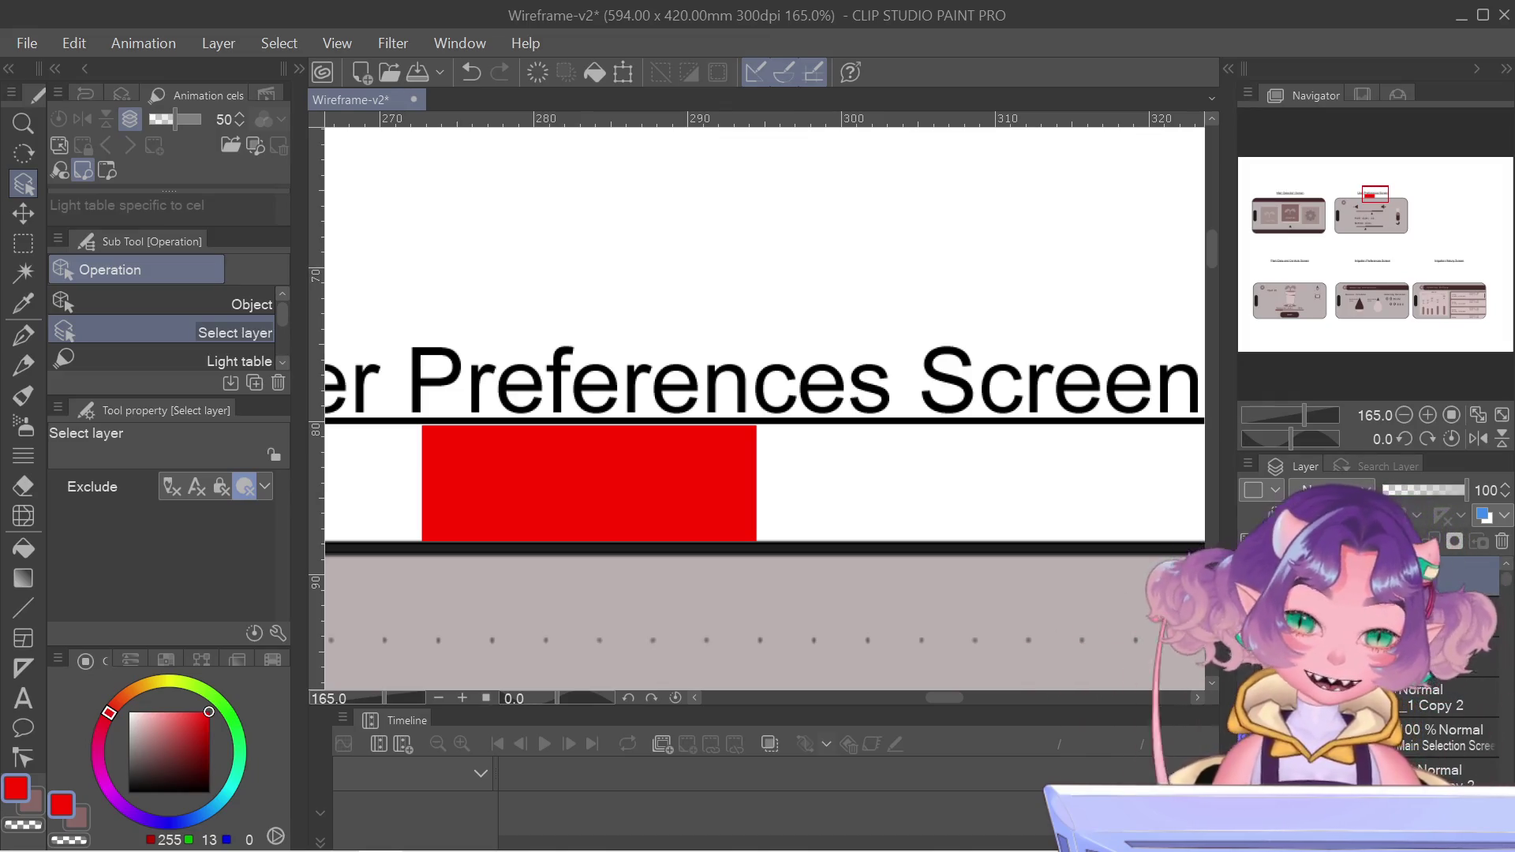
pyautogui.hotkey('ctrl', 't')
pyautogui.press('Up')
pyautogui.press('Return')
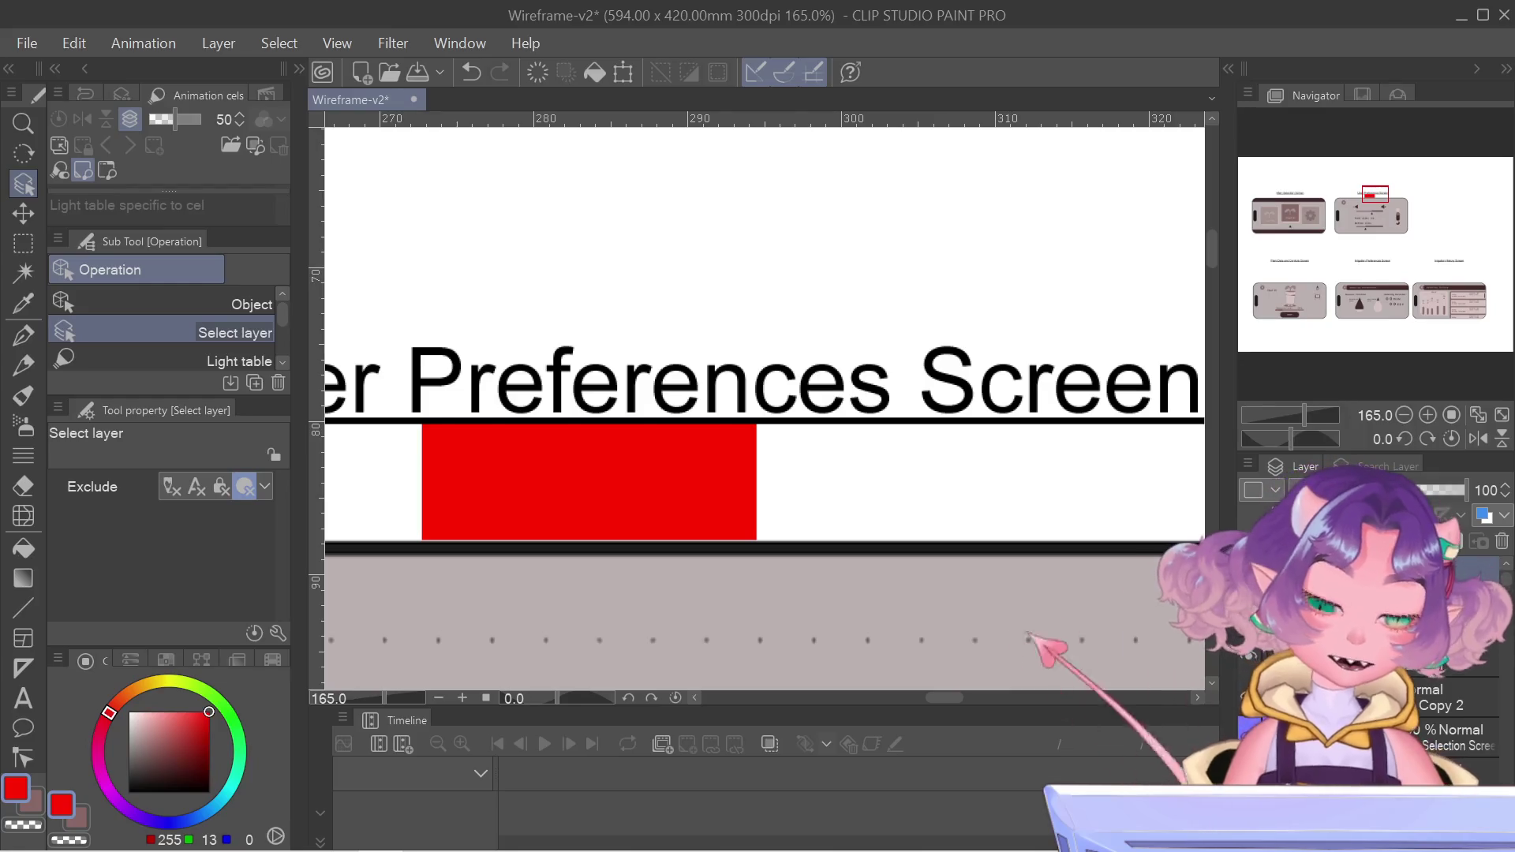
pyautogui.hotkey('ctrl', '-')
pyautogui.hotkey('ctrl', '-')
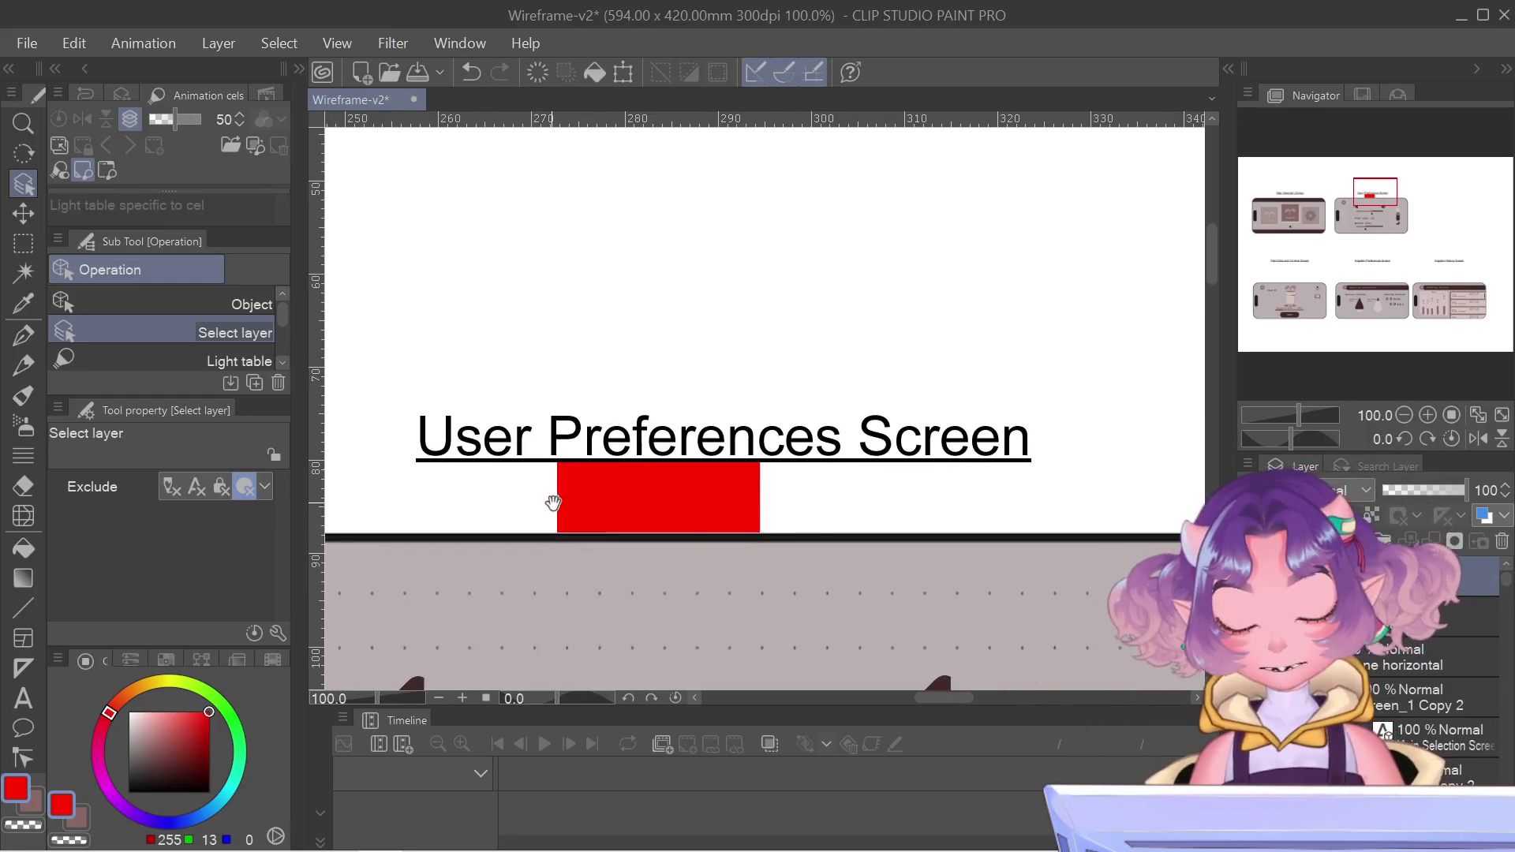
pyautogui.hscroll(-10, 409, 363)
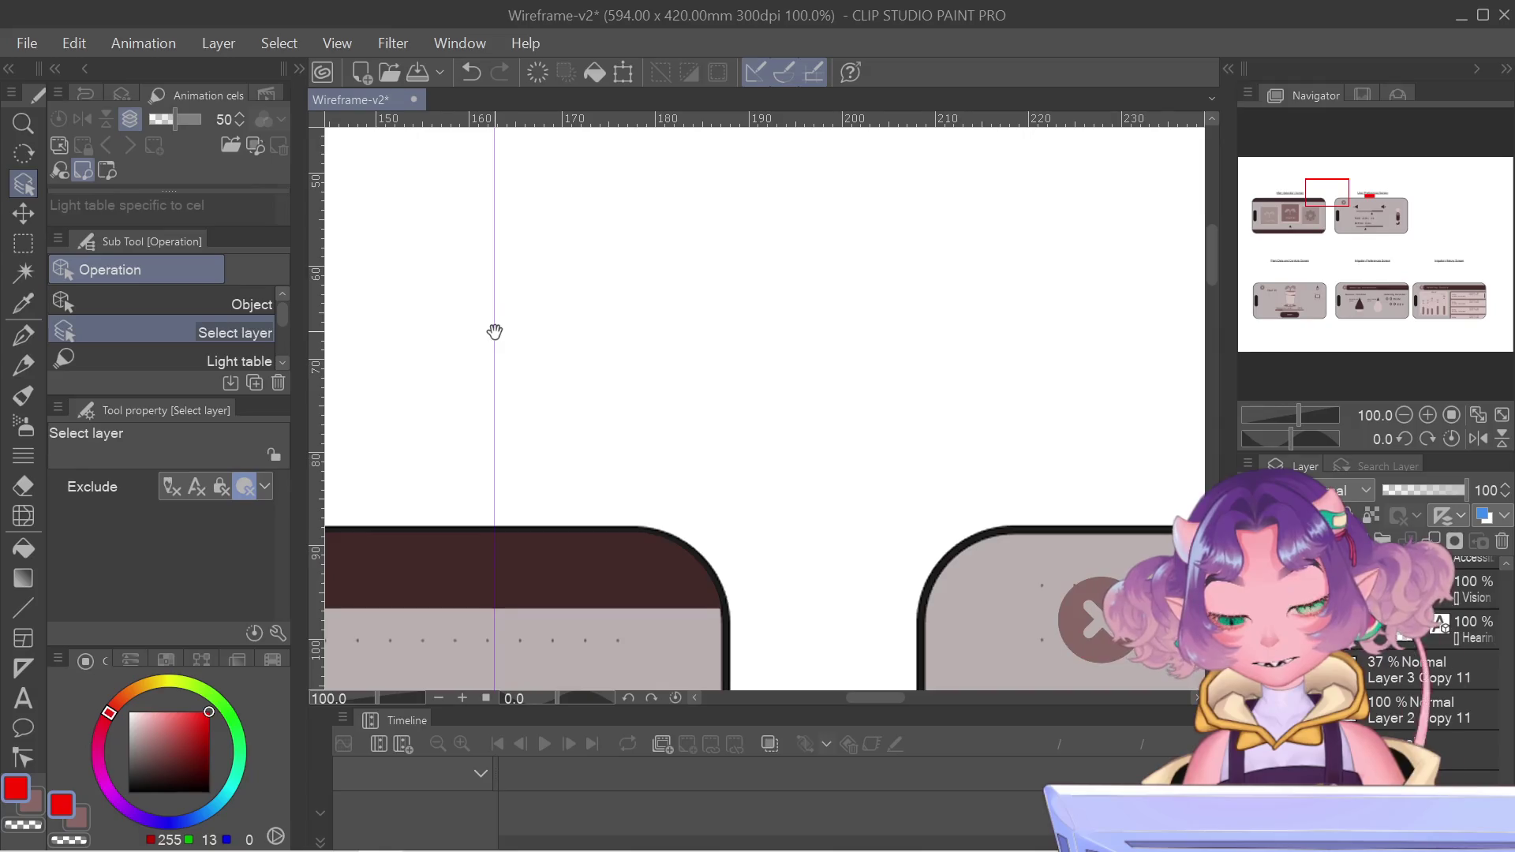
pyautogui.scroll(-1, 497, 422)
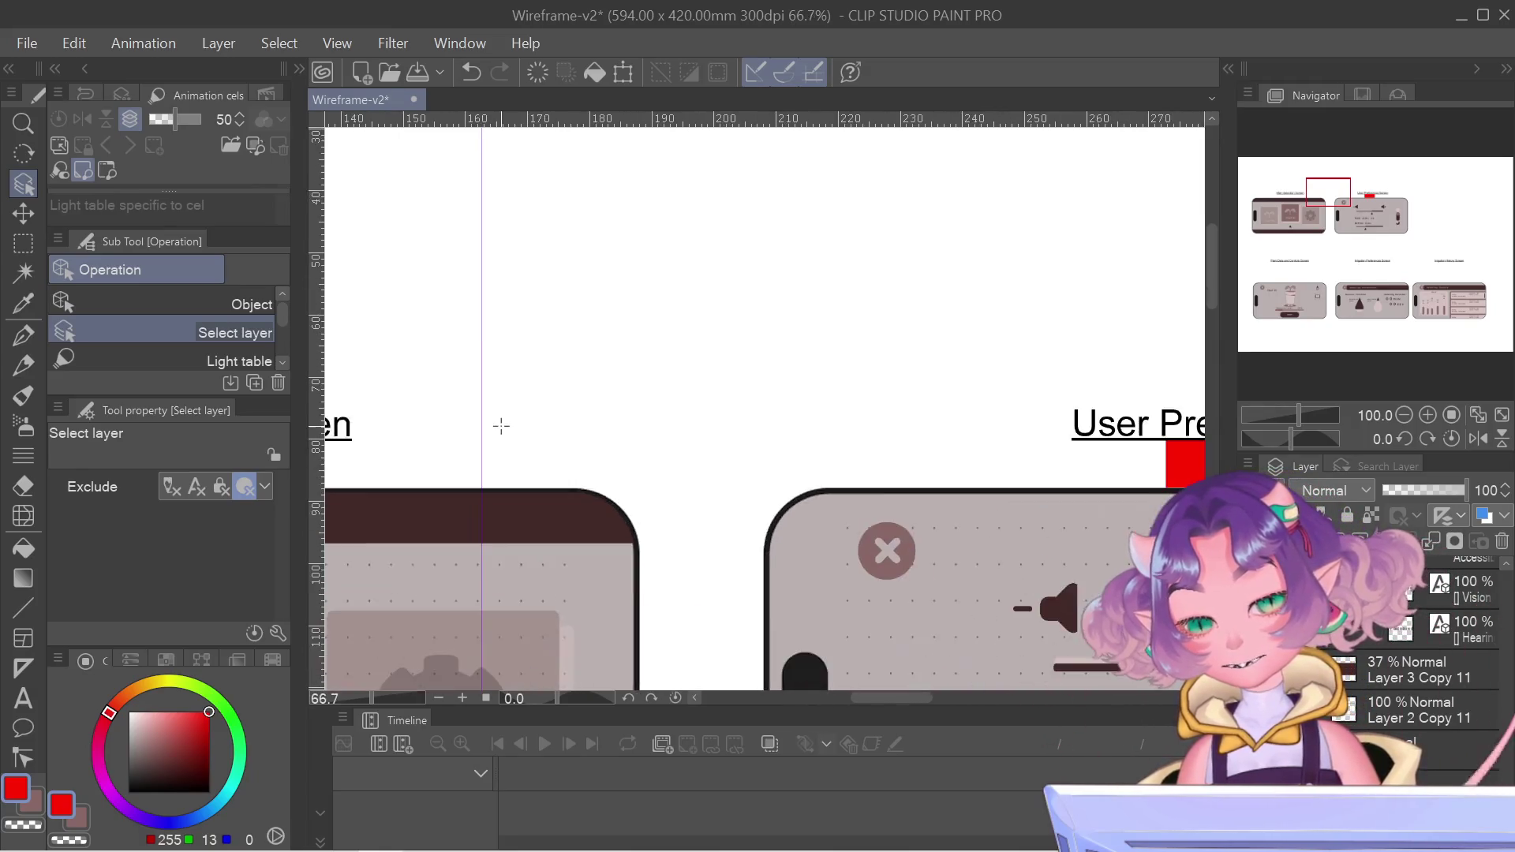
pyautogui.scroll(-2, 500, 426)
pyautogui.scroll(2, 479, 419)
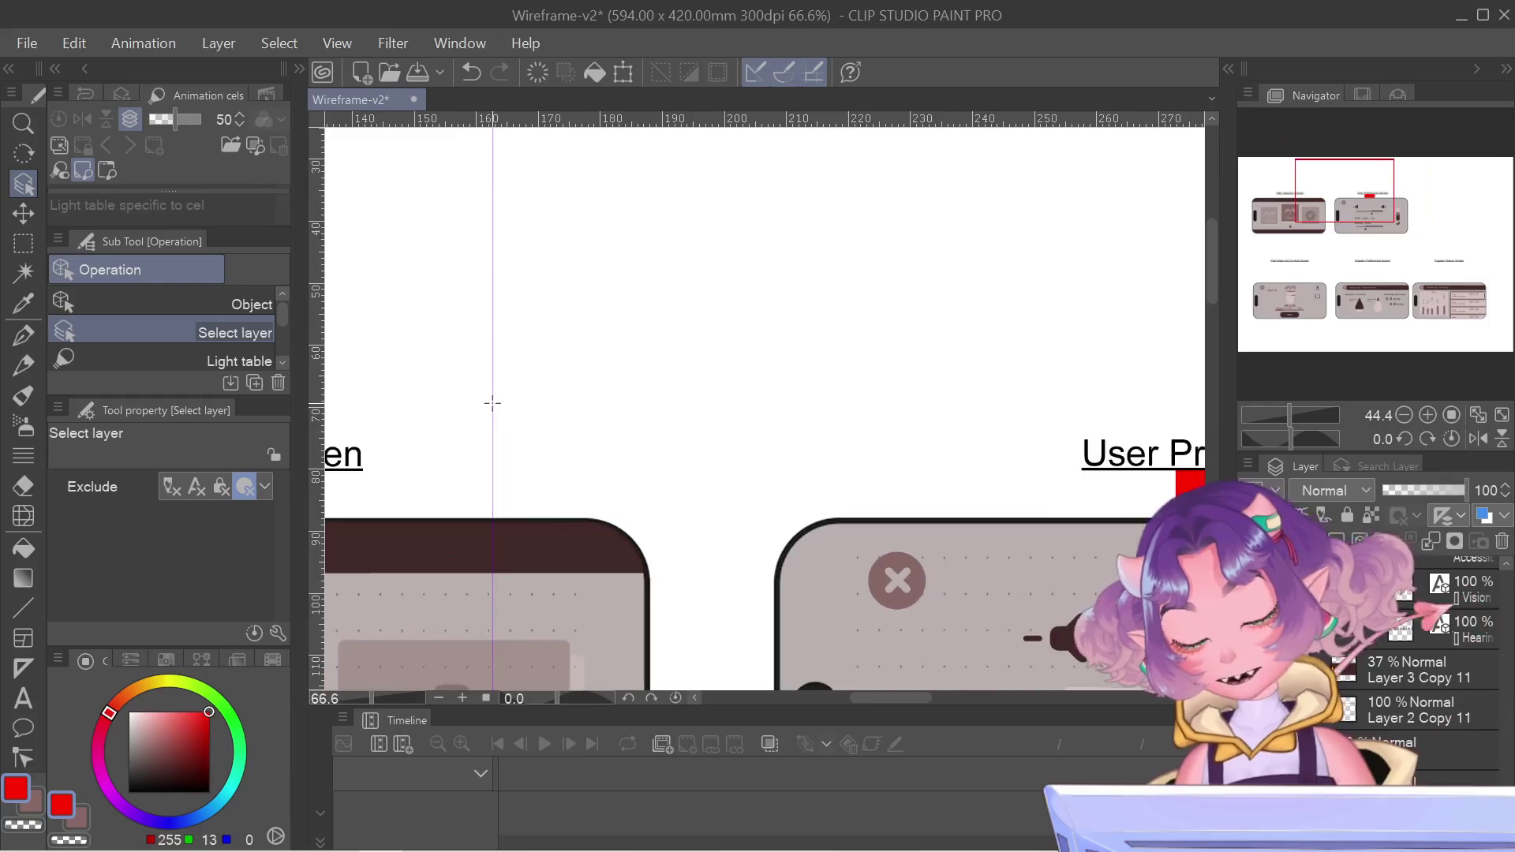
pyautogui.scroll(2, 493, 403)
pyautogui.press('alt')
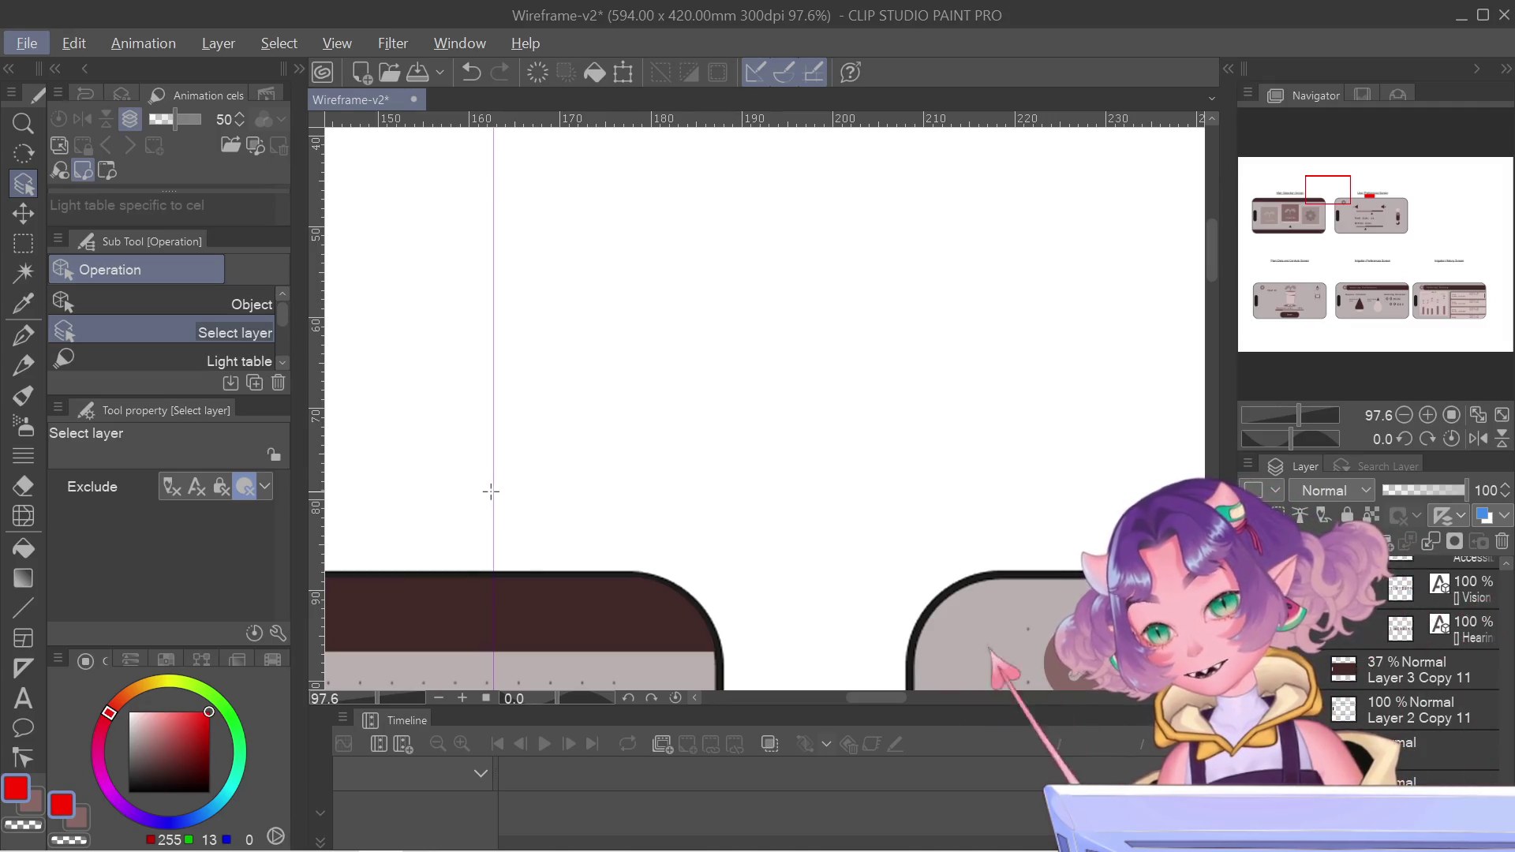
pyautogui.scroll(-5, 950, 517)
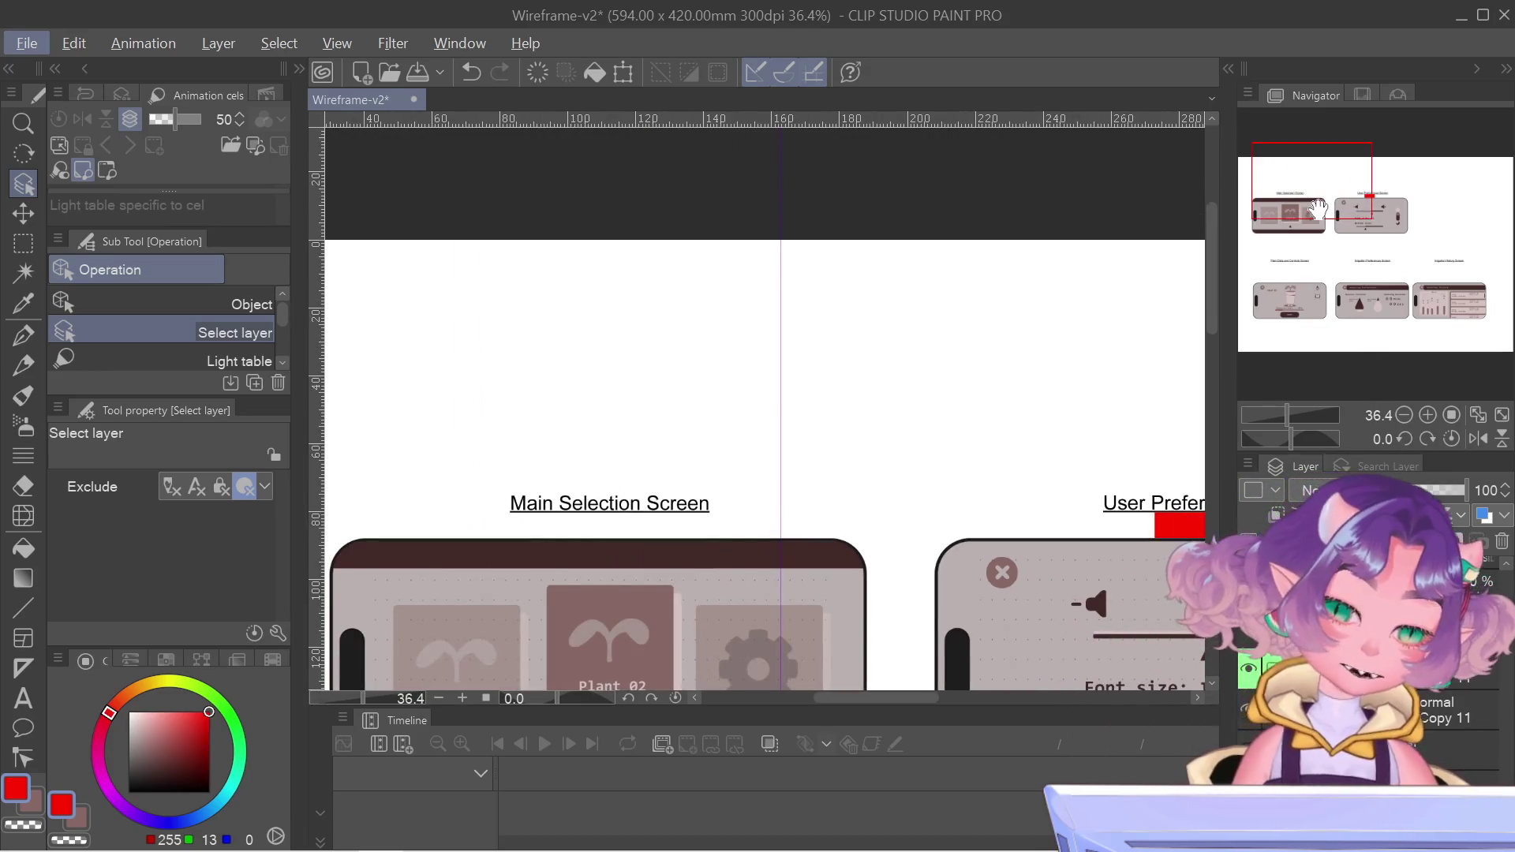
pyautogui.moveTo(1318, 208); pyautogui.dragTo(1354, 231)
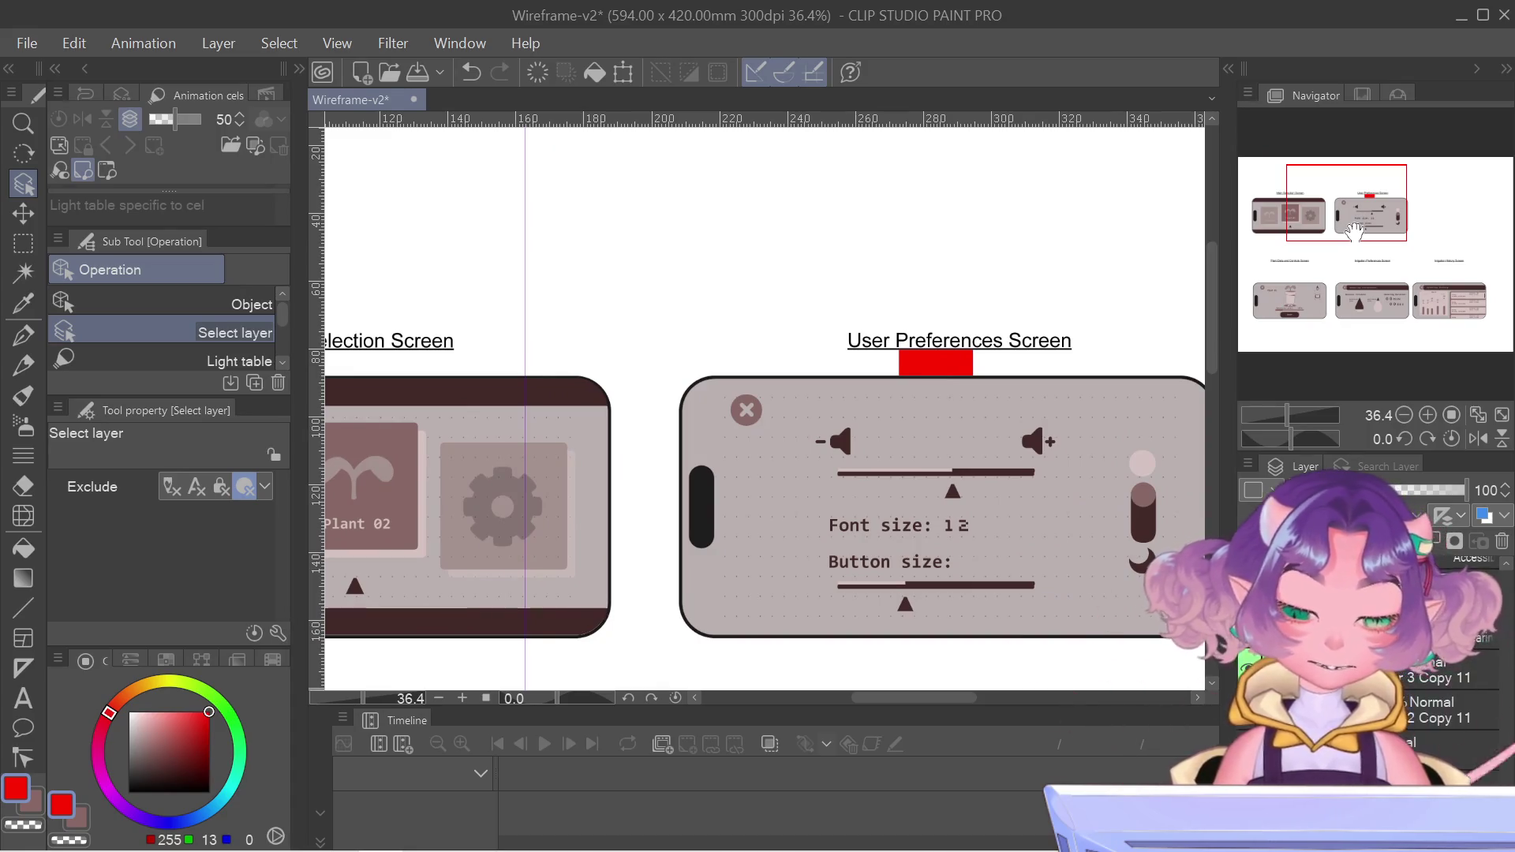
pyautogui.scroll(-2, 479, 622)
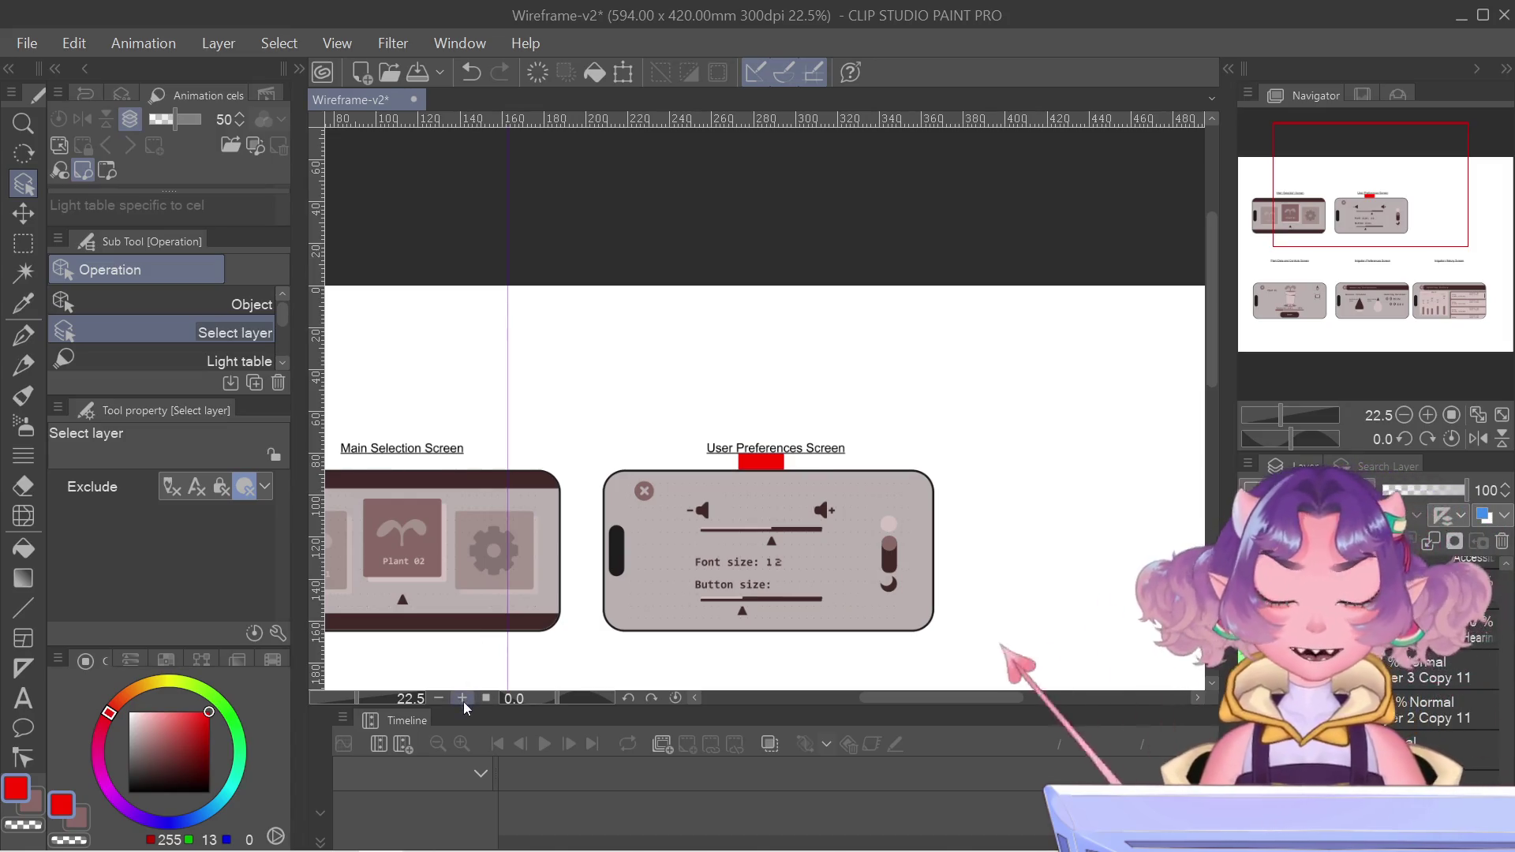
# - Zoom onto the red spacer under the User Preferences heading, cut it and paste it as a new layer
pyautogui.scroll(-3, 990, 435)
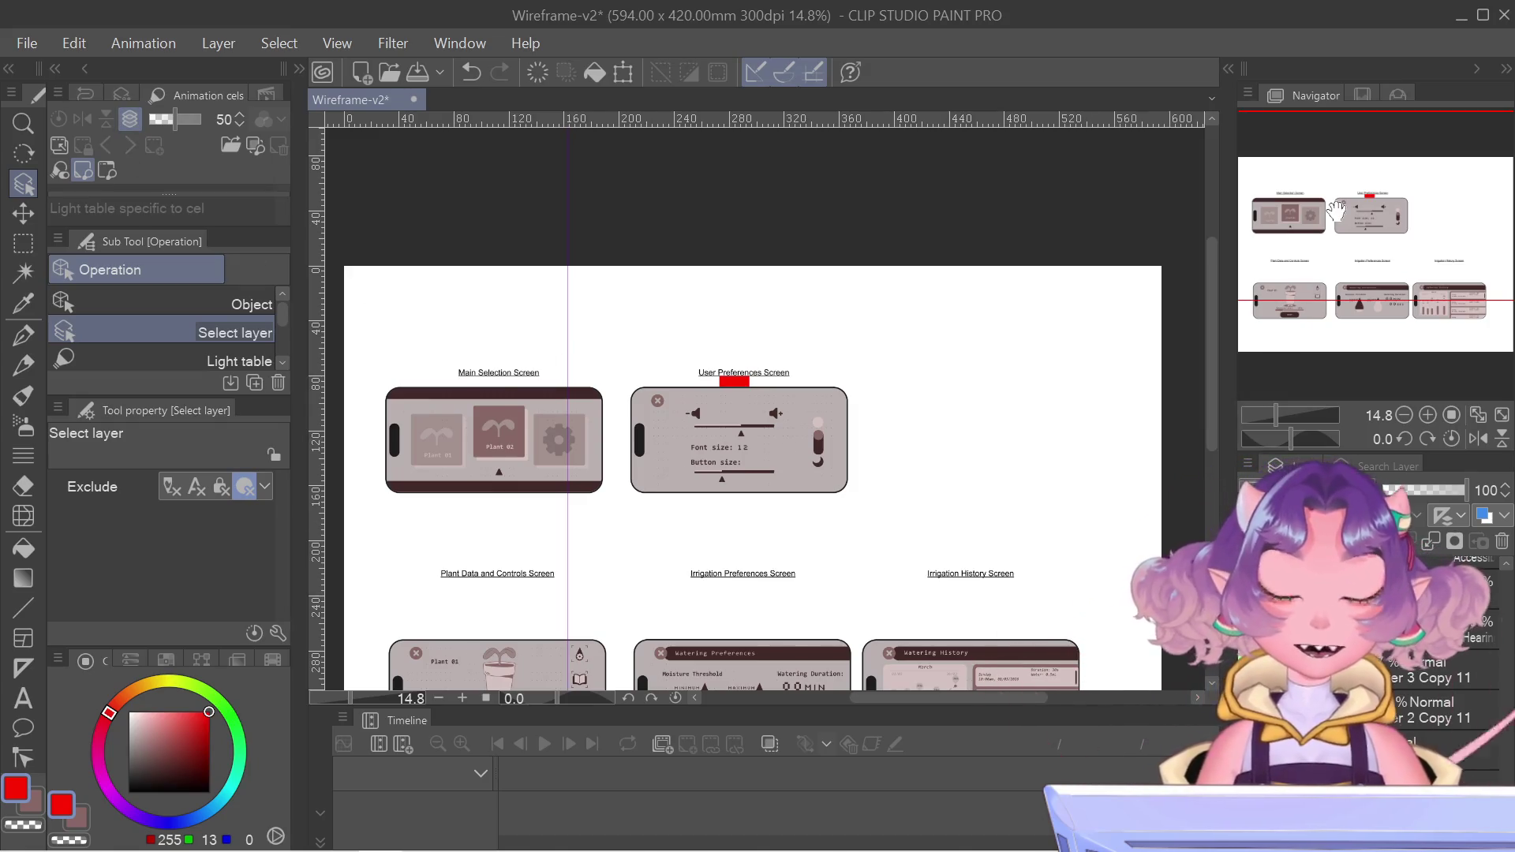
pyautogui.moveTo(1336, 209); pyautogui.dragTo(1322, 243)
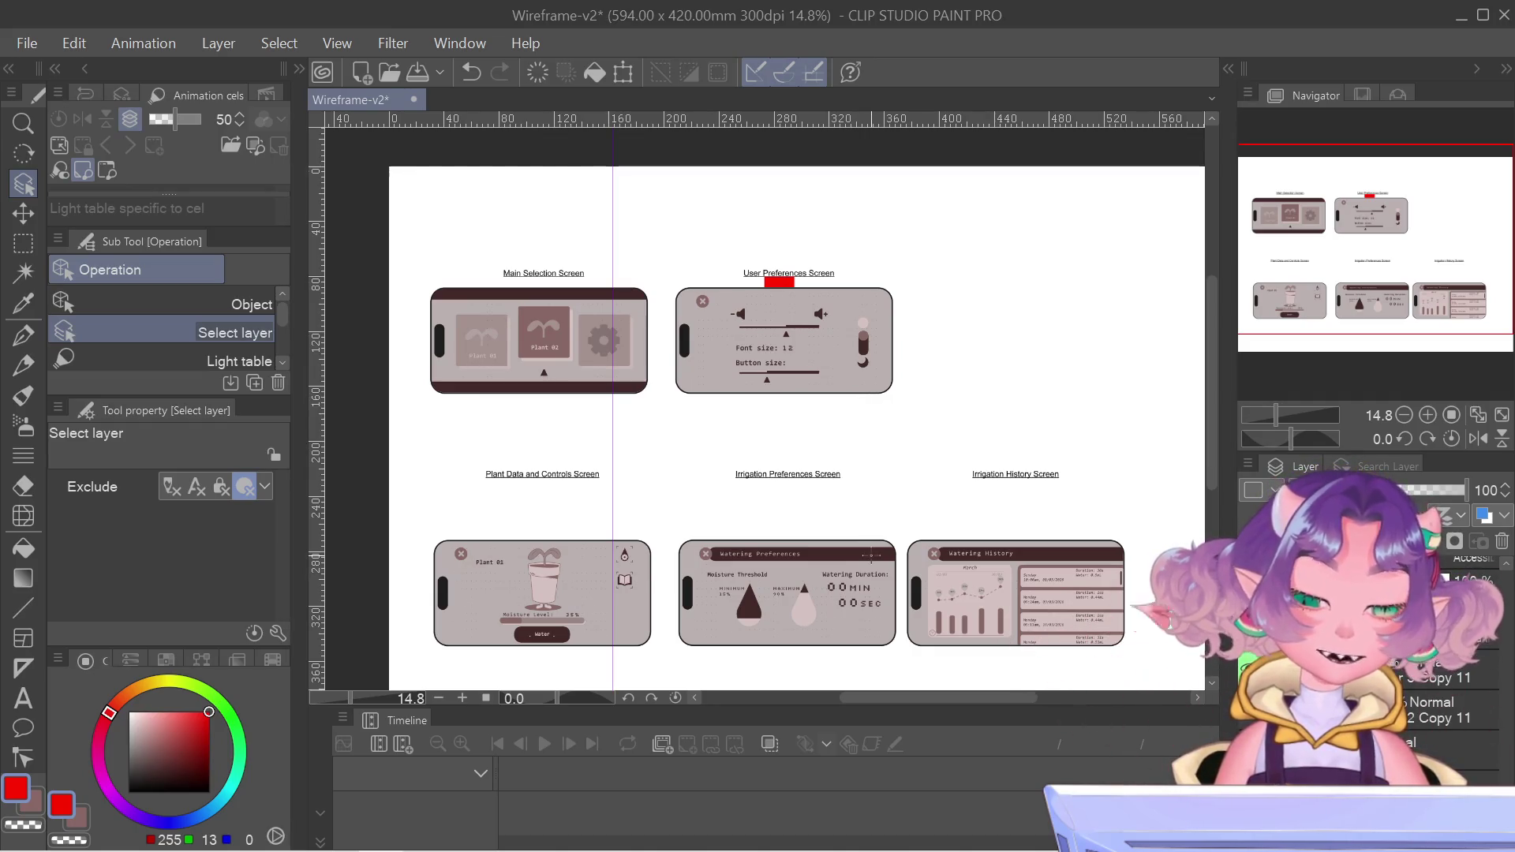
pyautogui.scroll(2, 853, 473)
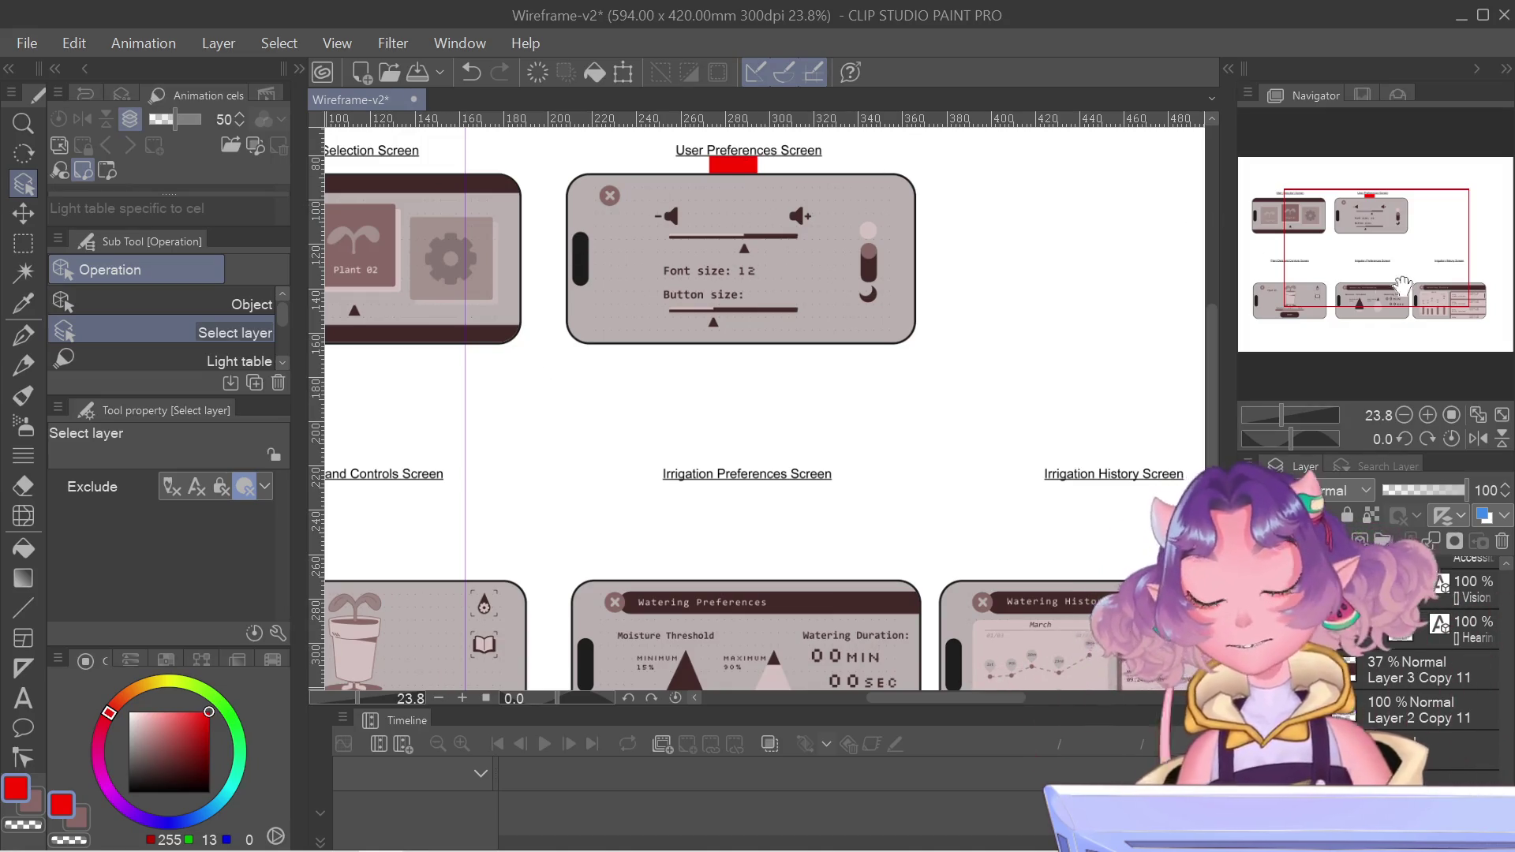
pyautogui.moveTo(1402, 286); pyautogui.dragTo(1408, 215)
pyautogui.scroll(2, 818, 243)
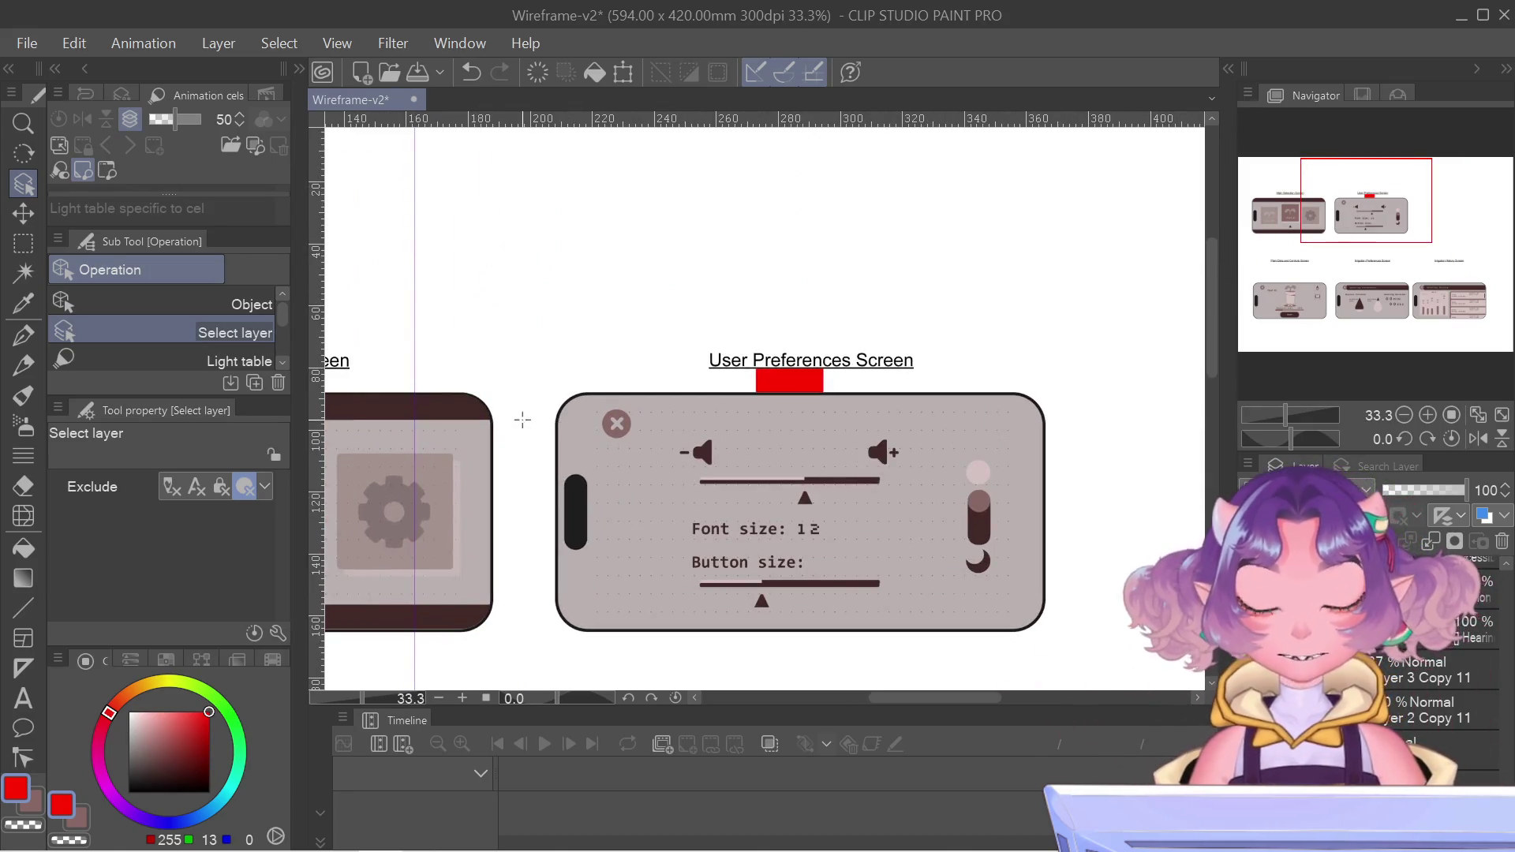
pyautogui.scroll(2, 672, 418)
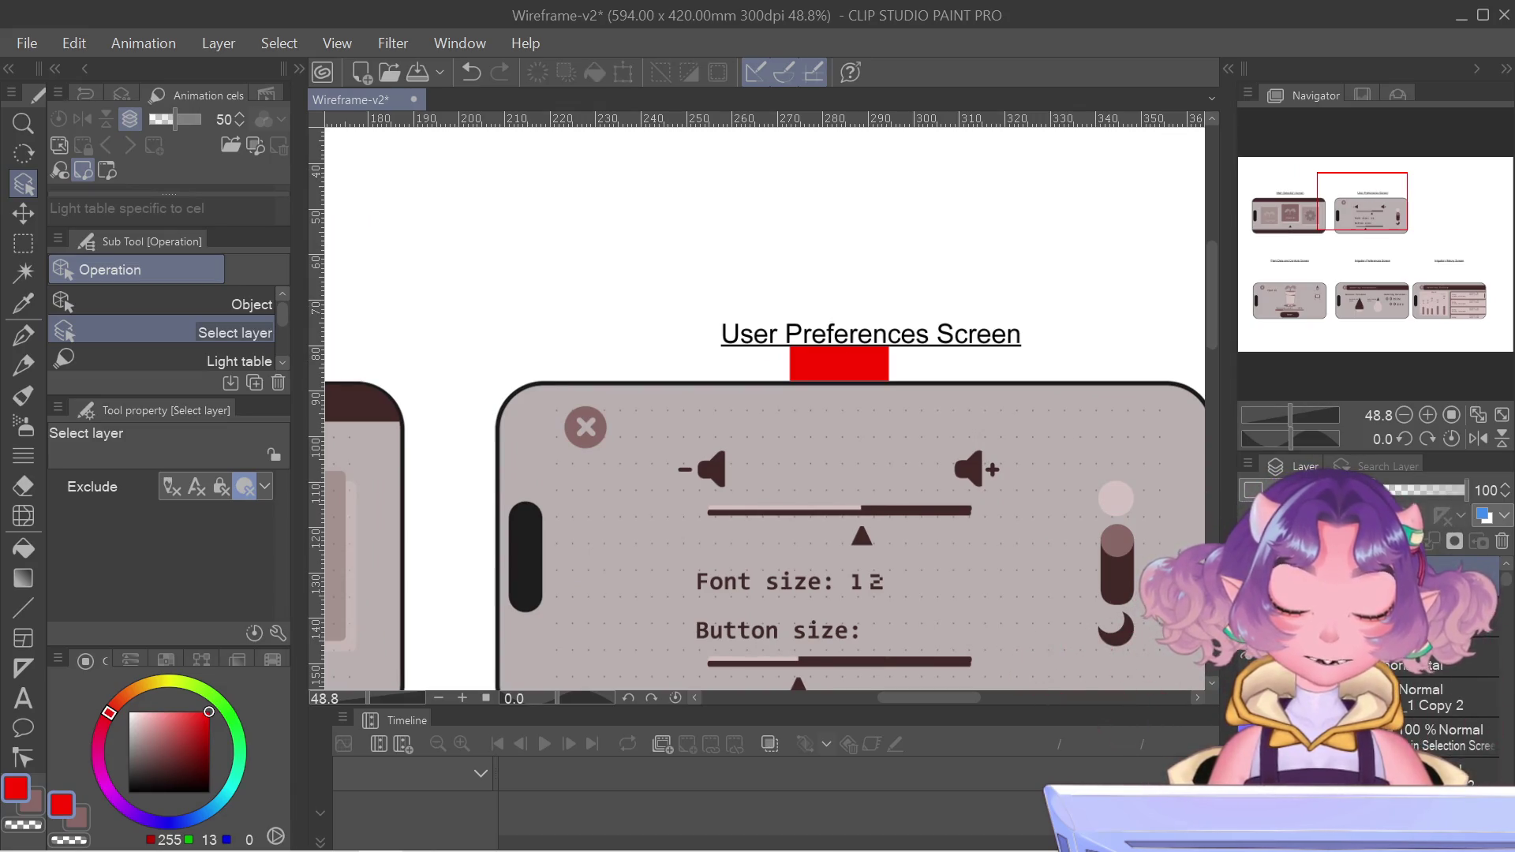
pyautogui.hotkey('ctrl', 'z')
pyautogui.hotkey('ctrl', 'y')
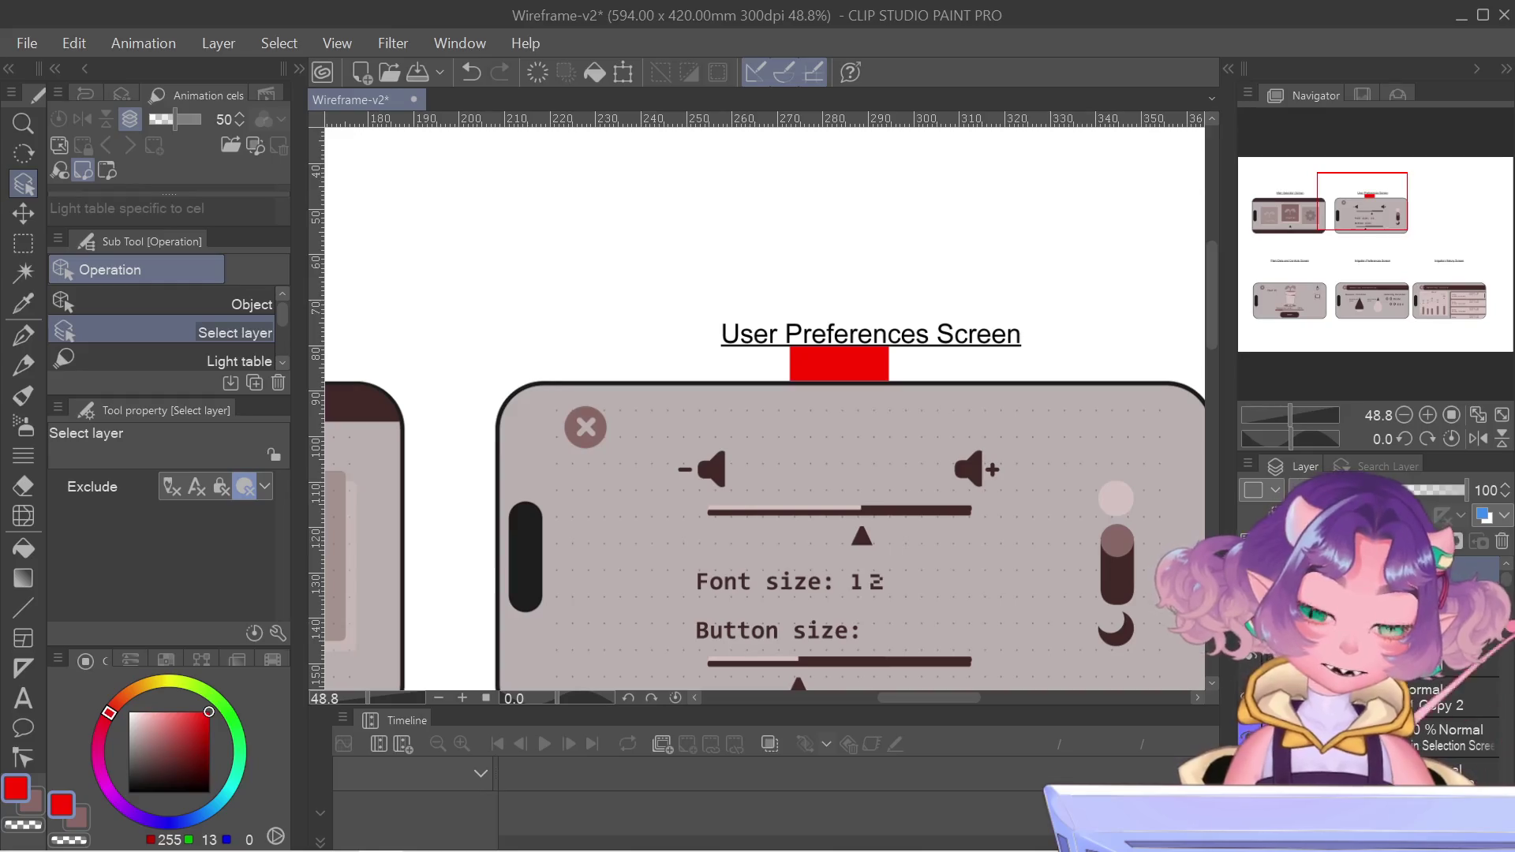
pyautogui.scroll(-4, 835, 345)
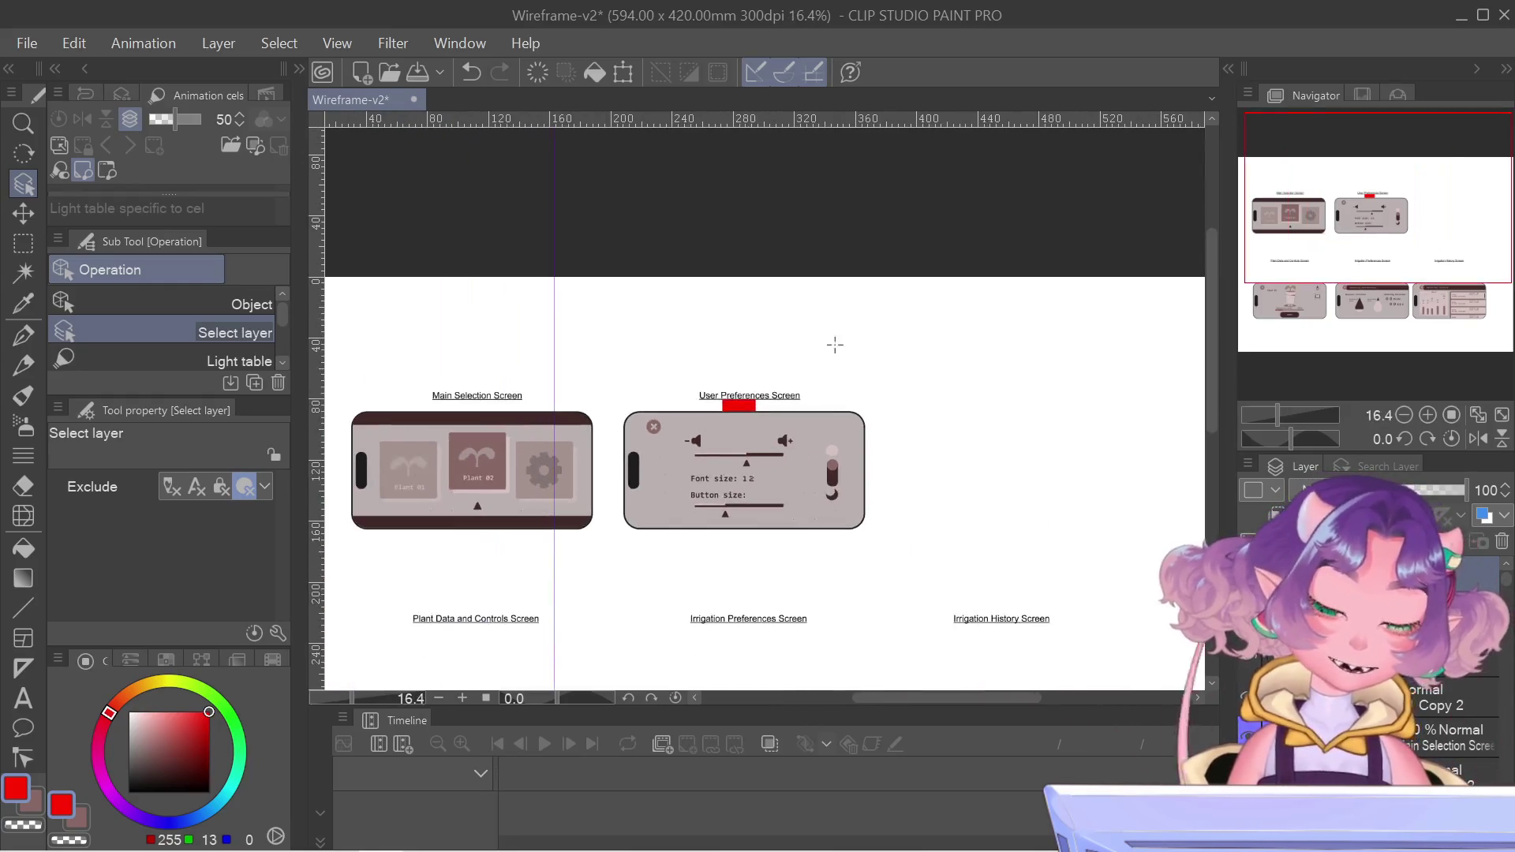
pyautogui.moveTo(1403, 168); pyautogui.dragTo(1418, 213)
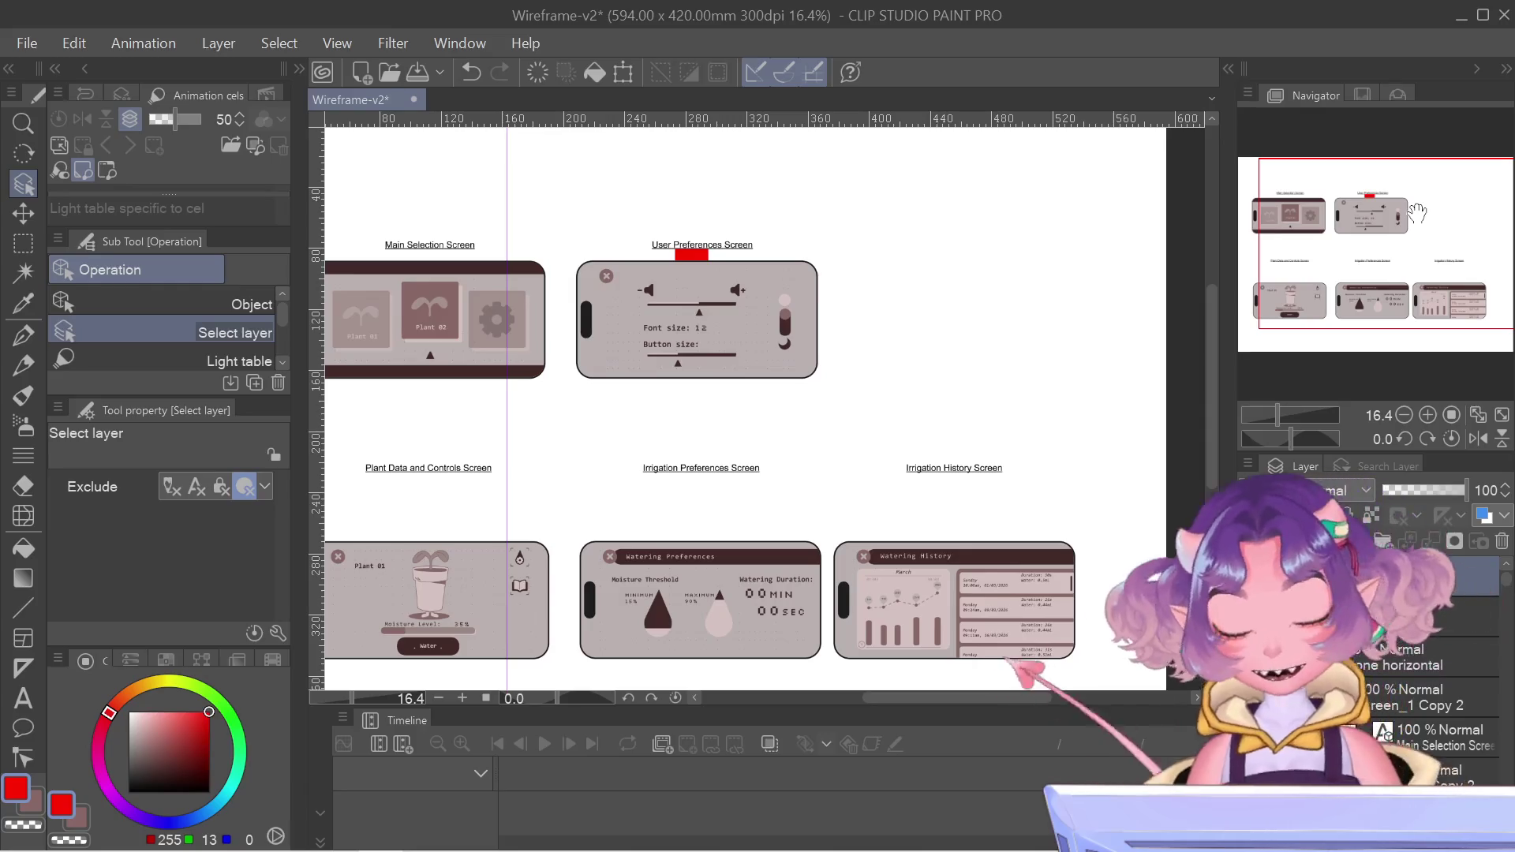
# - Move the pasted red spacer down five steps toward the Irrigation Preferences phone
pyautogui.hotkey('ctrl', 't')
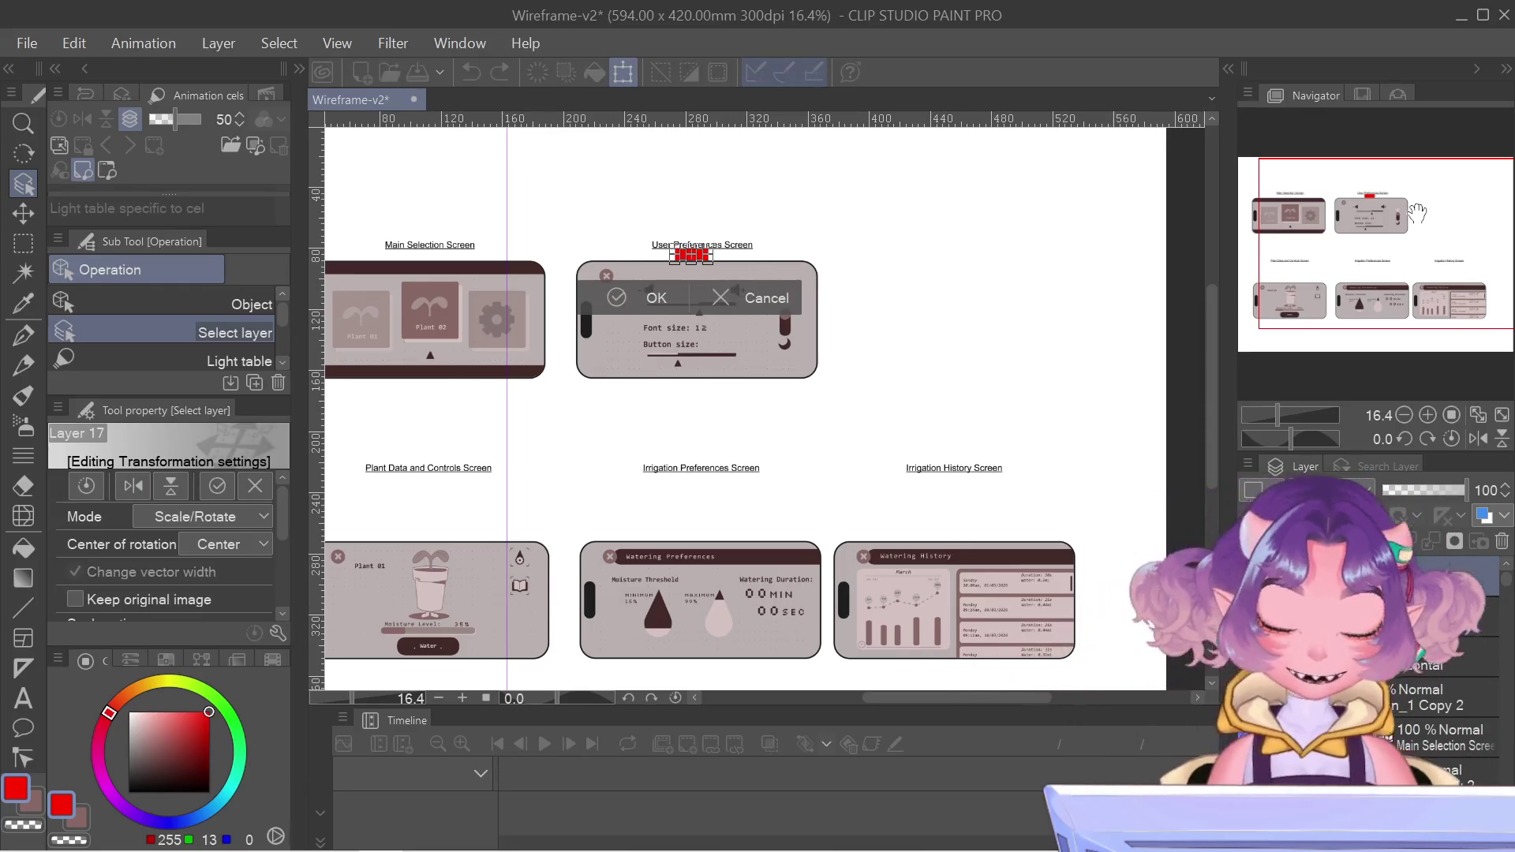
pyautogui.press('Down')
pyautogui.press('Down')
pyautogui.press('Down')
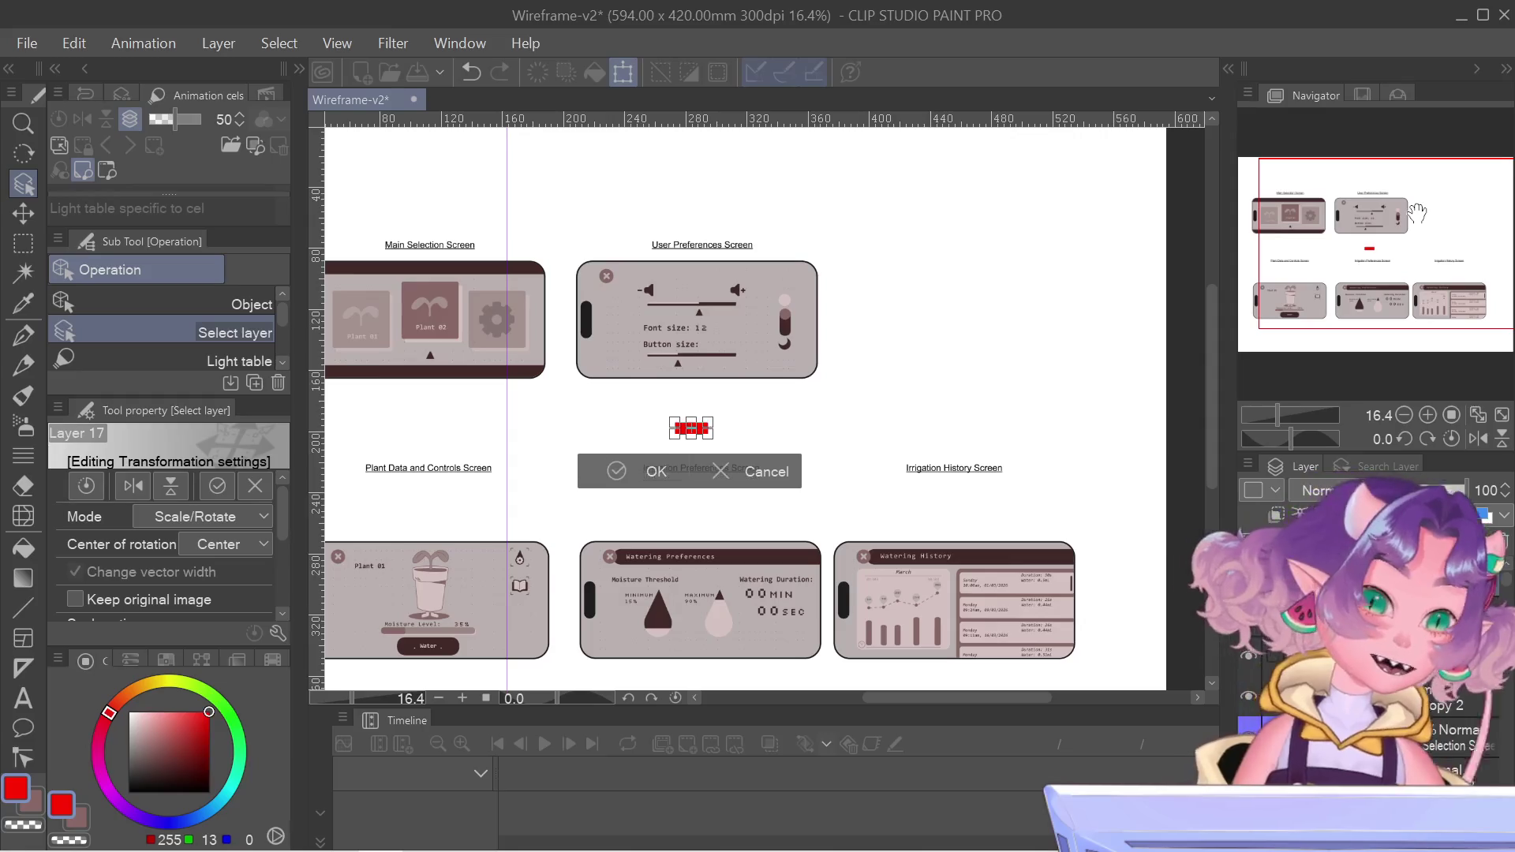
pyautogui.press('Down')
pyautogui.press('Down')
pyautogui.press('Down')
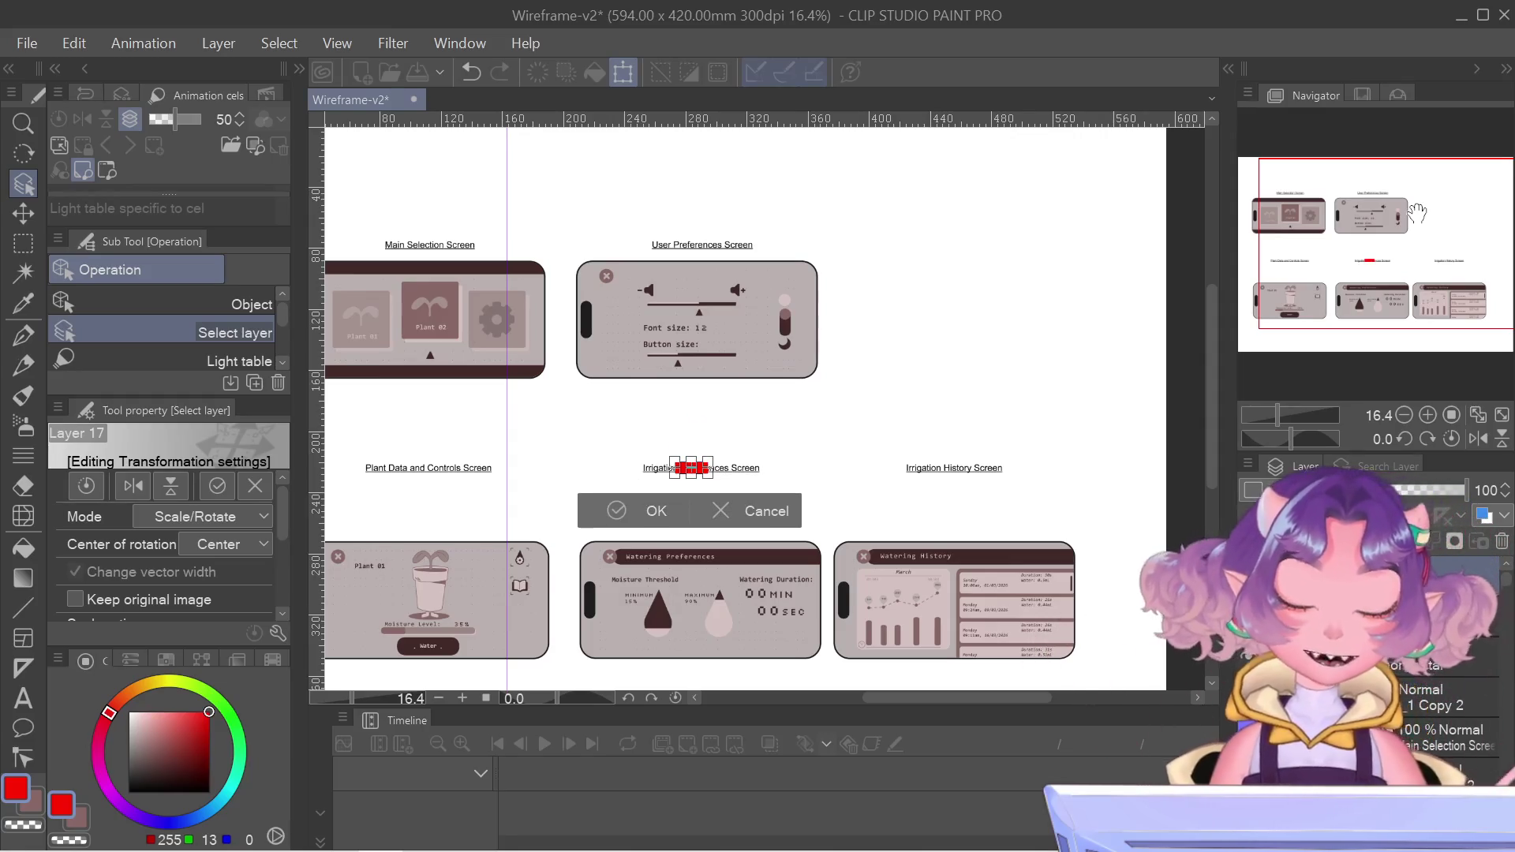
pyautogui.press('Down')
pyautogui.press('Down')
pyautogui.press('Down')
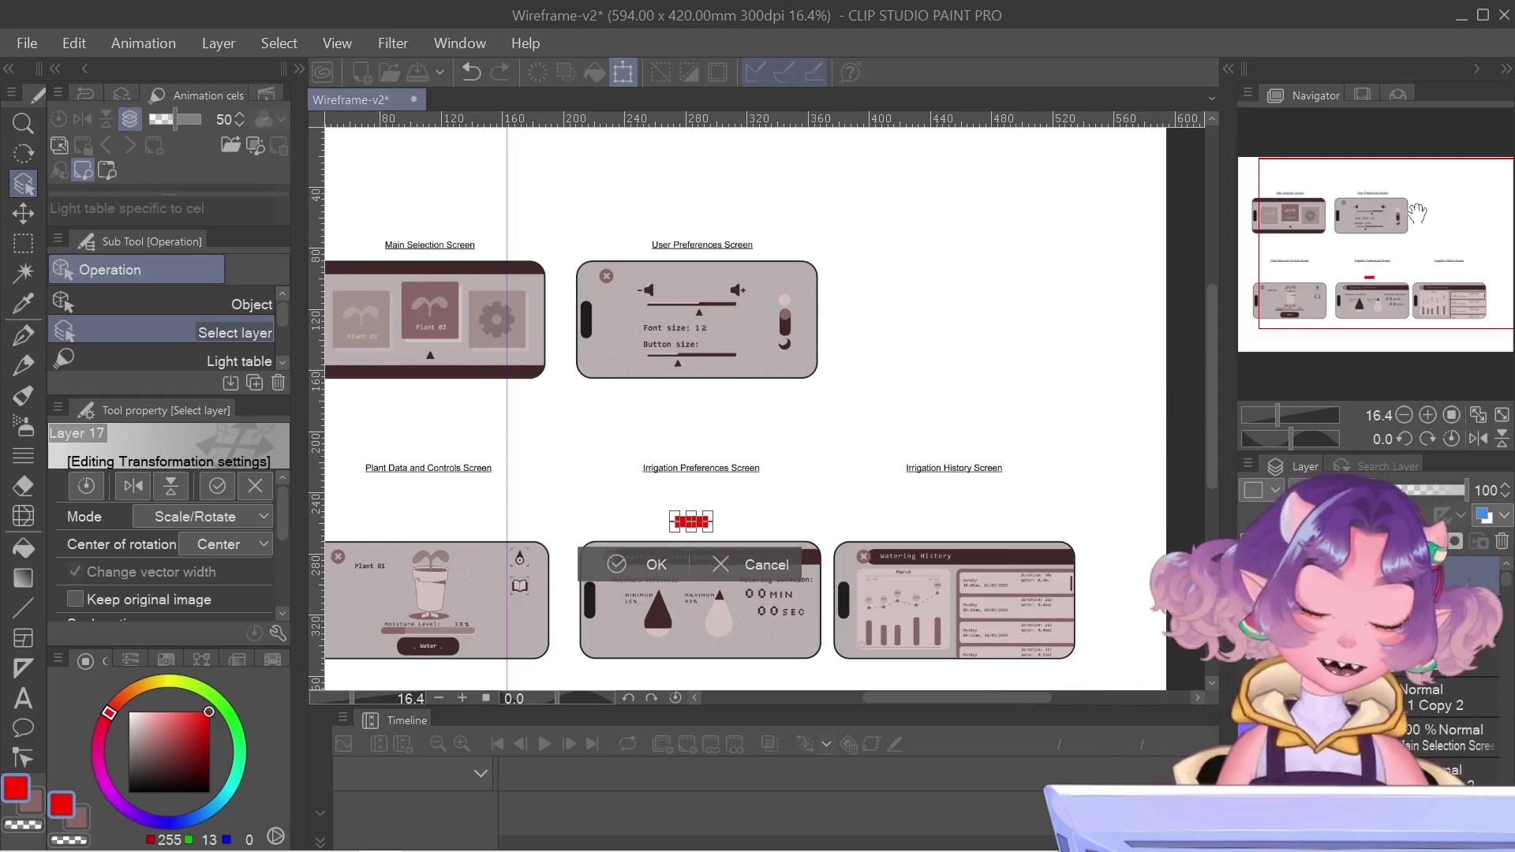
pyautogui.press('Down')
pyautogui.press('Down')
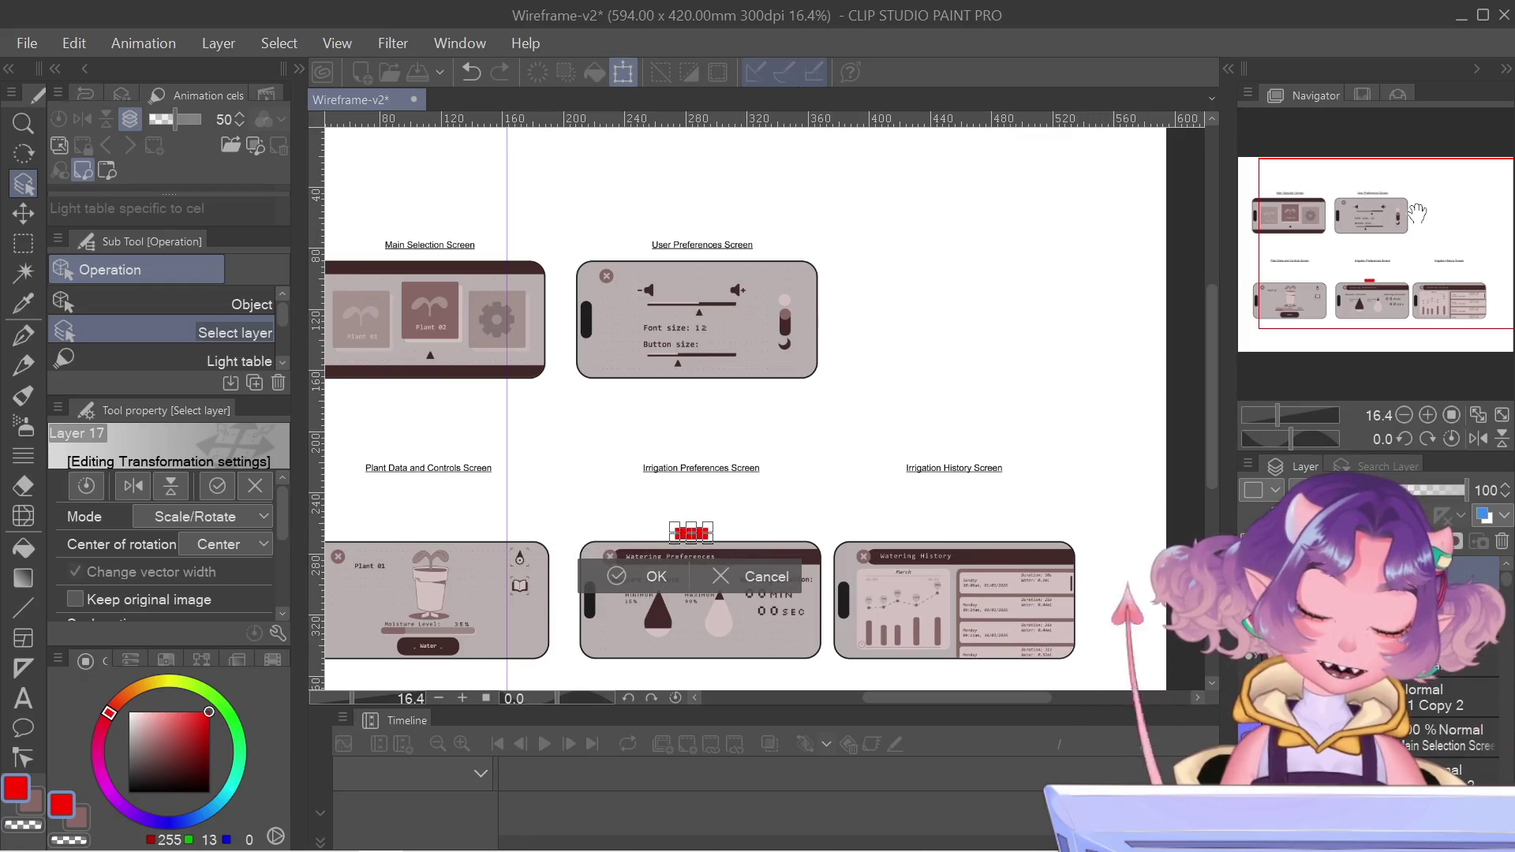
pyautogui.press('Down')
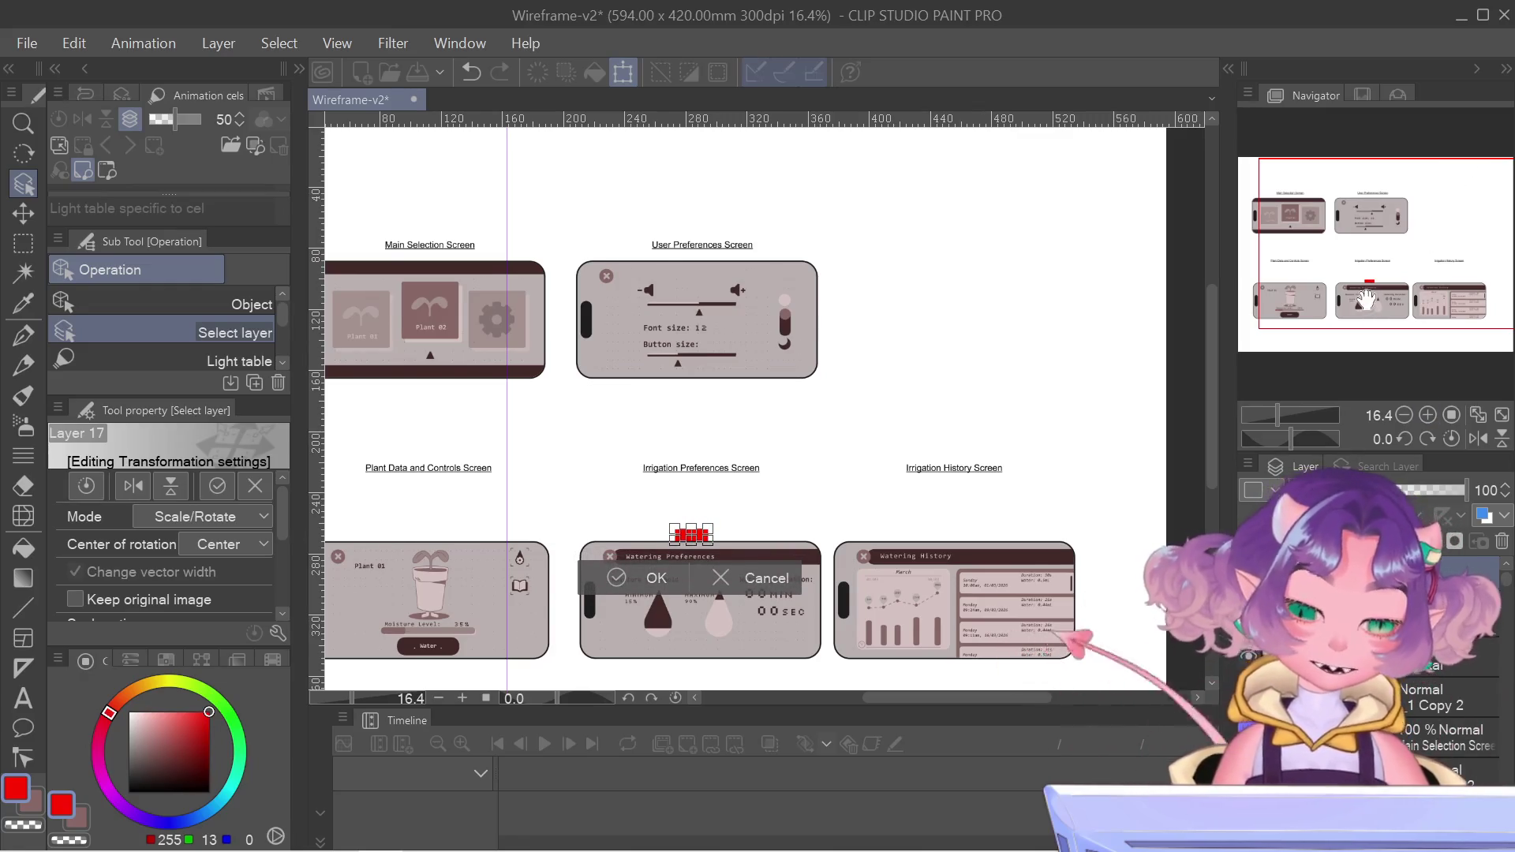
pyautogui.moveTo(1465, 164); pyautogui.dragTo(1466, 211)
pyautogui.scroll(2, 649, 308)
pyautogui.scroll(5, 648, 308)
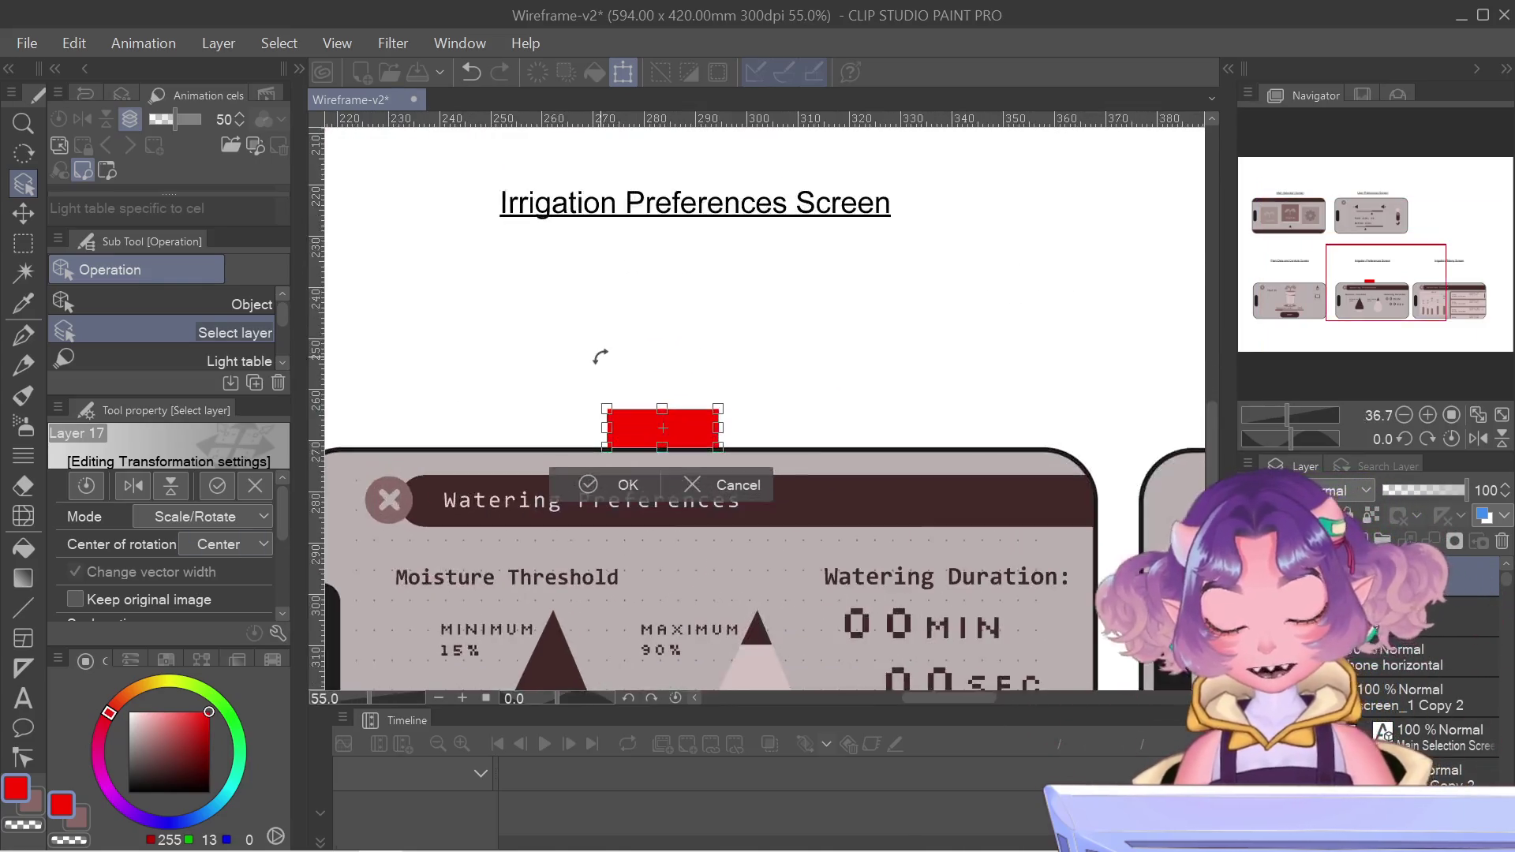
# - Fine-tune the red block onto the phone frame's top edge and commit its position
pyautogui.press('Up')
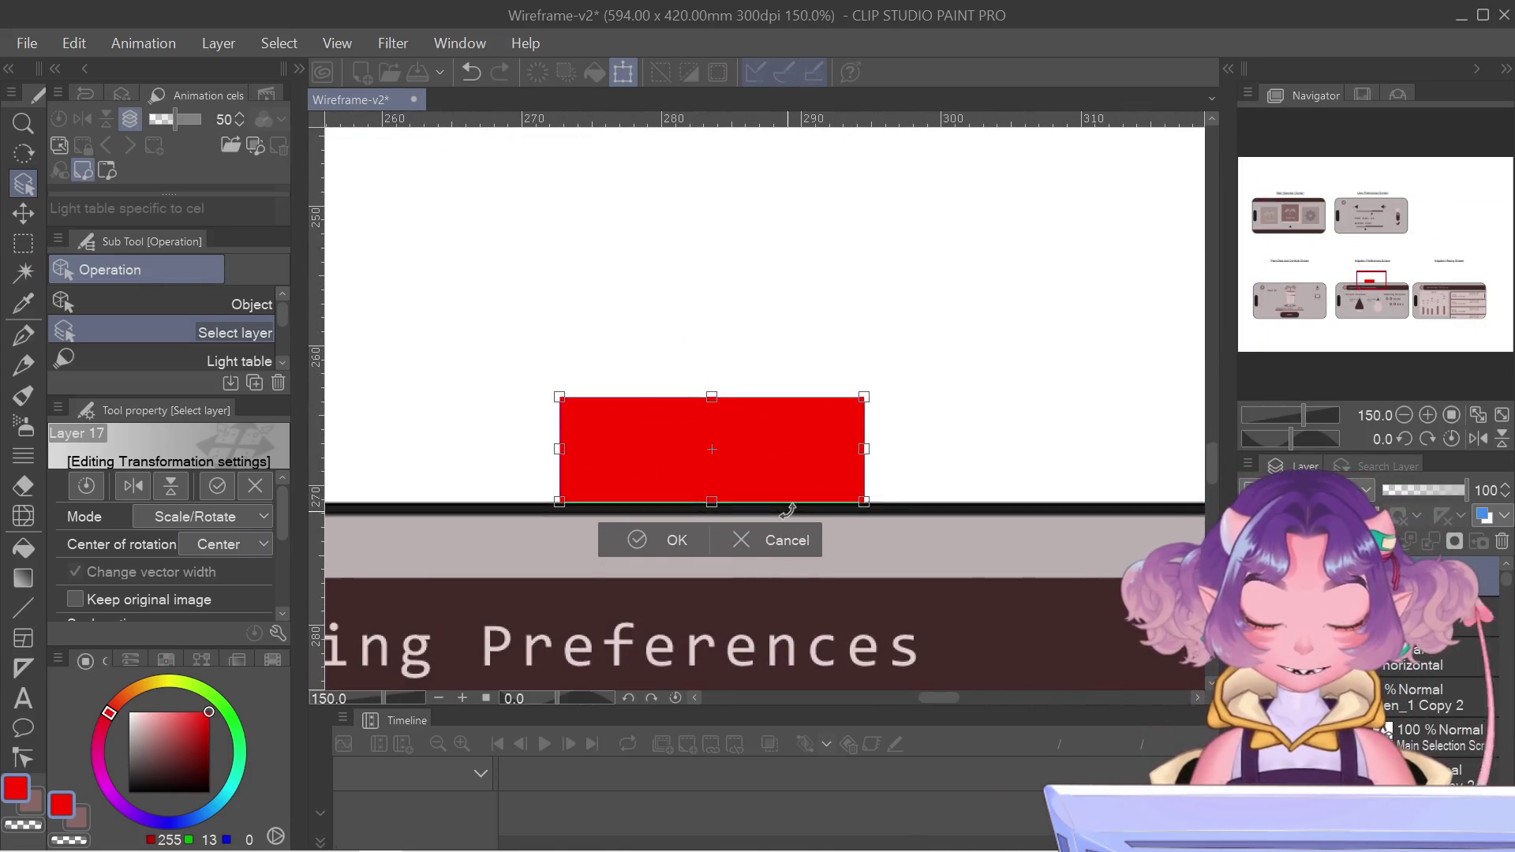
pyautogui.scroll(1, 781, 510)
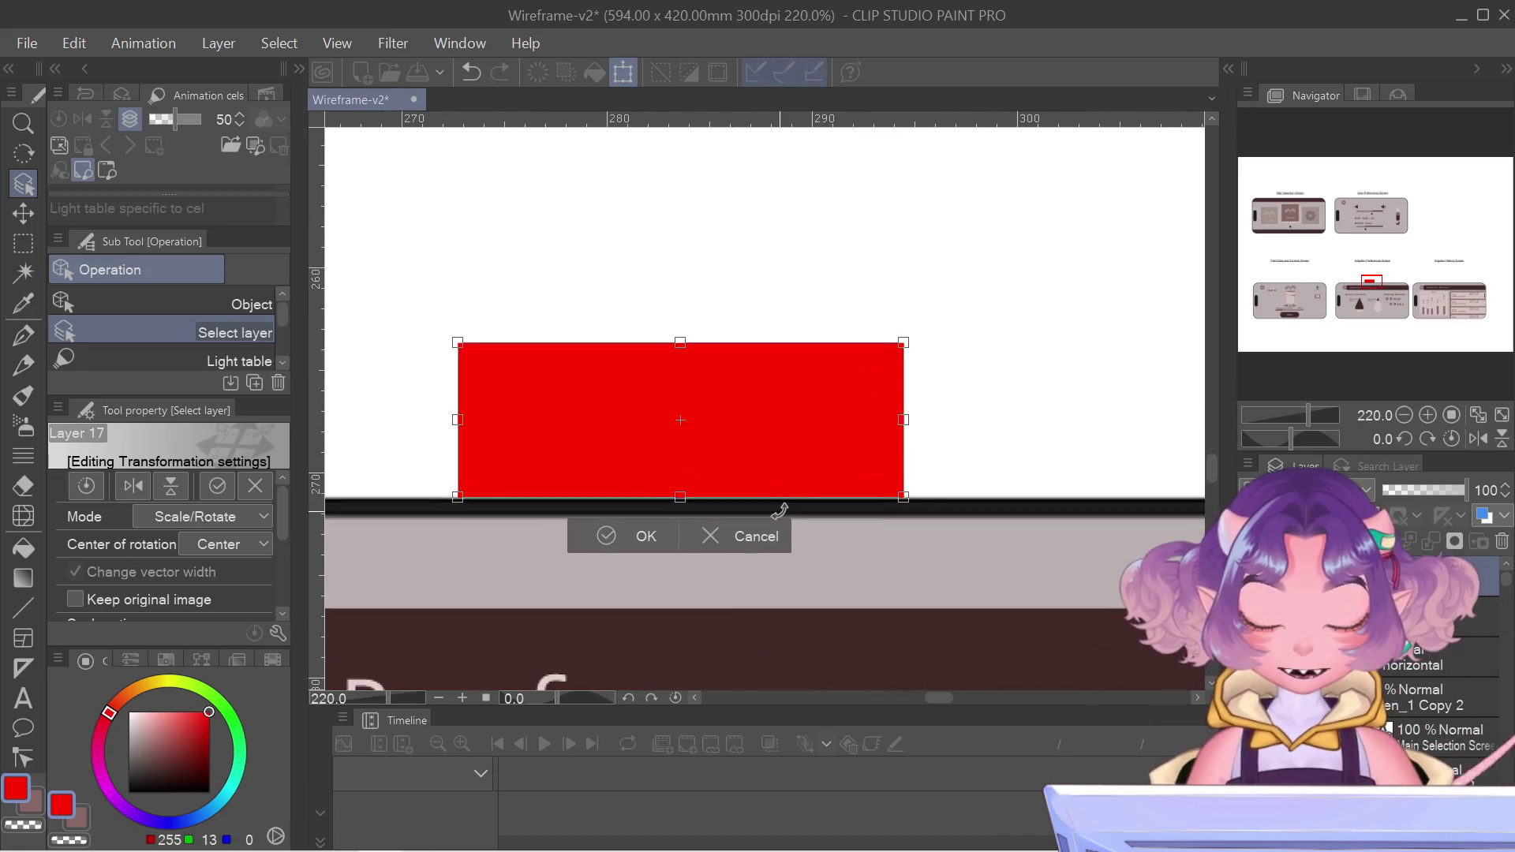
pyautogui.press('Up')
pyautogui.press('Down')
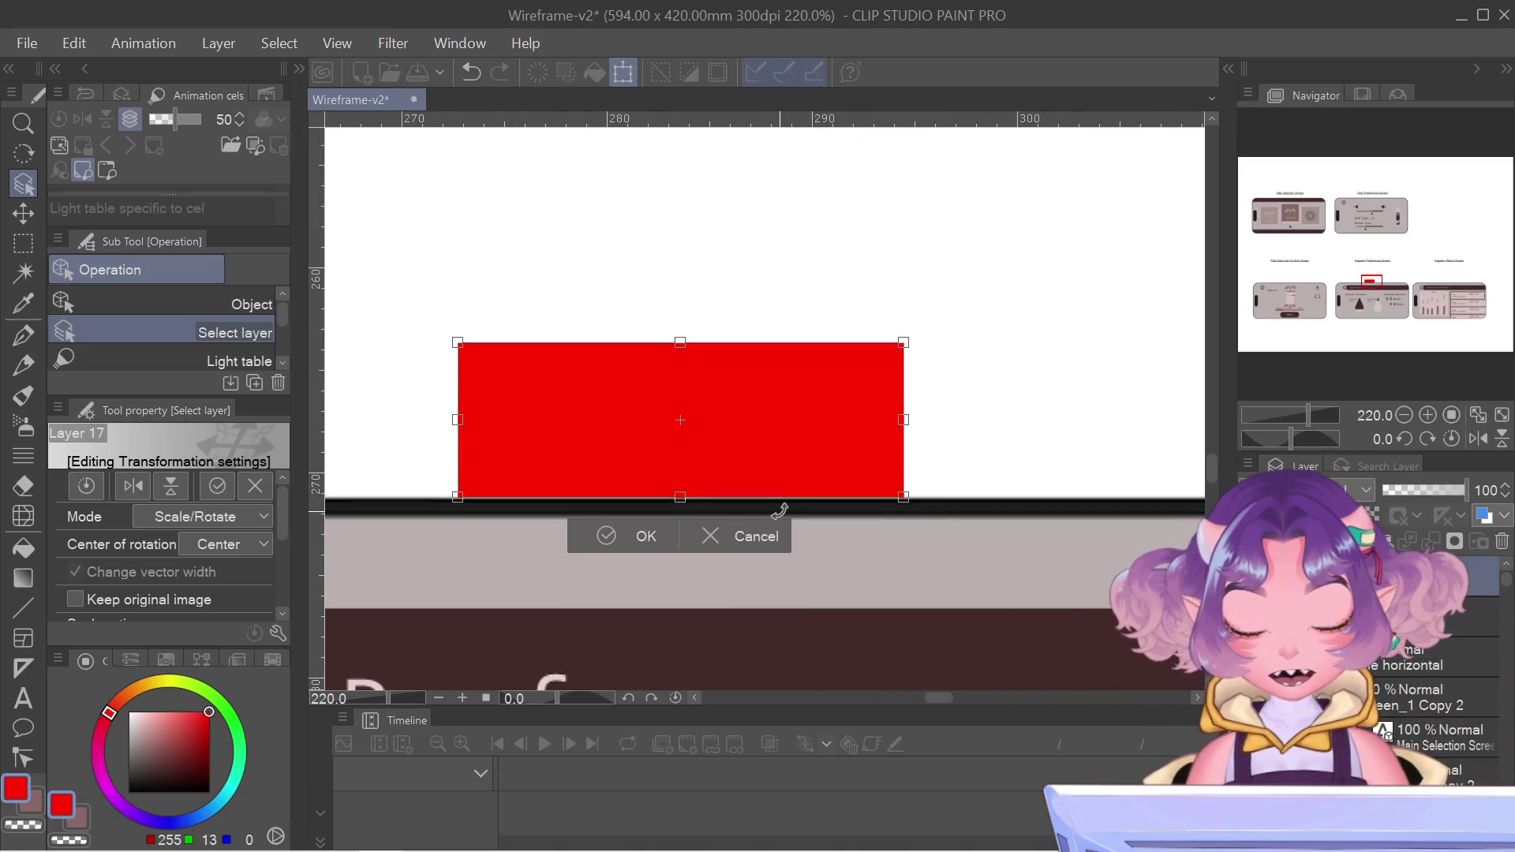
pyautogui.press('Return')
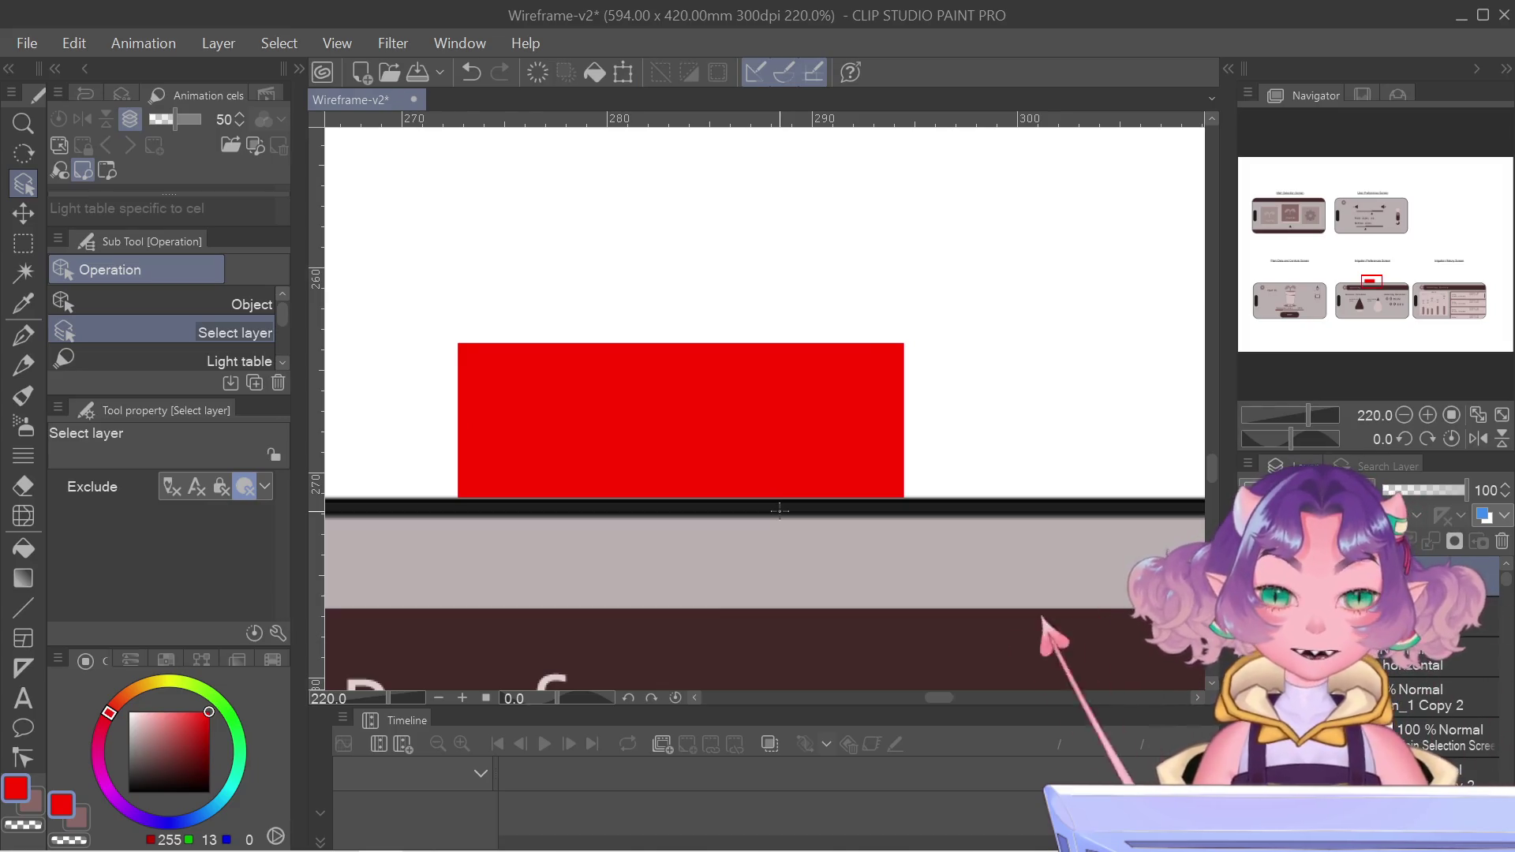
pyautogui.scroll(-5, 746, 492)
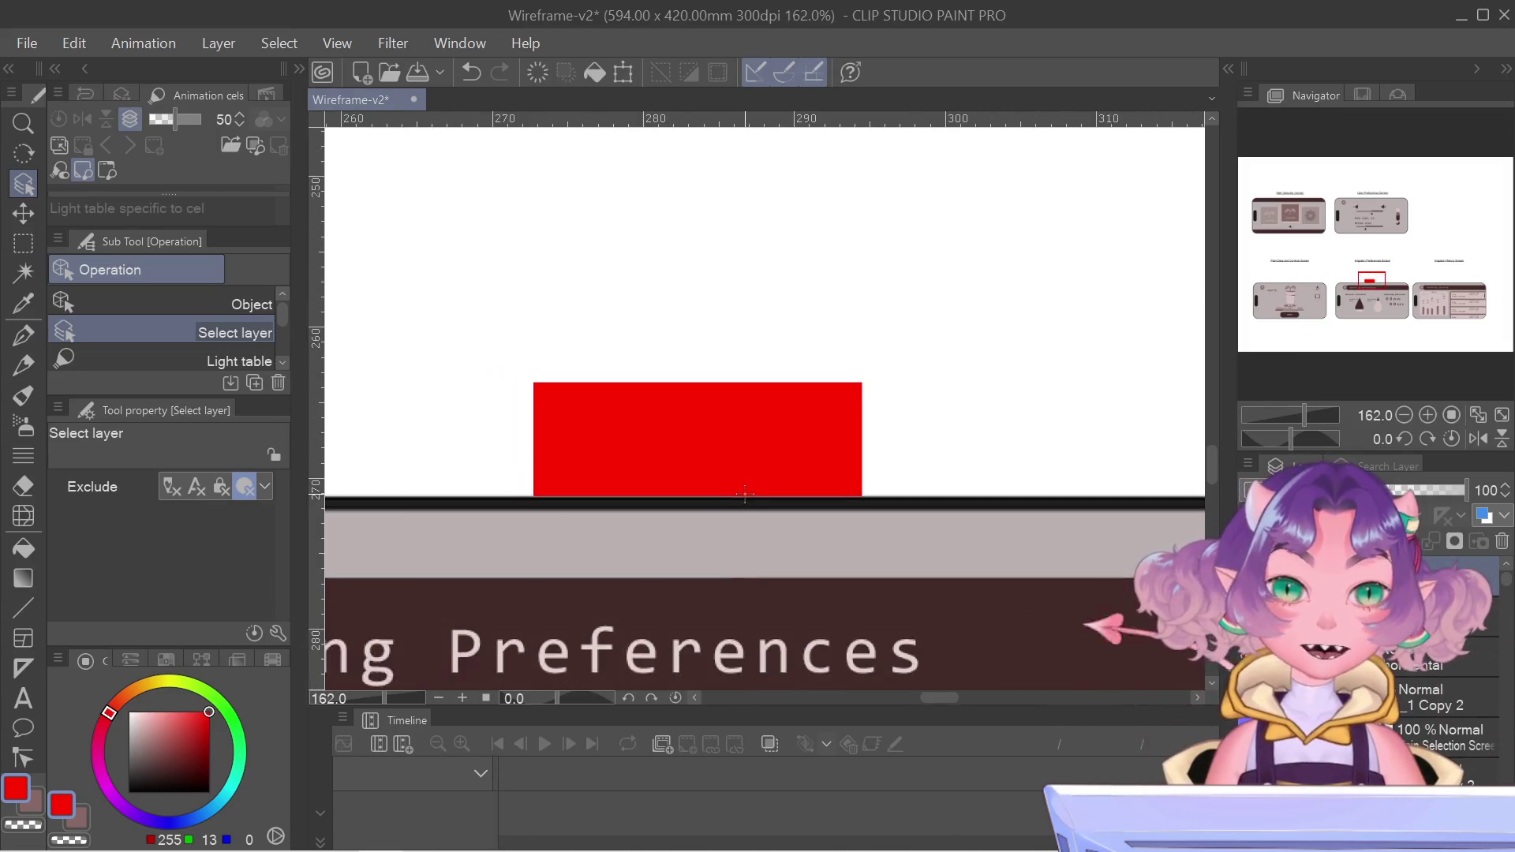
pyautogui.scroll(-1, 727, 484)
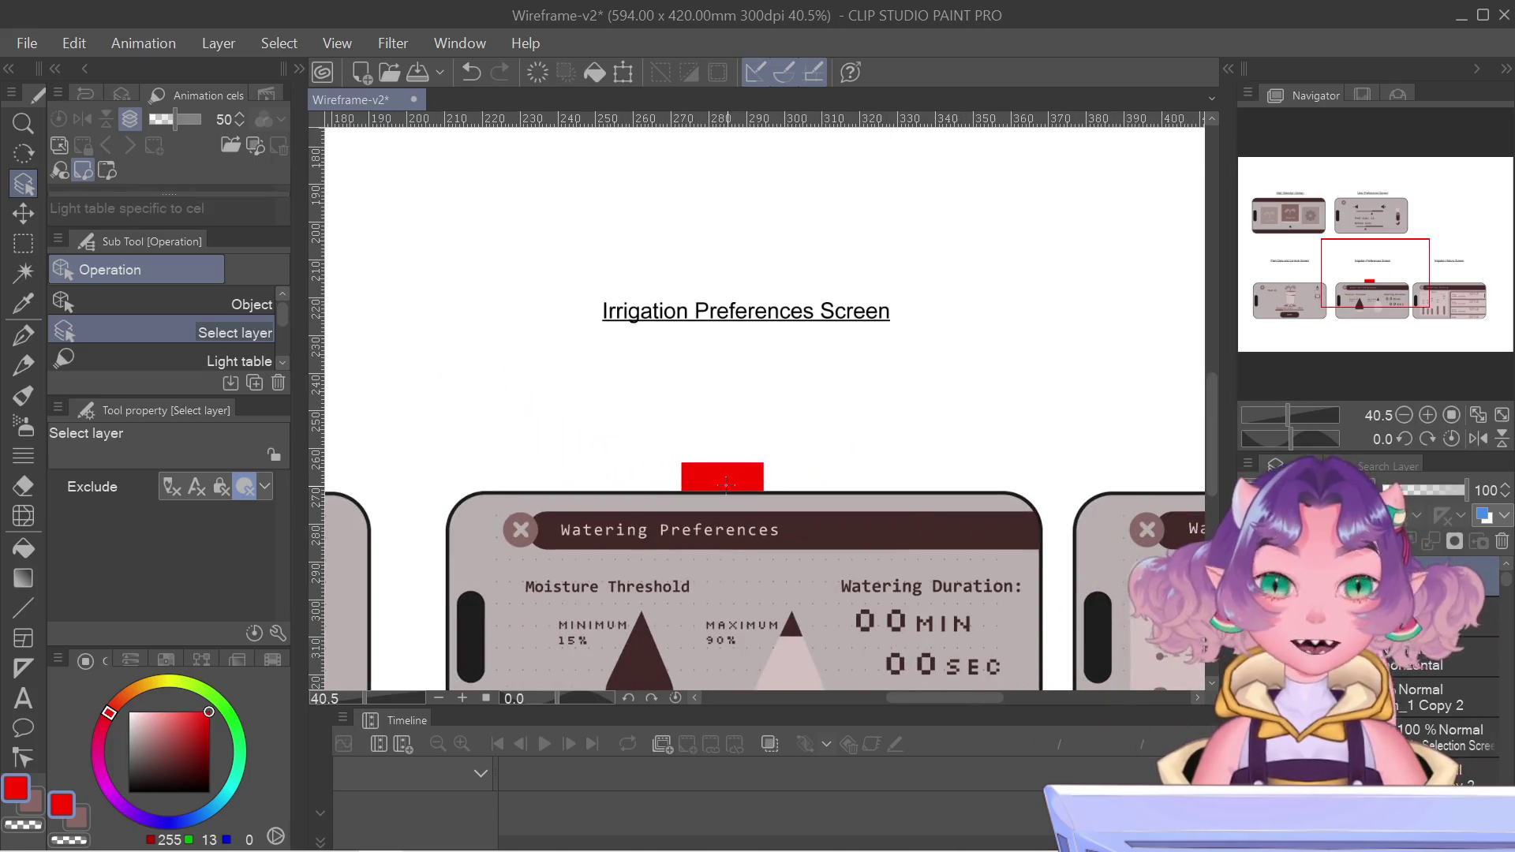
pyautogui.scroll(-2, 726, 482)
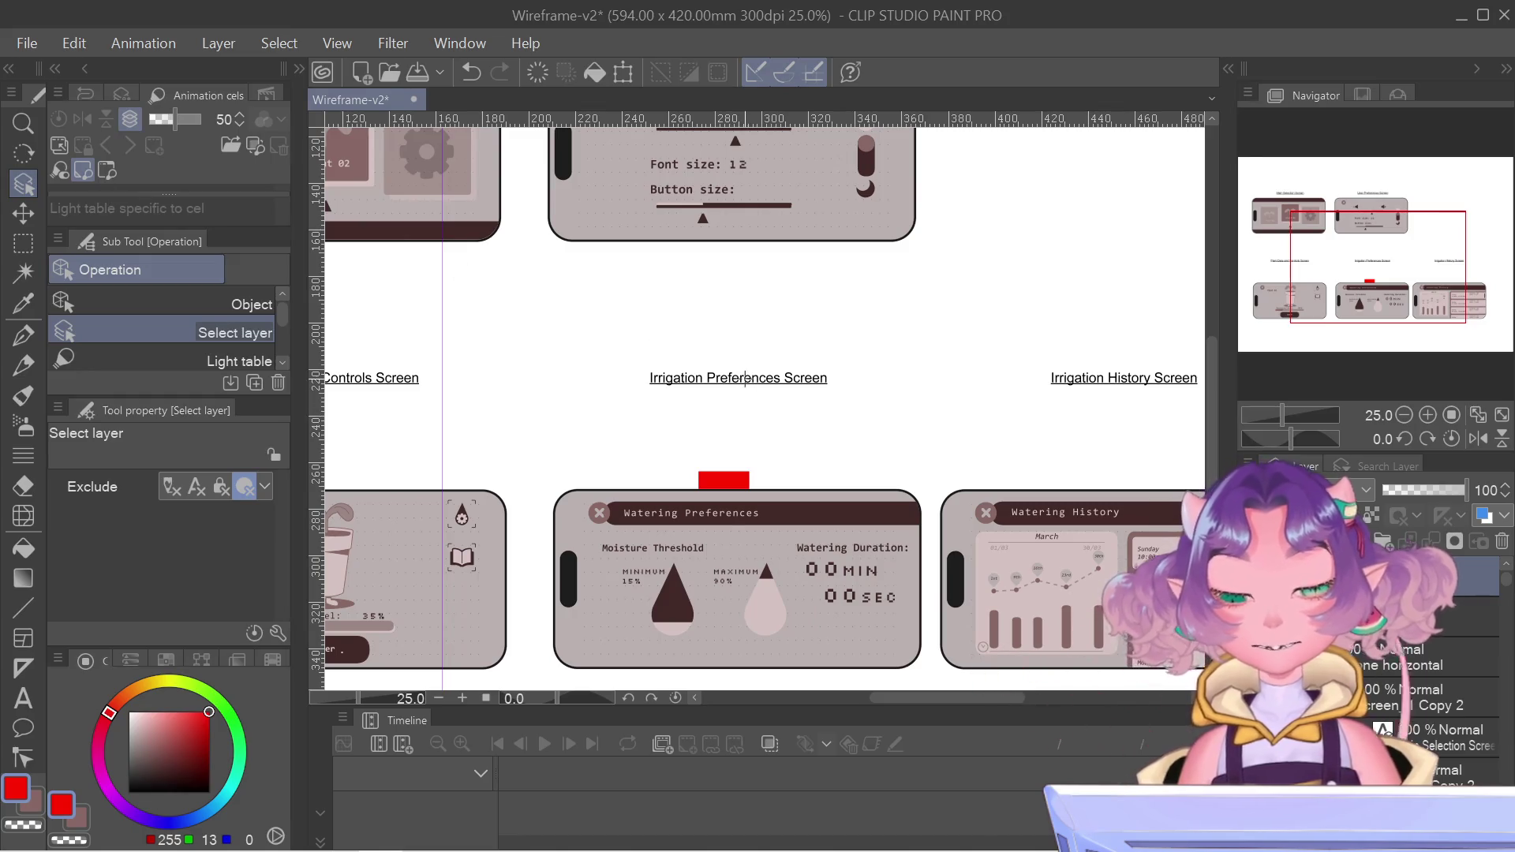
pyautogui.scroll(3, 784, 351)
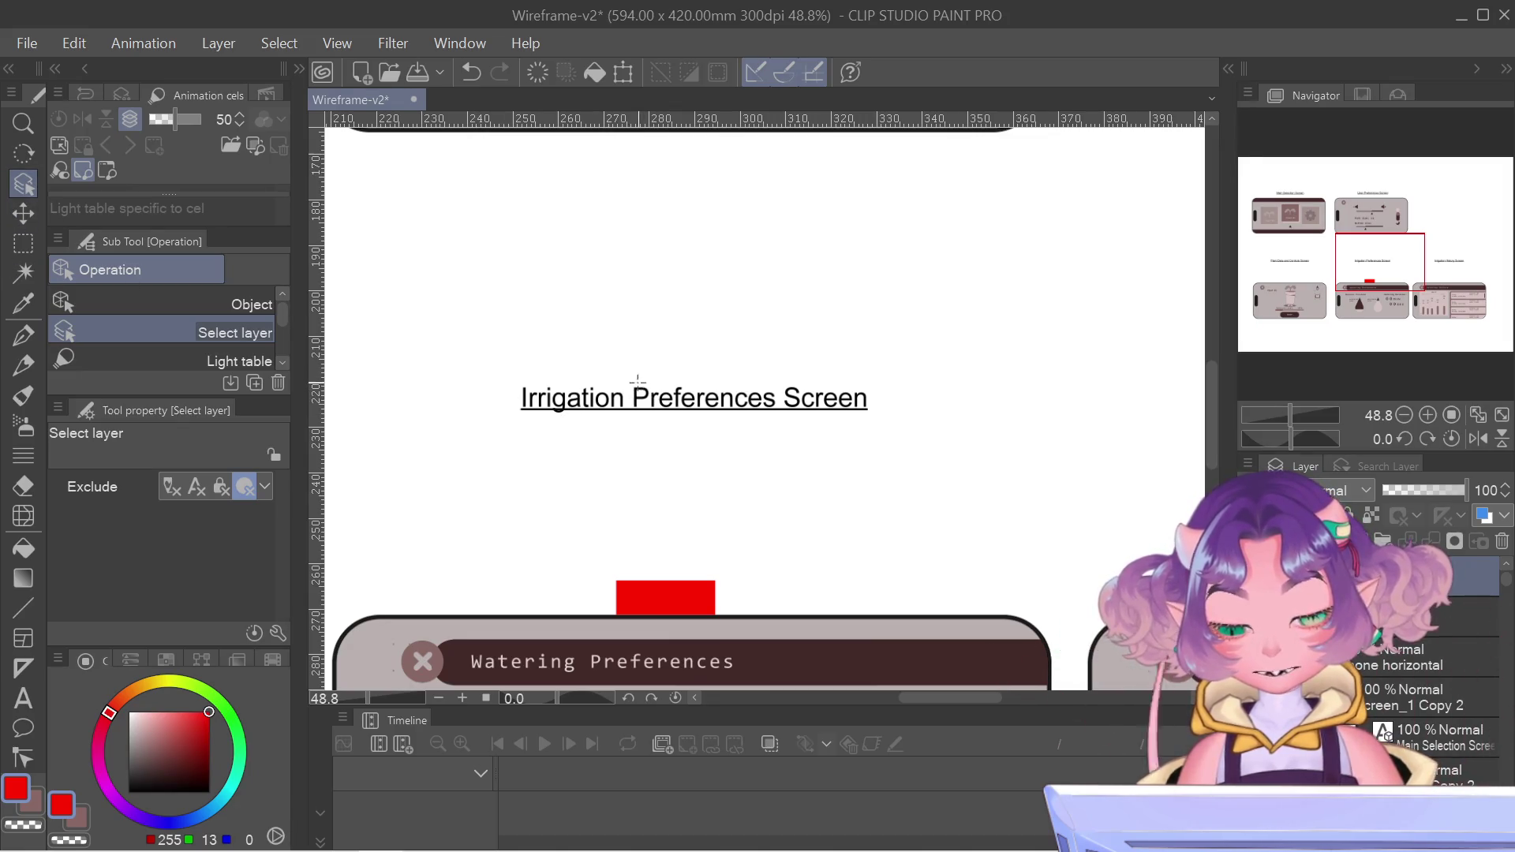
pyautogui.click(765, 464)
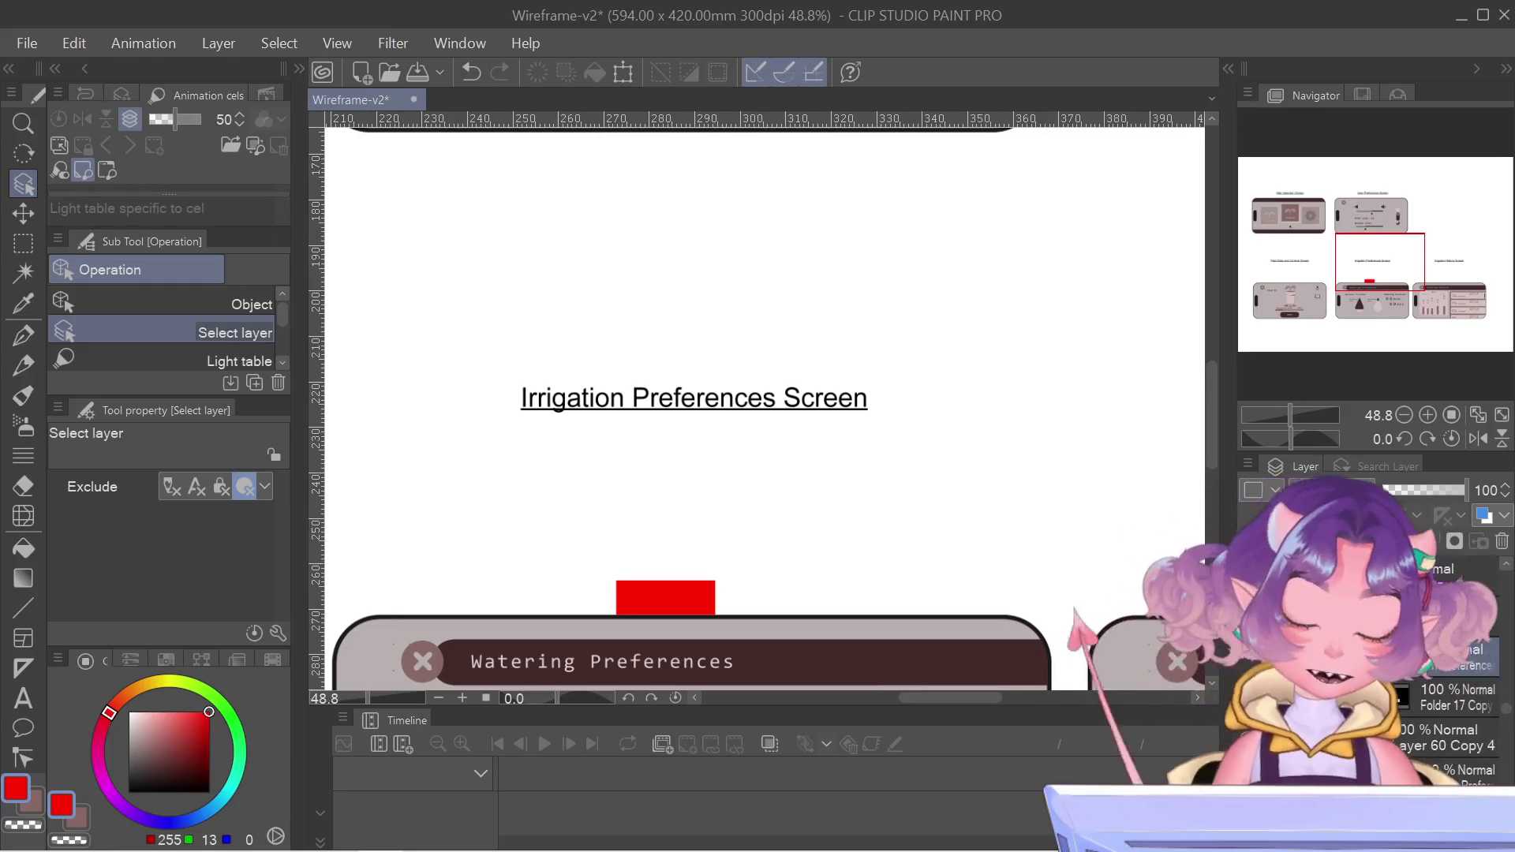
# - Nudge the Irrigation Preferences Screen title down until it rests on the red spacer block
pyautogui.hotkey('ctrl', 't')
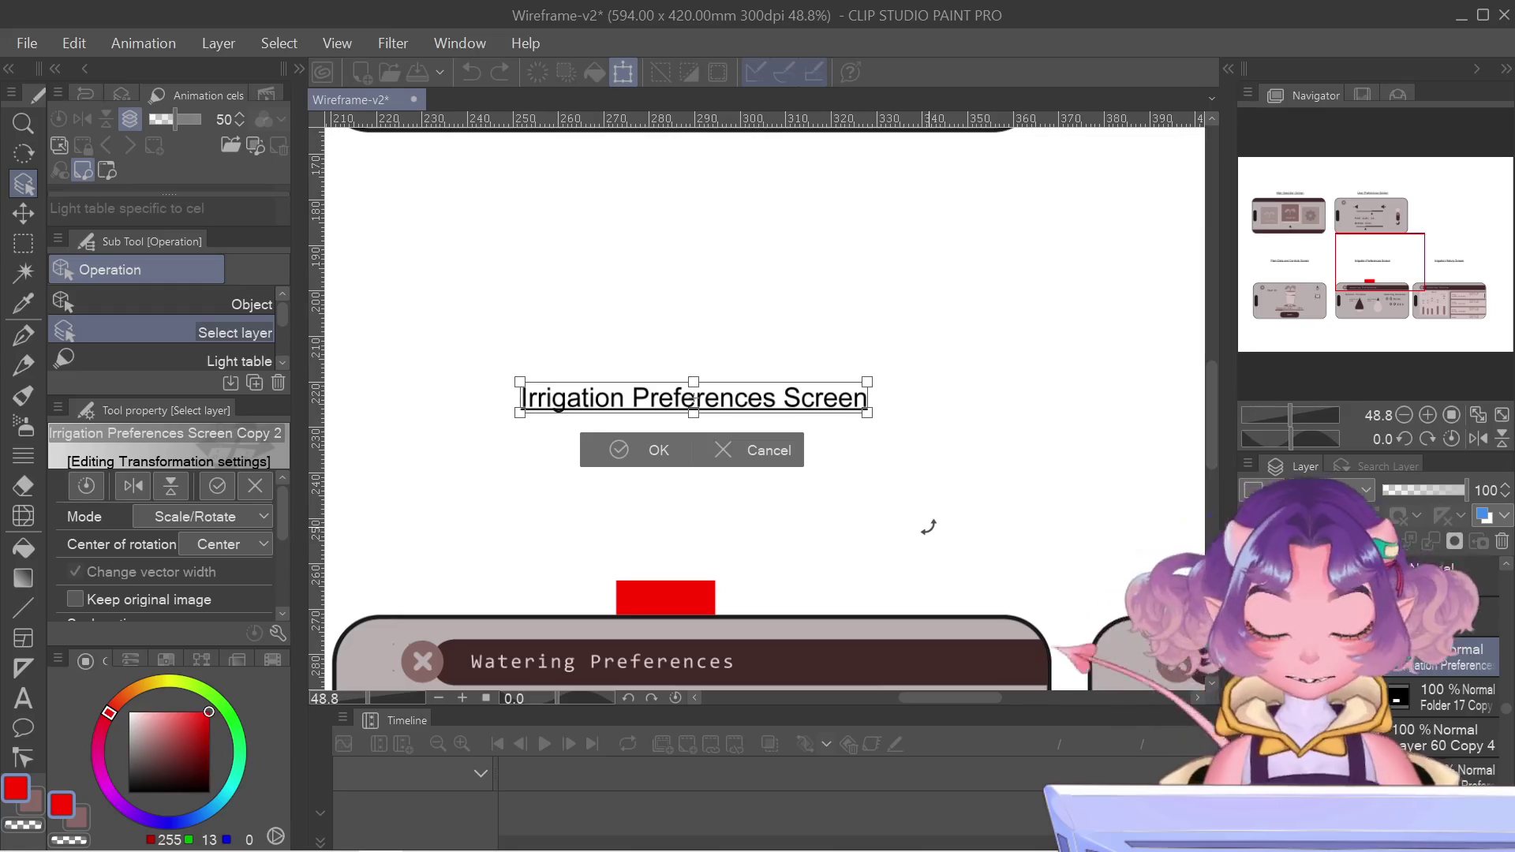
pyautogui.press('Down')
pyautogui.press('Down')
pyautogui.press('Down')
pyautogui.press('Down')
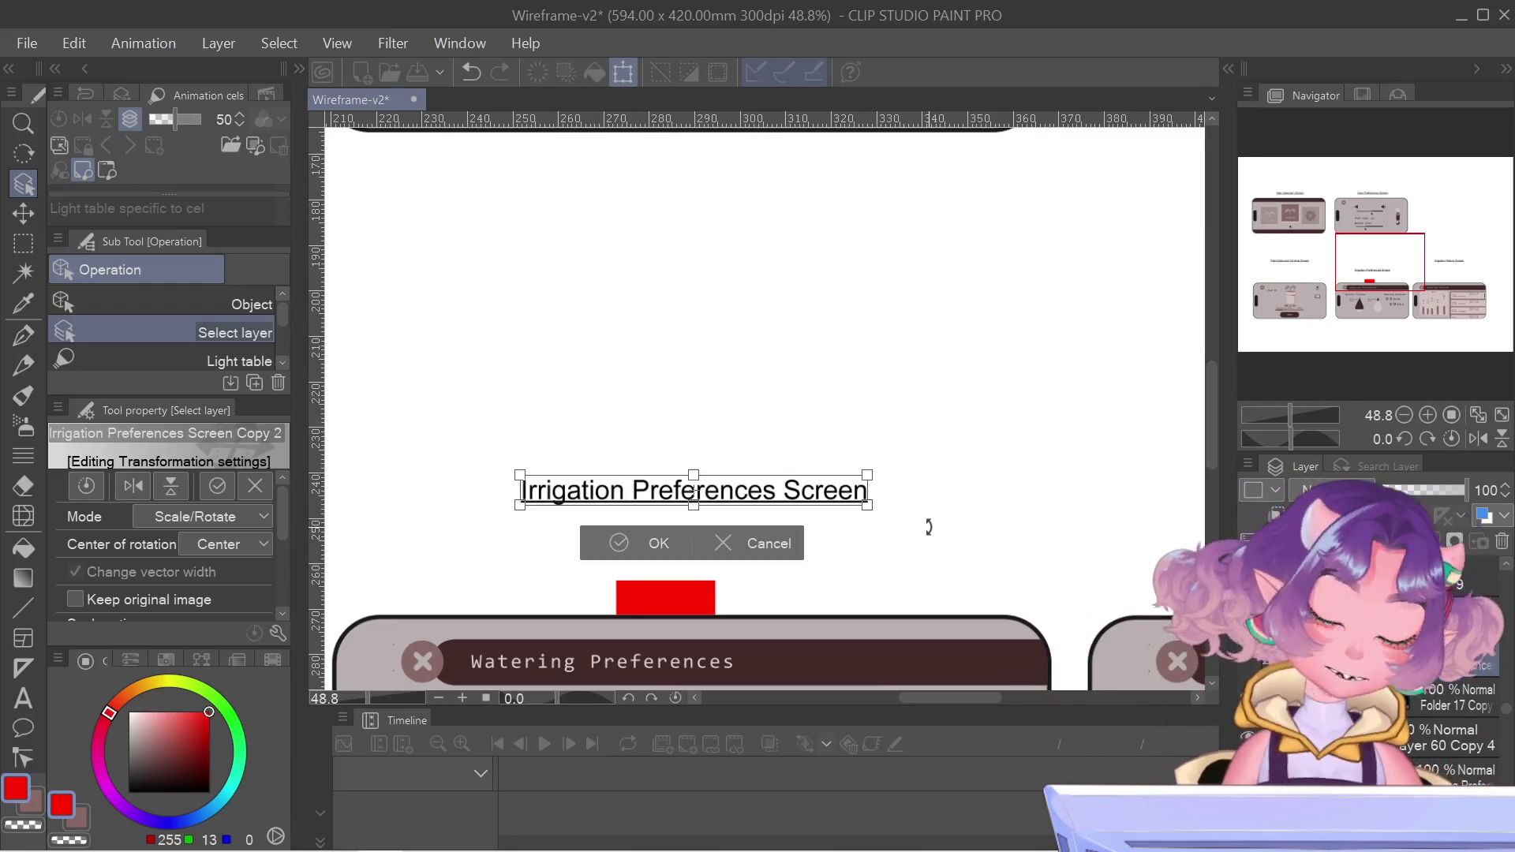
pyautogui.press('Down')
pyautogui.press('Down')
pyautogui.press('Down')
pyautogui.press('Down')
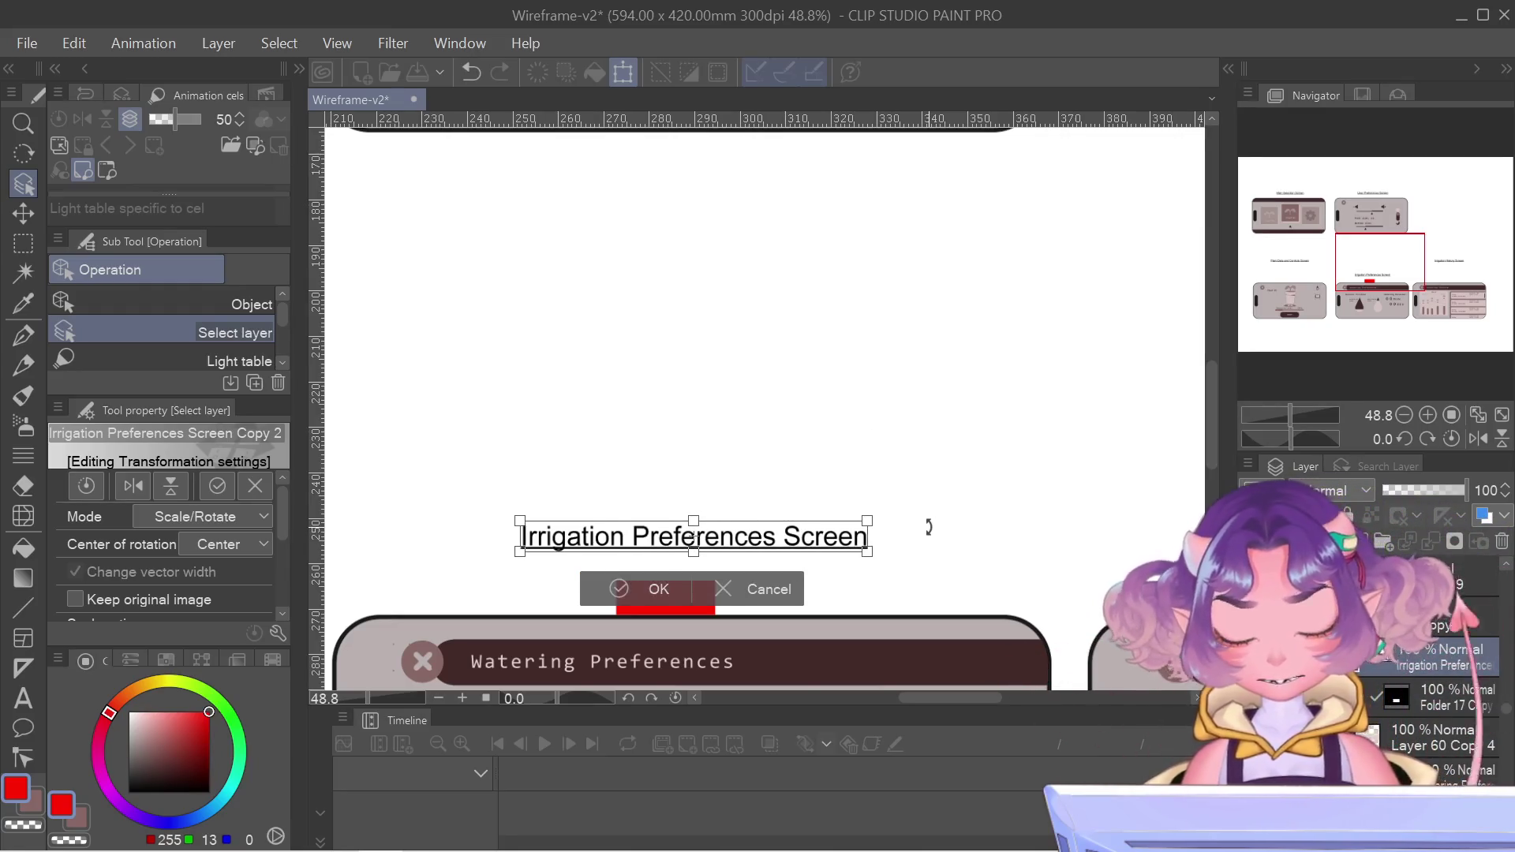
pyautogui.scroll(6, 659, 558)
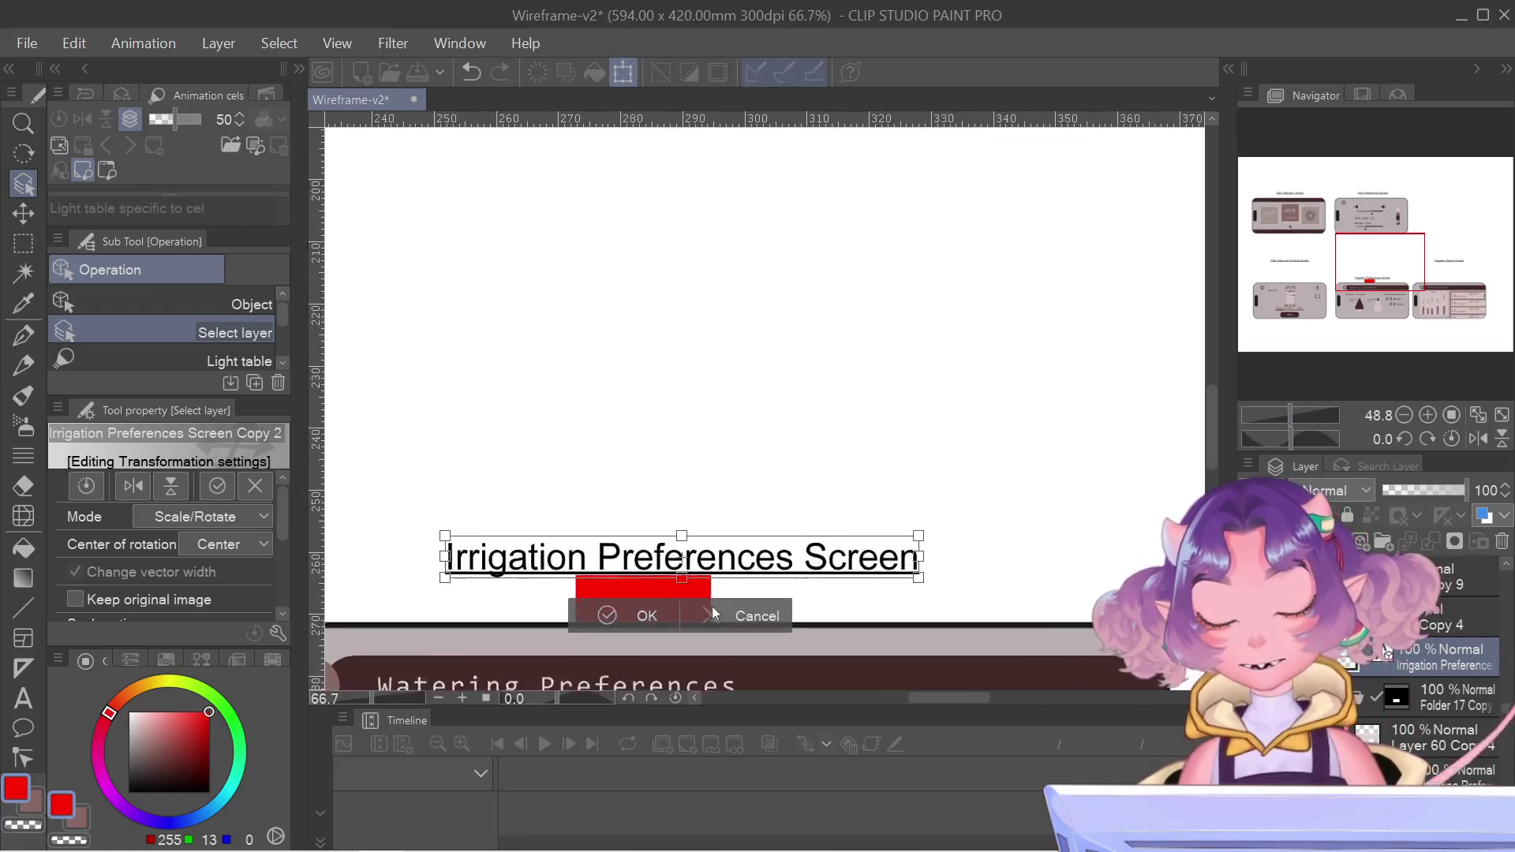
pyautogui.press('Down')
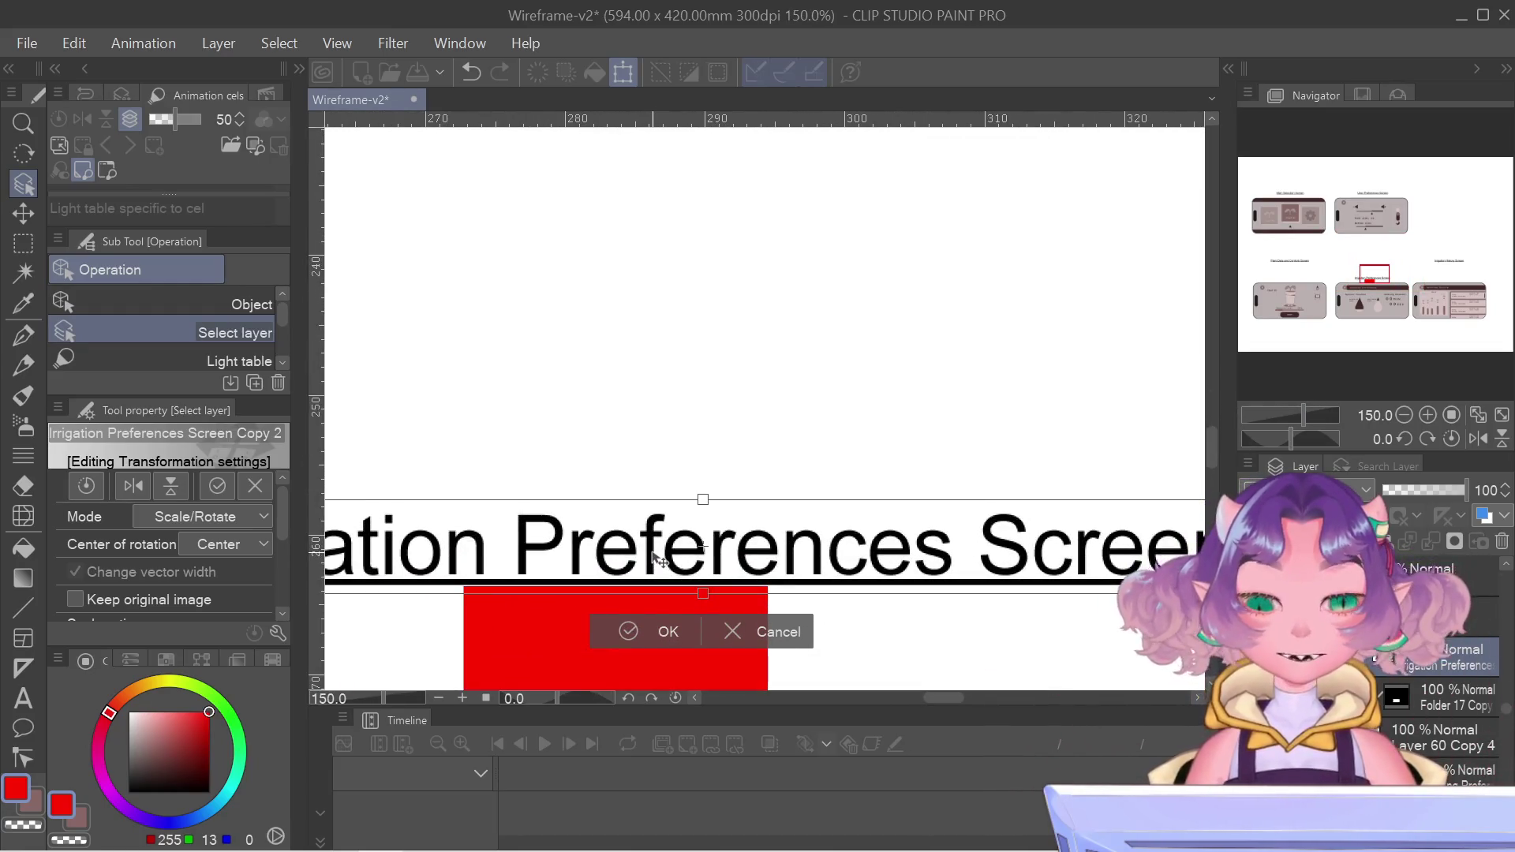
pyautogui.press('Down')
pyautogui.press('Return')
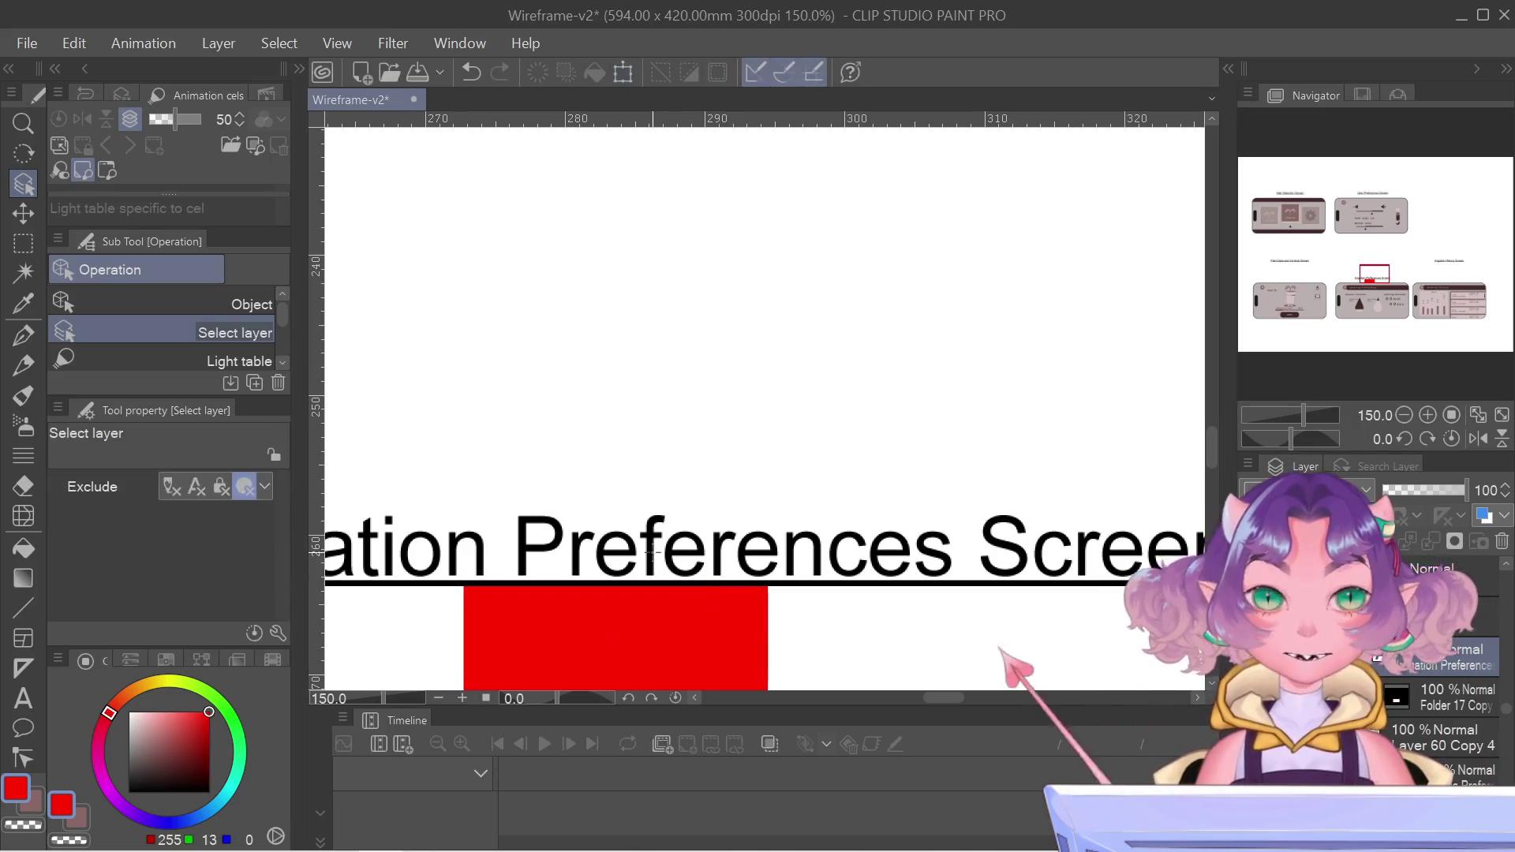
pyautogui.scroll(-3, 584, 580)
pyautogui.scroll(-4, 584, 580)
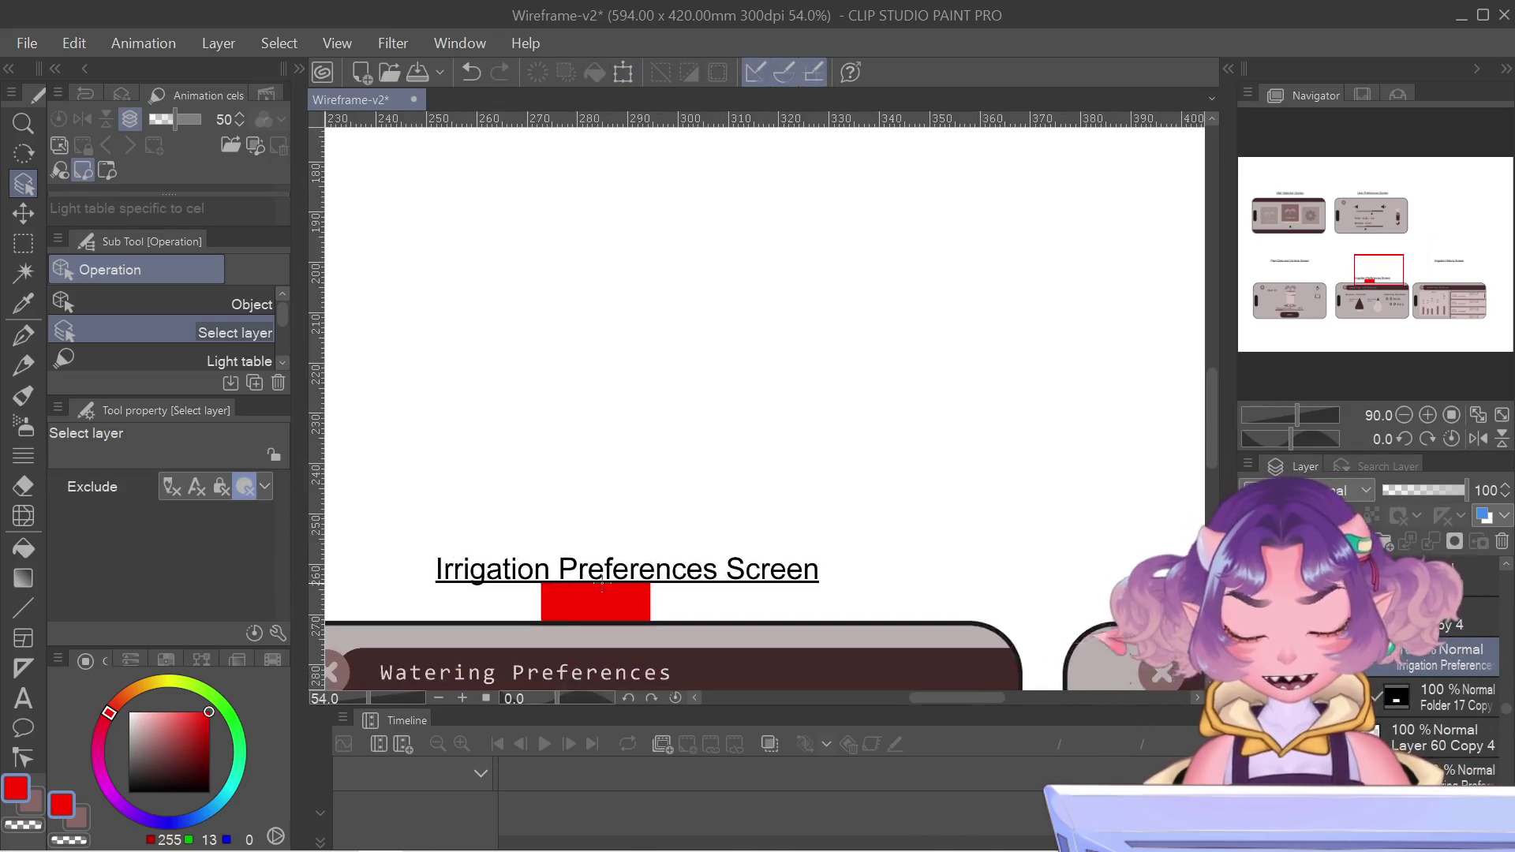
pyautogui.moveTo(1394, 317)
pyautogui.mouseDown()
pyautogui.moveTo(1393, 282)
pyautogui.moveTo(1342, 263)
pyautogui.moveTo(1342, 275)
pyautogui.moveTo(1373, 269)
pyautogui.moveTo(1368, 211)
pyautogui.moveTo(1318, 267)
pyautogui.mouseUp()
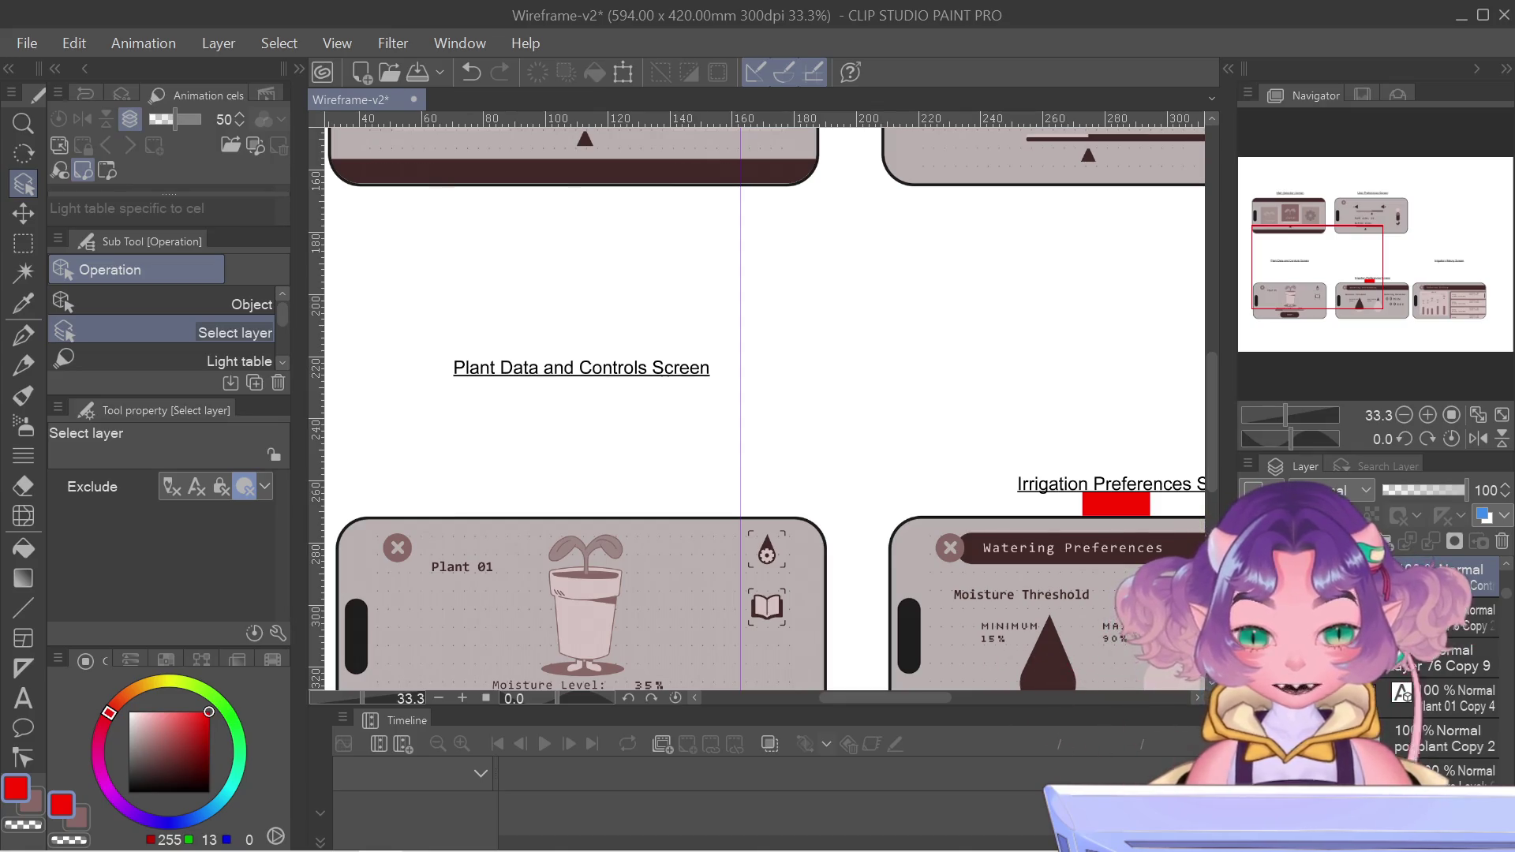
# - Lower the Plant Data and Controls heading to line up with the Irrigation Preferences title
pyautogui.hotkey('ctrl', 'z')
pyautogui.hotkey('ctrl', 'y')
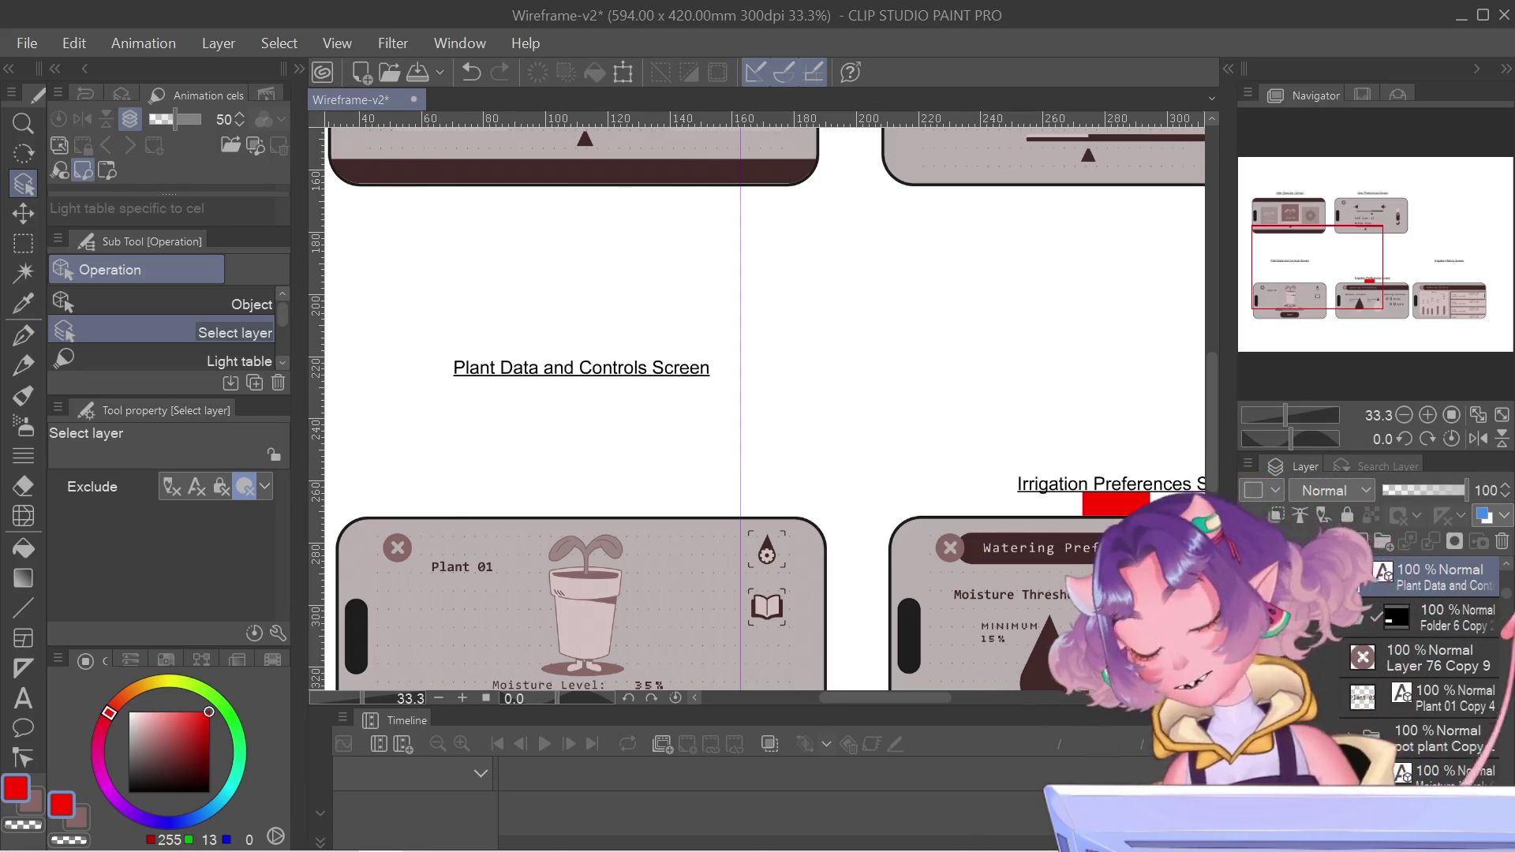
pyautogui.hotkey('ctrl', 't')
pyautogui.moveTo(582, 367); pyautogui.dragTo(582, 486)
pyautogui.press('Return')
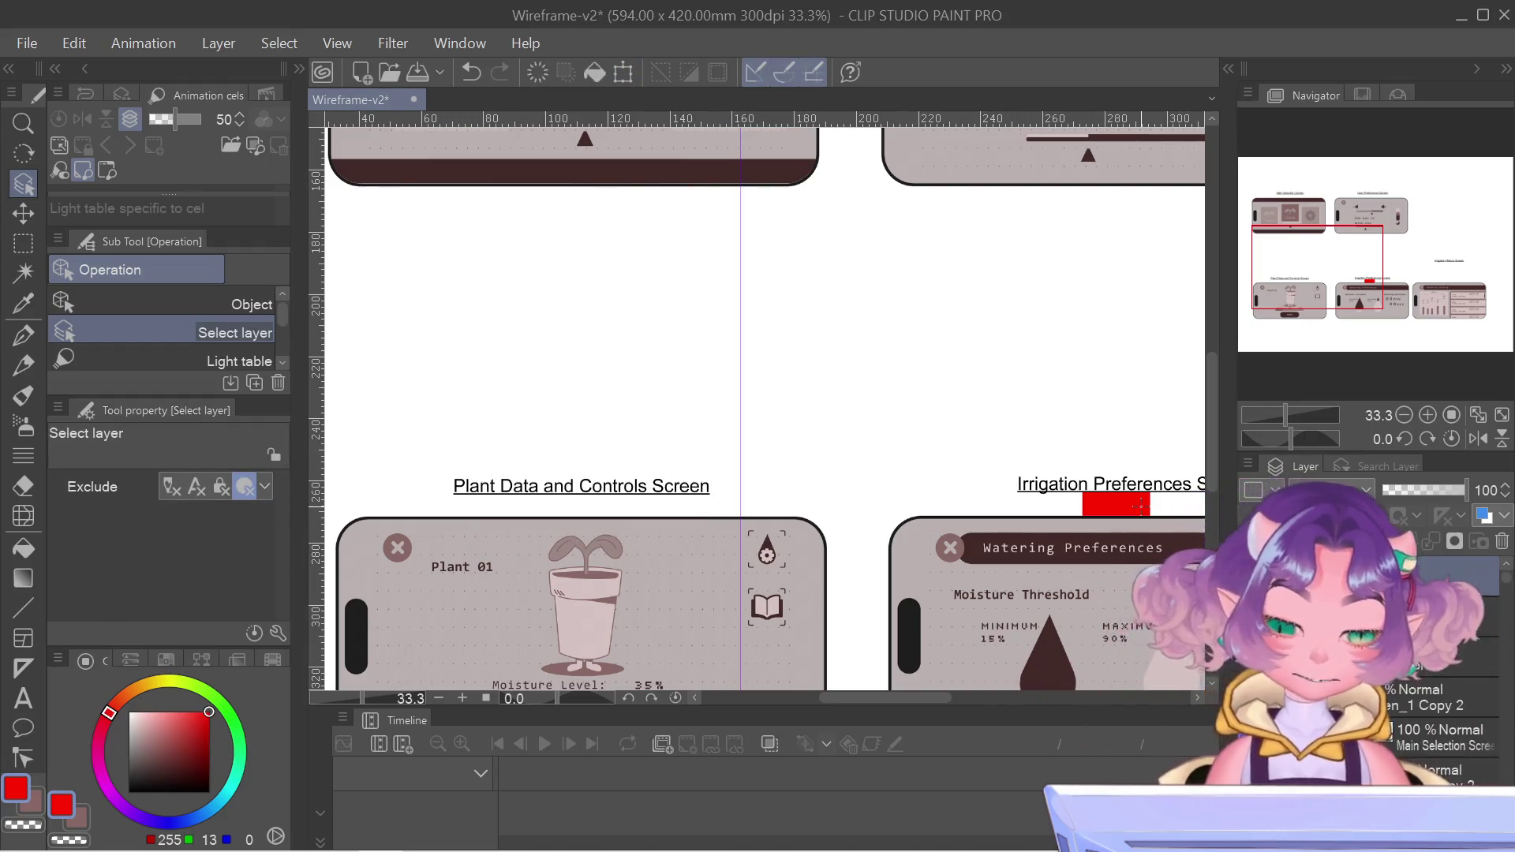
# - Shift the red spacer block slightly left under the title
pyautogui.hotkey('ctrl', 't')
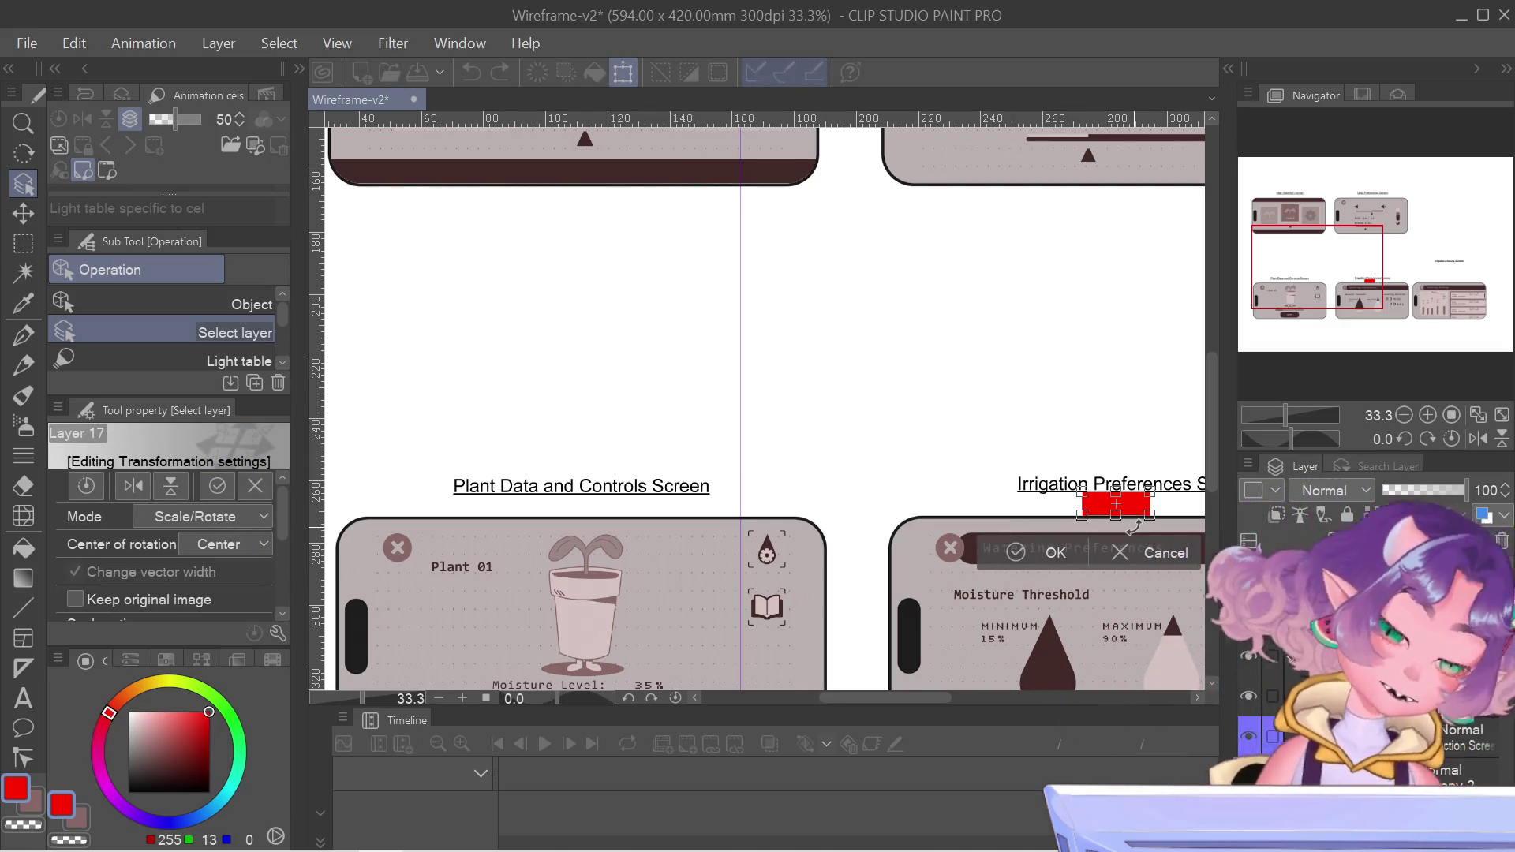
pyautogui.moveTo(1107, 503)
pyautogui.mouseDown()
pyautogui.moveTo(1032, 504)
pyautogui.moveTo(1098, 504)
pyautogui.mouseUp()
pyautogui.press('Return')
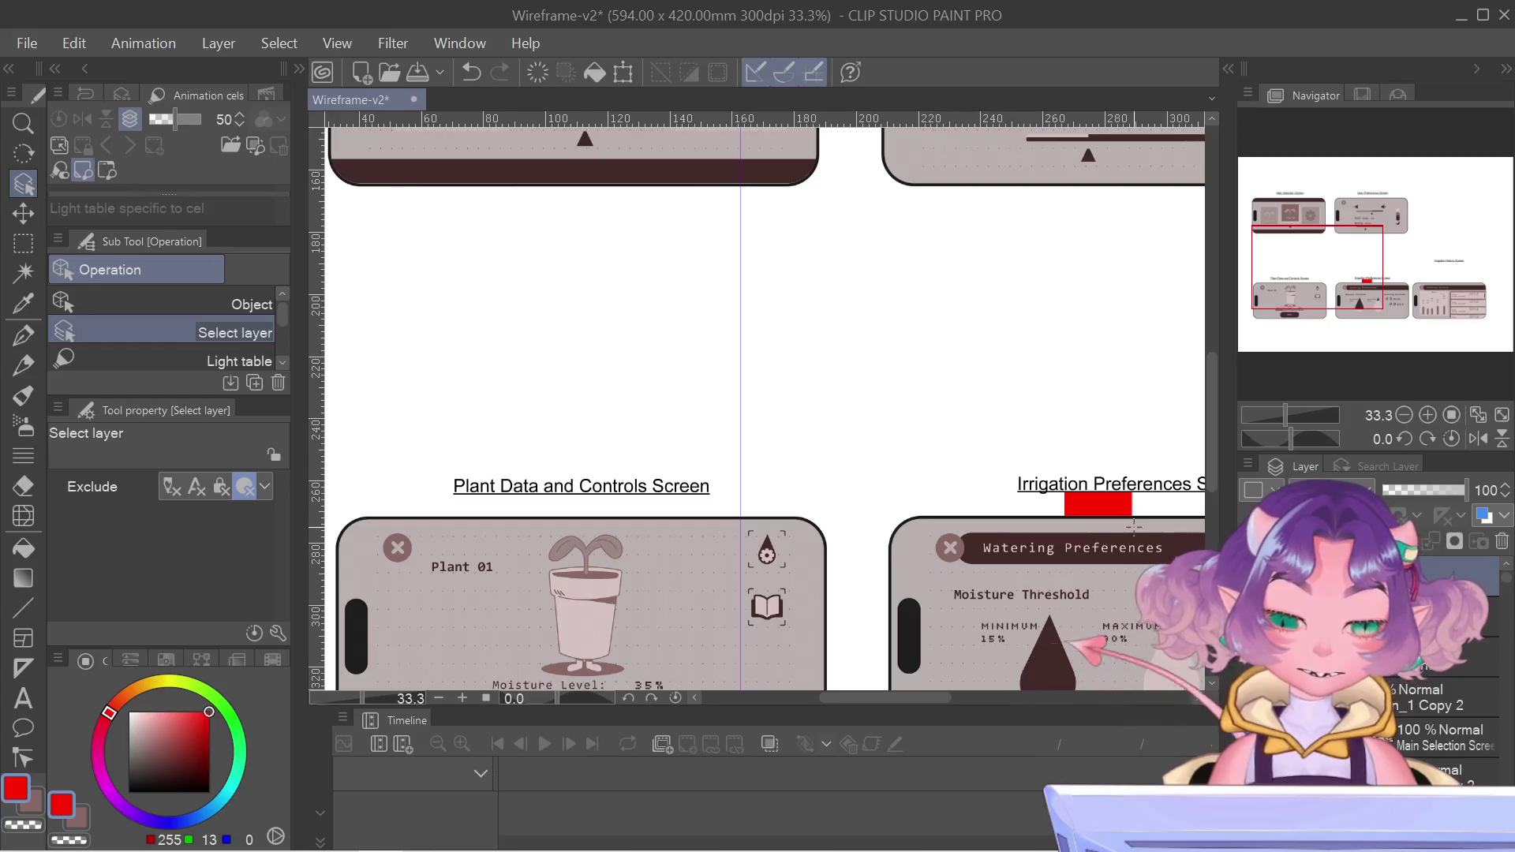
# - Duplicate the red spacer block's layer so a copy sits over the original
pyautogui.rightClick(1389, 568)
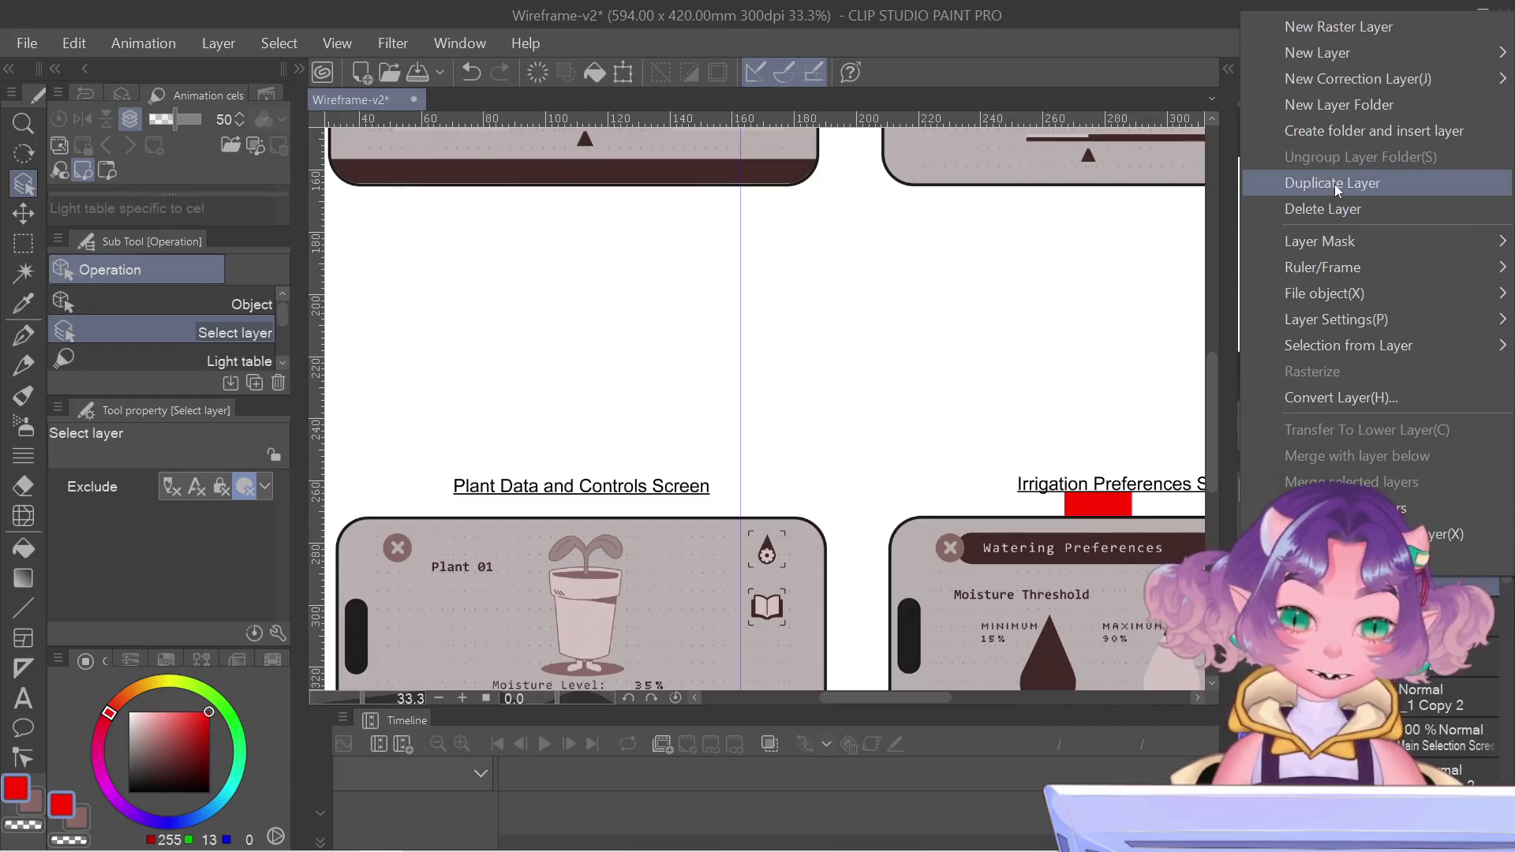
pyautogui.click(1334, 183)
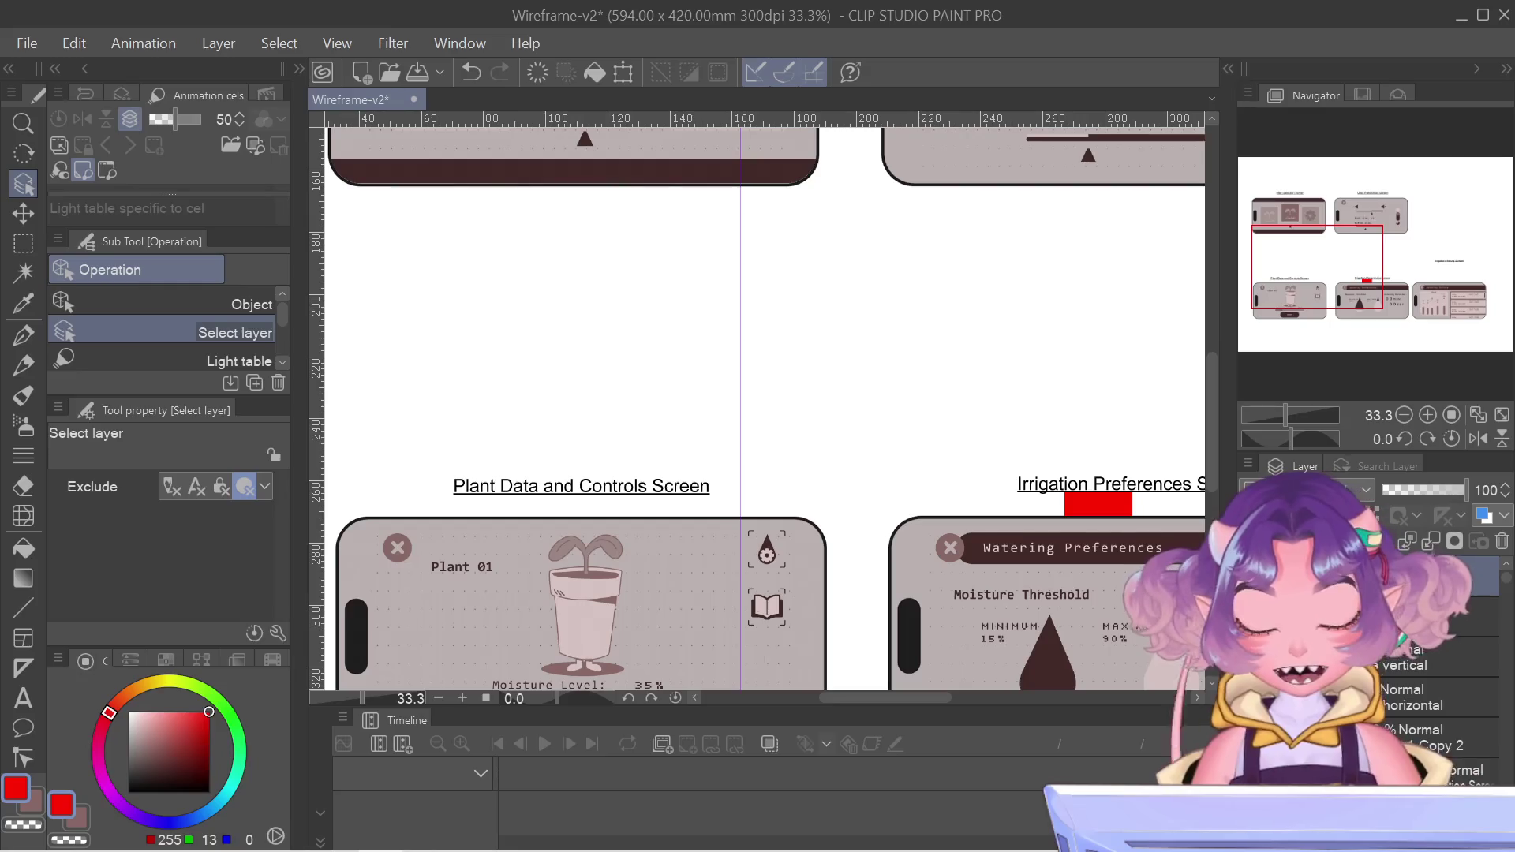
# - Apply the pending transform and delete the extra red block copy layer
pyautogui.hotkey('ctrl', 't')
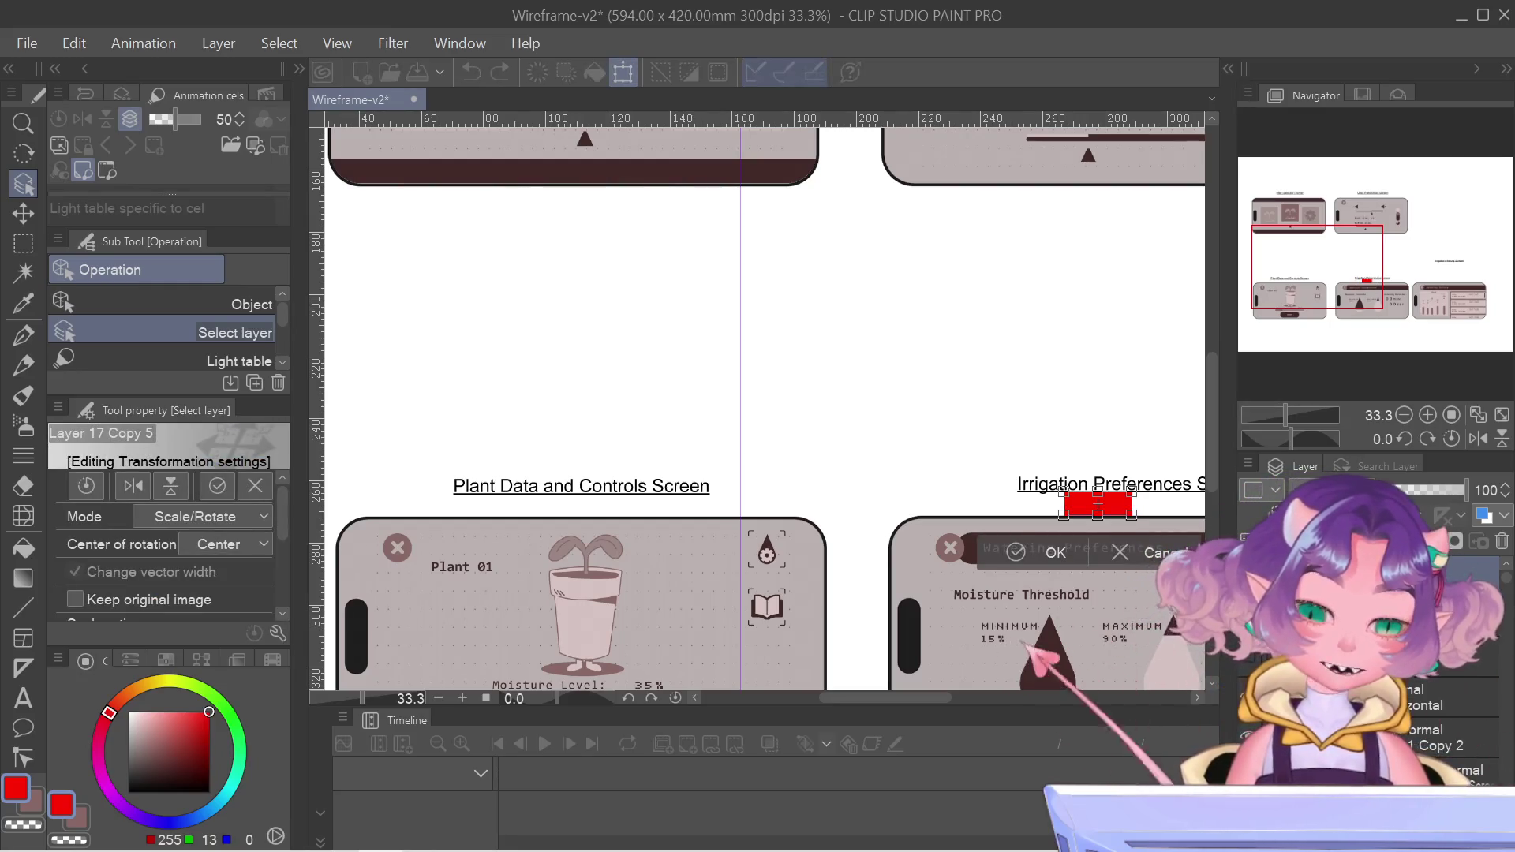
pyautogui.hotkey('ctrl', 's')
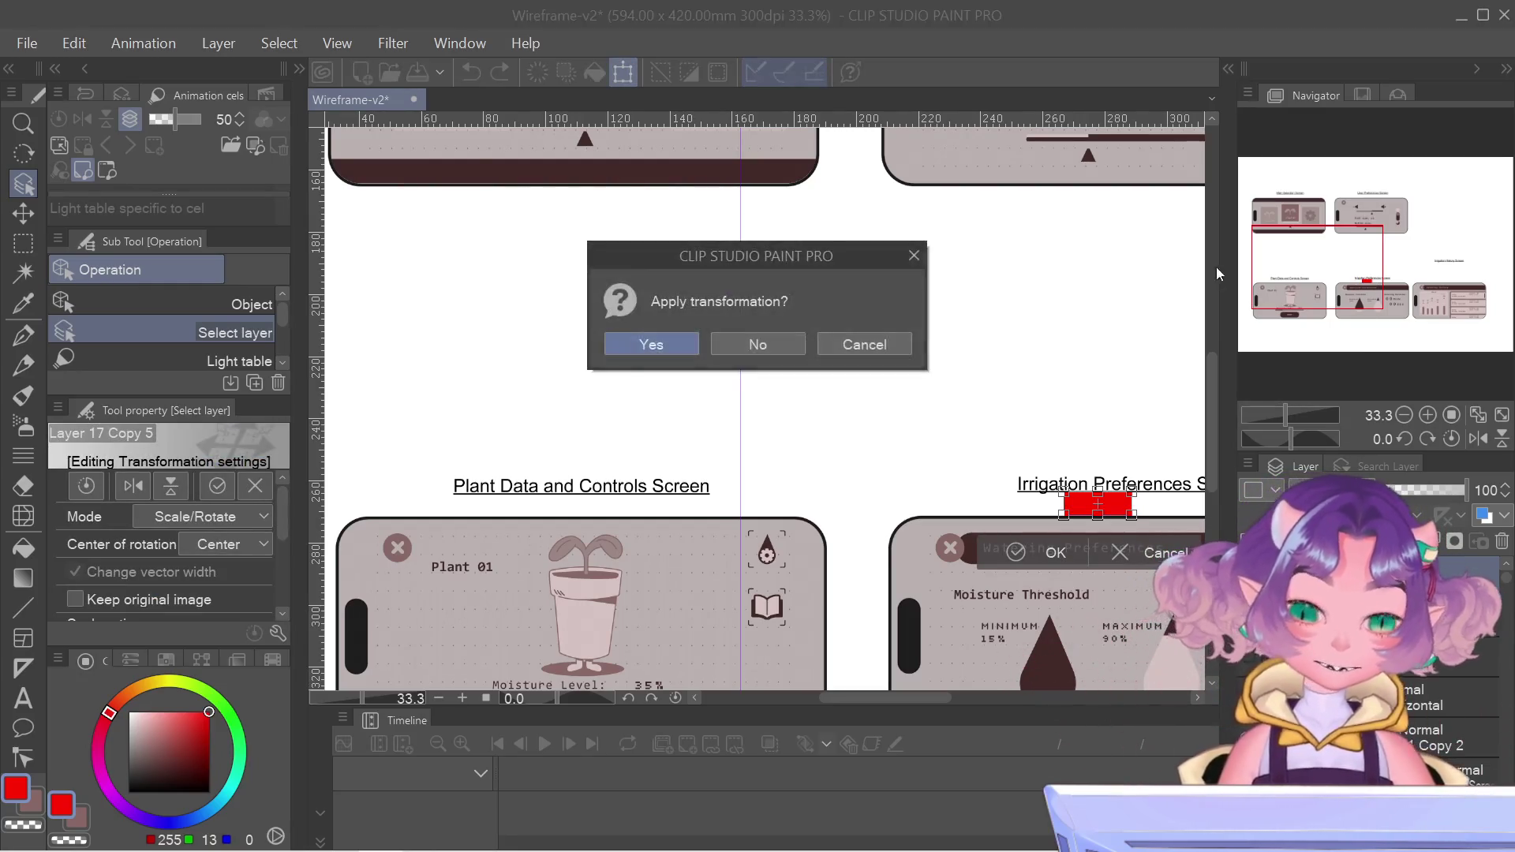
pyautogui.press('Return')
pyautogui.rightClick(1279, 582)
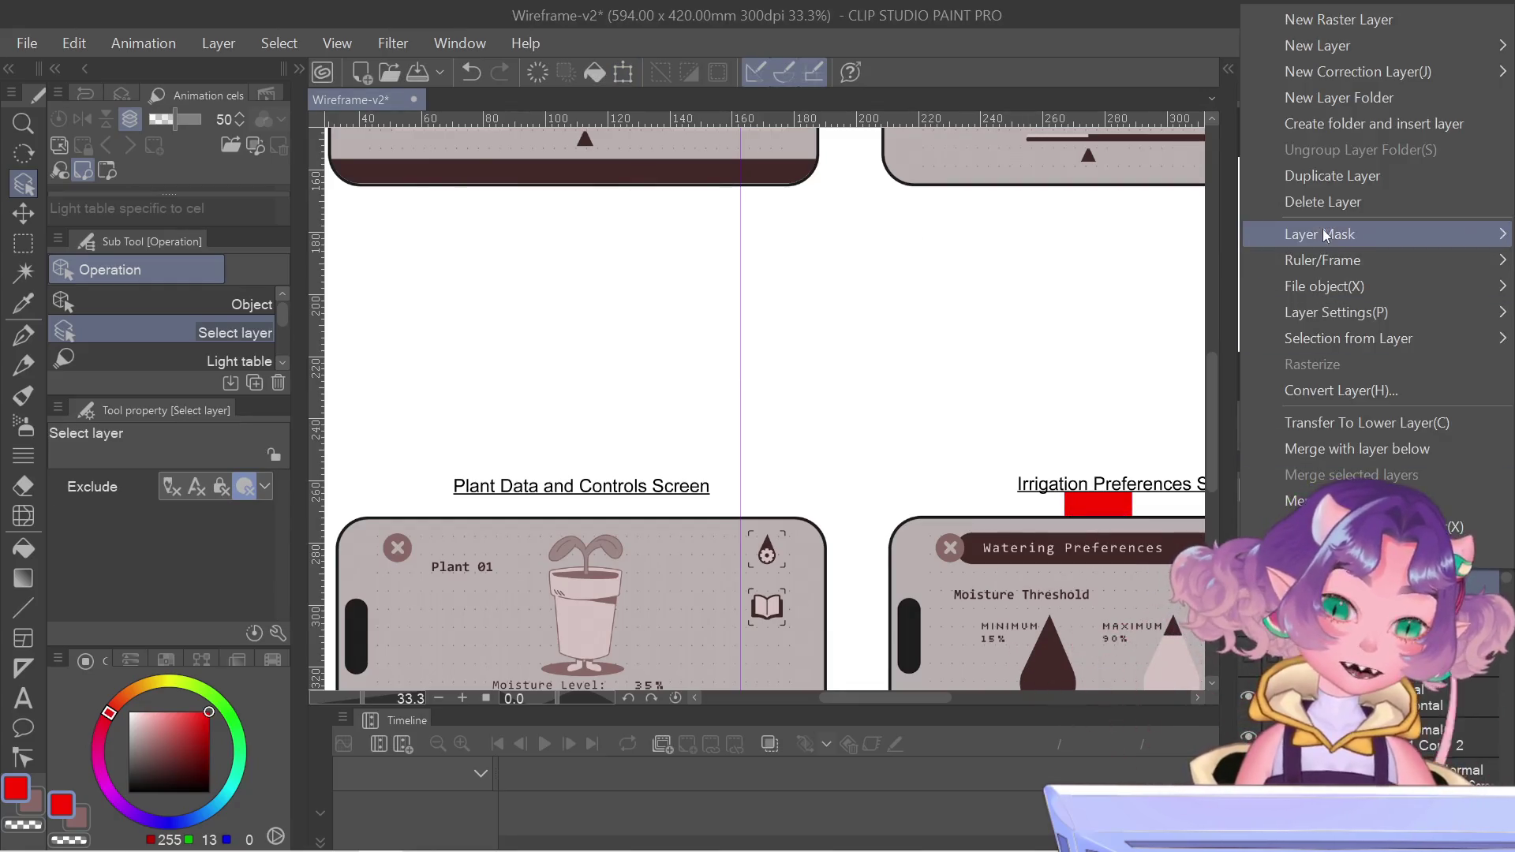
pyautogui.moveTo(1323, 228)
pyautogui.click(1322, 202)
# - Move the red spacer block right, centred above the Watering History phone screen
pyautogui.moveTo(1347, 237); pyautogui.dragTo(1476, 258)
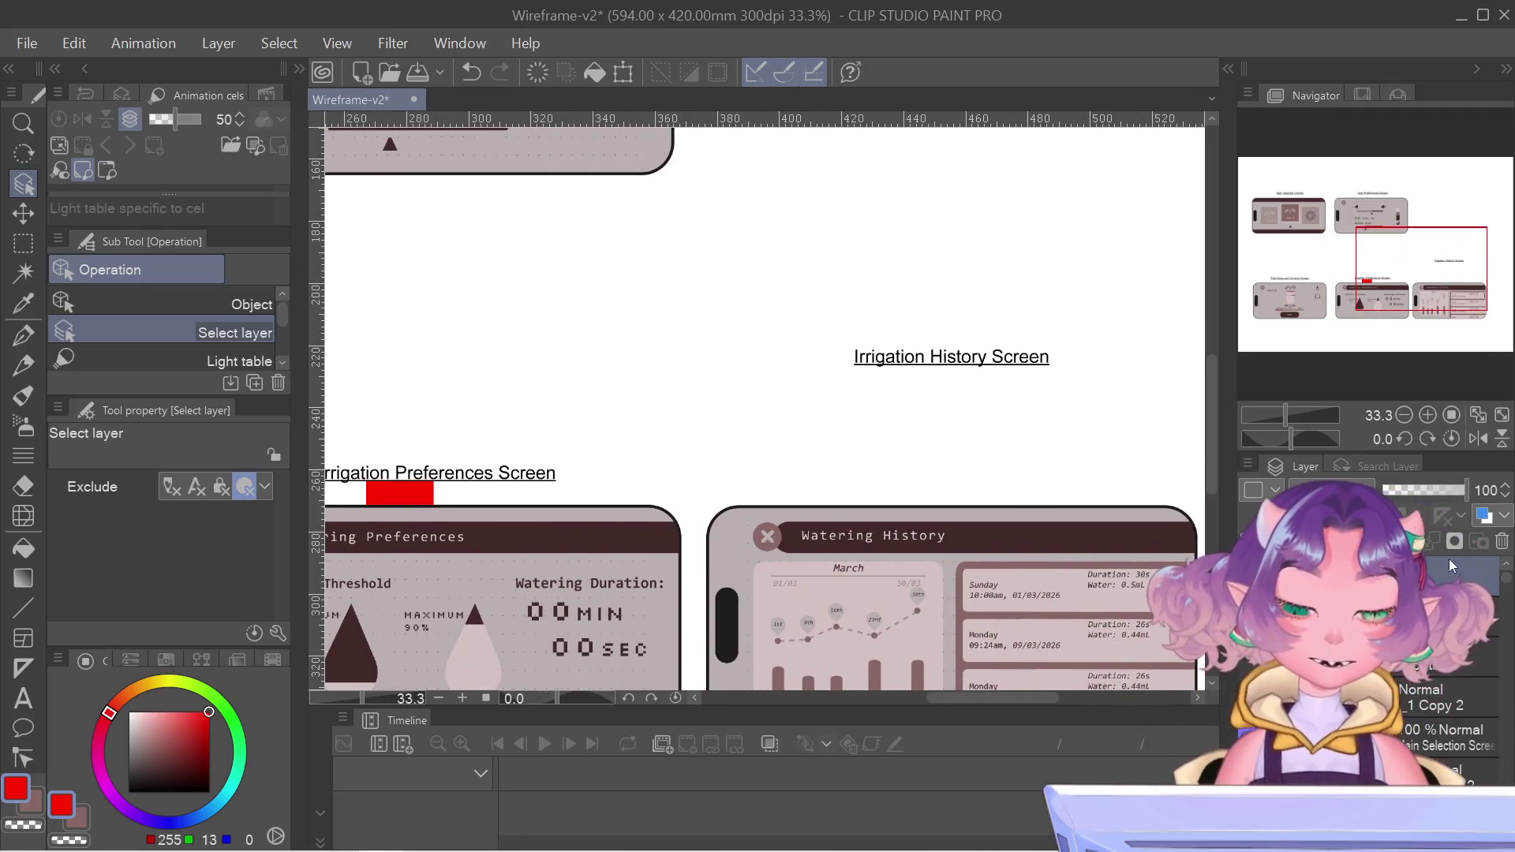
pyautogui.hotkey('ctrl', 't')
pyautogui.press('Right')
pyautogui.press('Right')
pyautogui.press('Right')
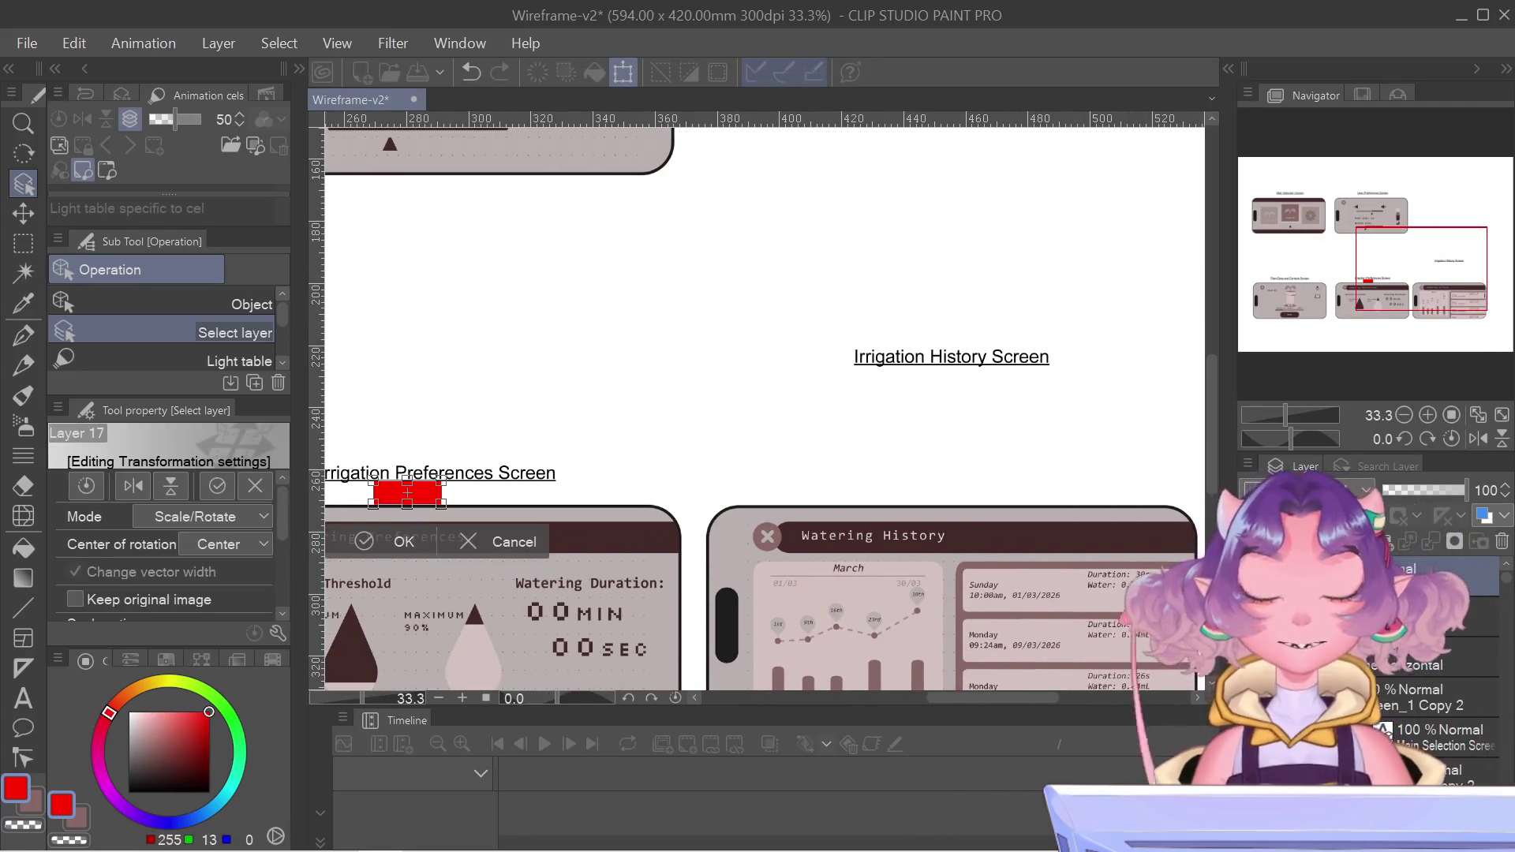
pyautogui.press('Right')
pyautogui.press('Right')
pyautogui.press('Right')
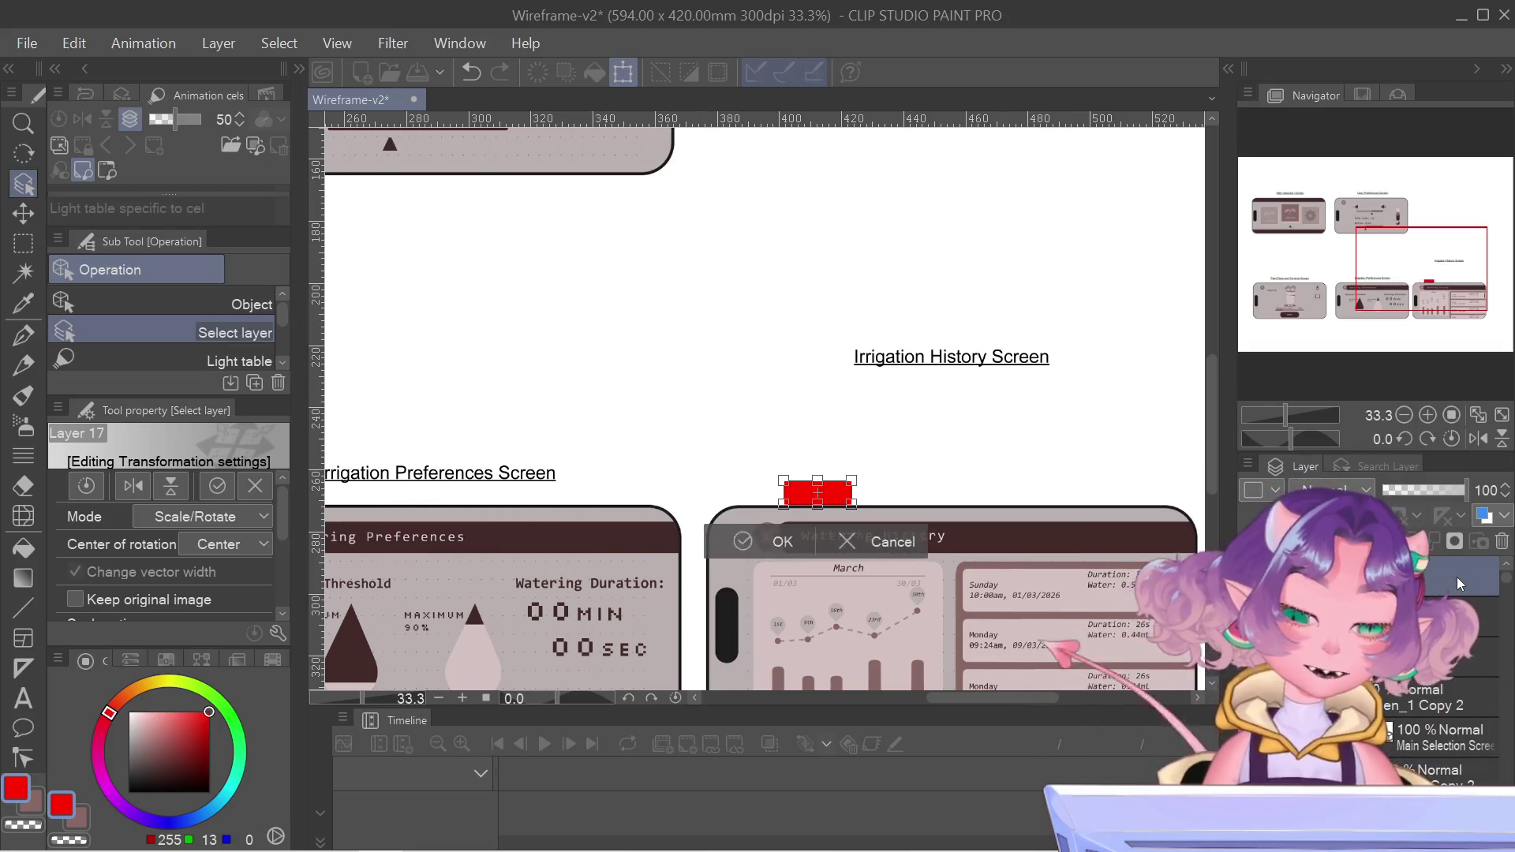
pyautogui.press('Right')
pyautogui.press('Right')
pyautogui.press('Right')
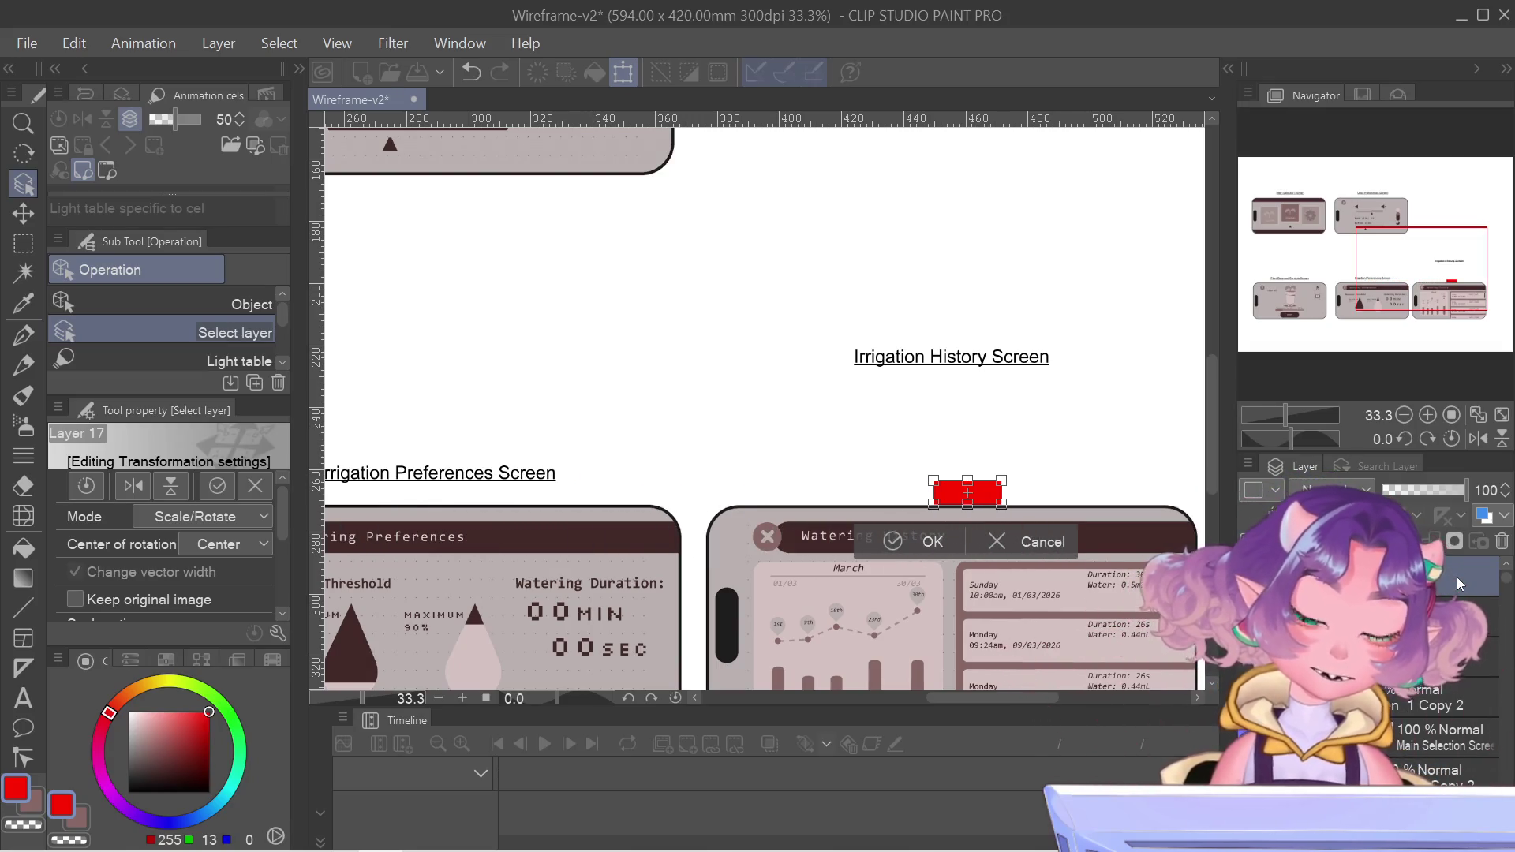
pyautogui.press('Left')
pyautogui.press('Left')
pyautogui.press('Left')
pyautogui.press('Return')
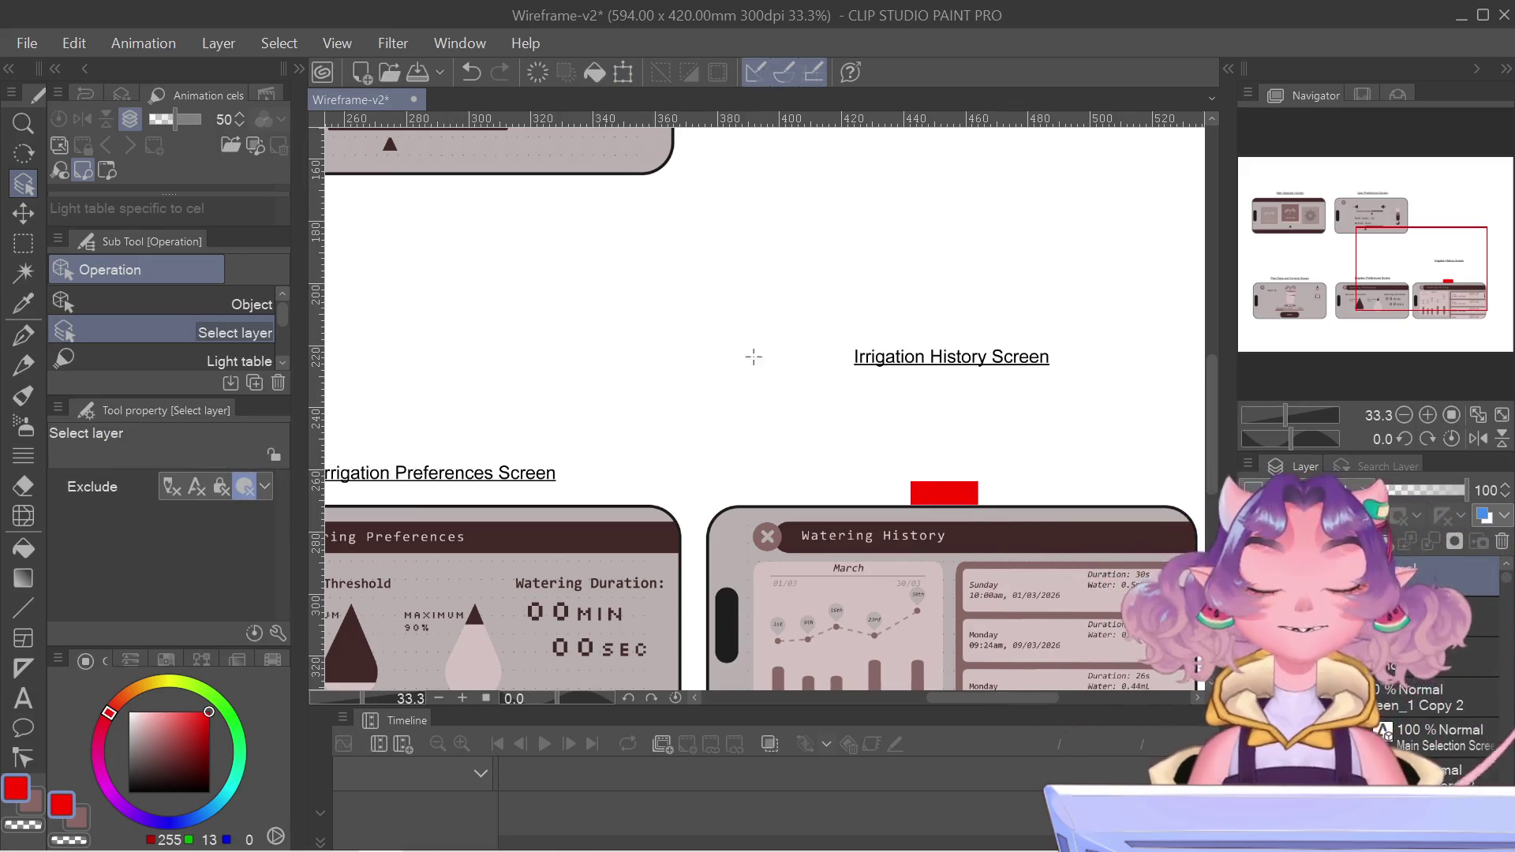
# - Move the Irrigation History Screen title down onto its red spacer block
pyautogui.click(1007, 353)
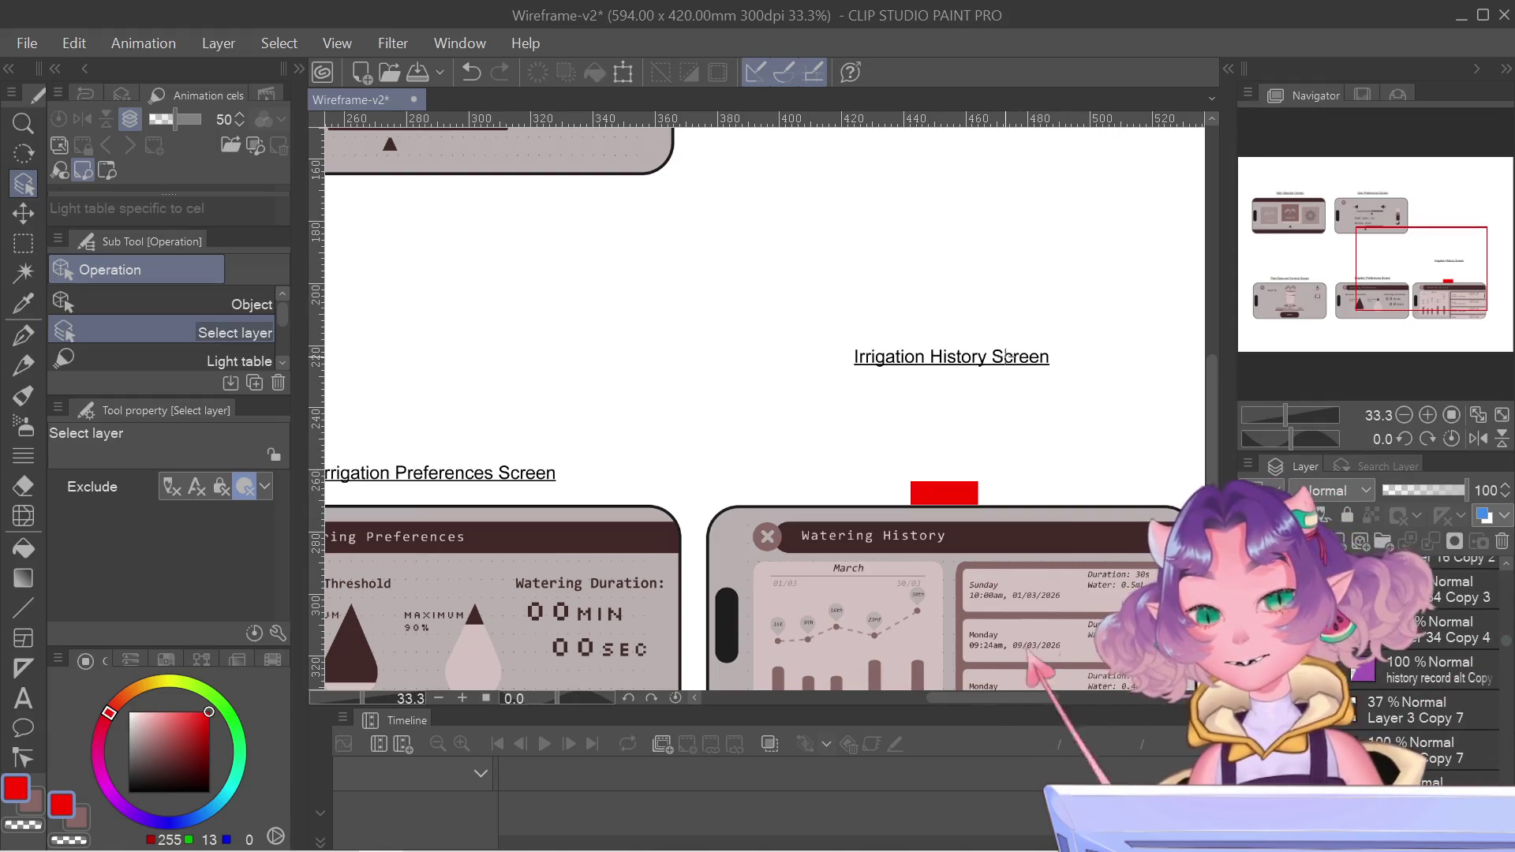
pyautogui.hotkey('ctrl', 't')
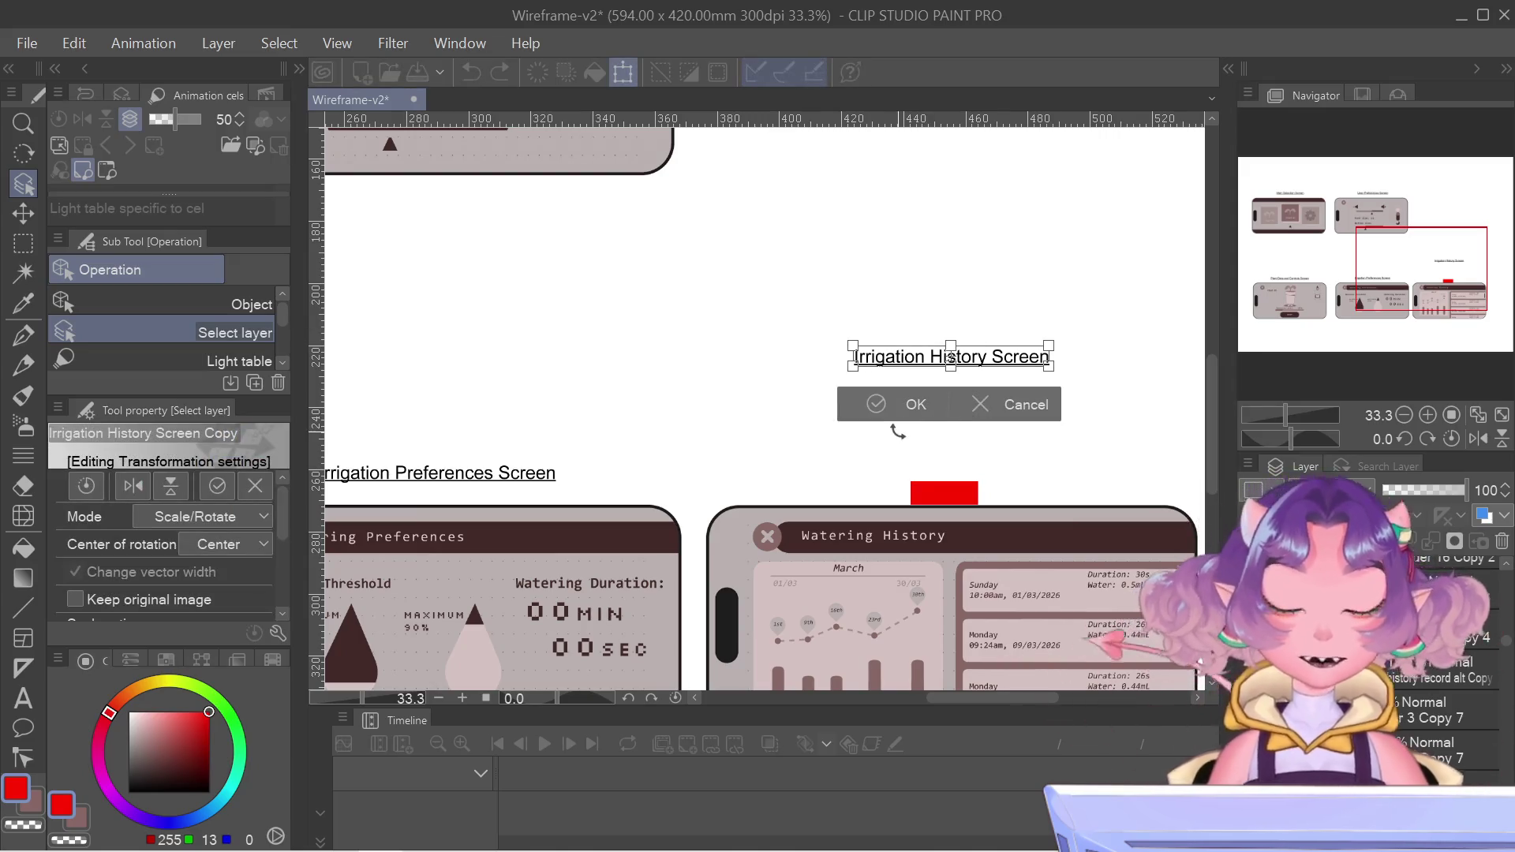
pyautogui.scroll(1, 873, 476)
pyautogui.scroll(2, 1164, 369)
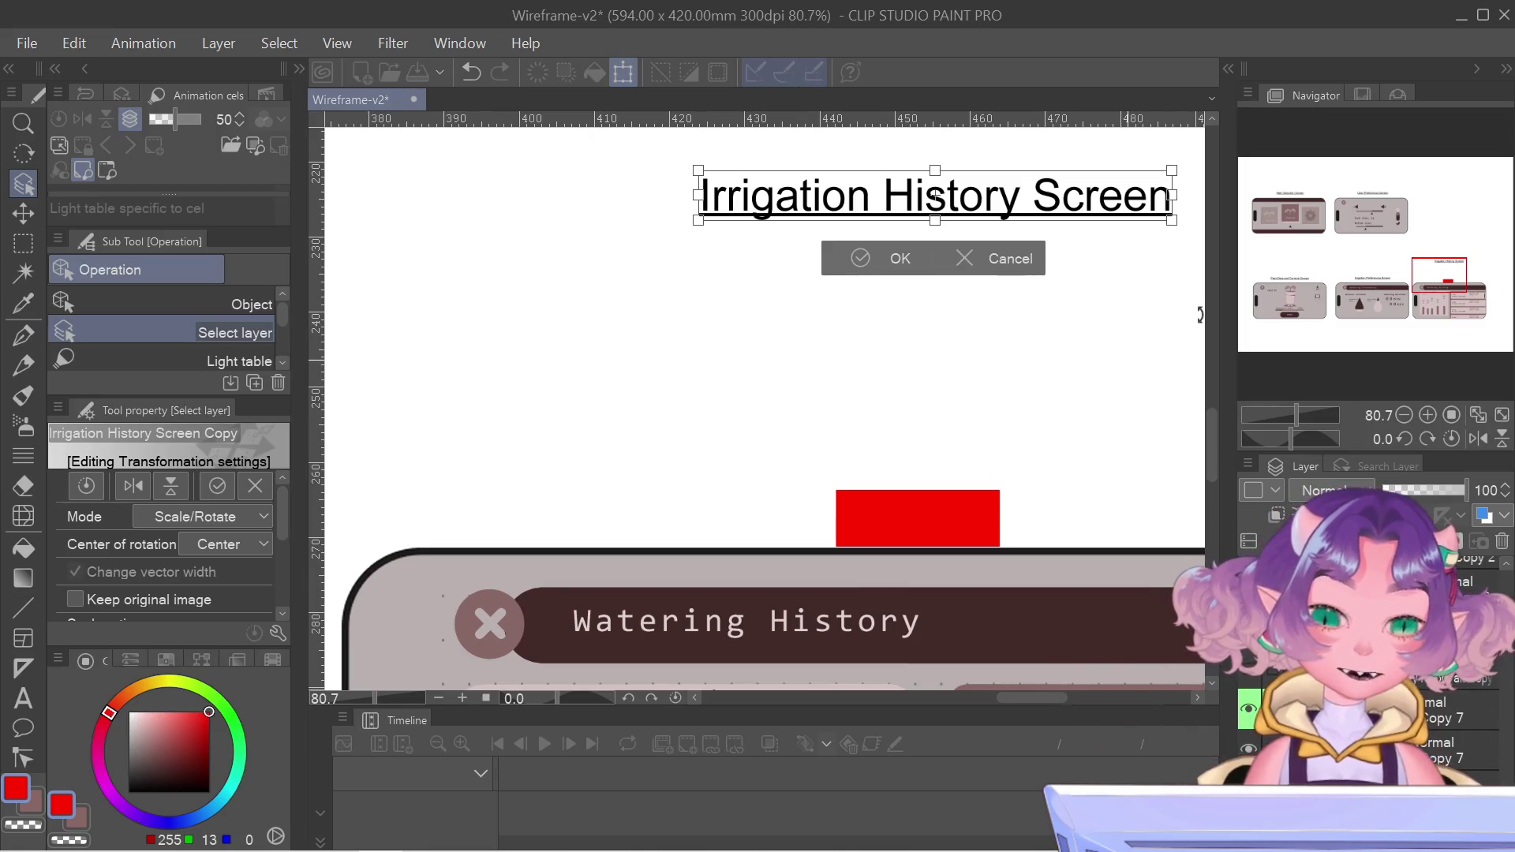
pyautogui.moveTo(1195, 214); pyautogui.dragTo(1195, 399)
pyautogui.press('Down')
pyautogui.press('Down')
pyautogui.press('Down')
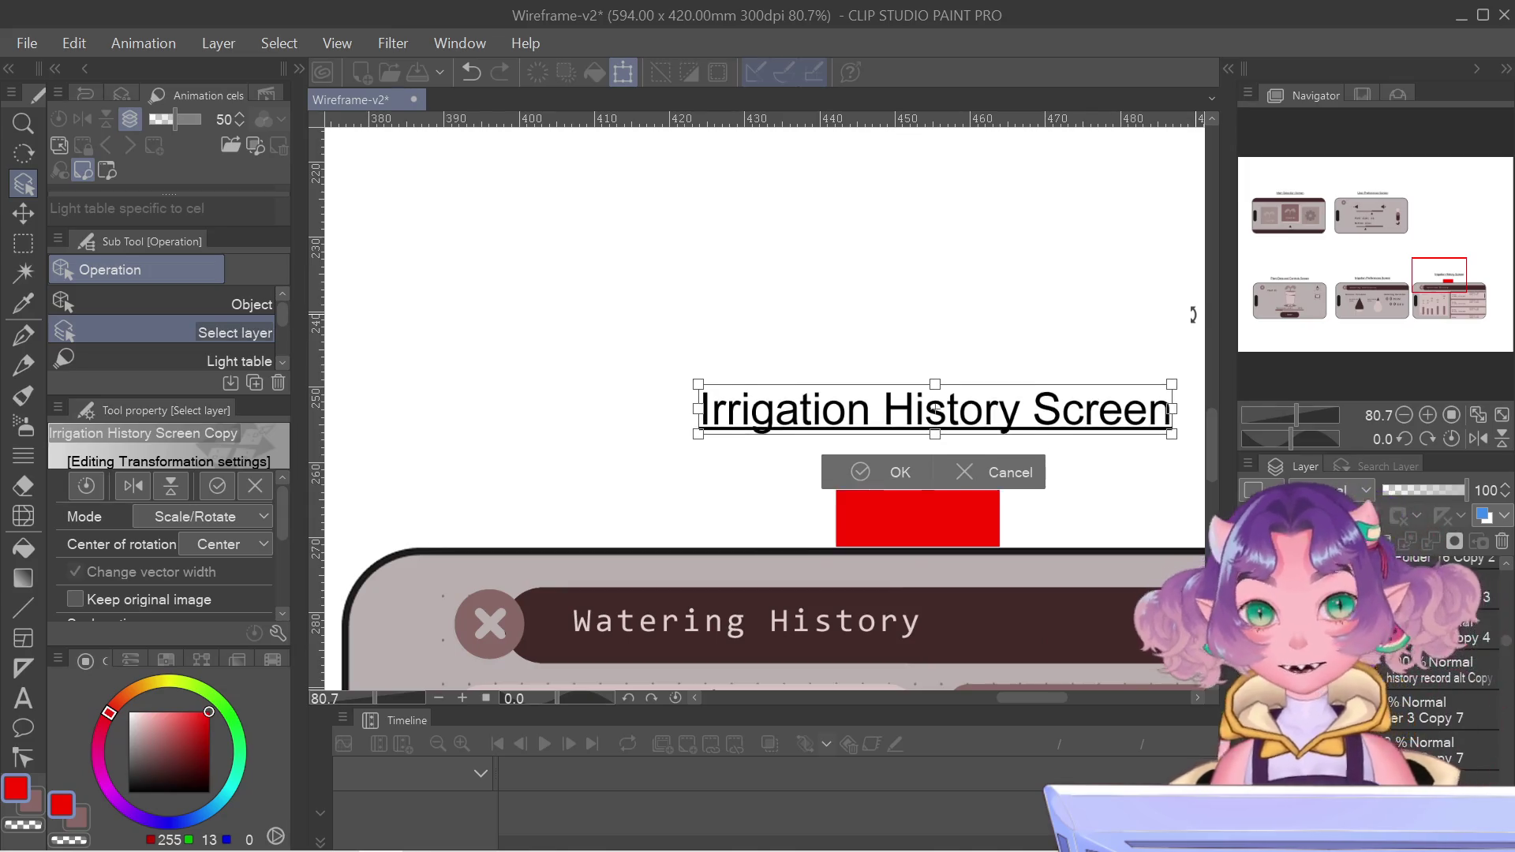
pyautogui.press('Down')
pyautogui.press('Down')
pyautogui.press('Down')
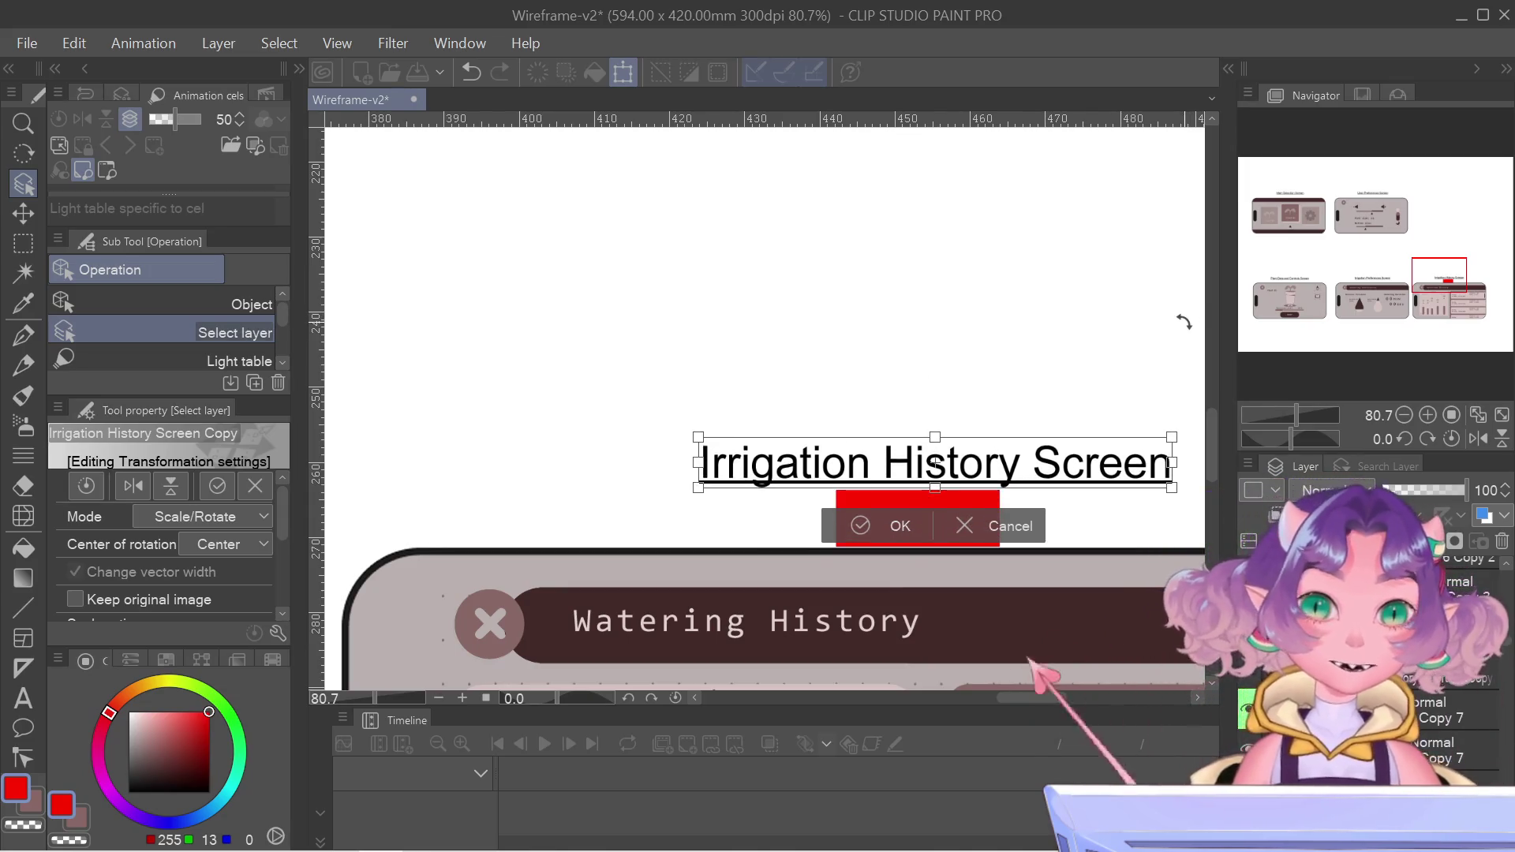
pyautogui.press('Down')
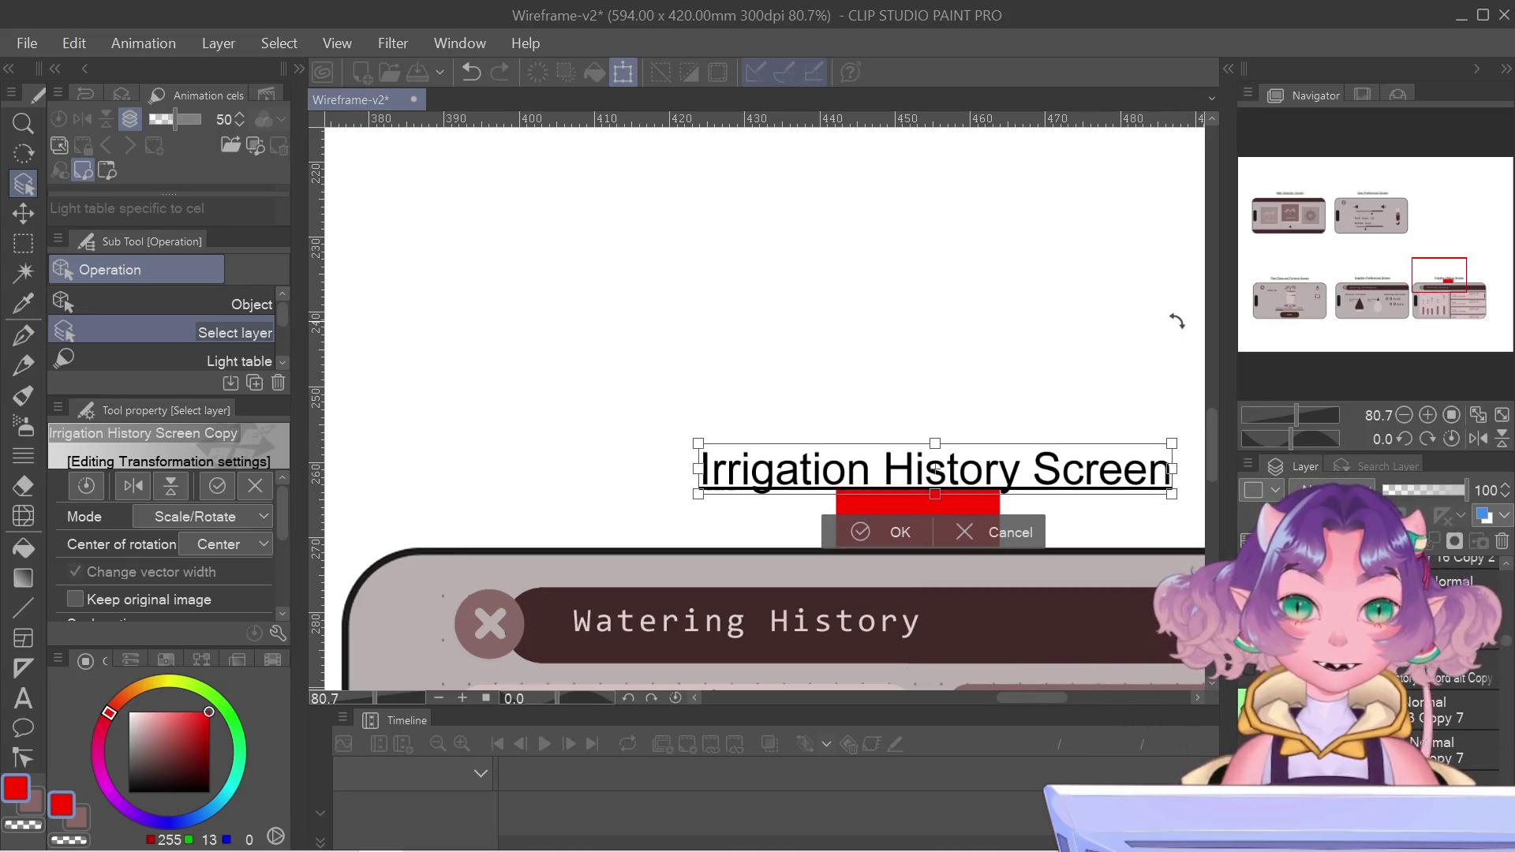
pyautogui.scroll(1, 1073, 365)
pyautogui.scroll(3, 1063, 443)
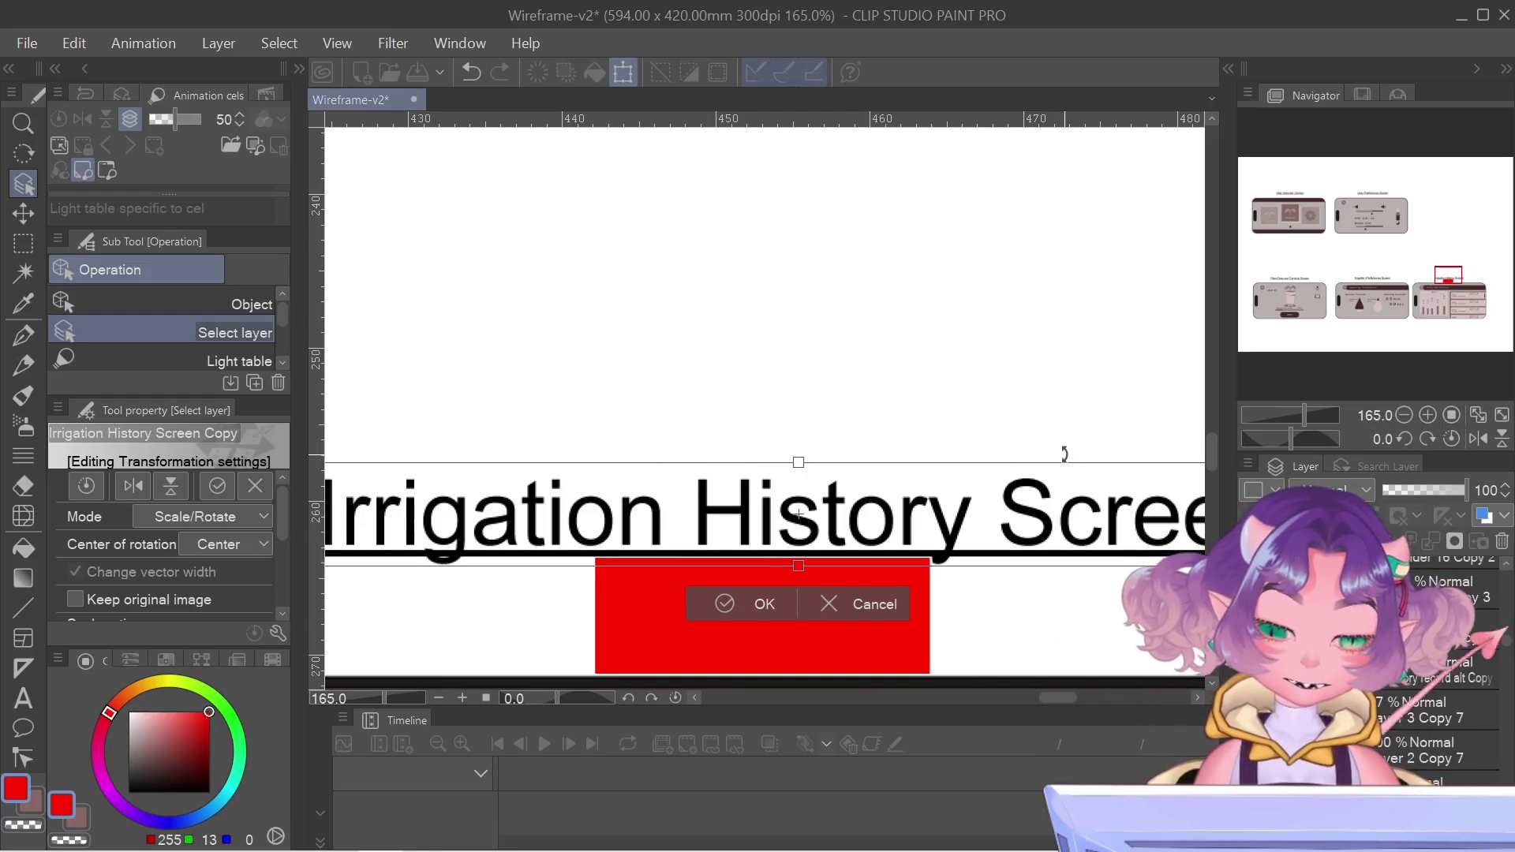
pyautogui.press('Return')
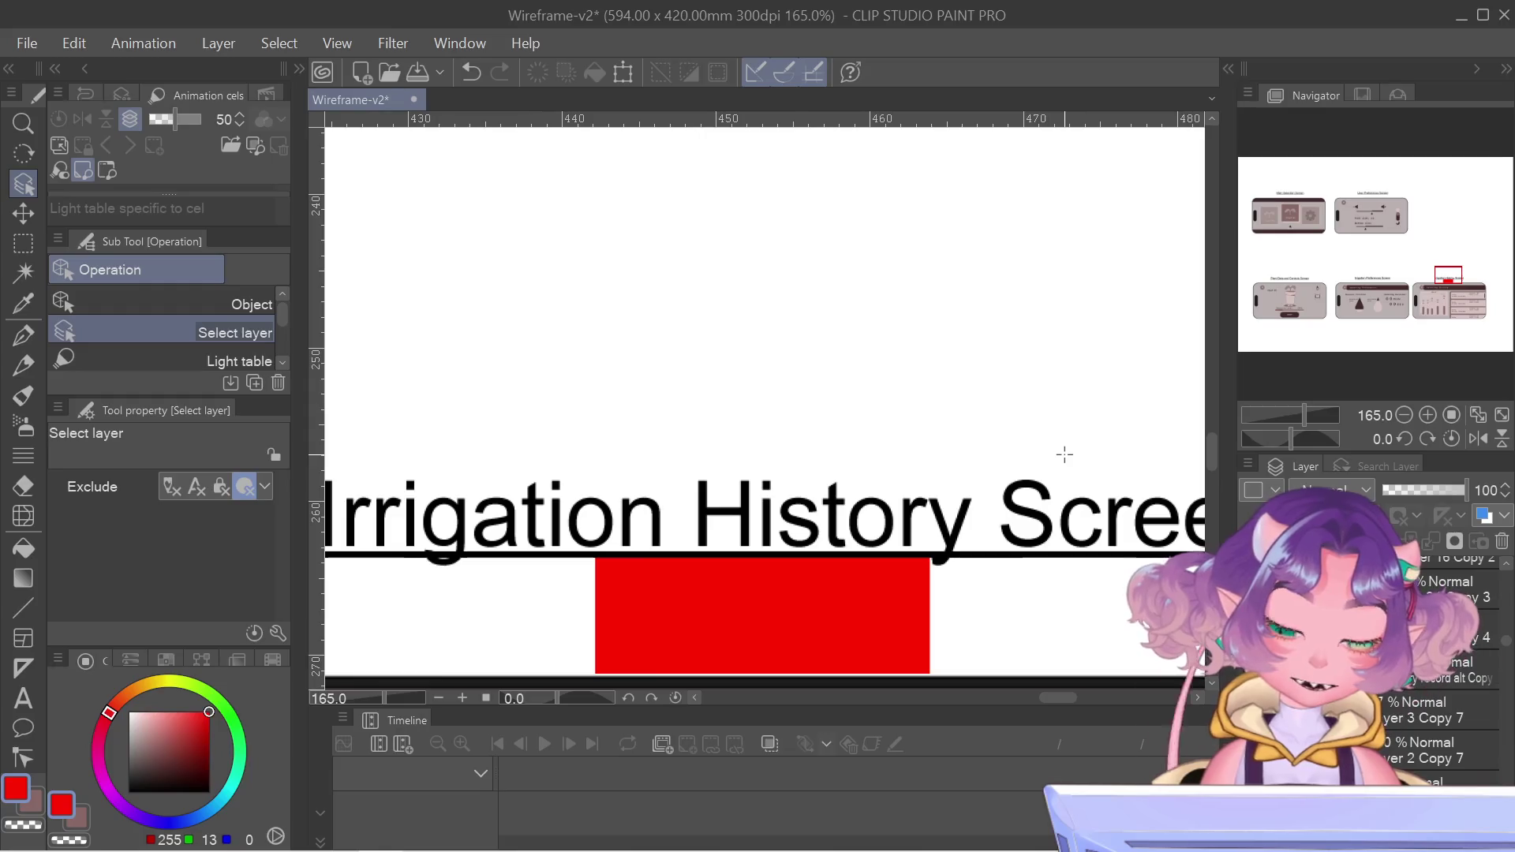
pyautogui.hotkey('ctrl', 't')
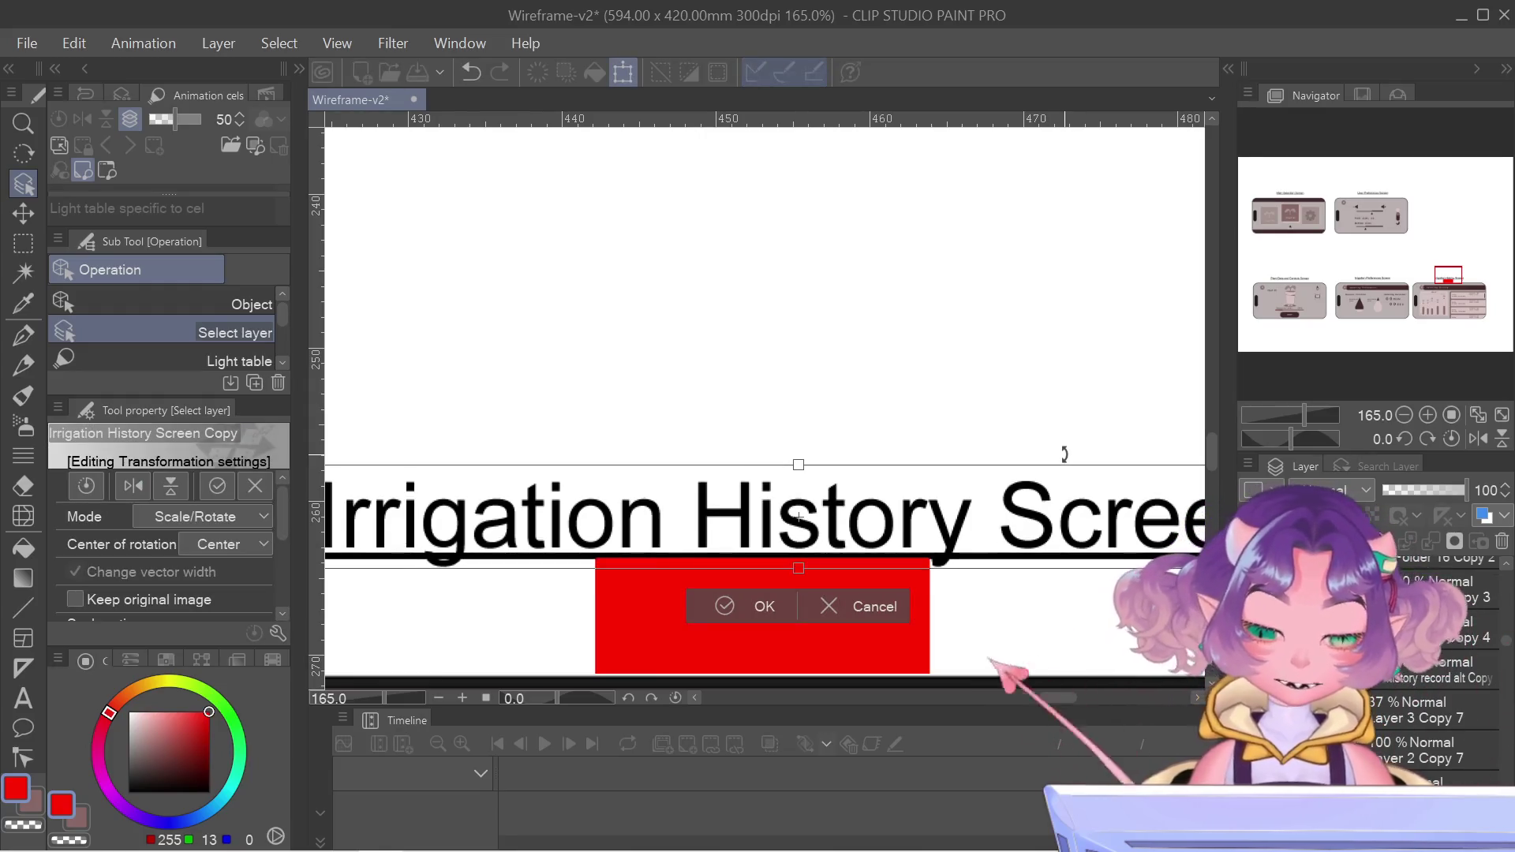
pyautogui.press('Return')
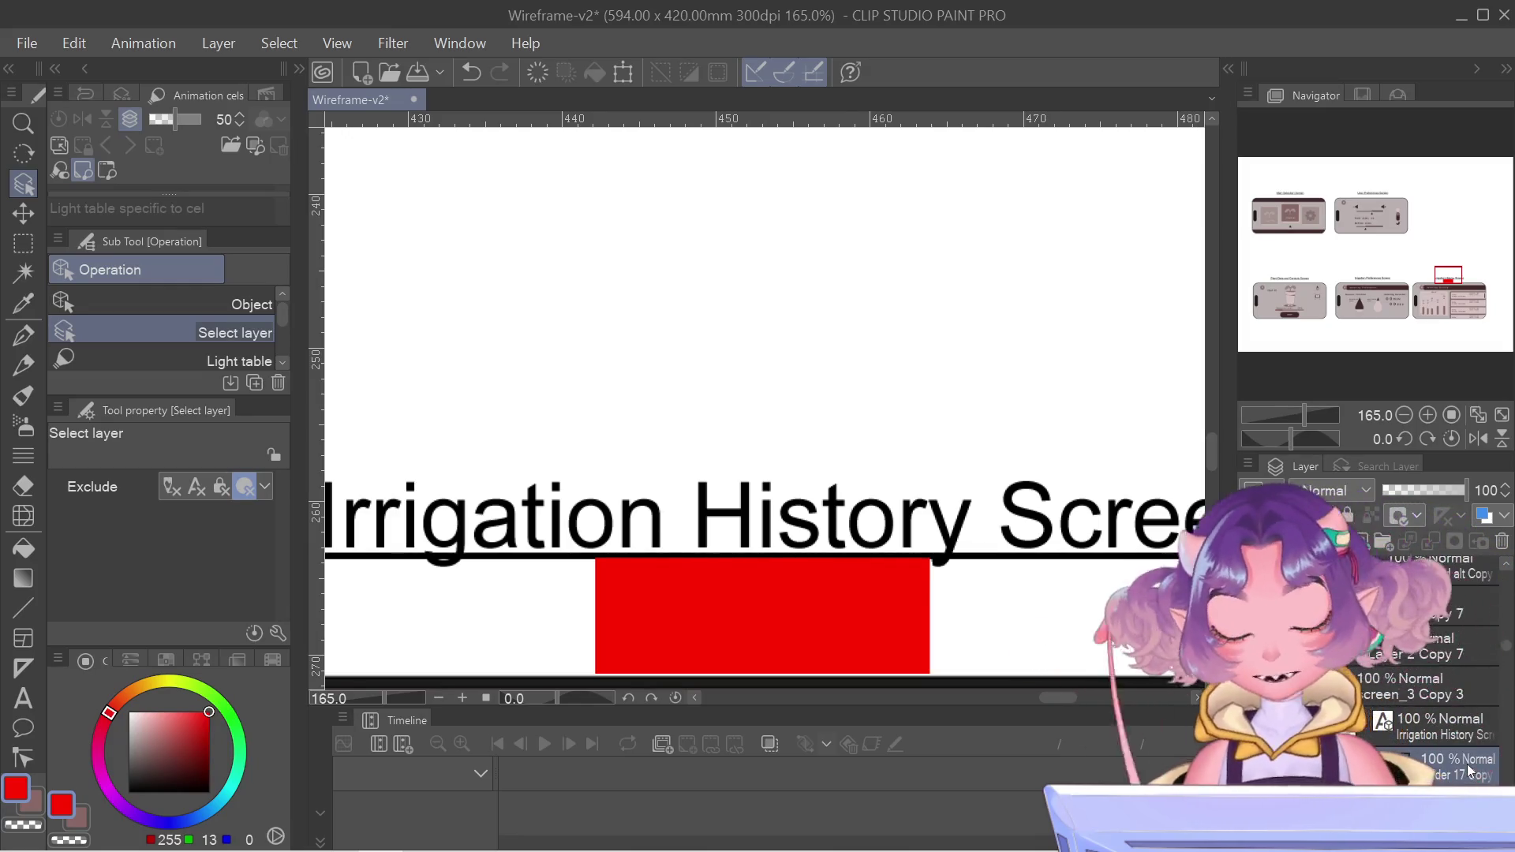
# - Shift the selected layers up slightly against the top of the Watering History screen
pyautogui.hotkey('ctrl', 't')
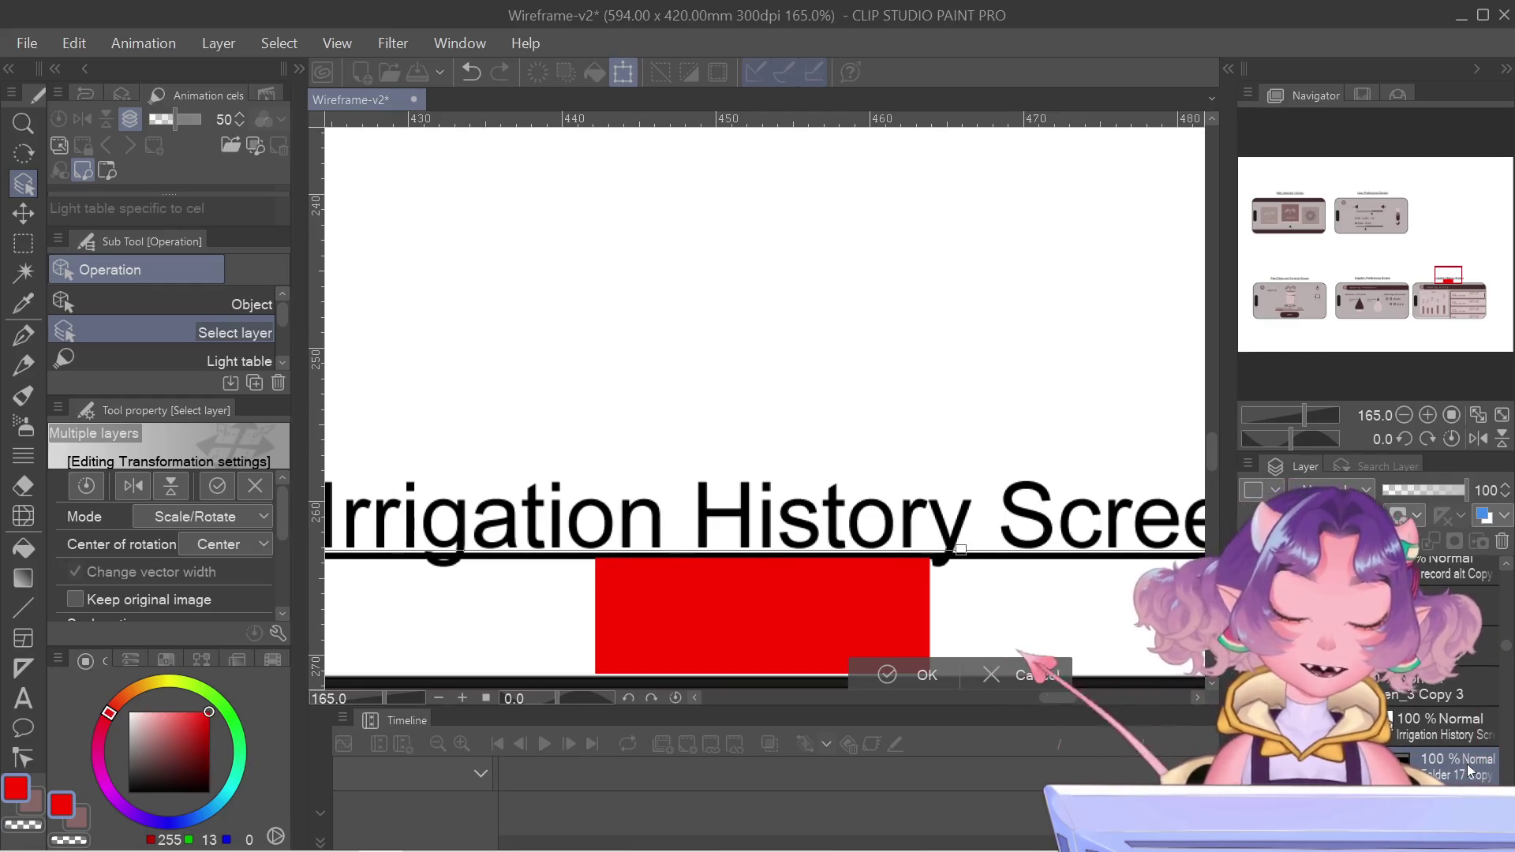
pyautogui.scroll(-2, 1038, 619)
pyautogui.scroll(-2, 1039, 620)
pyautogui.moveTo(1089, 456); pyautogui.dragTo(1036, 367)
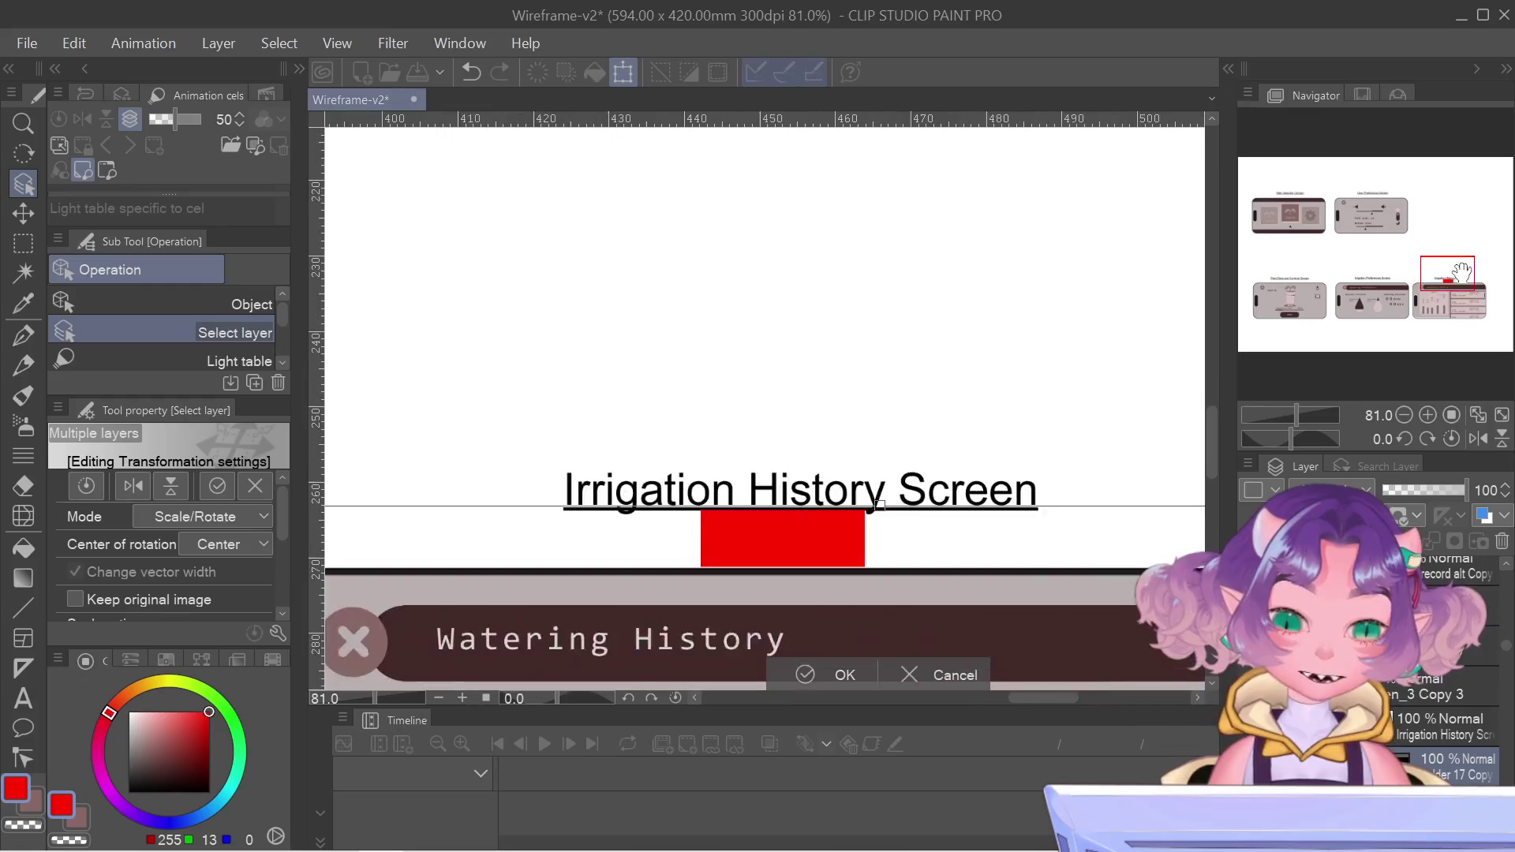
pyautogui.scroll(3, 760, 531)
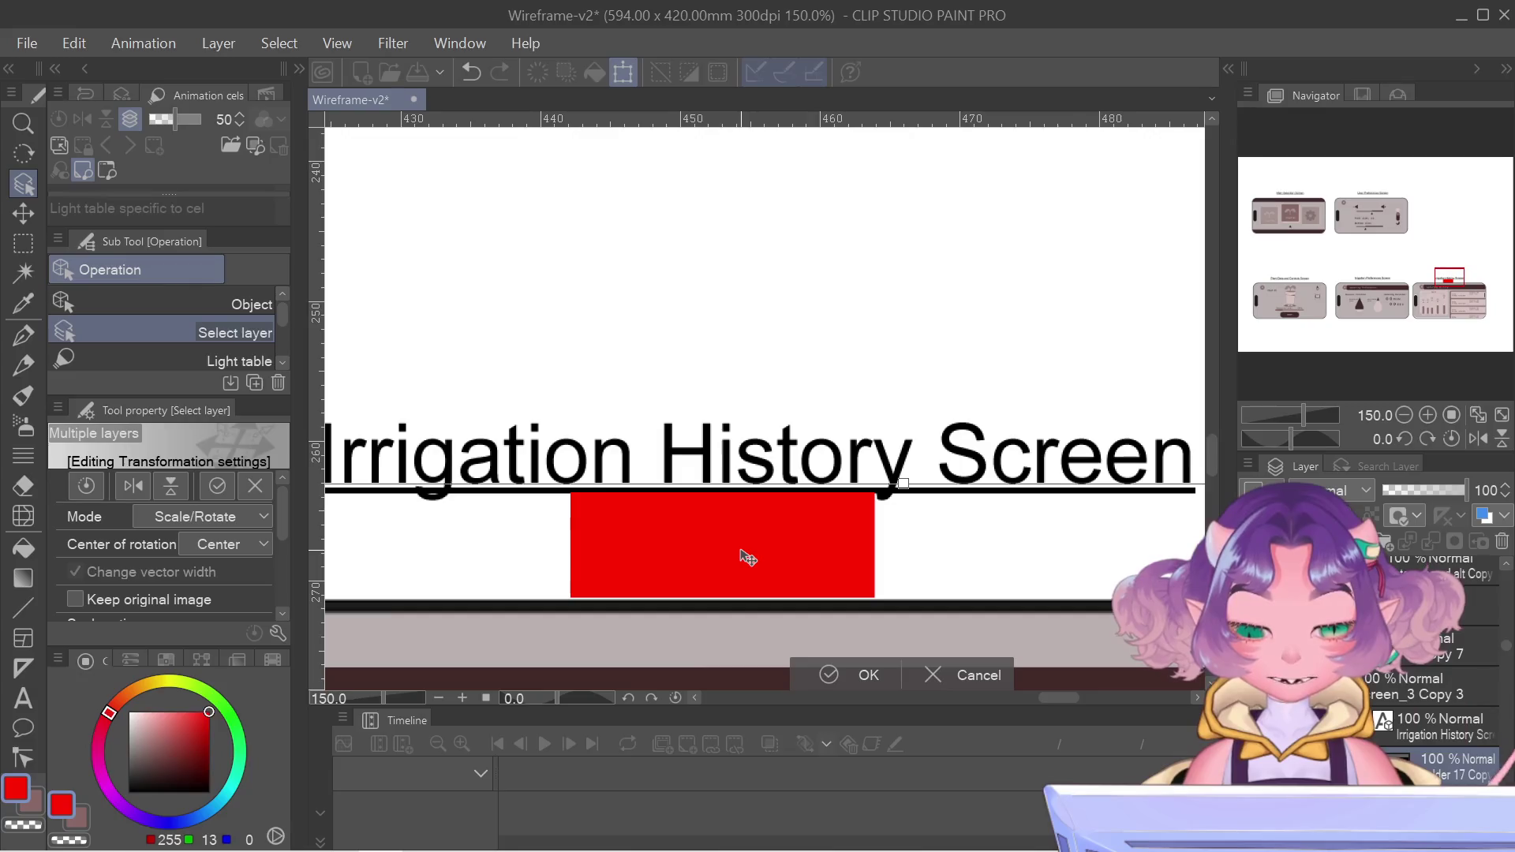
pyautogui.moveTo(746, 557); pyautogui.dragTo(747, 546)
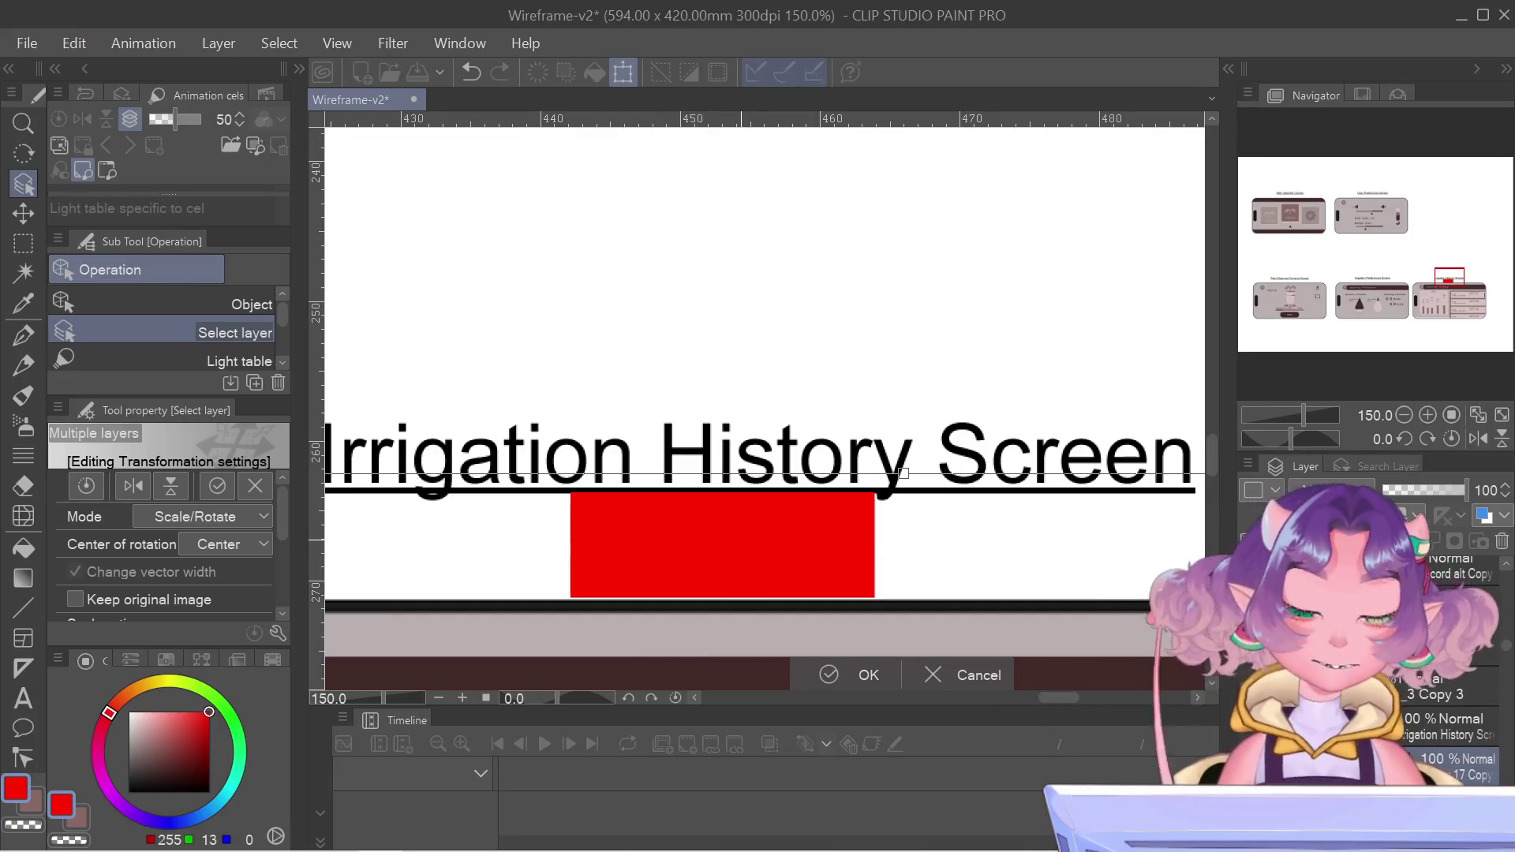
pyautogui.press('Return')
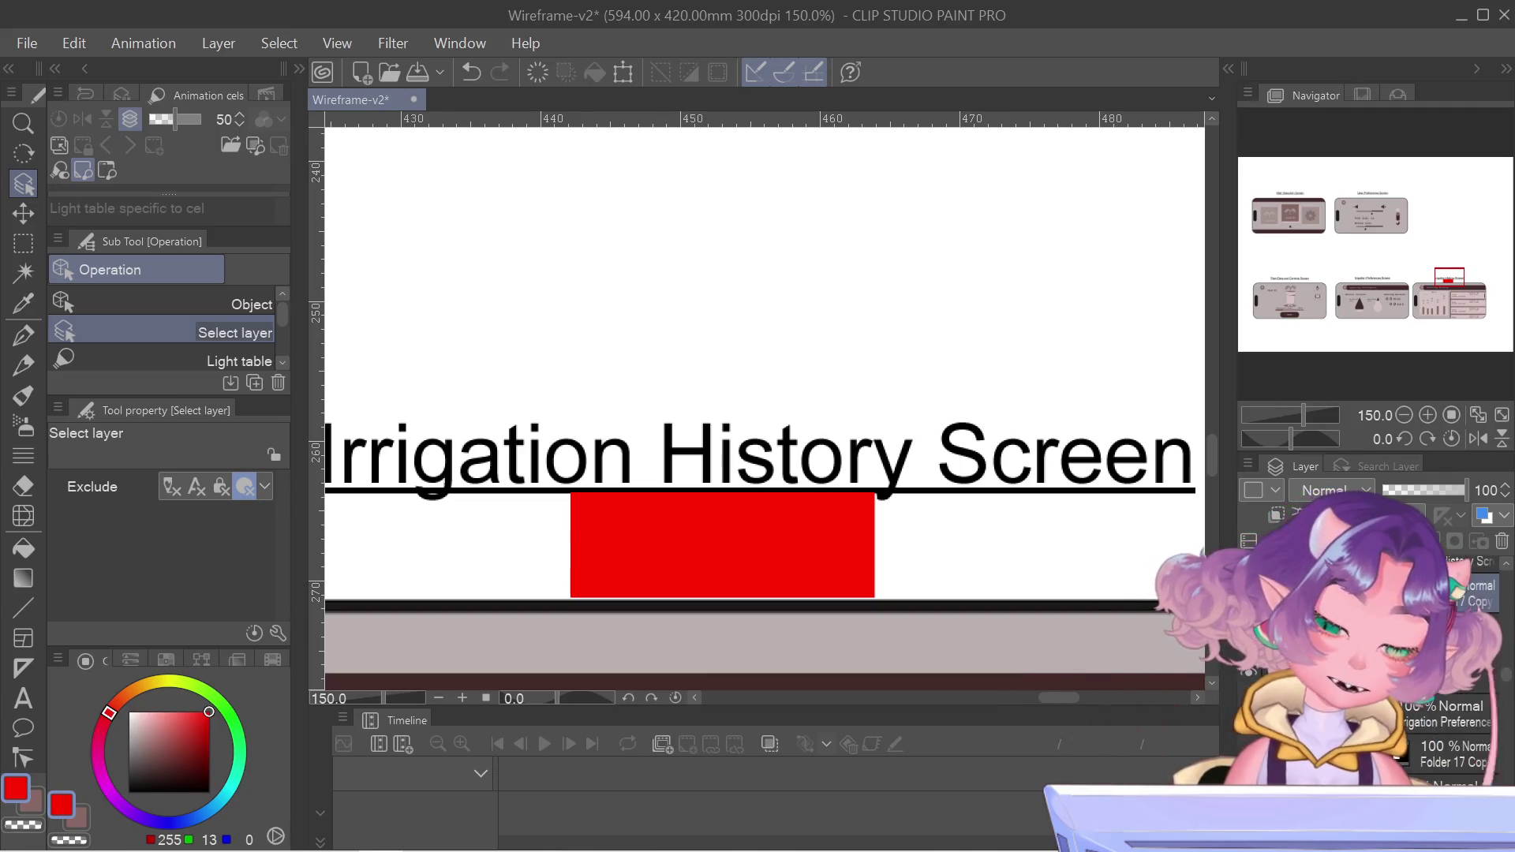
pyautogui.scroll(-3, 1407, 760)
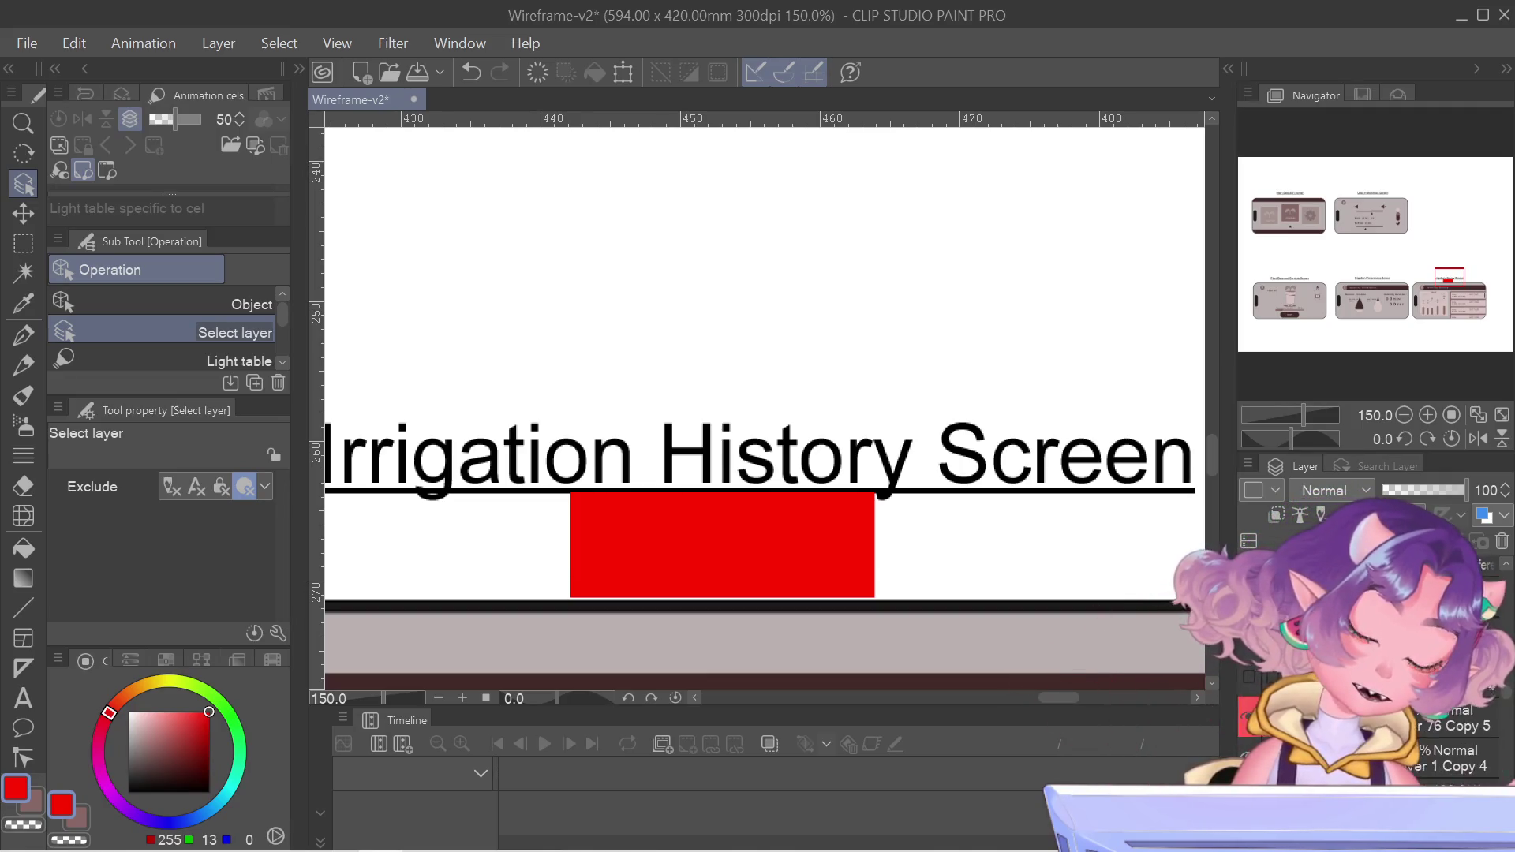
pyautogui.scroll(-3, 1373, 742)
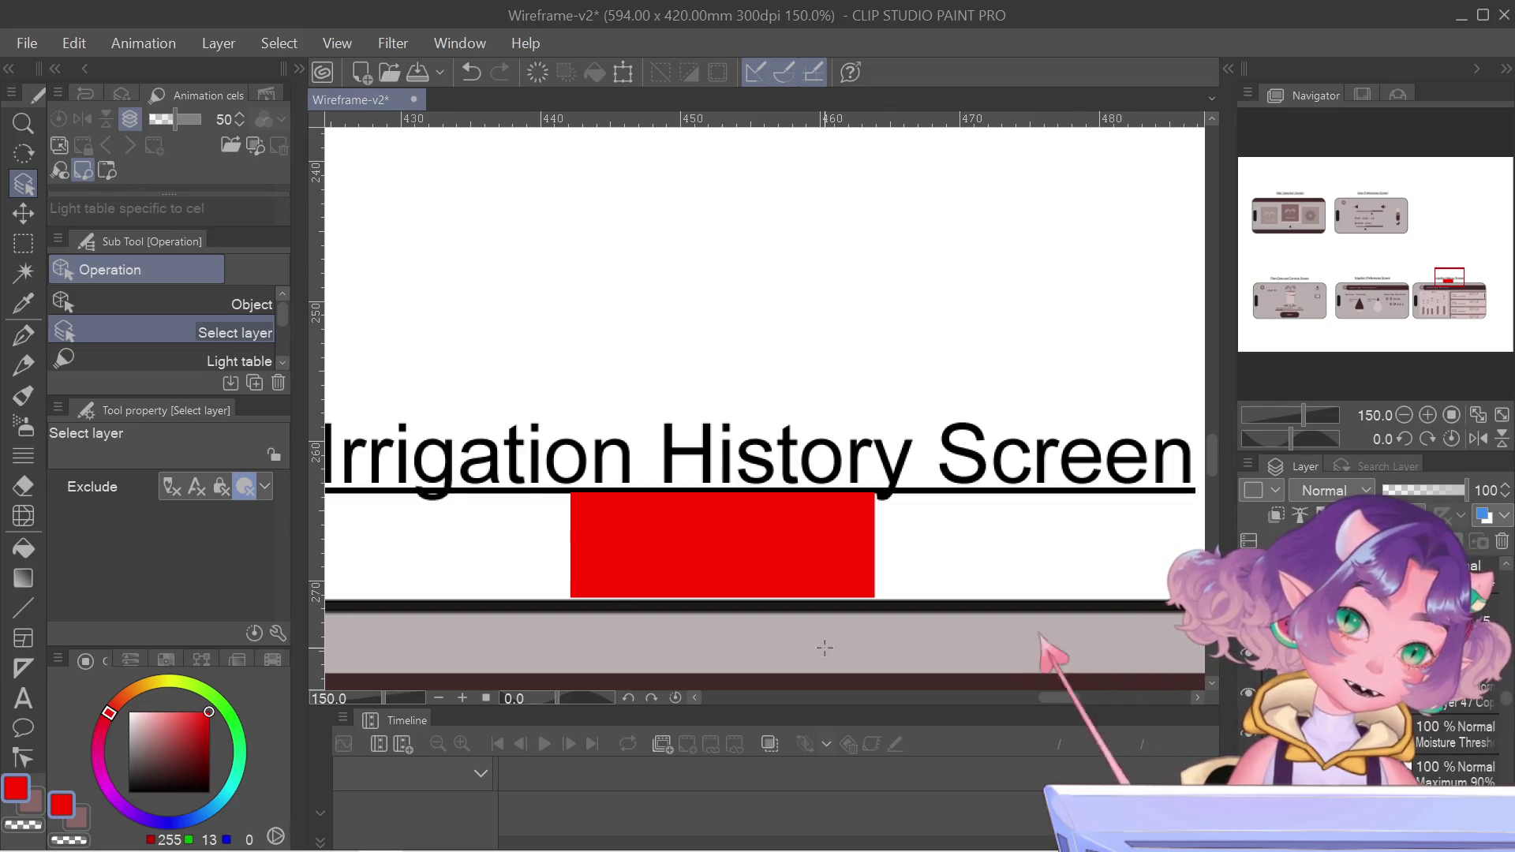
pyautogui.scroll(-5, 825, 648)
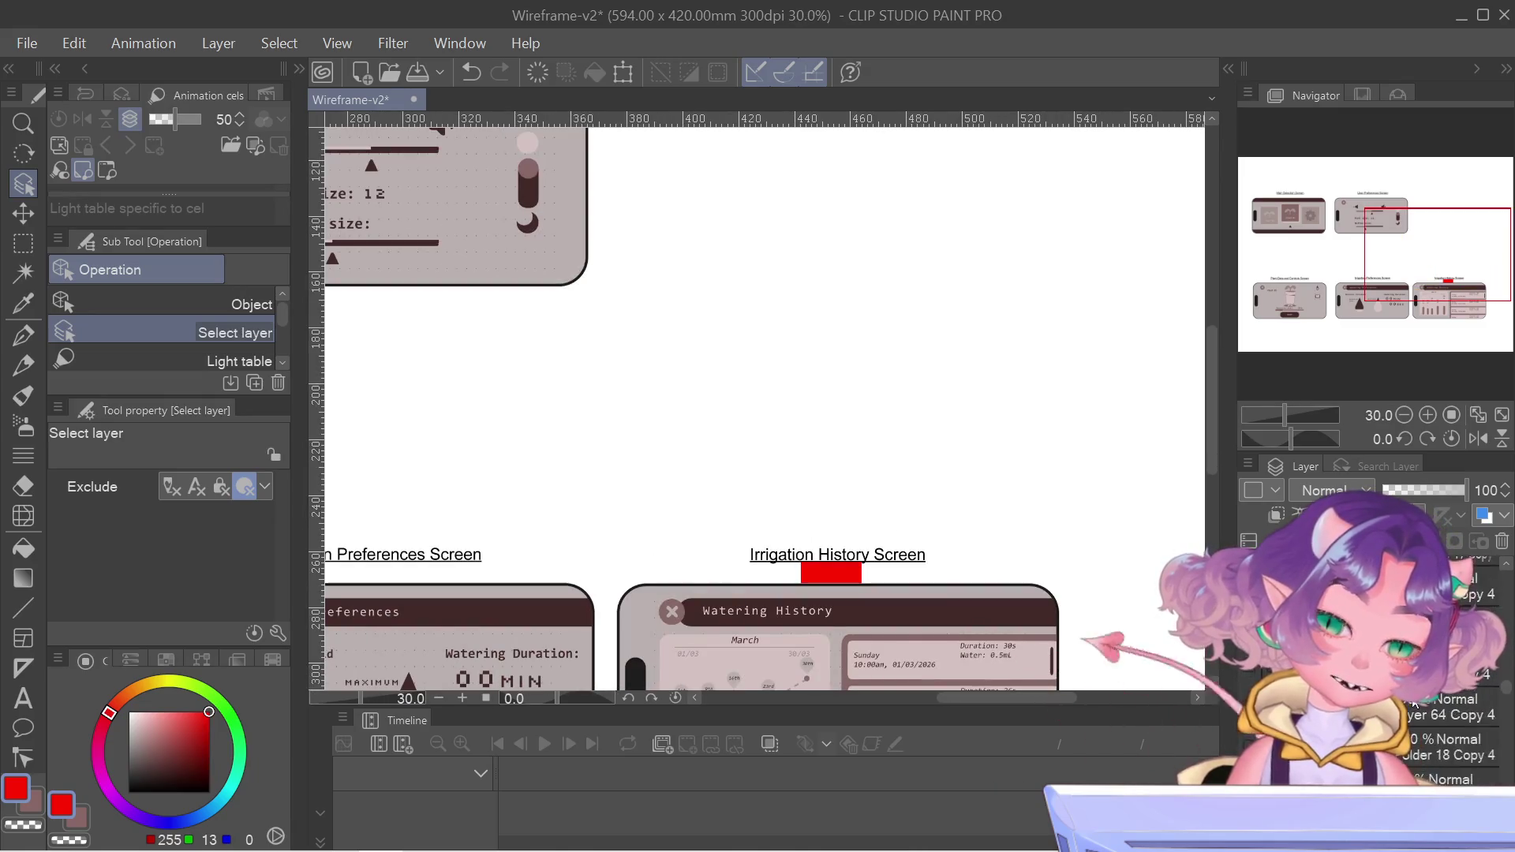
pyautogui.scroll(5, 1415, 703)
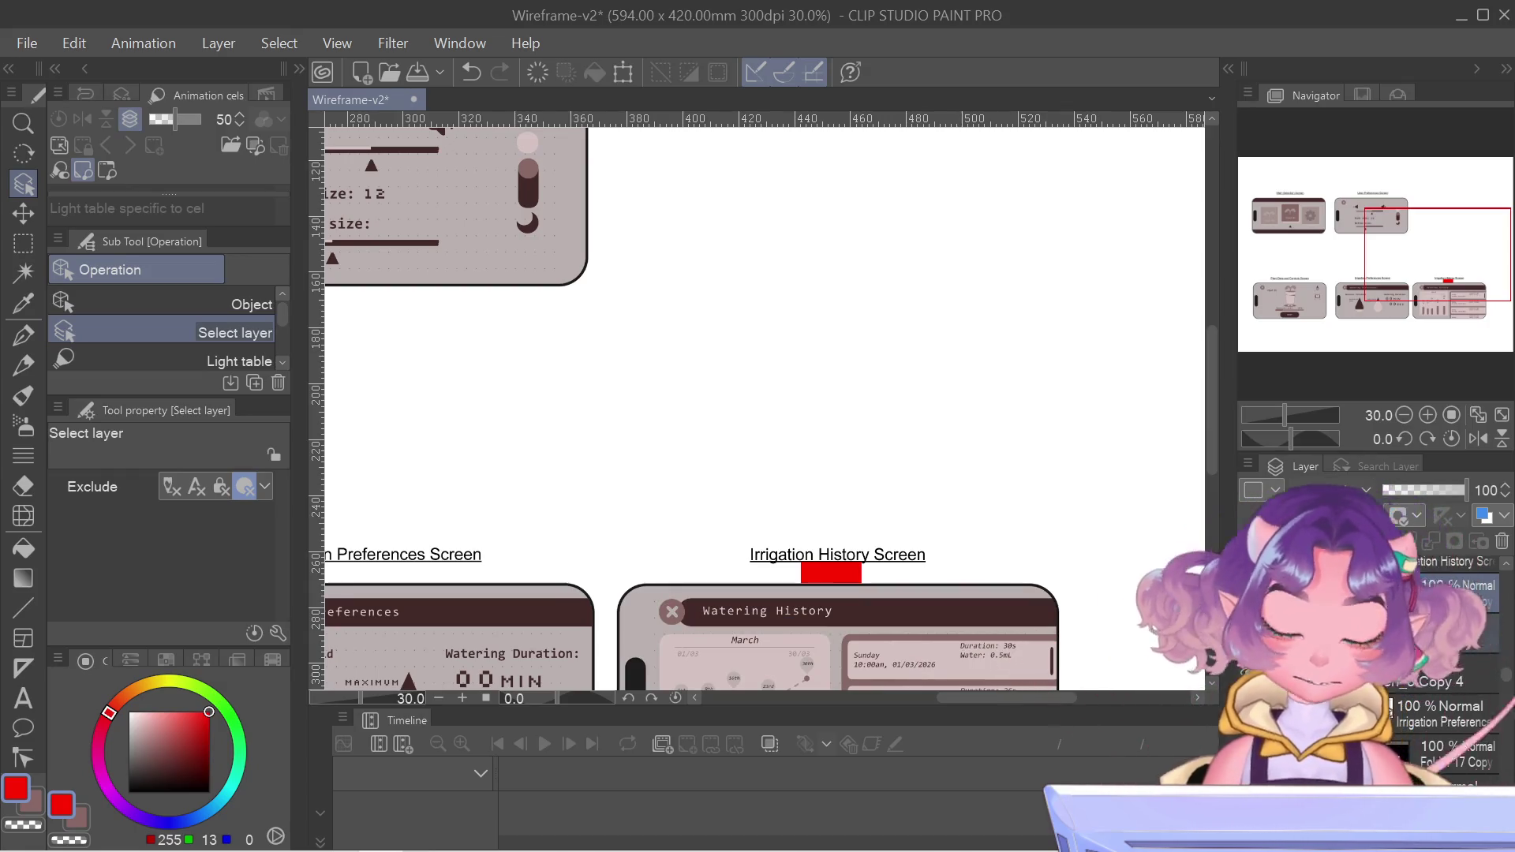
pyautogui.hotkey('ctrl', 't')
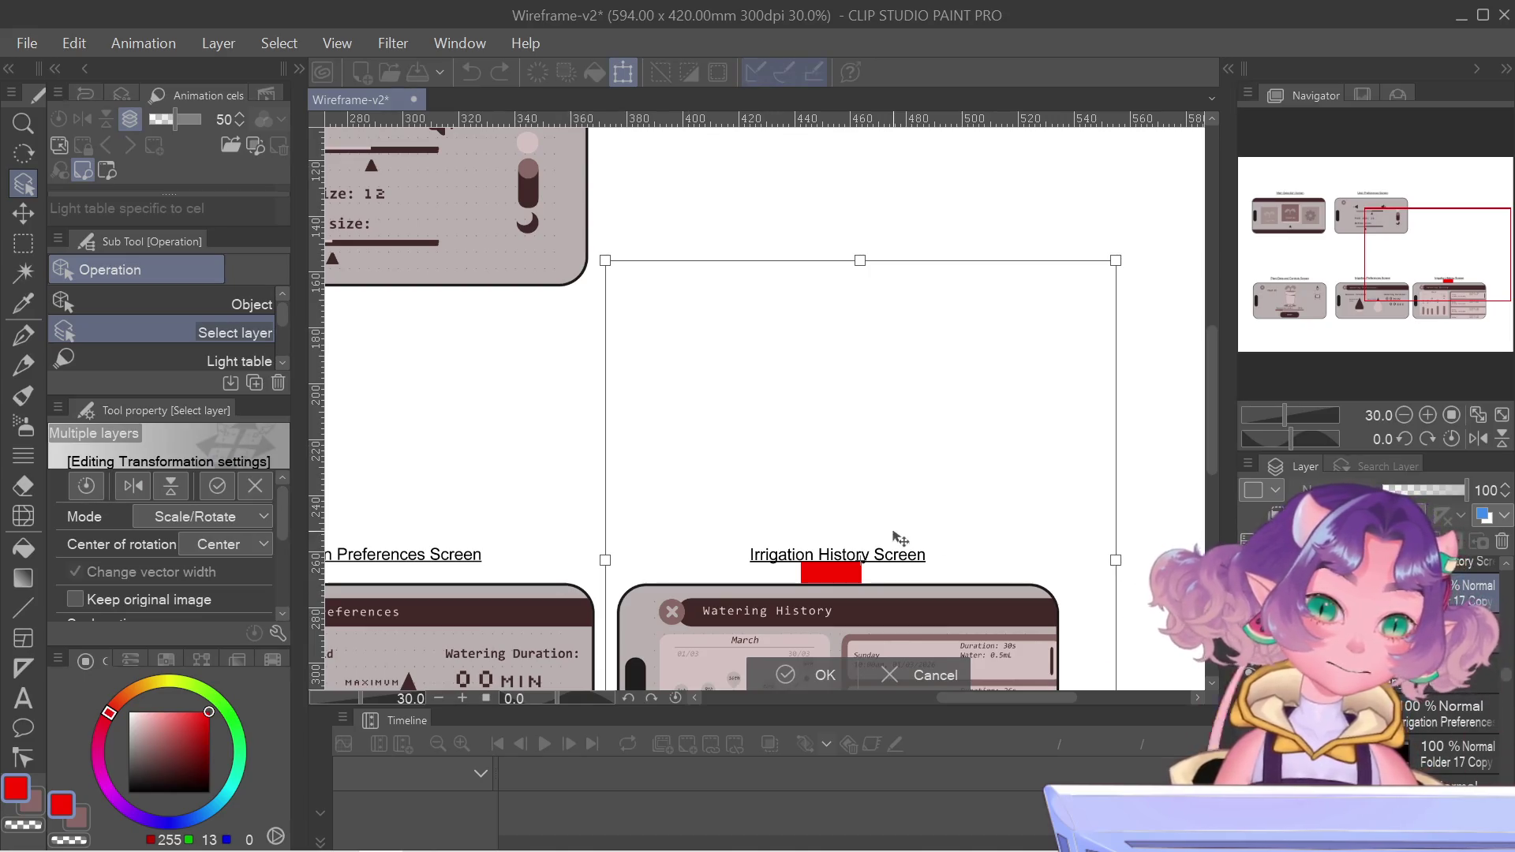
pyautogui.scroll(8, 969, 574)
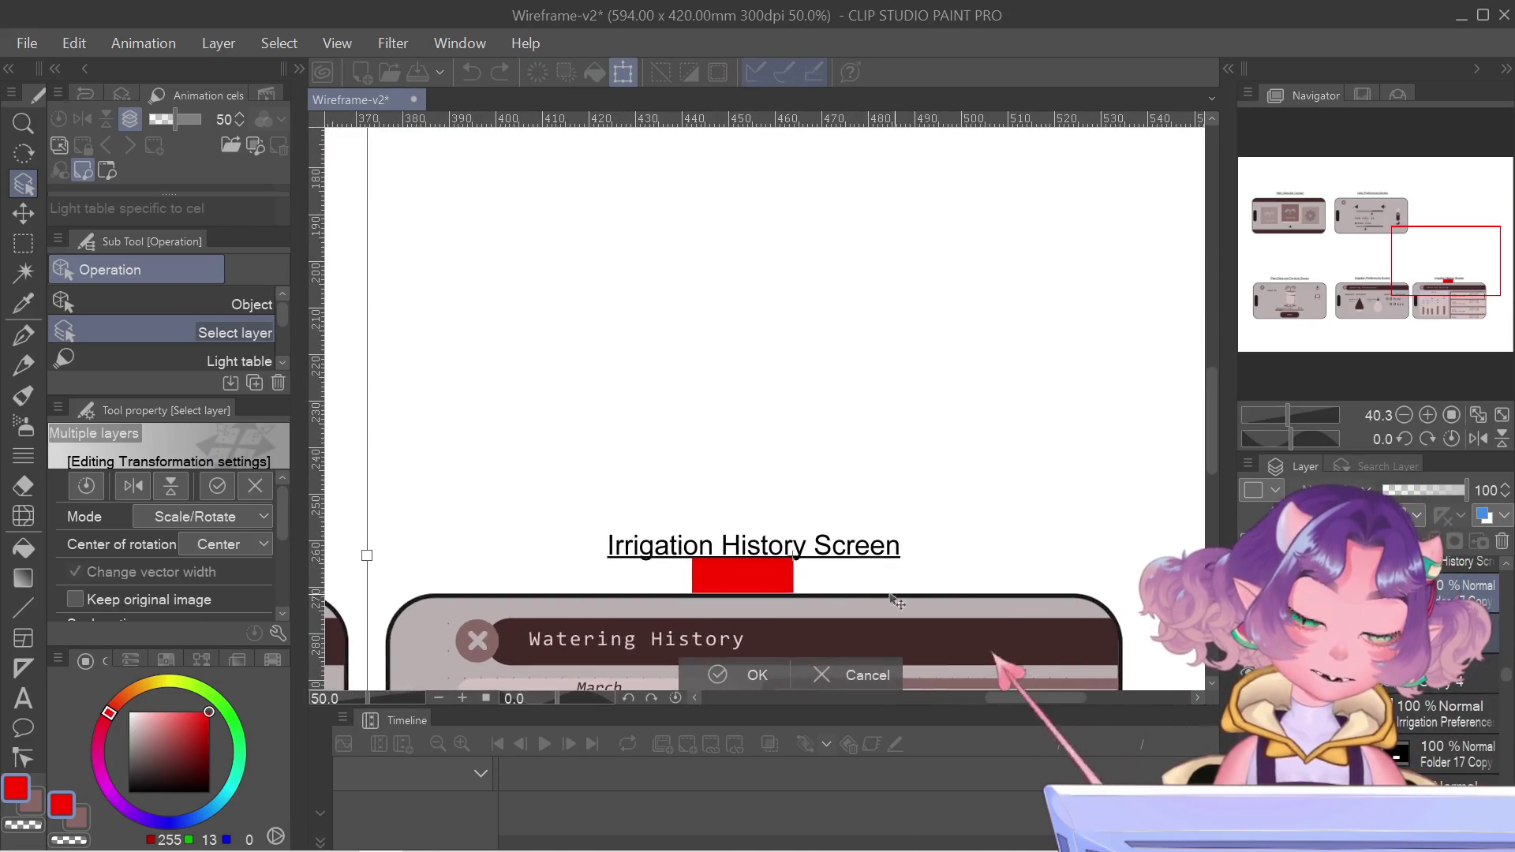
pyautogui.scroll(1, 680, 551)
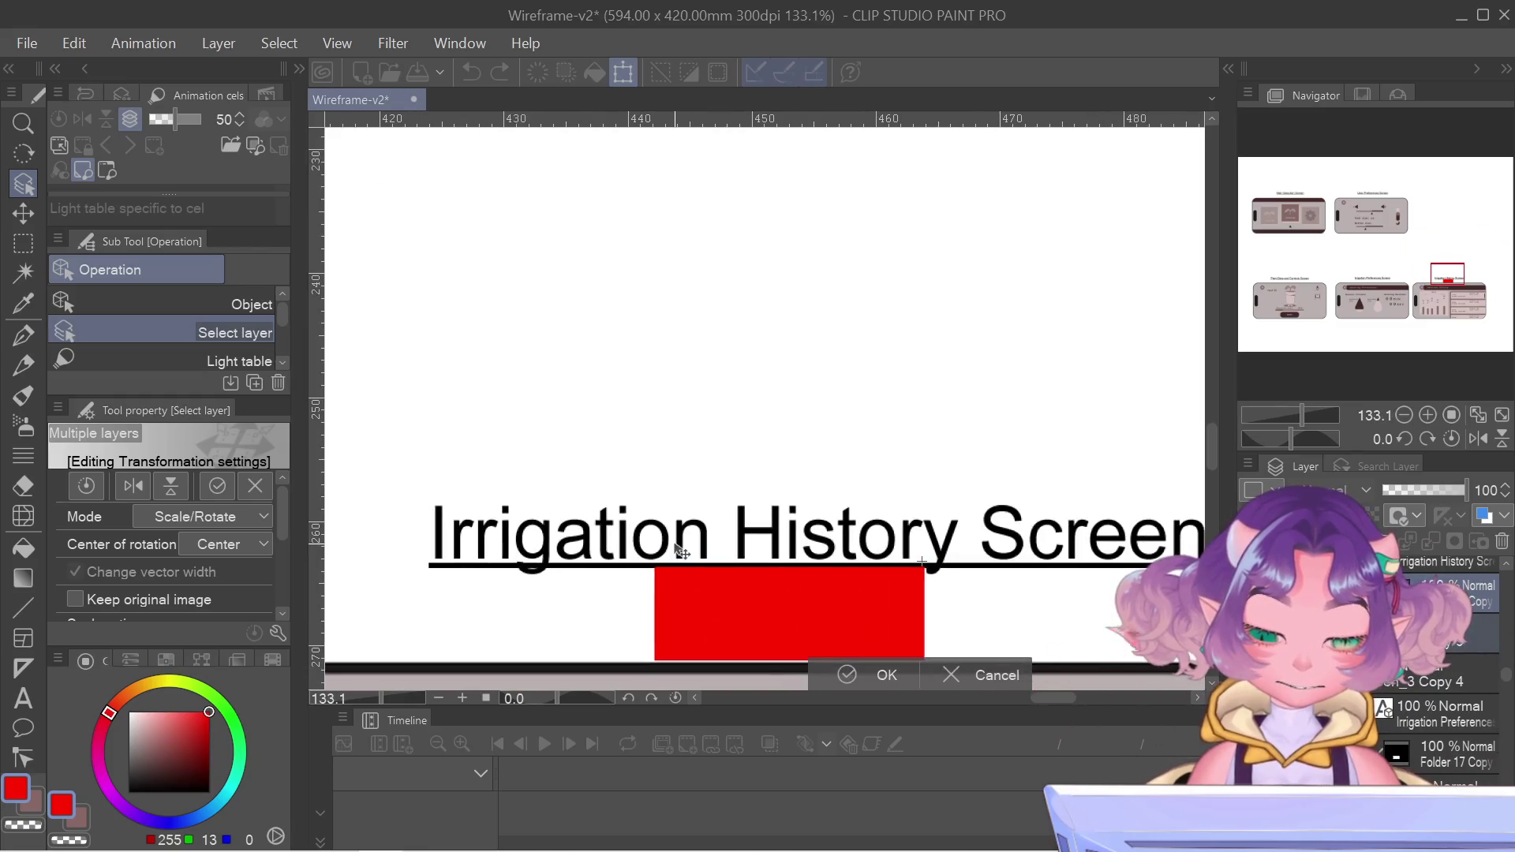
pyautogui.moveTo(1441, 270); pyautogui.dragTo(1441, 275)
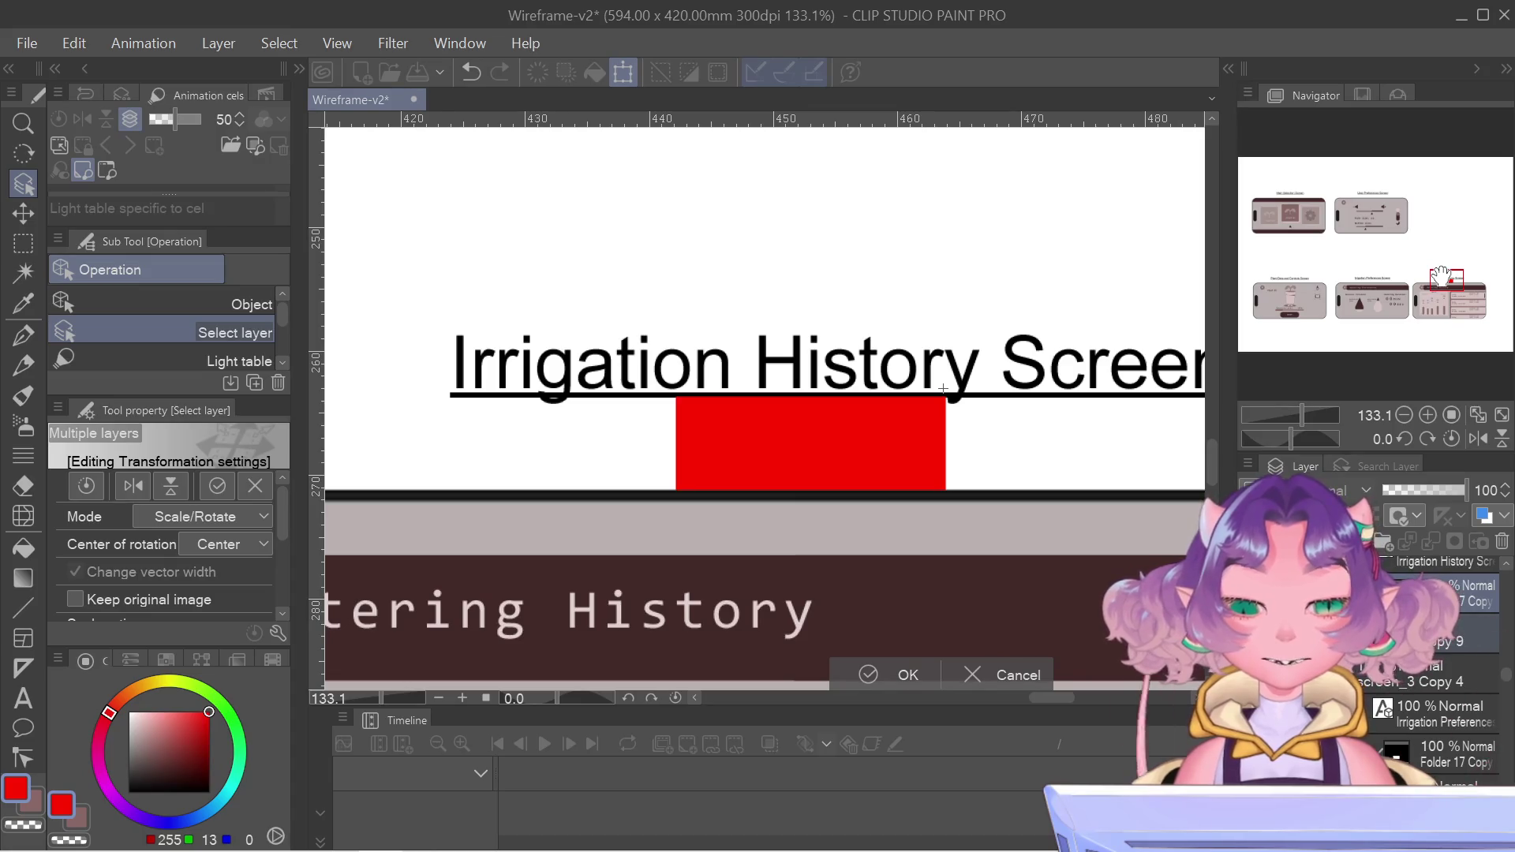
pyautogui.press('Return')
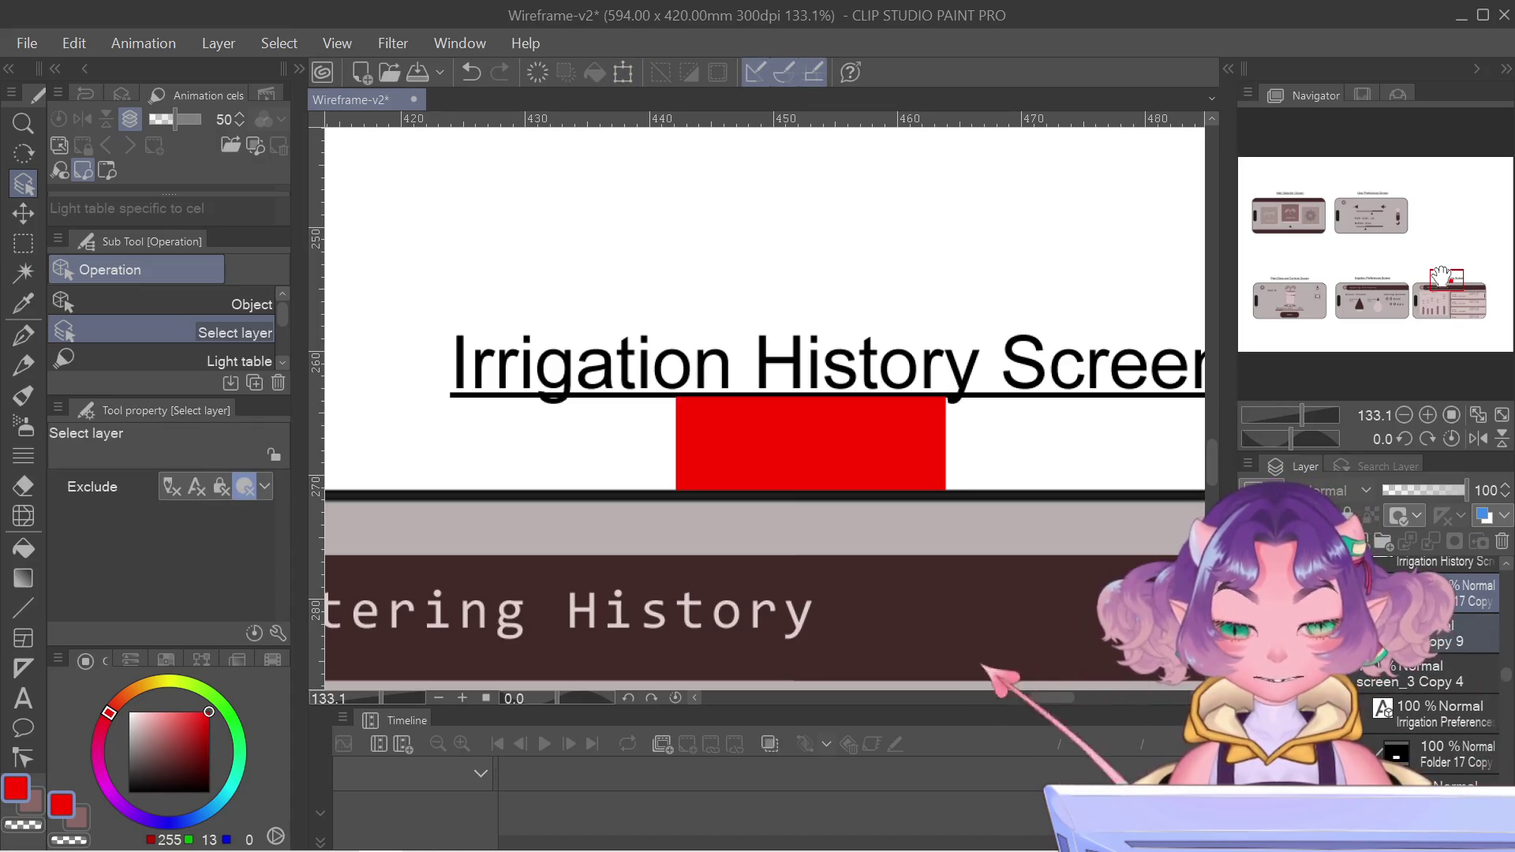
pyautogui.scroll(2, 1441, 276)
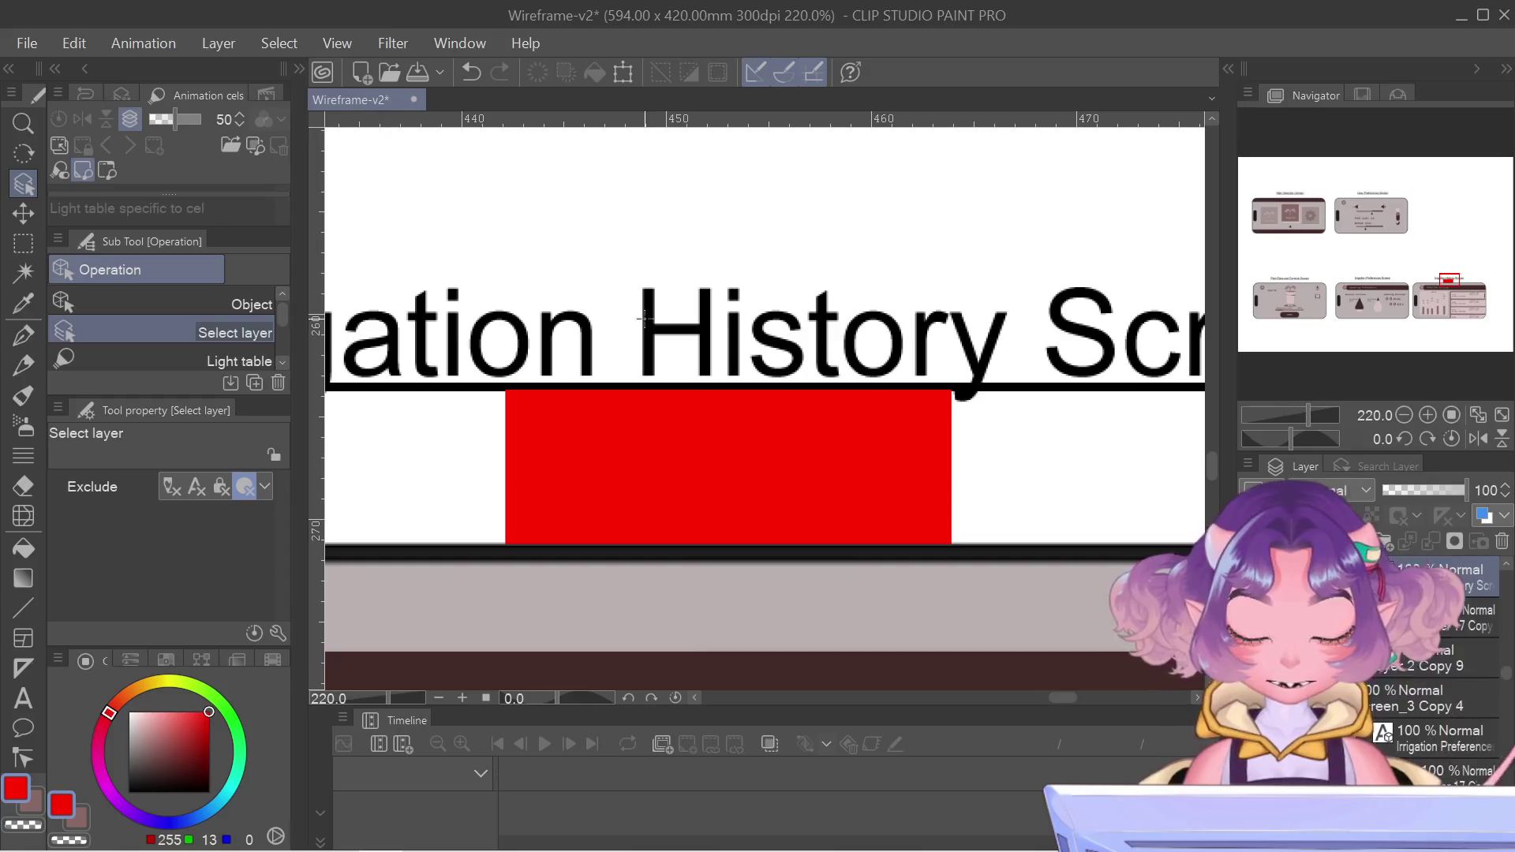
pyautogui.hotkey('ctrl', 't')
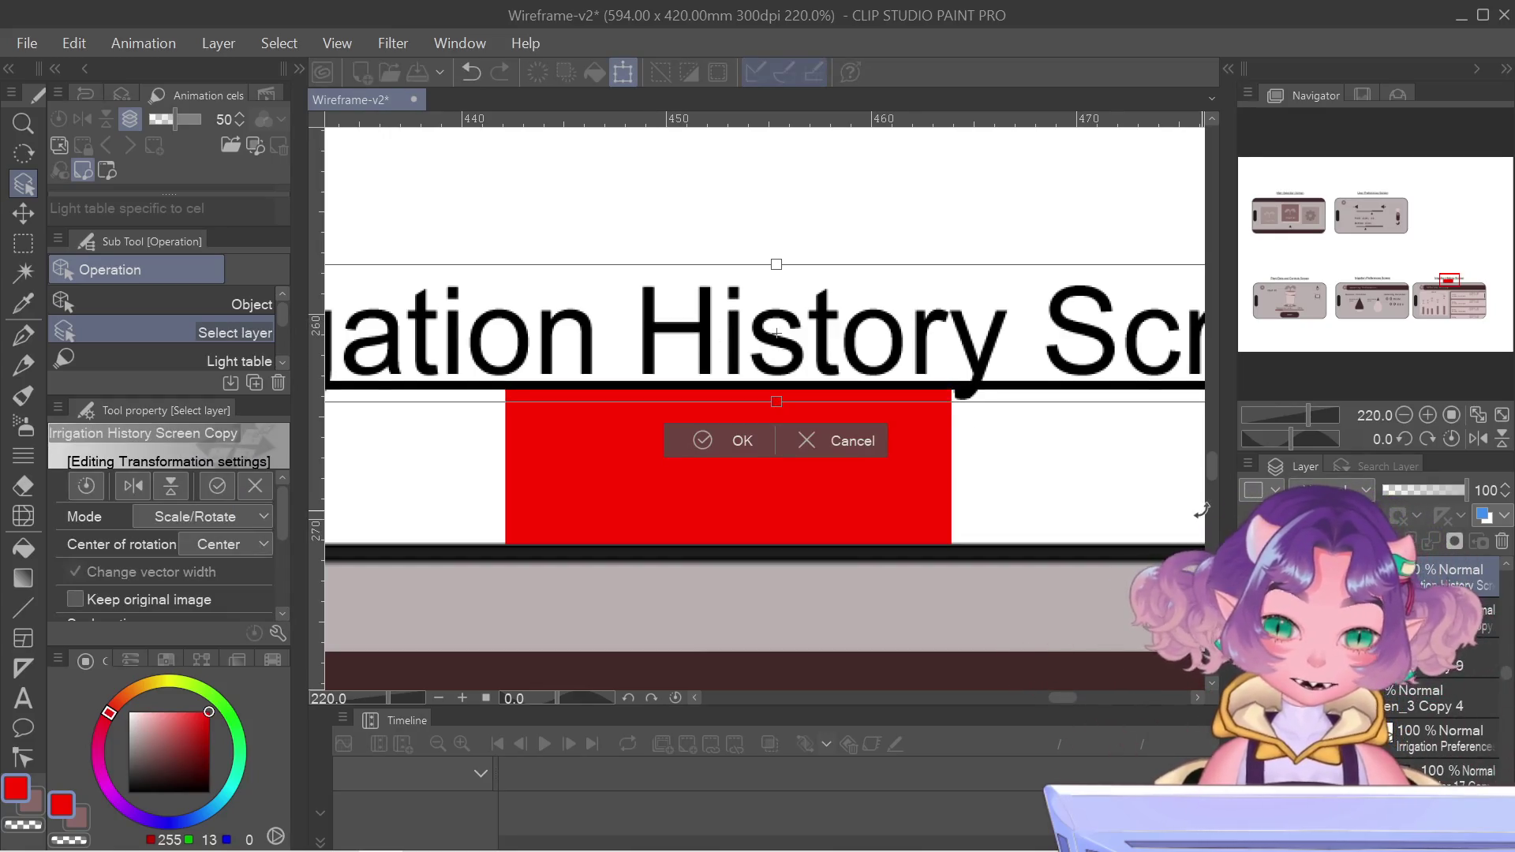
pyautogui.press('Return')
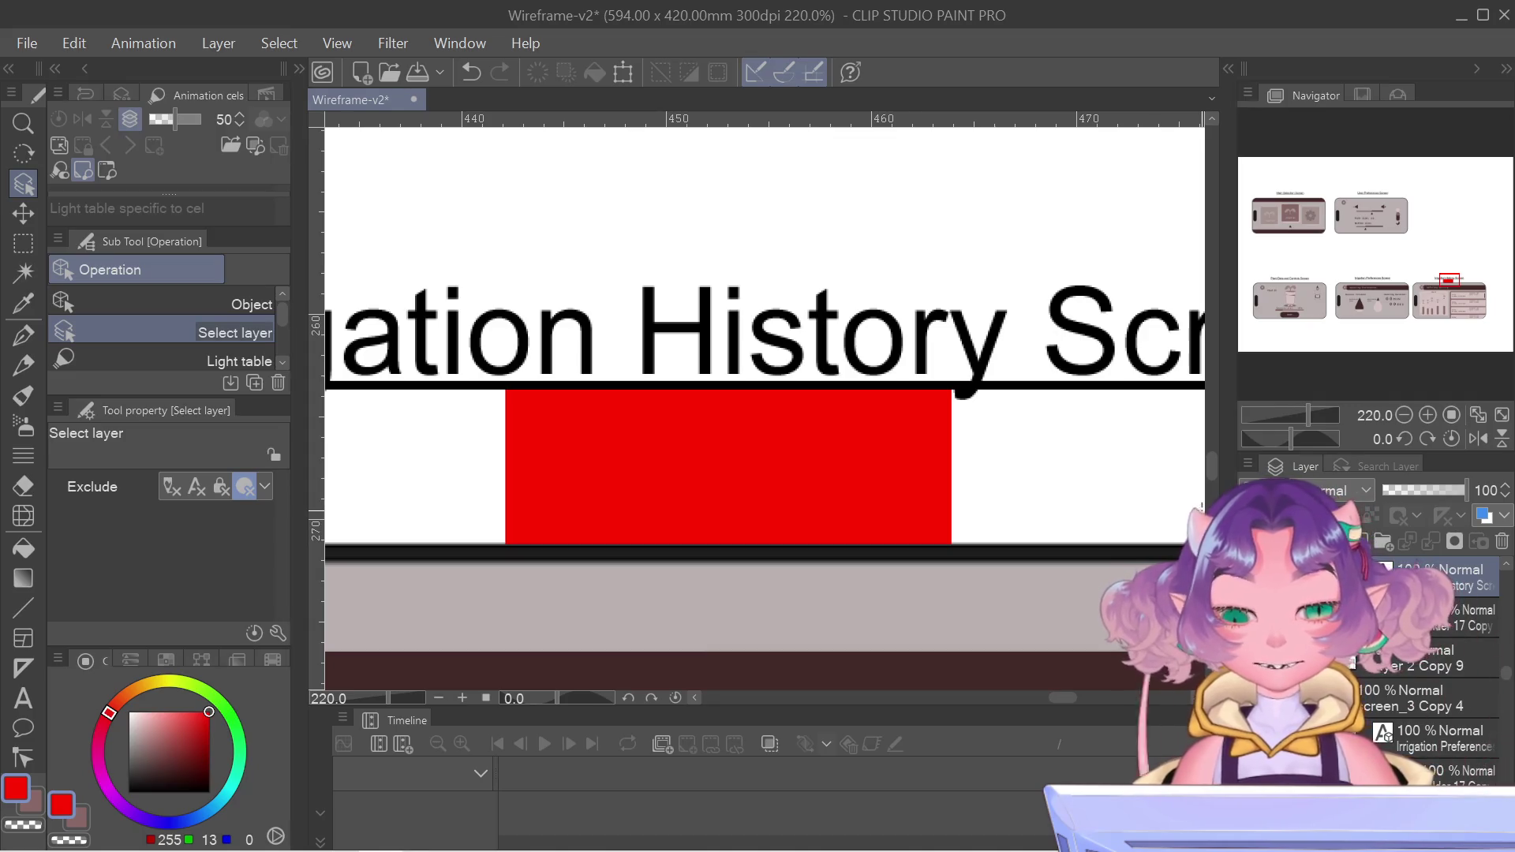
pyautogui.scroll(-3, 1040, 620)
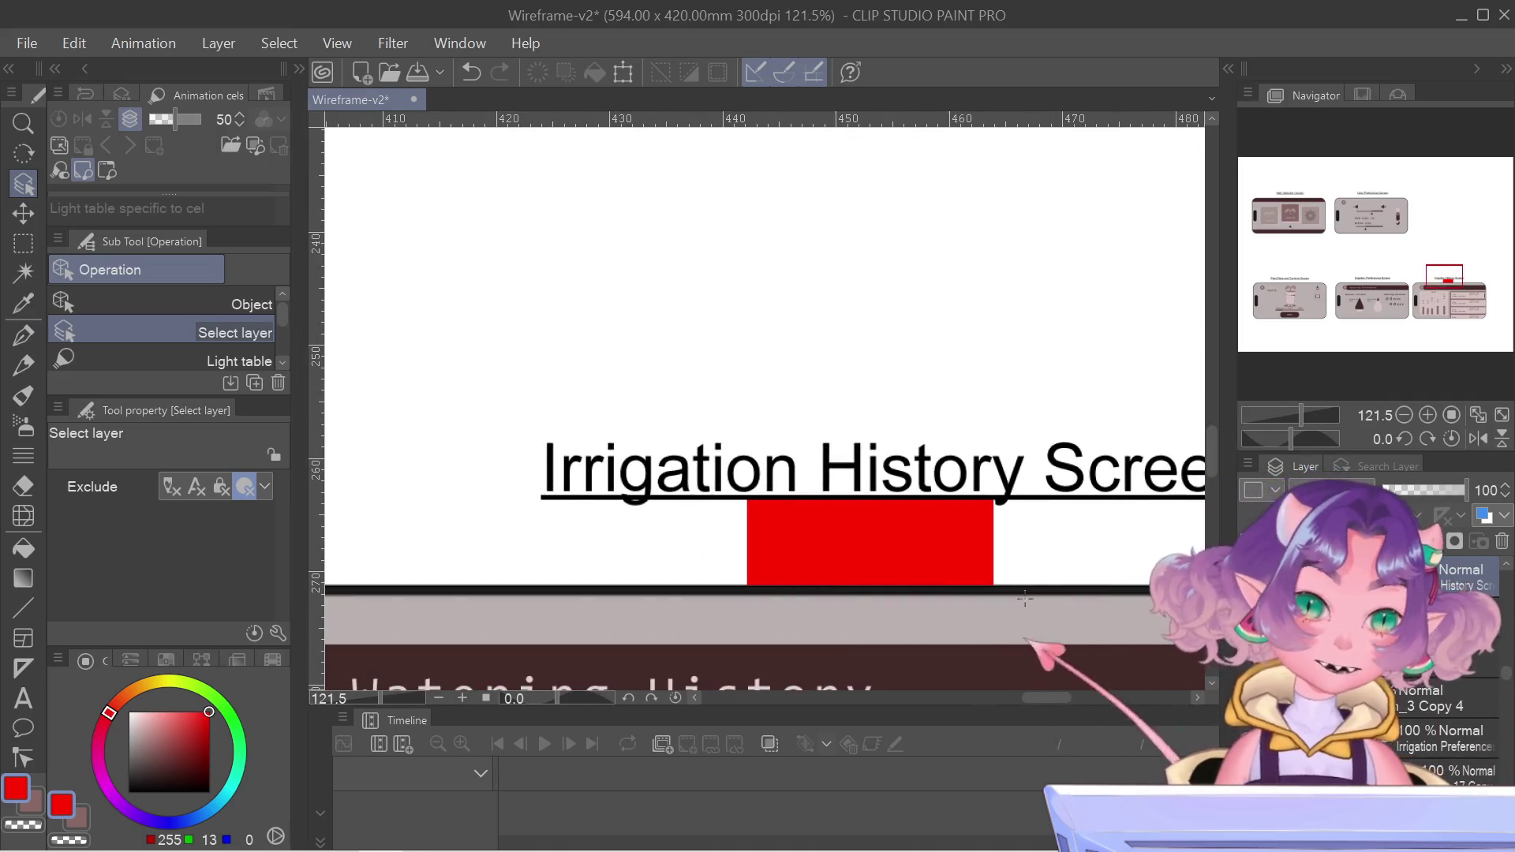
# - Undo the last change to clear the red block above the Irrigation History phone
pyautogui.scroll(-5, 981, 515)
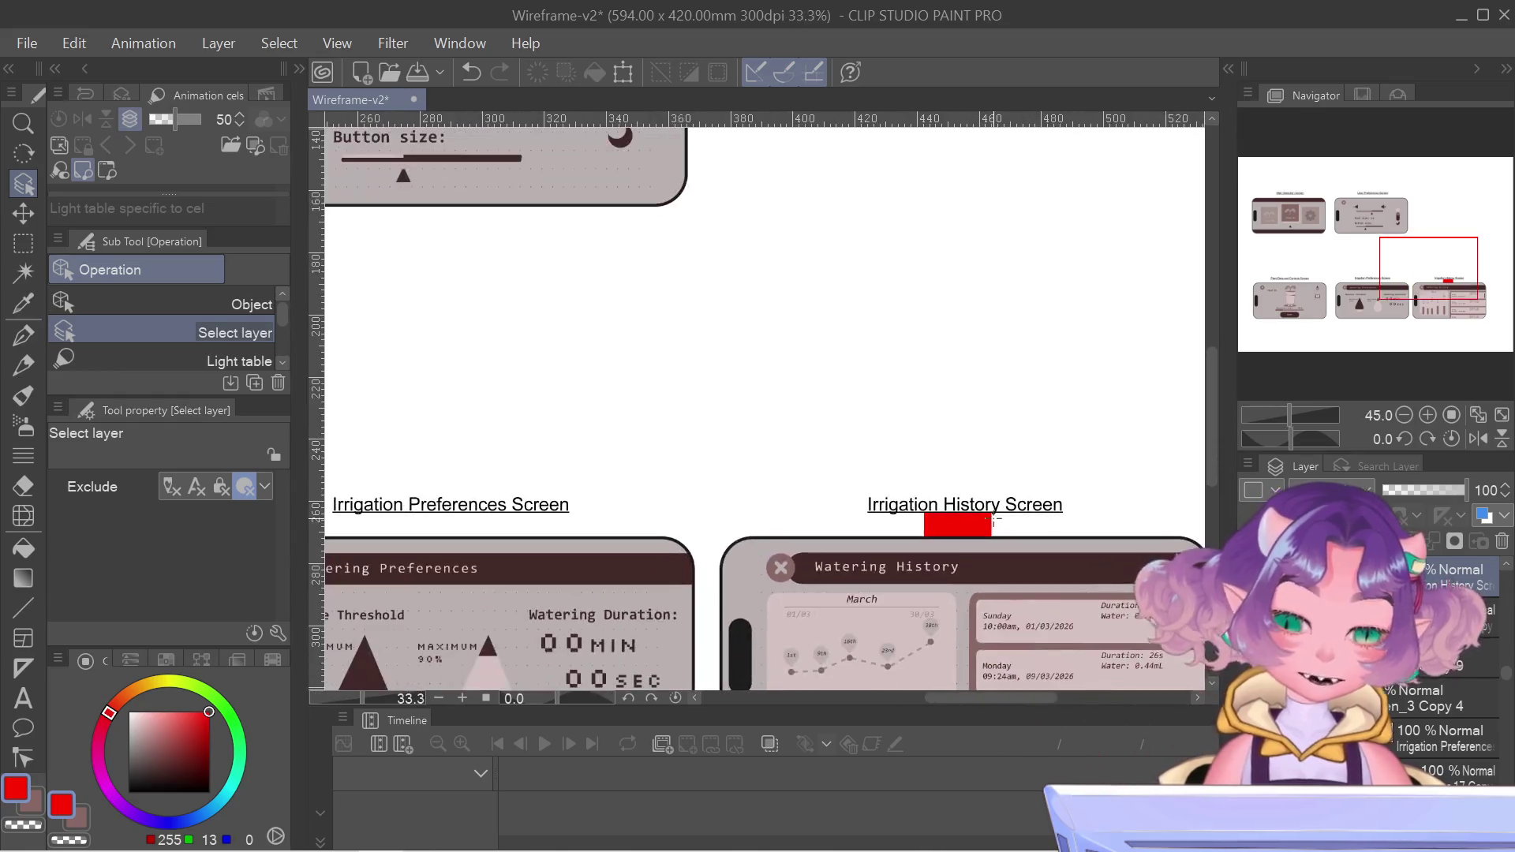
pyautogui.moveTo(688, 477); pyautogui.dragTo(740, 269)
pyautogui.scroll(-1, 794, 539)
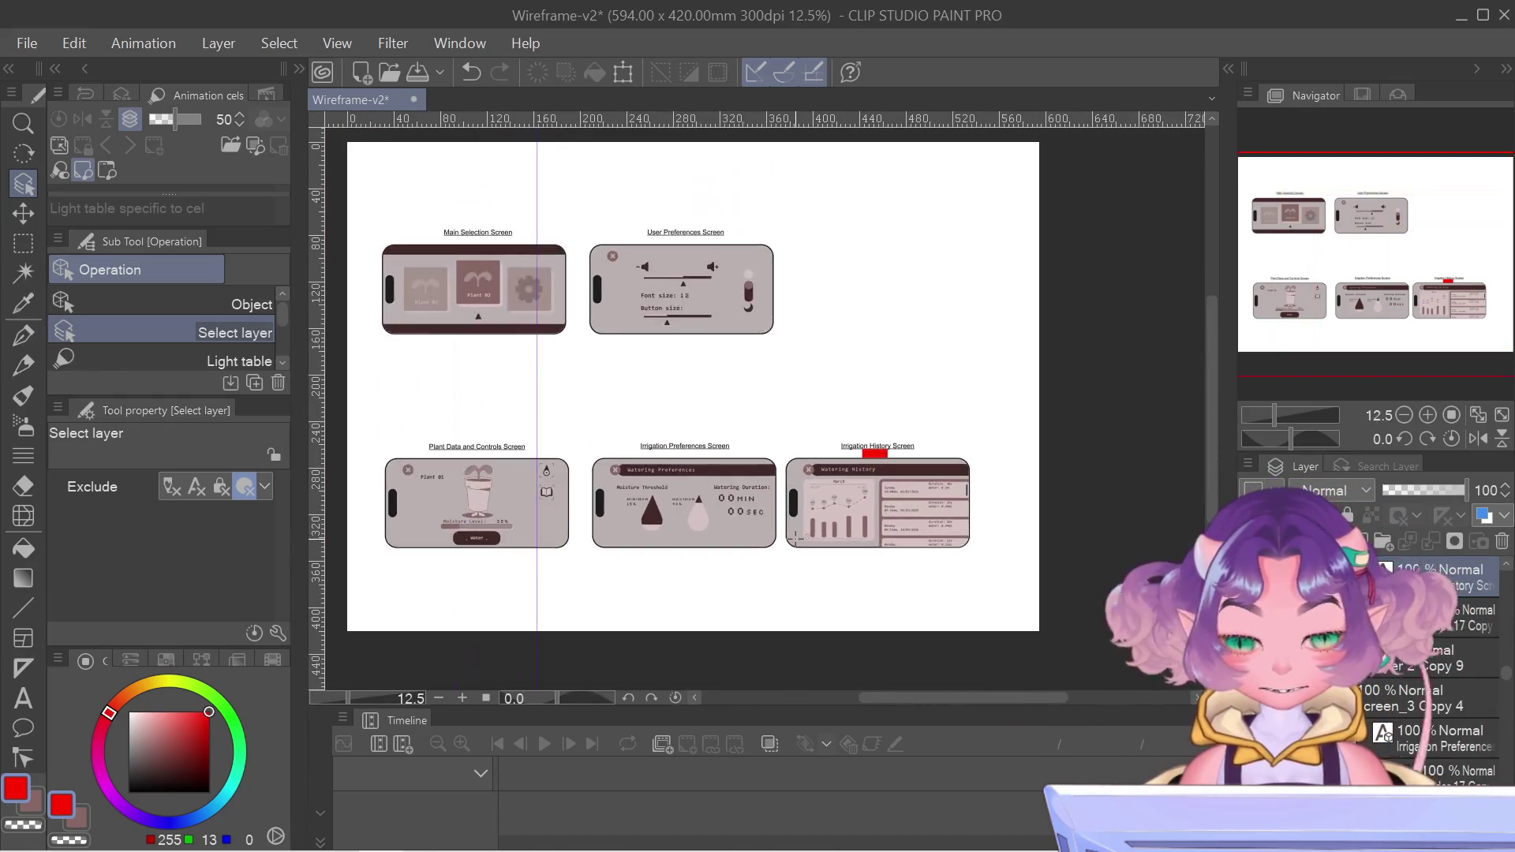
pyautogui.moveTo(670, 360); pyautogui.dragTo(727, 394)
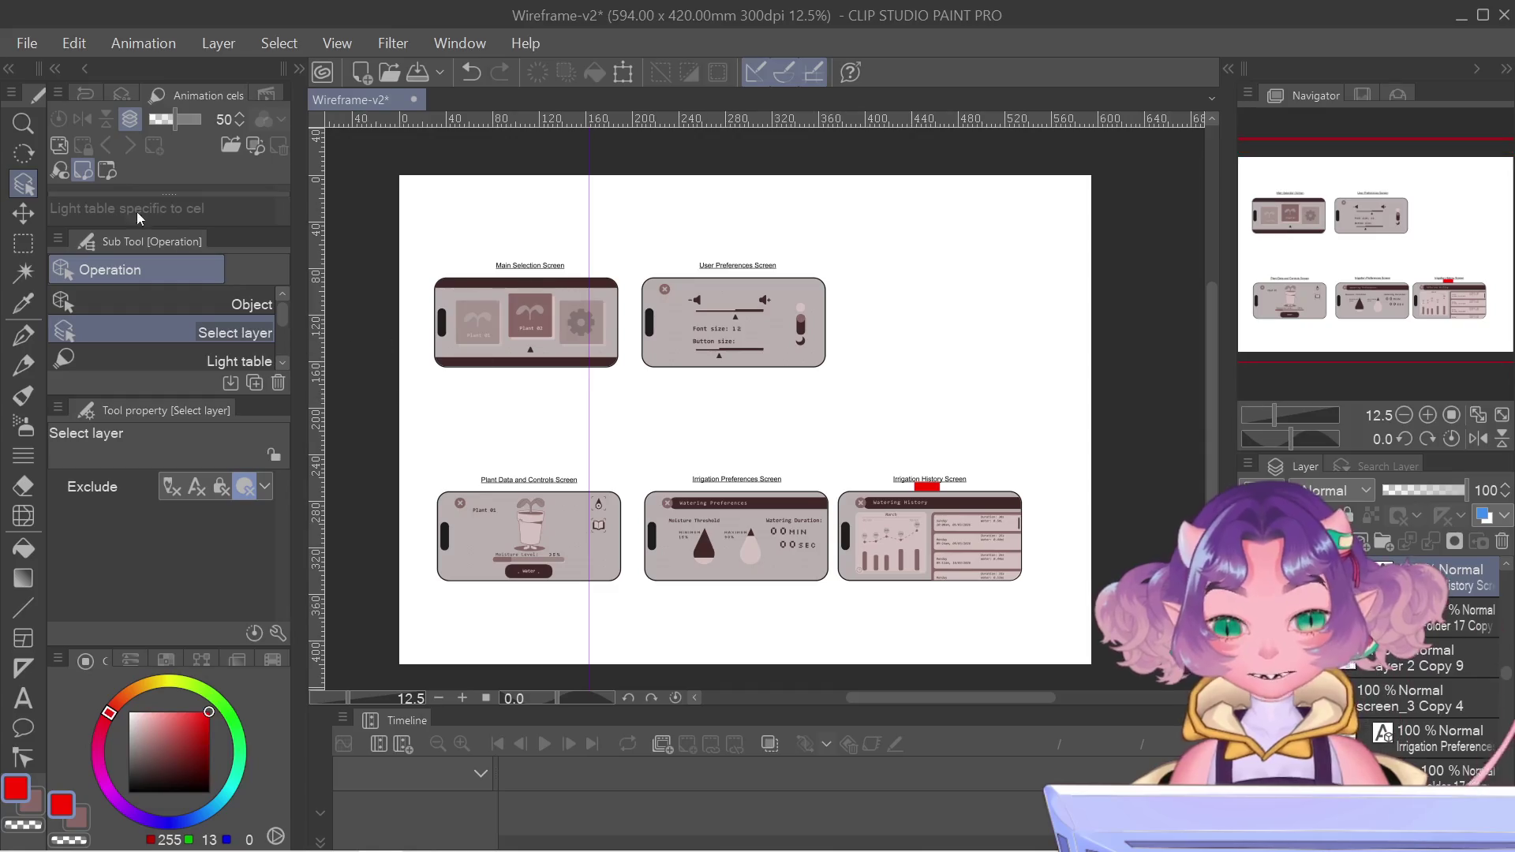
pyautogui.scroll(3, 554, 395)
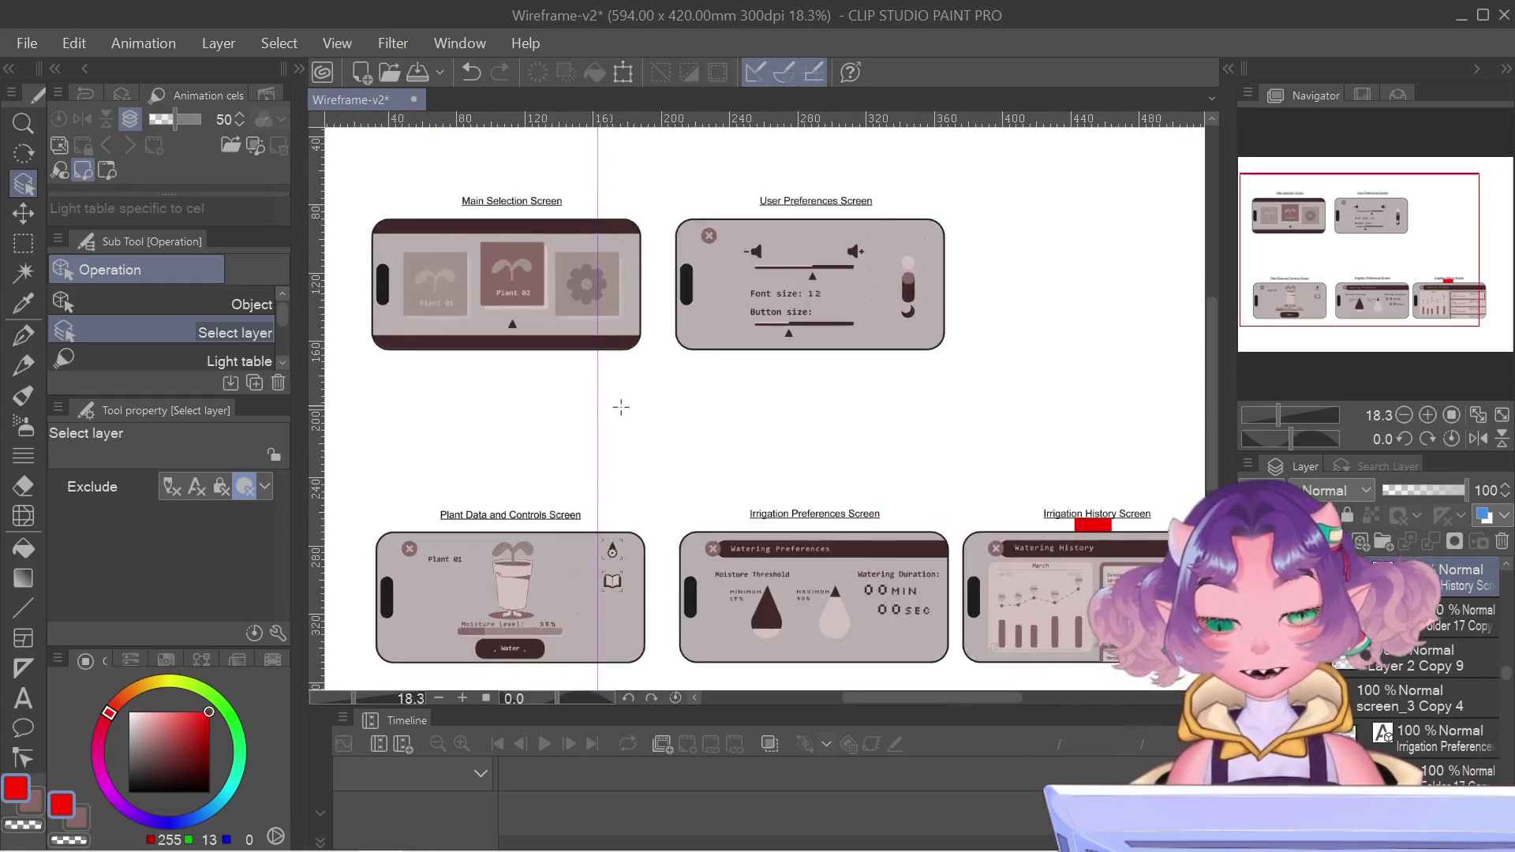
pyautogui.scroll(-2, 590, 412)
pyautogui.scroll(-1, 592, 429)
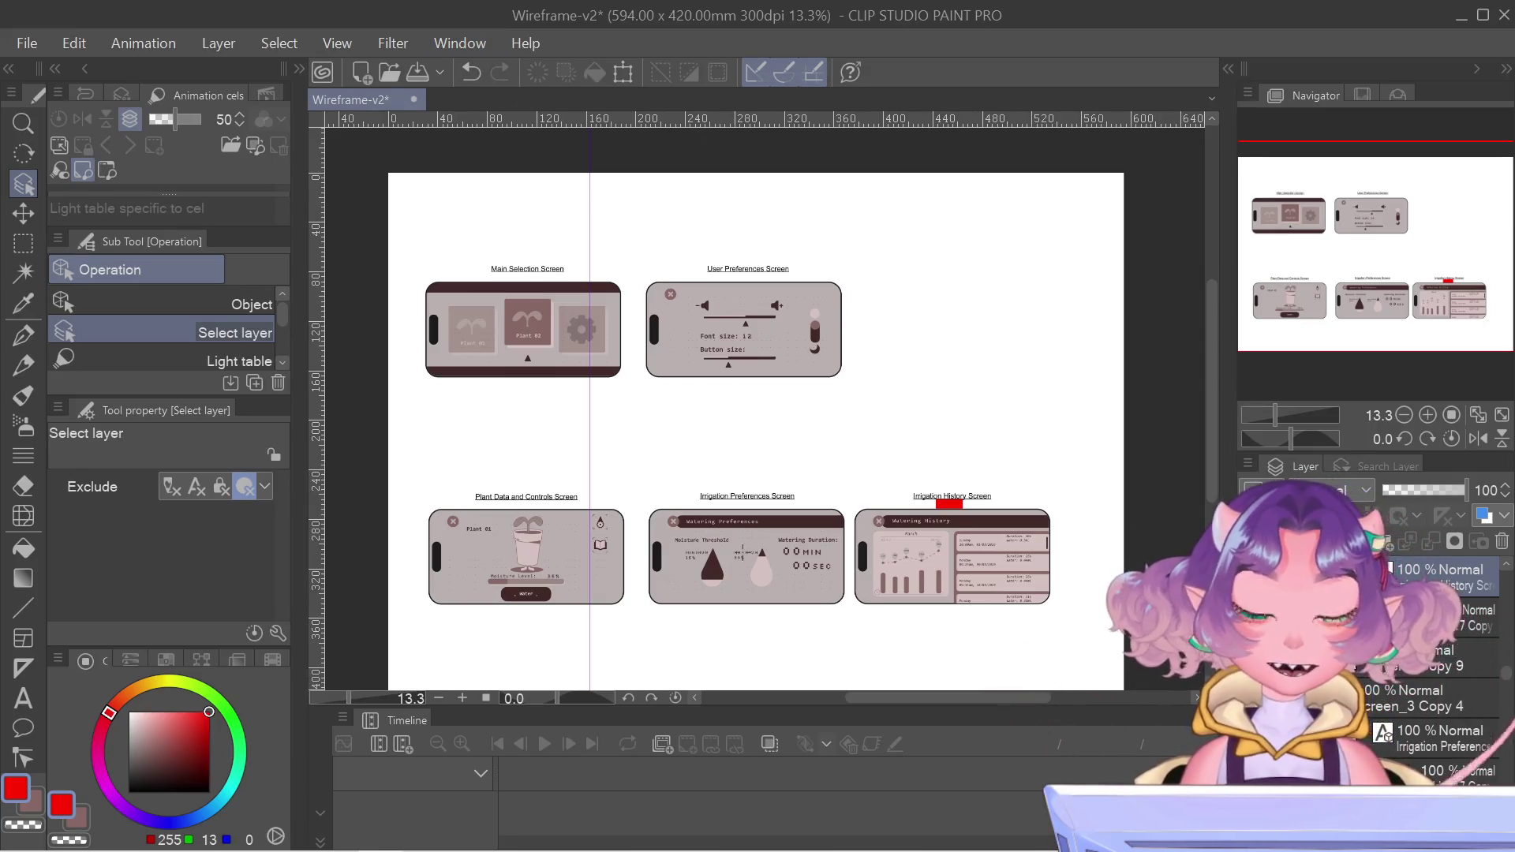
pyautogui.scroll(3, 1016, 585)
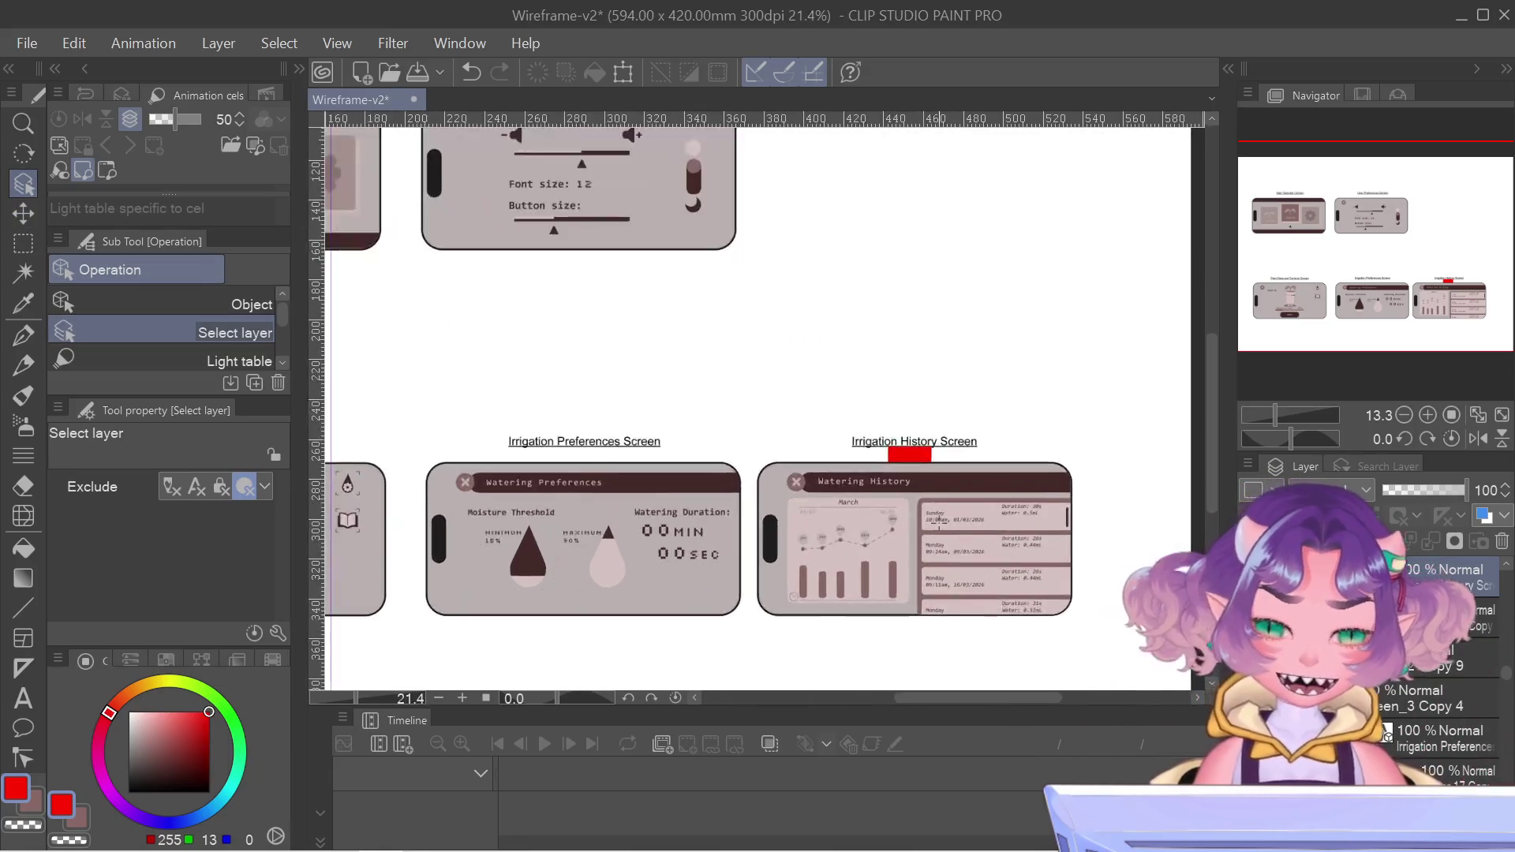
pyautogui.scroll(2, 937, 521)
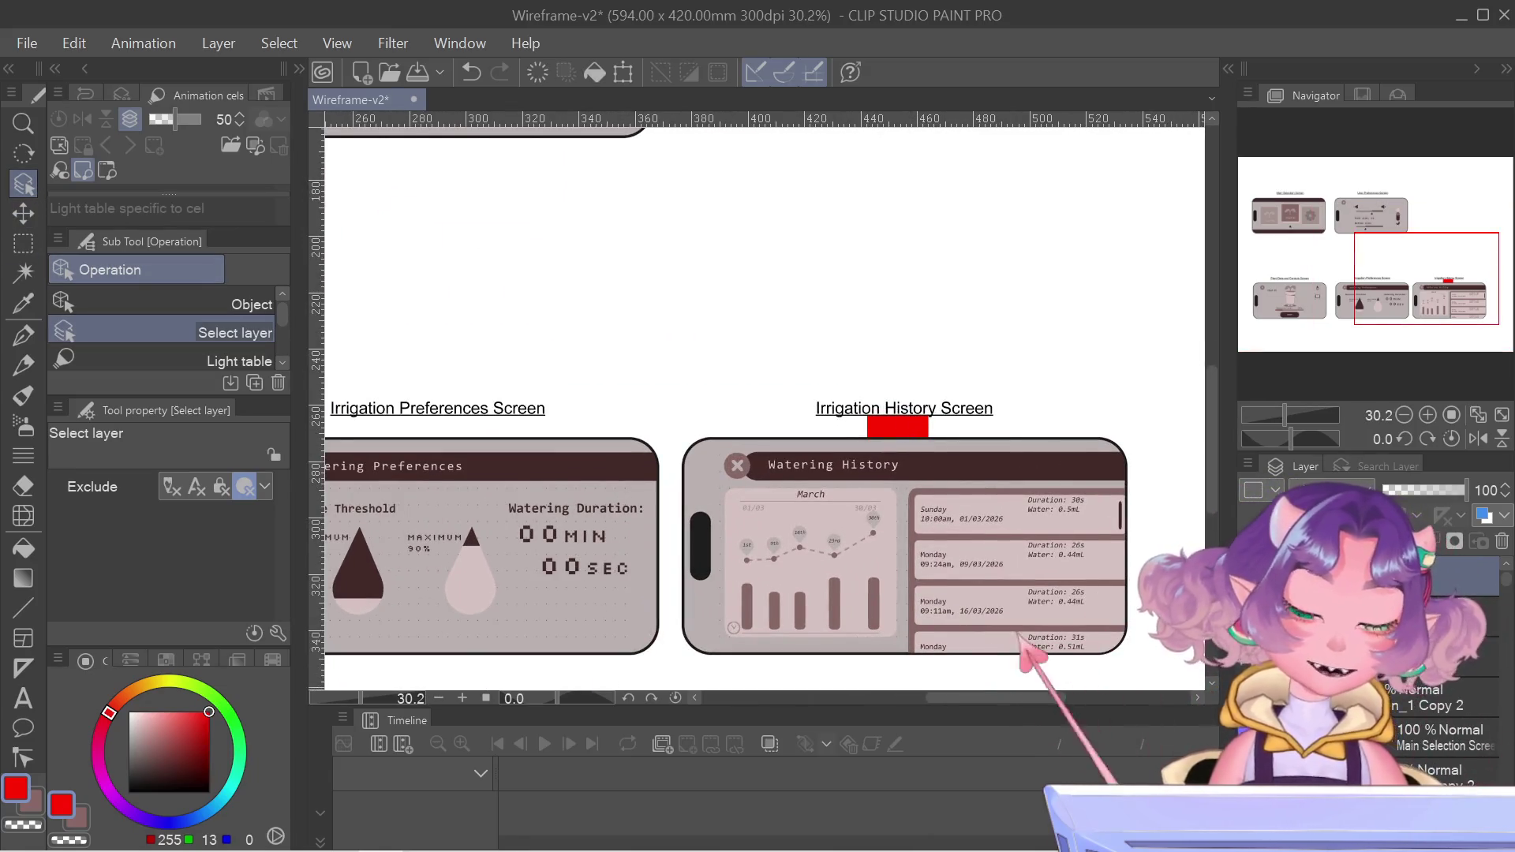
pyautogui.hotkey('ctrl', 'z')
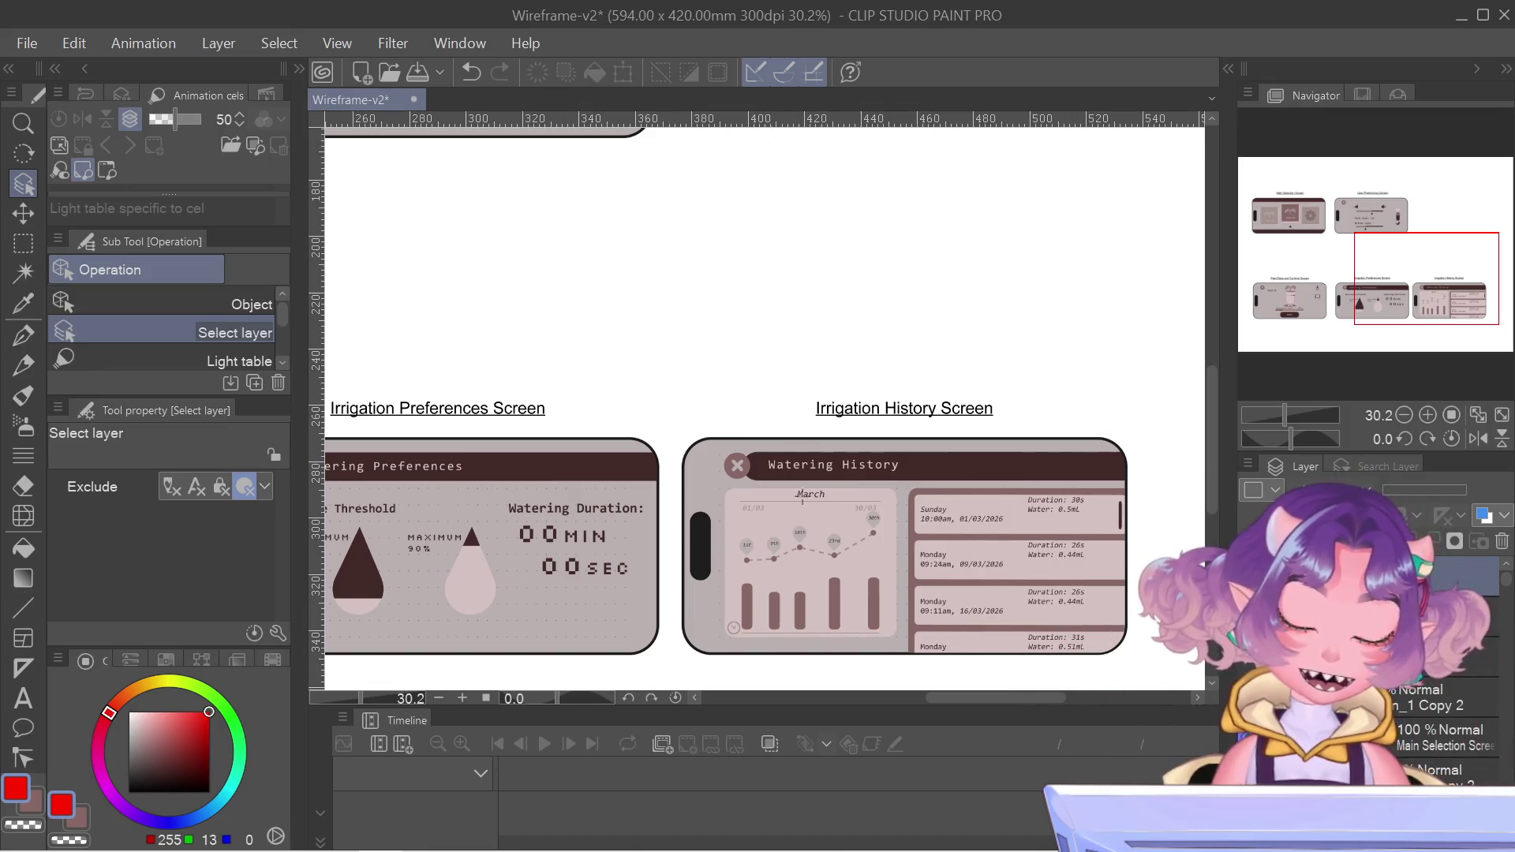
pyautogui.moveTo(1442, 314)
pyautogui.mouseDown()
pyautogui.moveTo(1441, 293)
pyautogui.moveTo(1456, 308)
pyautogui.mouseUp()
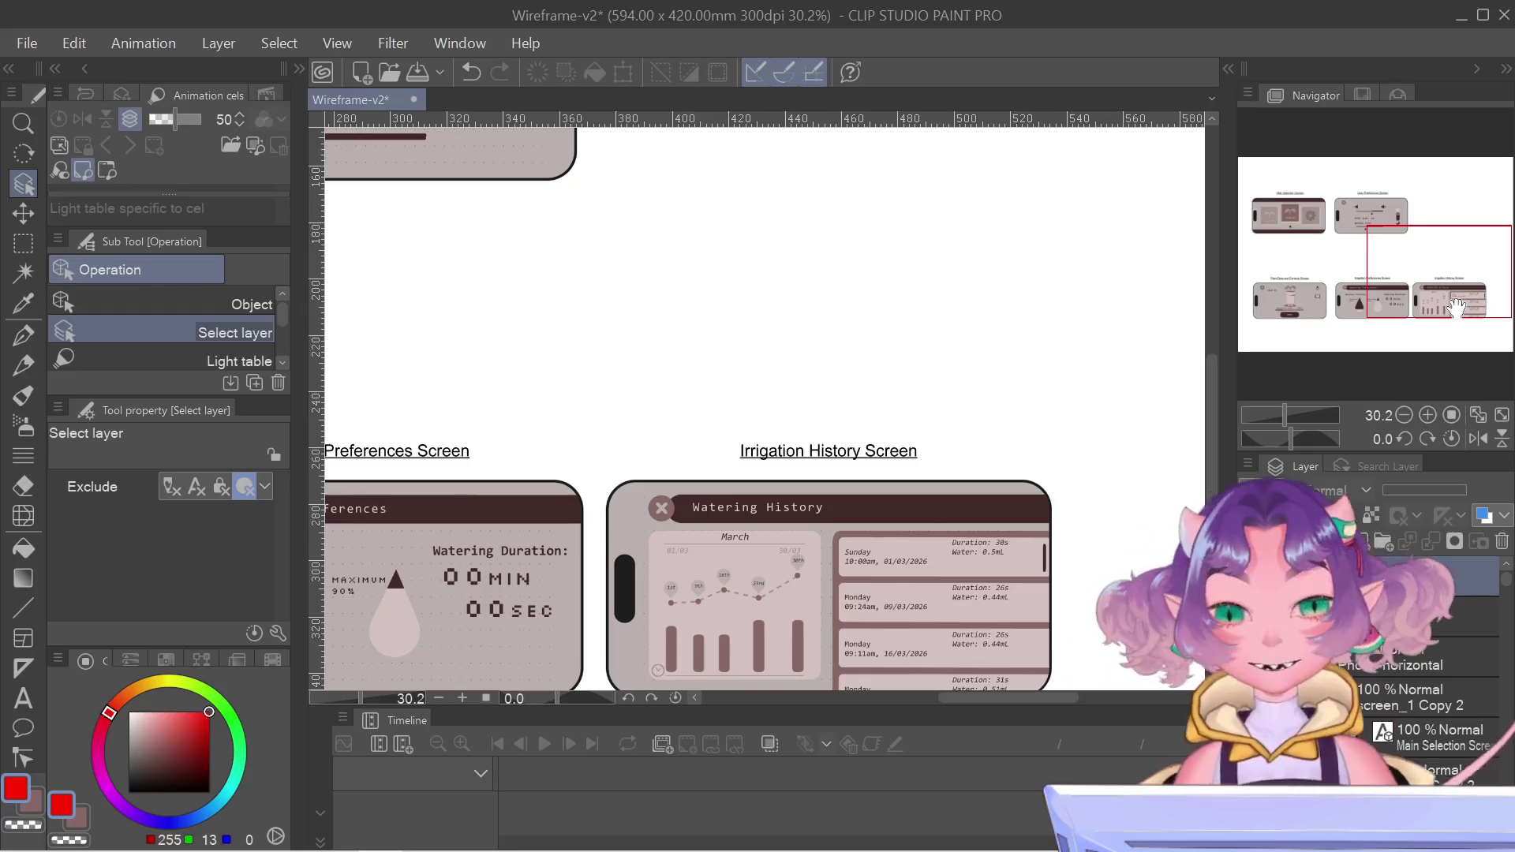
pyautogui.moveTo(1370, 248)
pyautogui.mouseDown()
pyautogui.moveTo(1366, 227)
pyautogui.moveTo(1363, 243)
pyautogui.moveTo(1287, 229)
pyautogui.moveTo(1301, 231)
pyautogui.mouseUp()
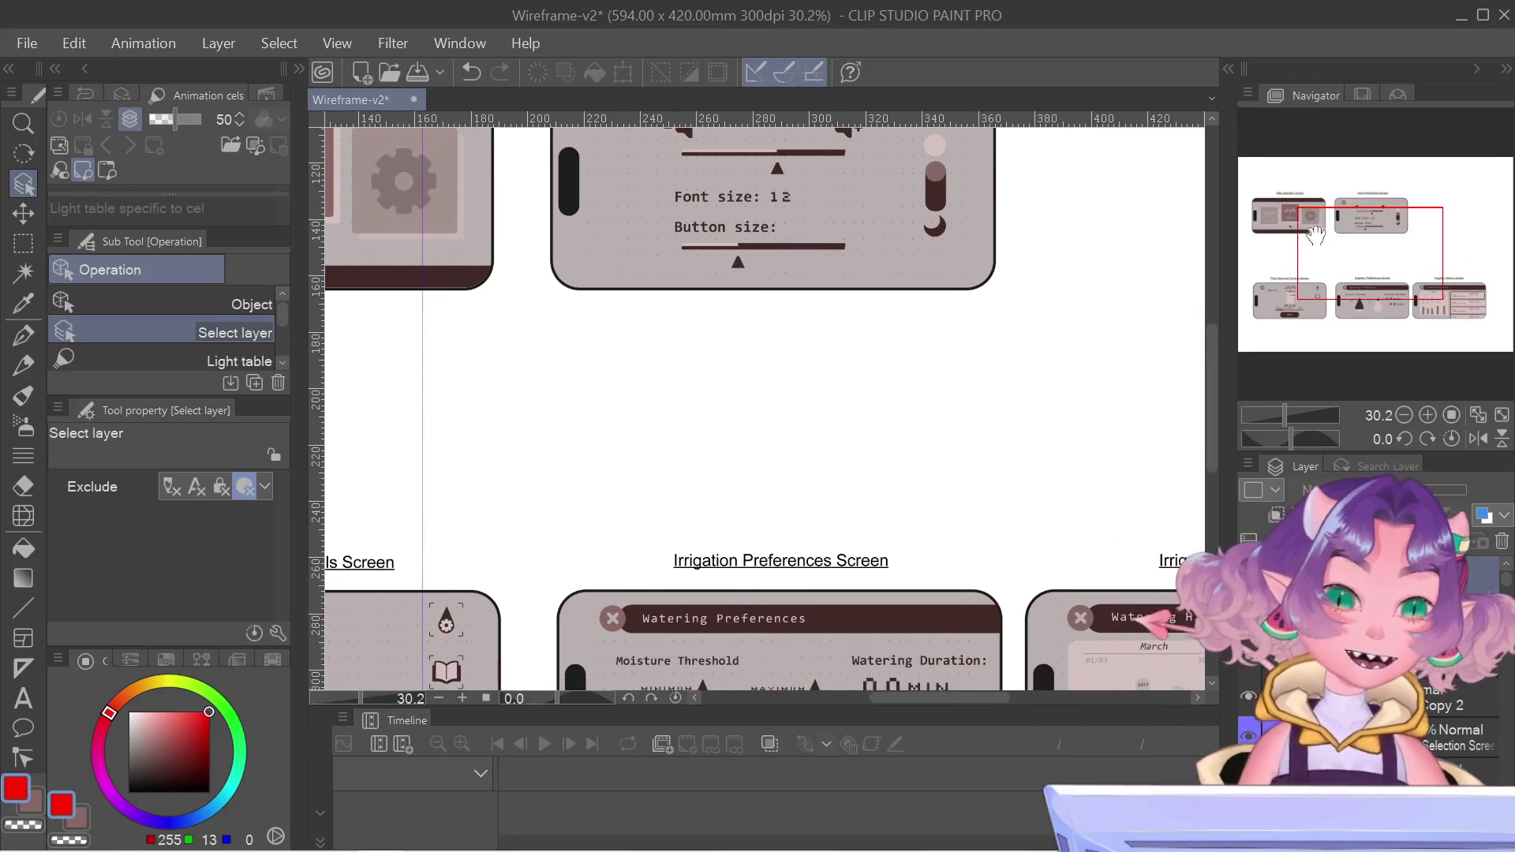
pyautogui.scroll(-2, 1058, 253)
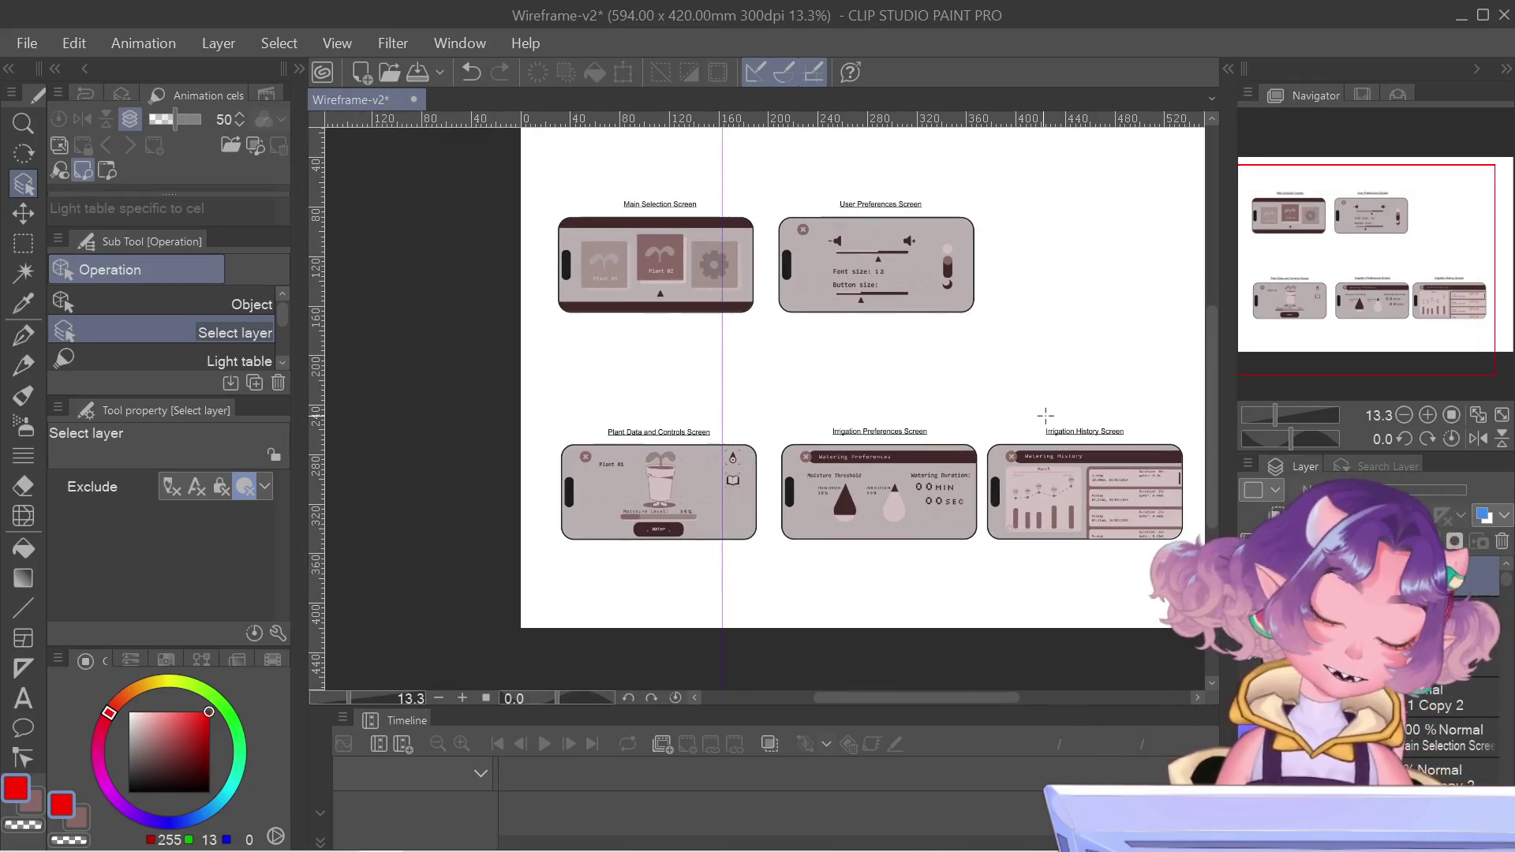
pyautogui.moveTo(1368, 282); pyautogui.dragTo(1373, 280)
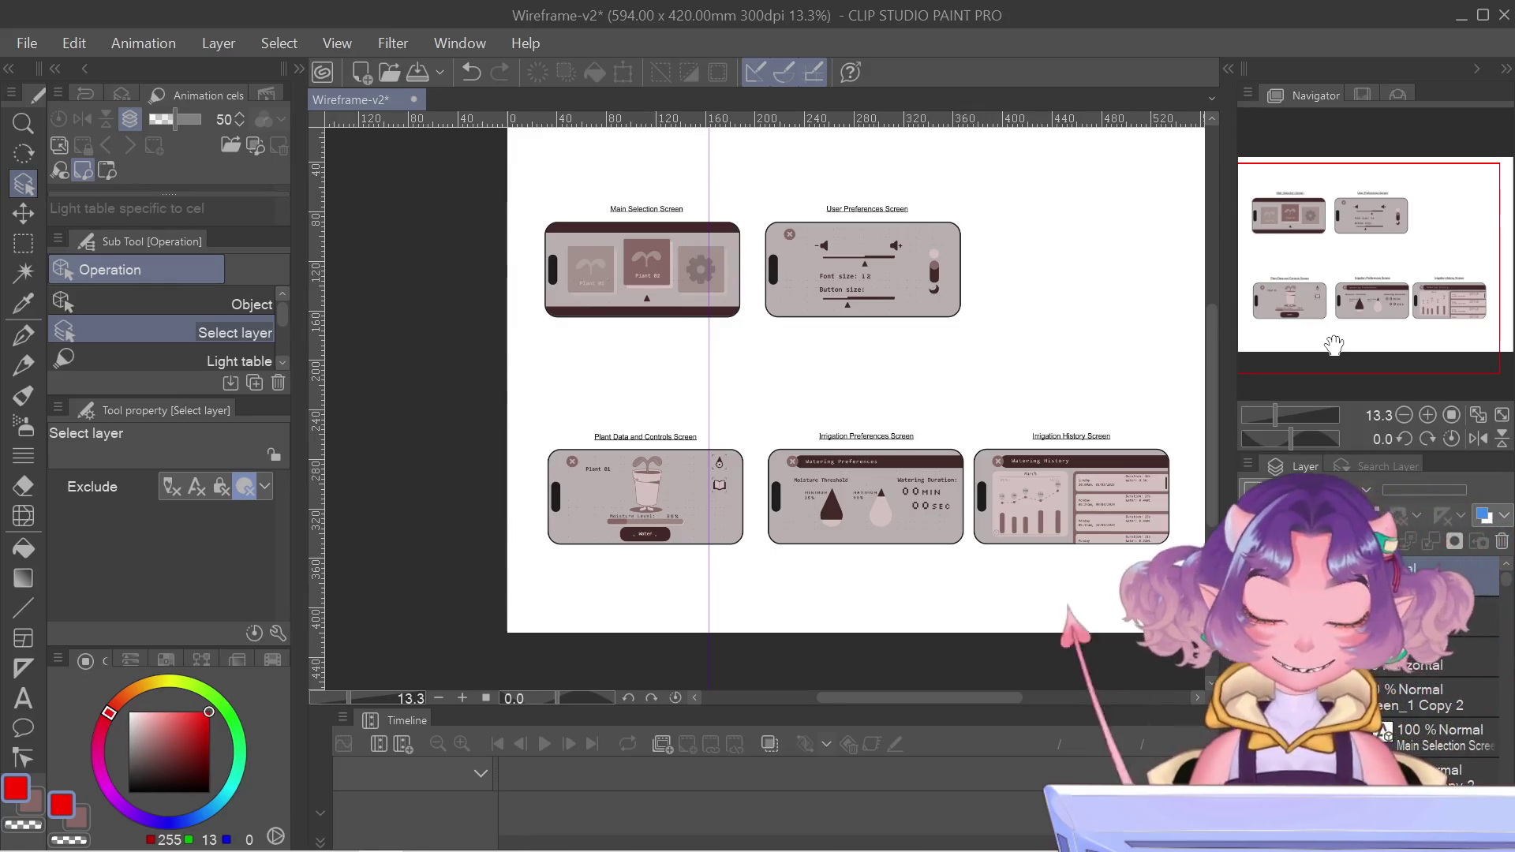
pyautogui.scroll(1, 797, 446)
pyautogui.scroll(2, 797, 446)
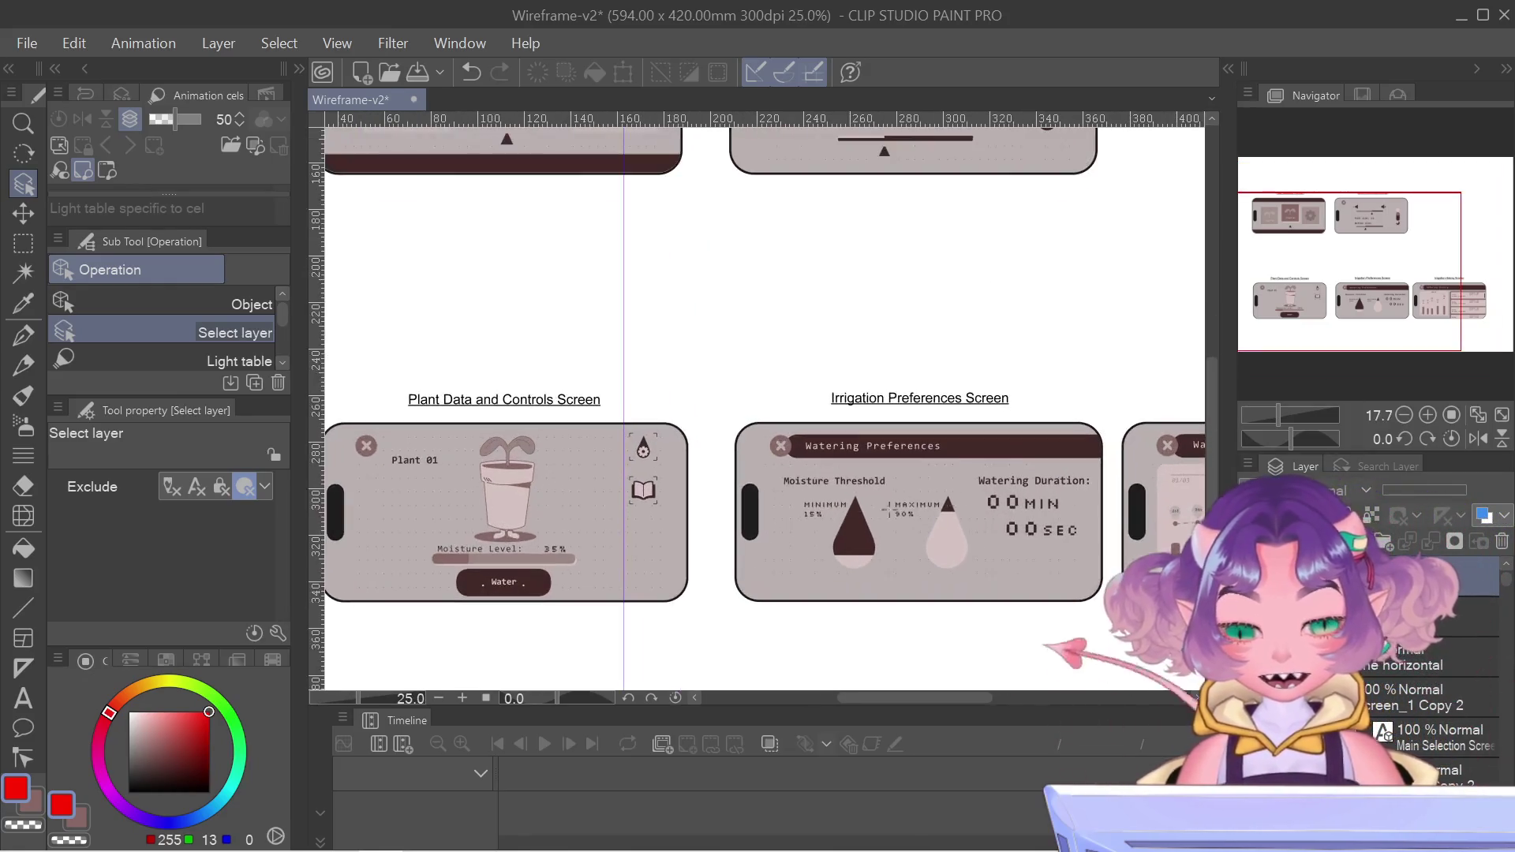
pyautogui.moveTo(1376, 269); pyautogui.dragTo(1398, 273)
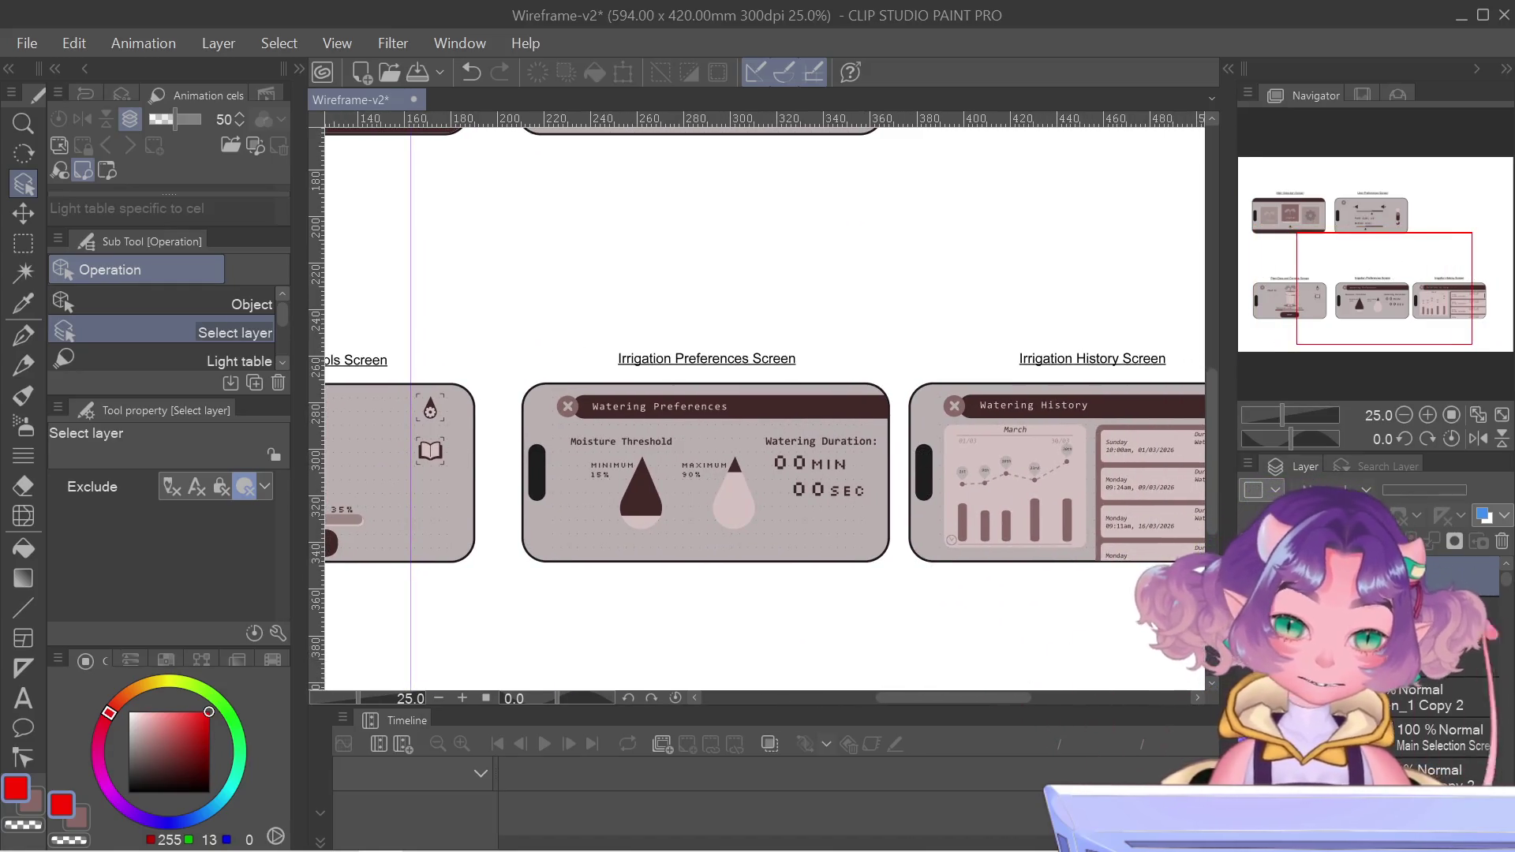
pyautogui.click(1444, 572)
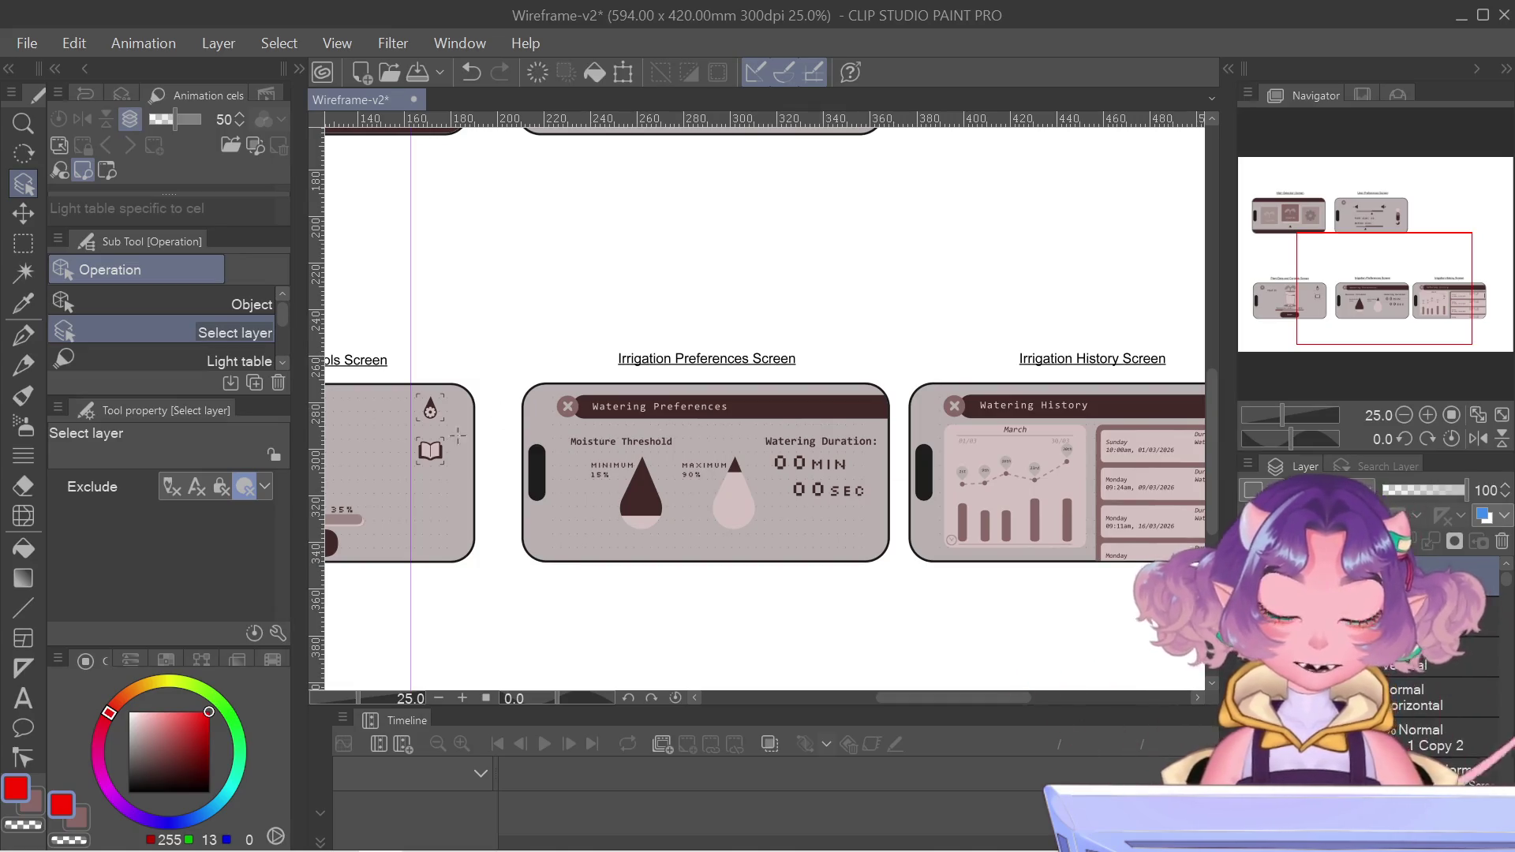
pyautogui.scroll(2, 481, 424)
pyautogui.moveTo(481, 423)
pyautogui.mouseDown()
pyautogui.moveTo(519, 545)
pyautogui.moveTo(570, 623)
pyautogui.mouseUp()
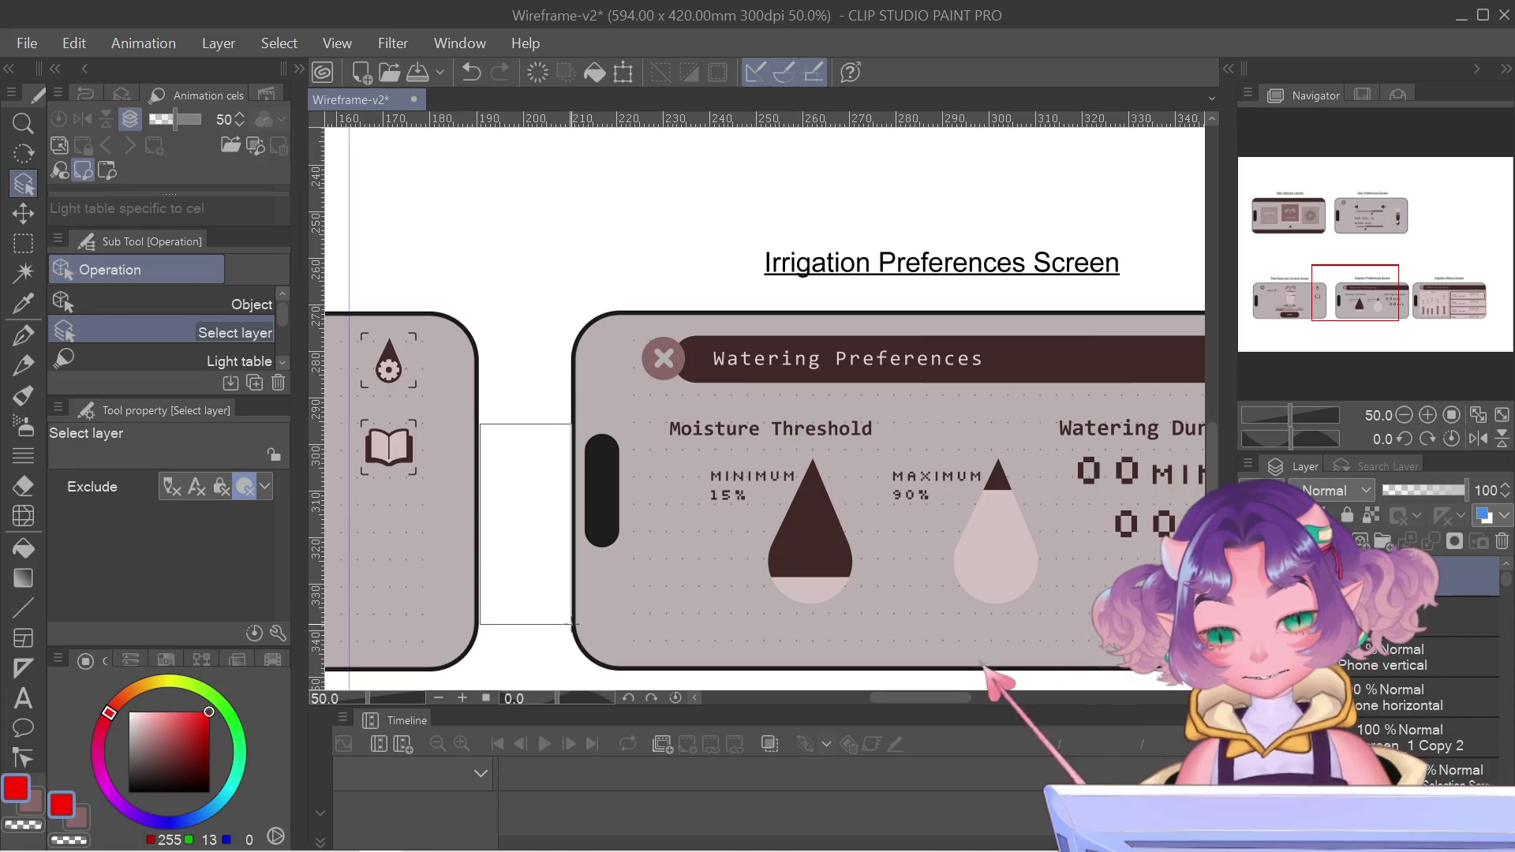
pyautogui.scroll(1, 563, 531)
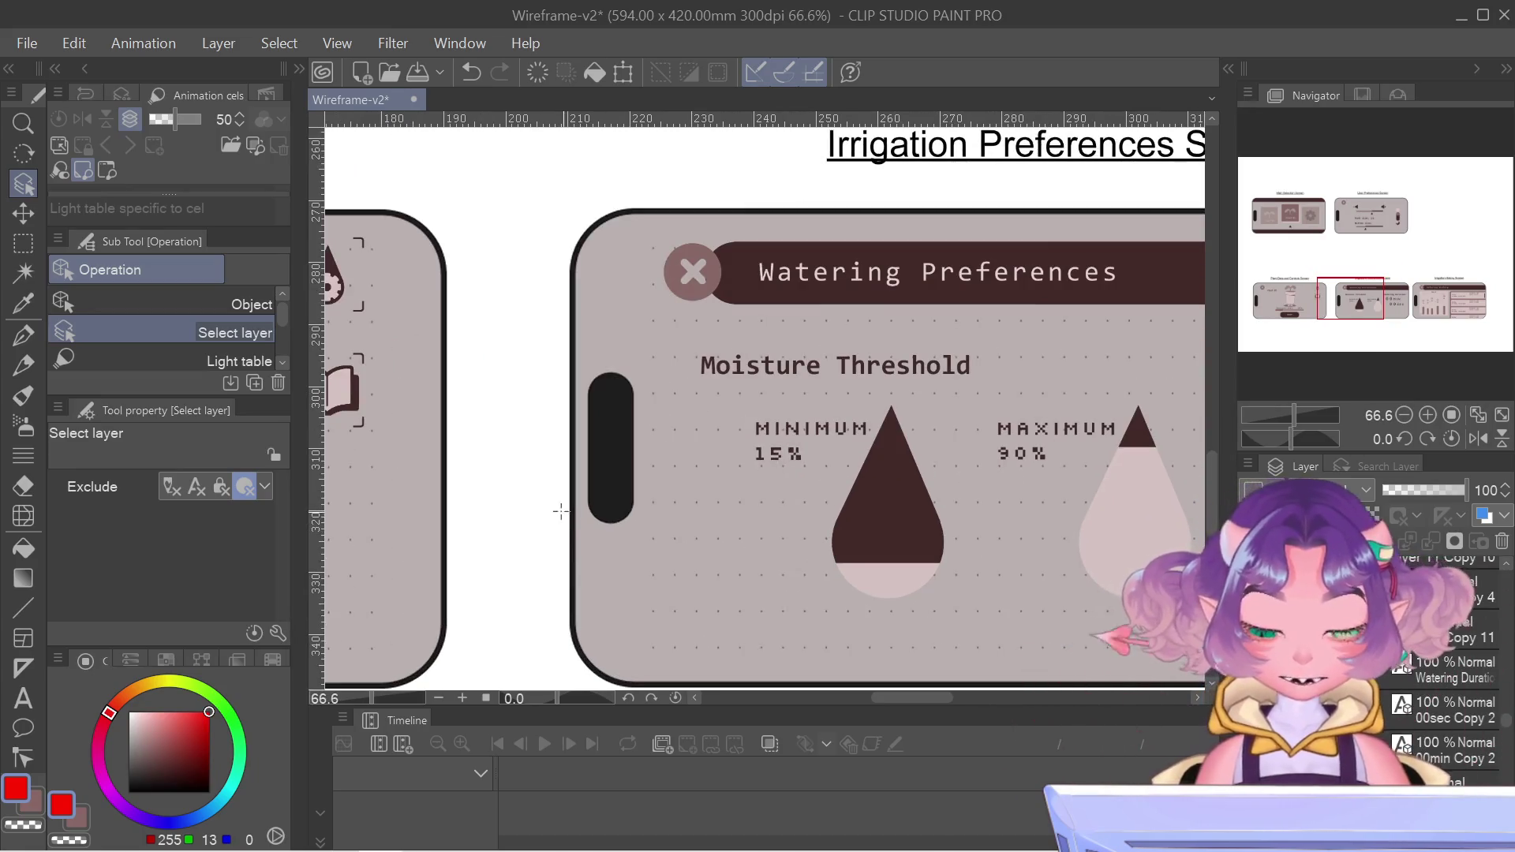
pyautogui.click(1412, 272)
pyautogui.moveTo(1412, 272); pyautogui.dragTo(1415, 276)
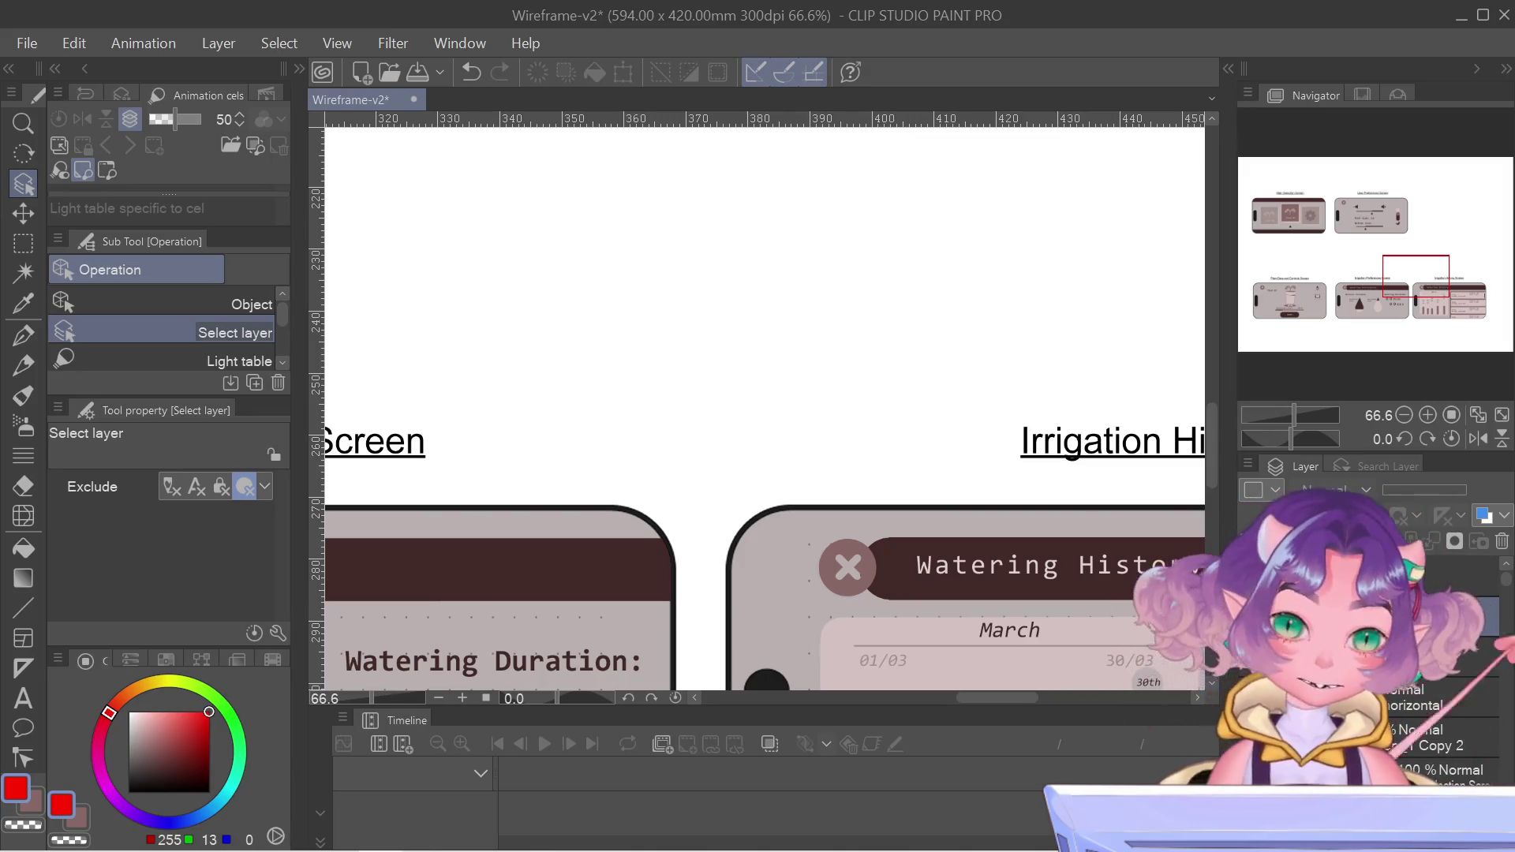
pyautogui.hotkey('ctrl', 'v')
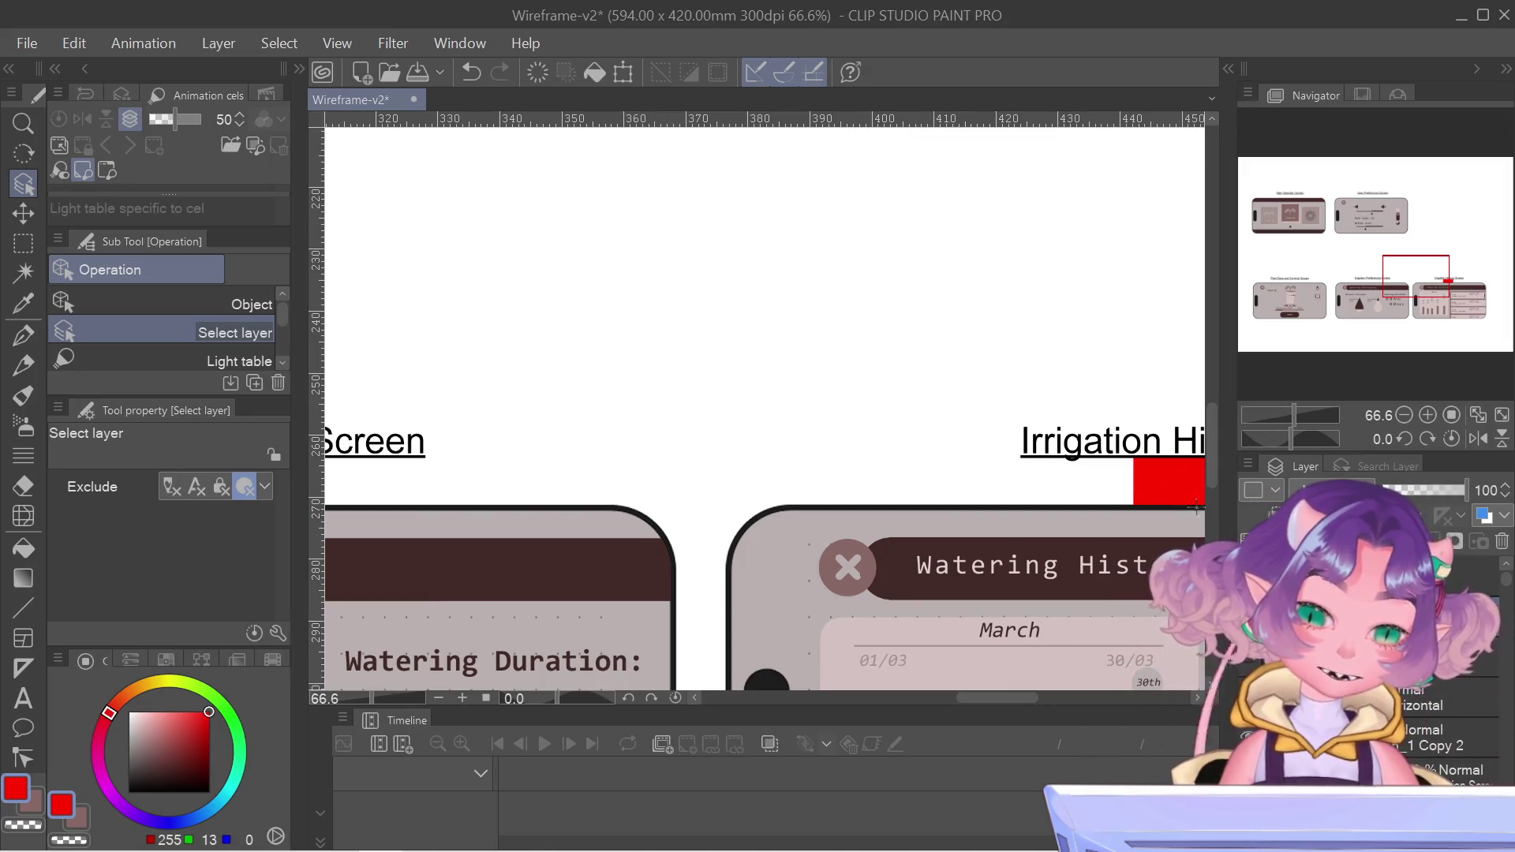
pyautogui.hotkey('ctrl', 'z')
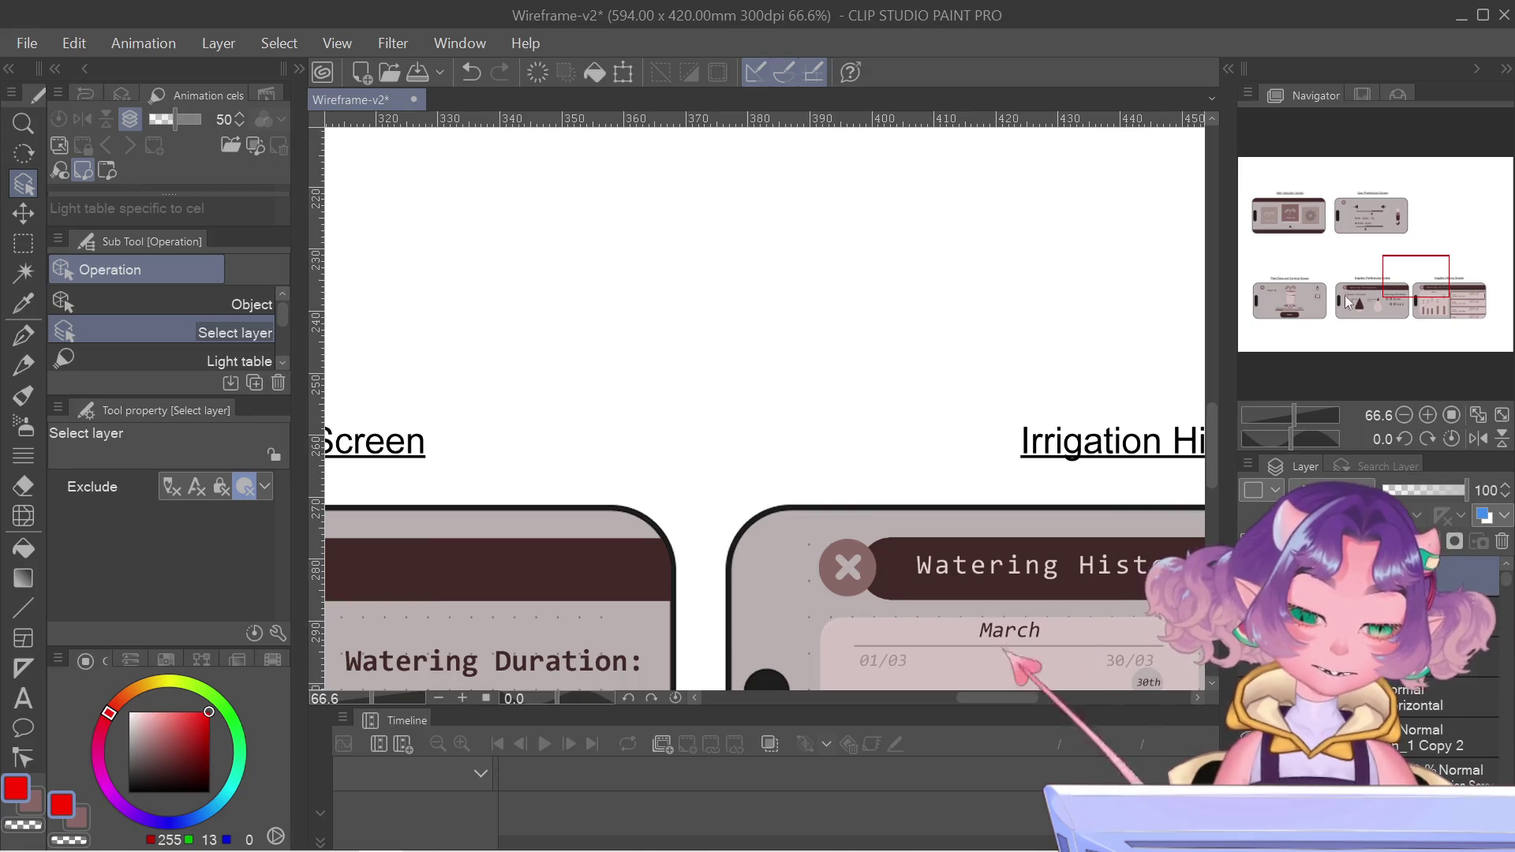
pyautogui.moveTo(1306, 292); pyautogui.dragTo(1320, 297)
pyautogui.press('m')
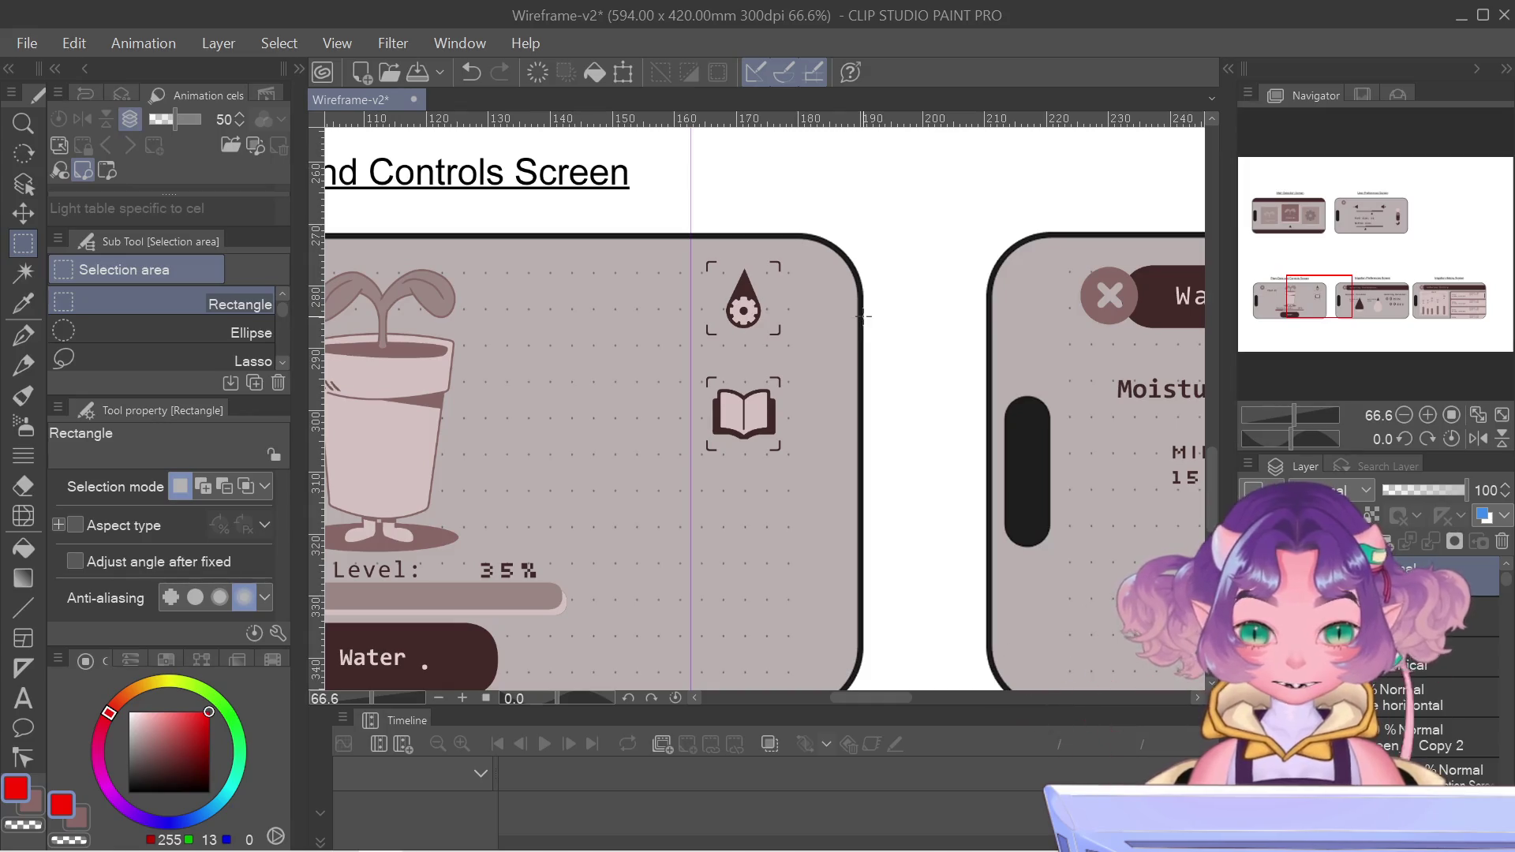
# - Select the gap between the two lower-left phones, fill it red, and deselect
pyautogui.moveTo(863, 317)
pyautogui.mouseDown()
pyautogui.moveTo(993, 544)
pyautogui.moveTo(987, 506)
pyautogui.mouseUp()
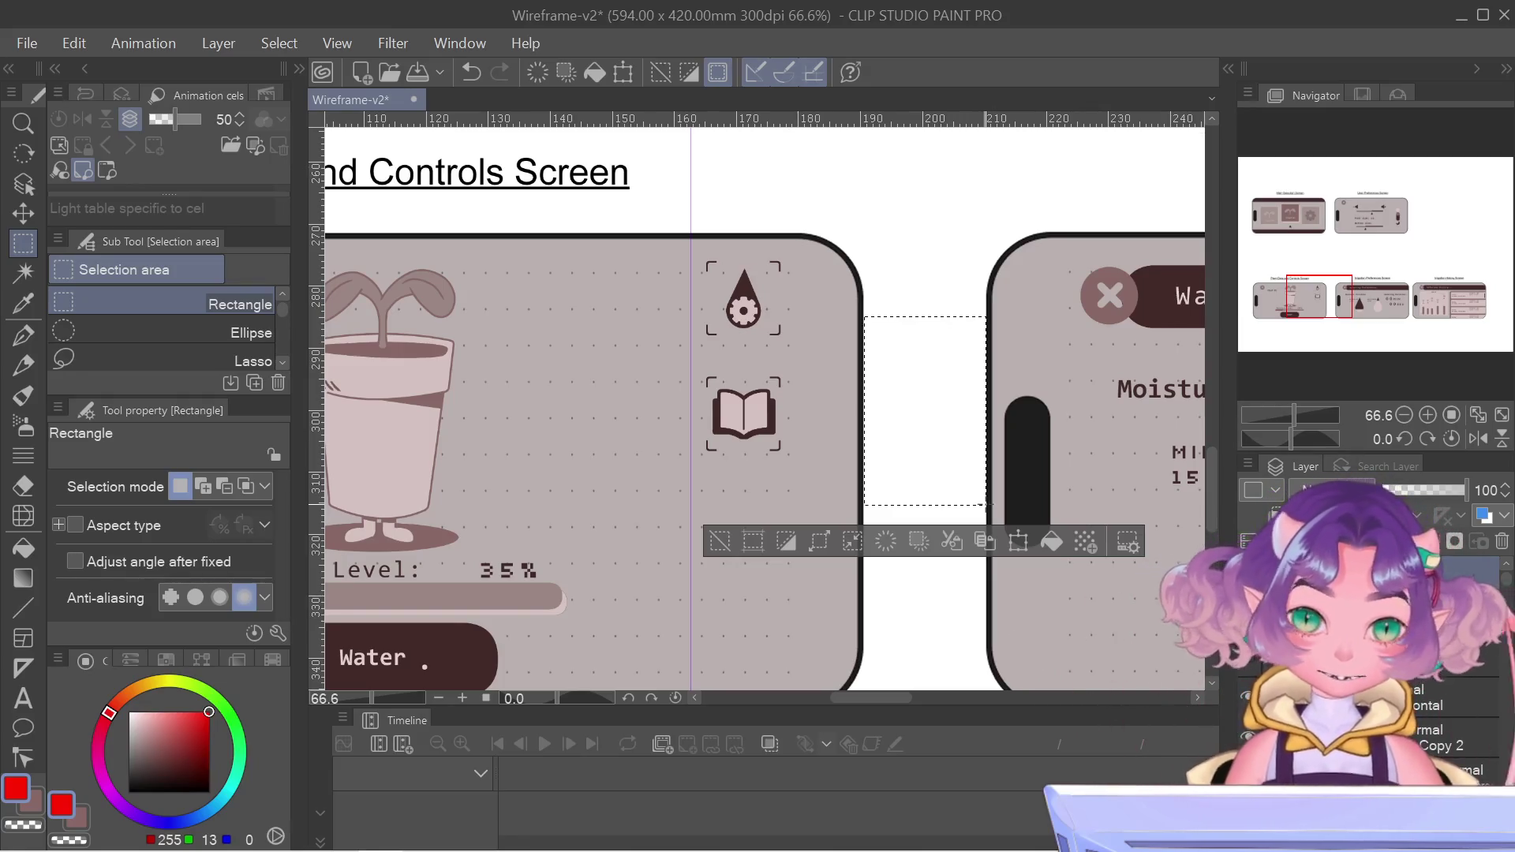
pyautogui.press('g')
pyautogui.click(948, 376)
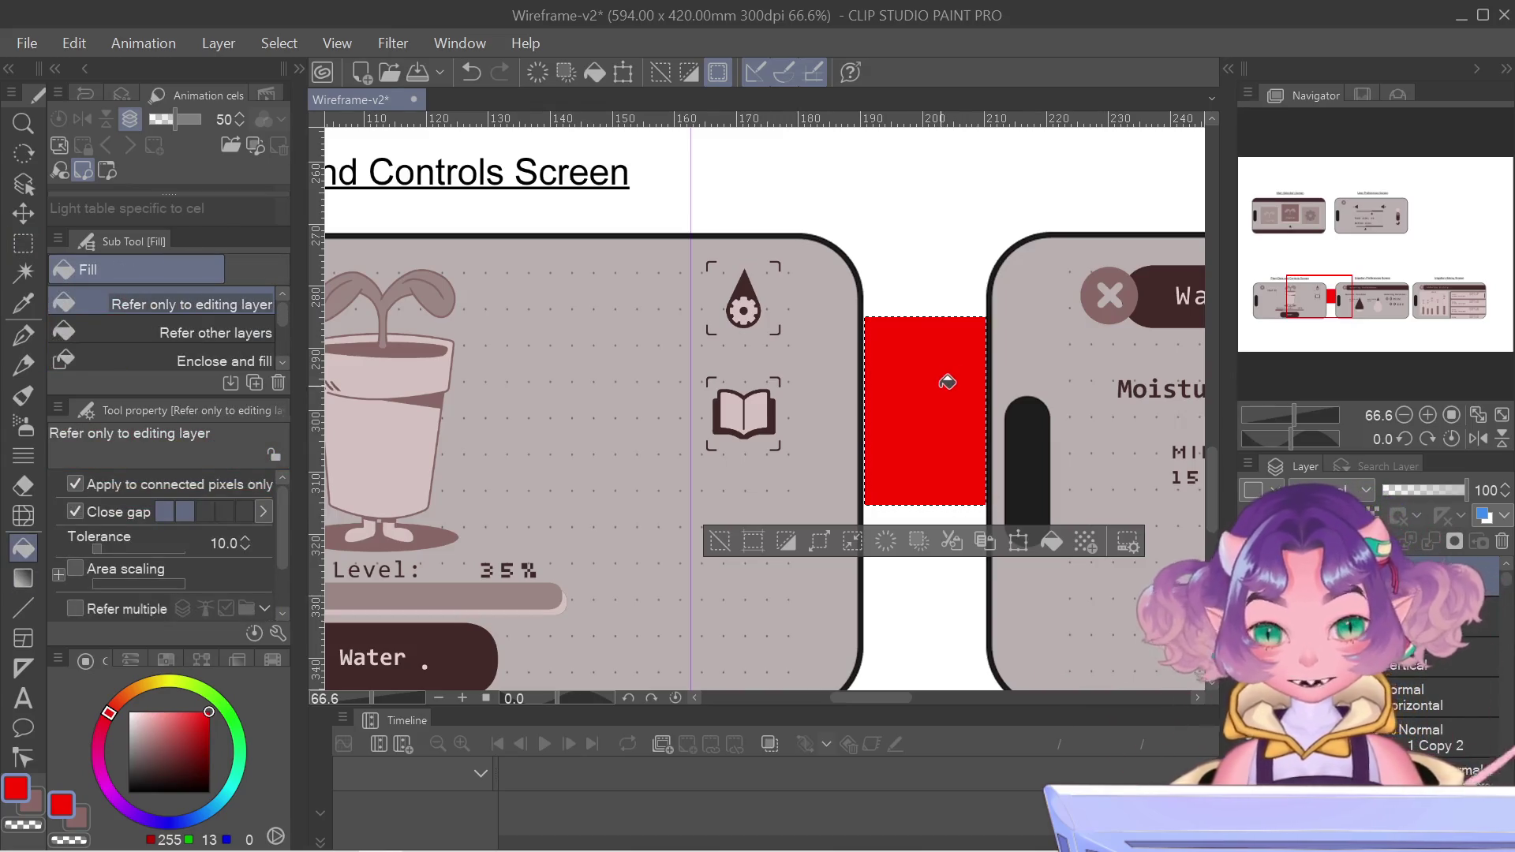
pyautogui.scroll(3, 947, 383)
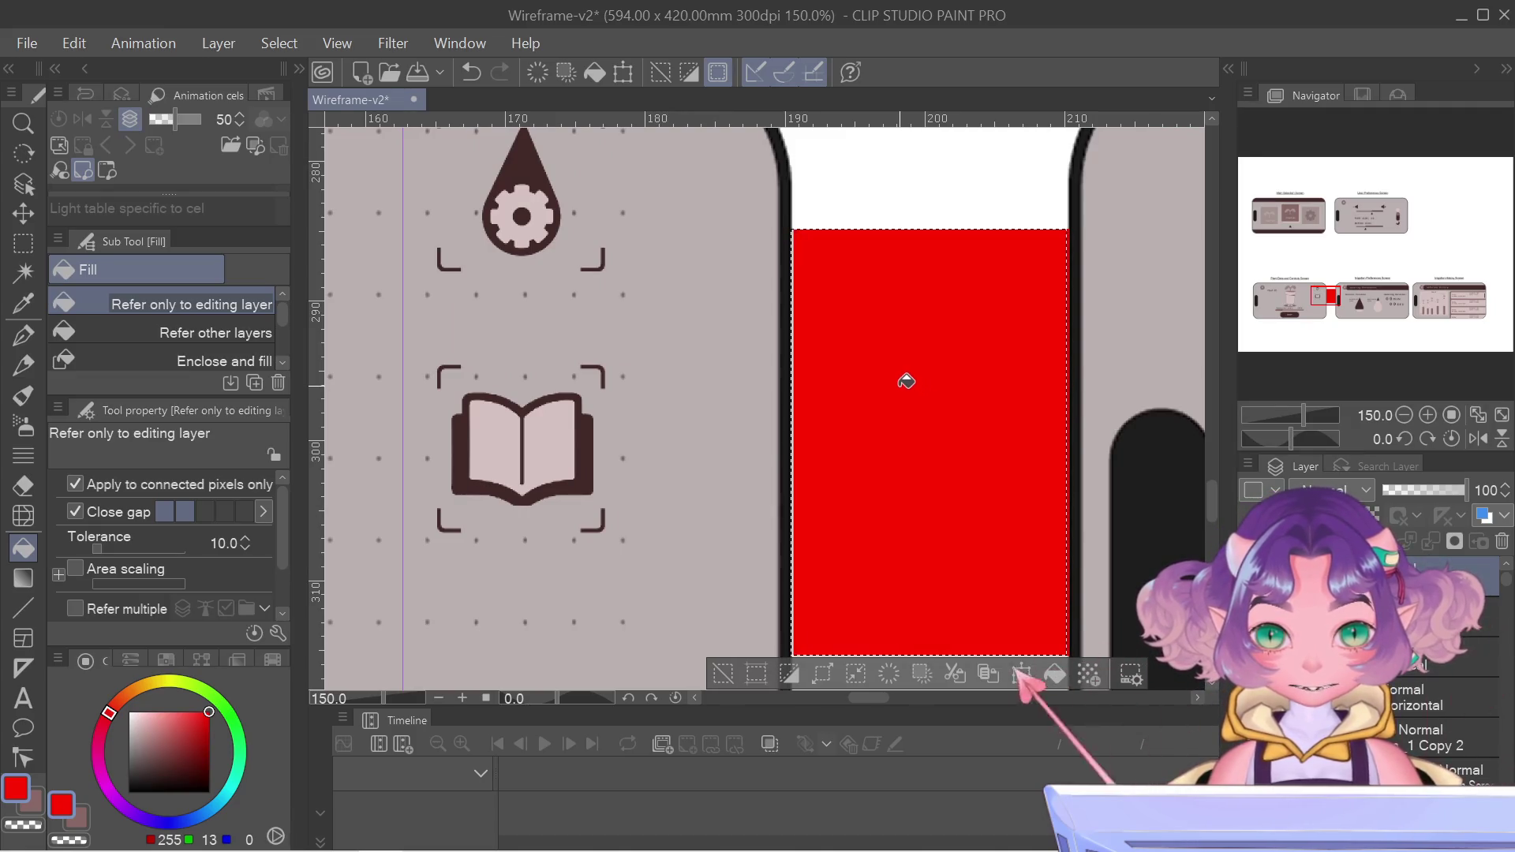
pyautogui.scroll(1, 804, 379)
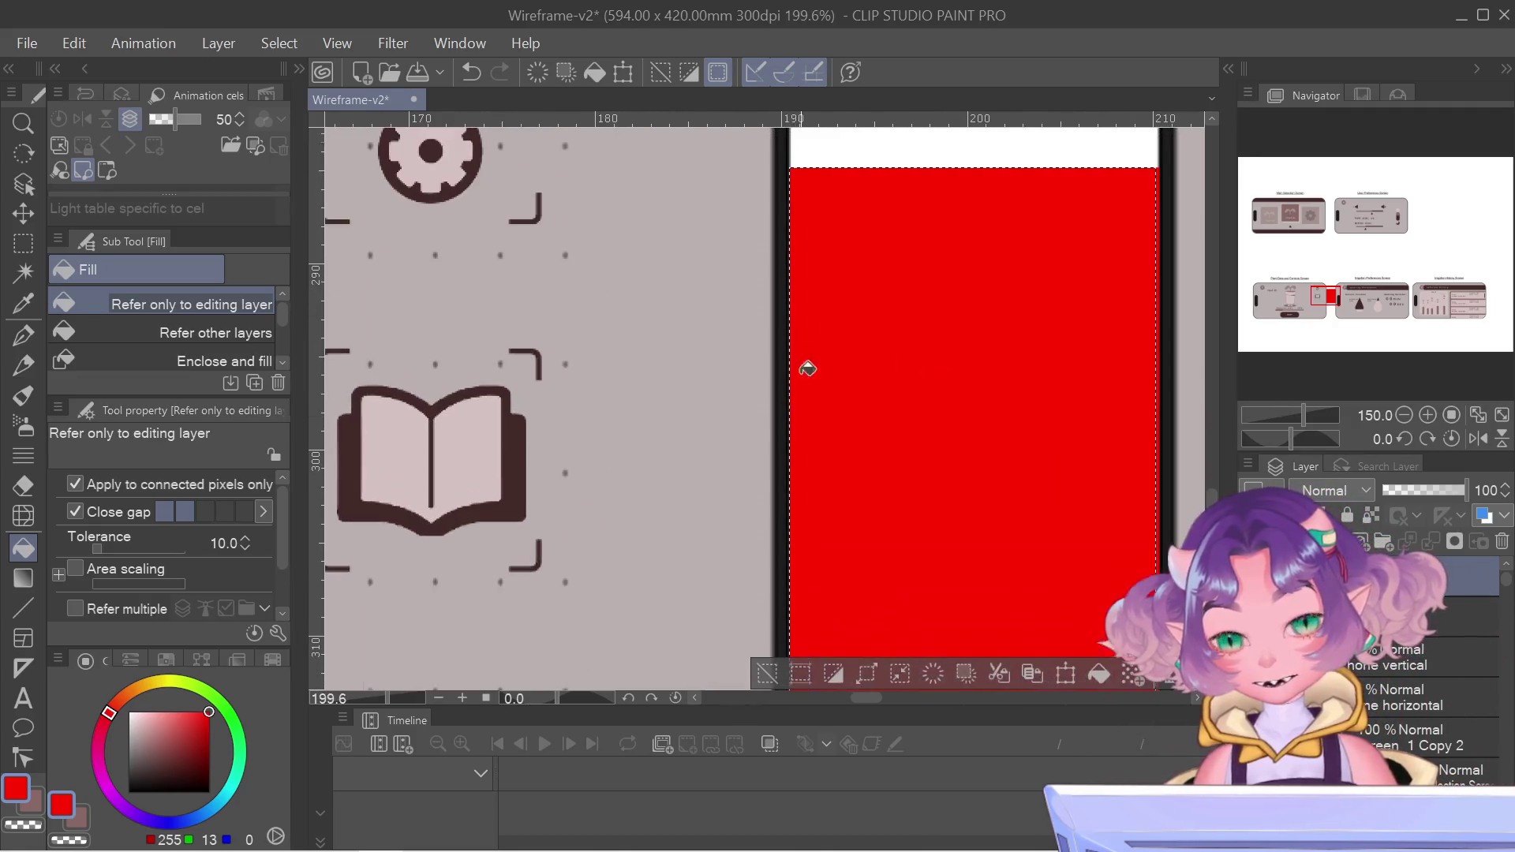
pyautogui.press('m')
pyautogui.click(835, 193)
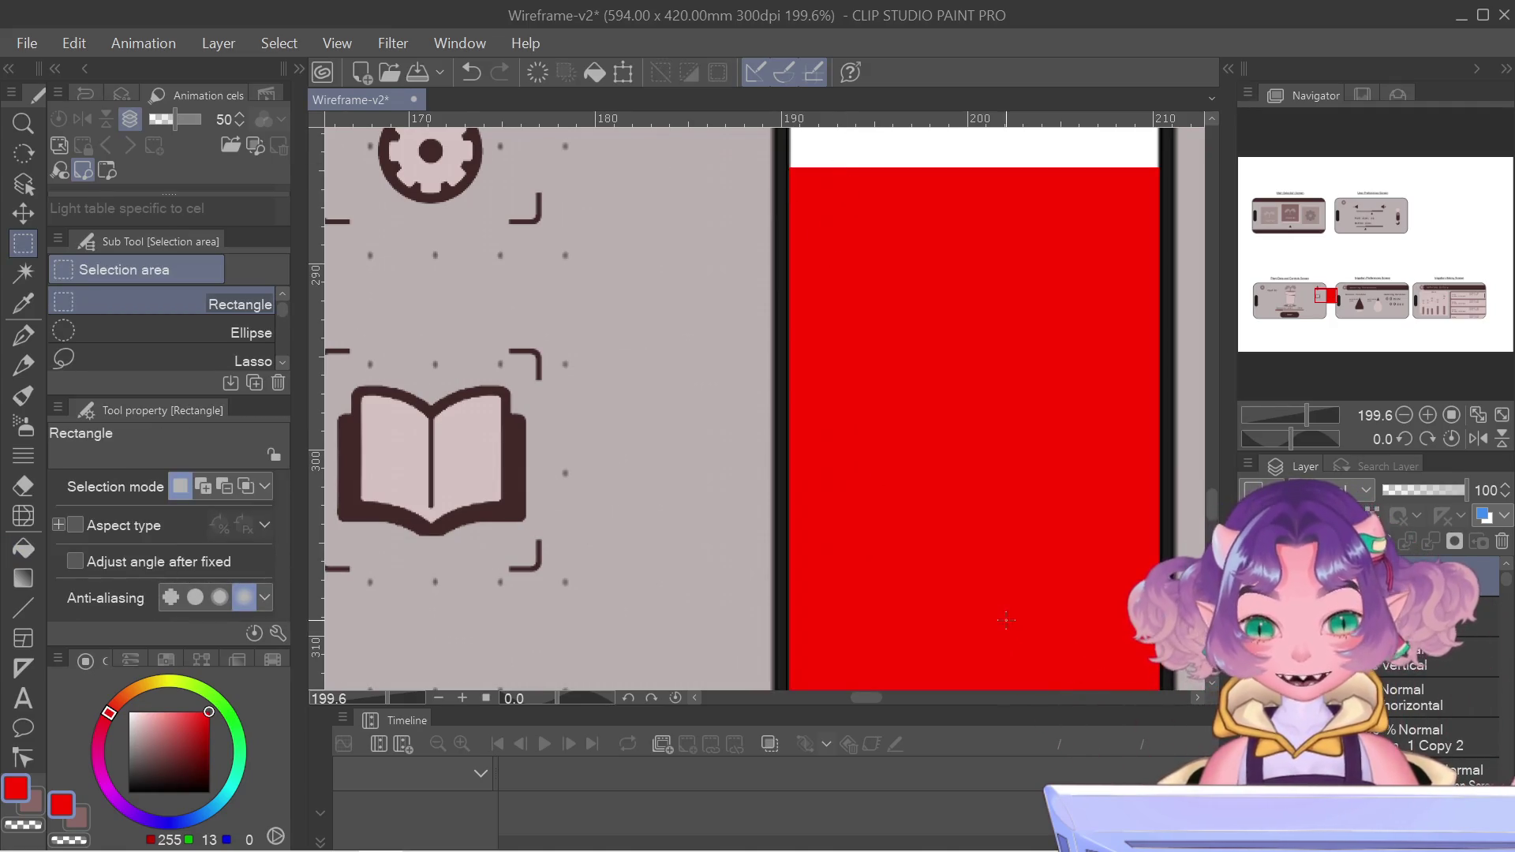
# - Check the phone's right edge with a narrow strip selection, then clear it
pyautogui.scroll(-2, 810, 471)
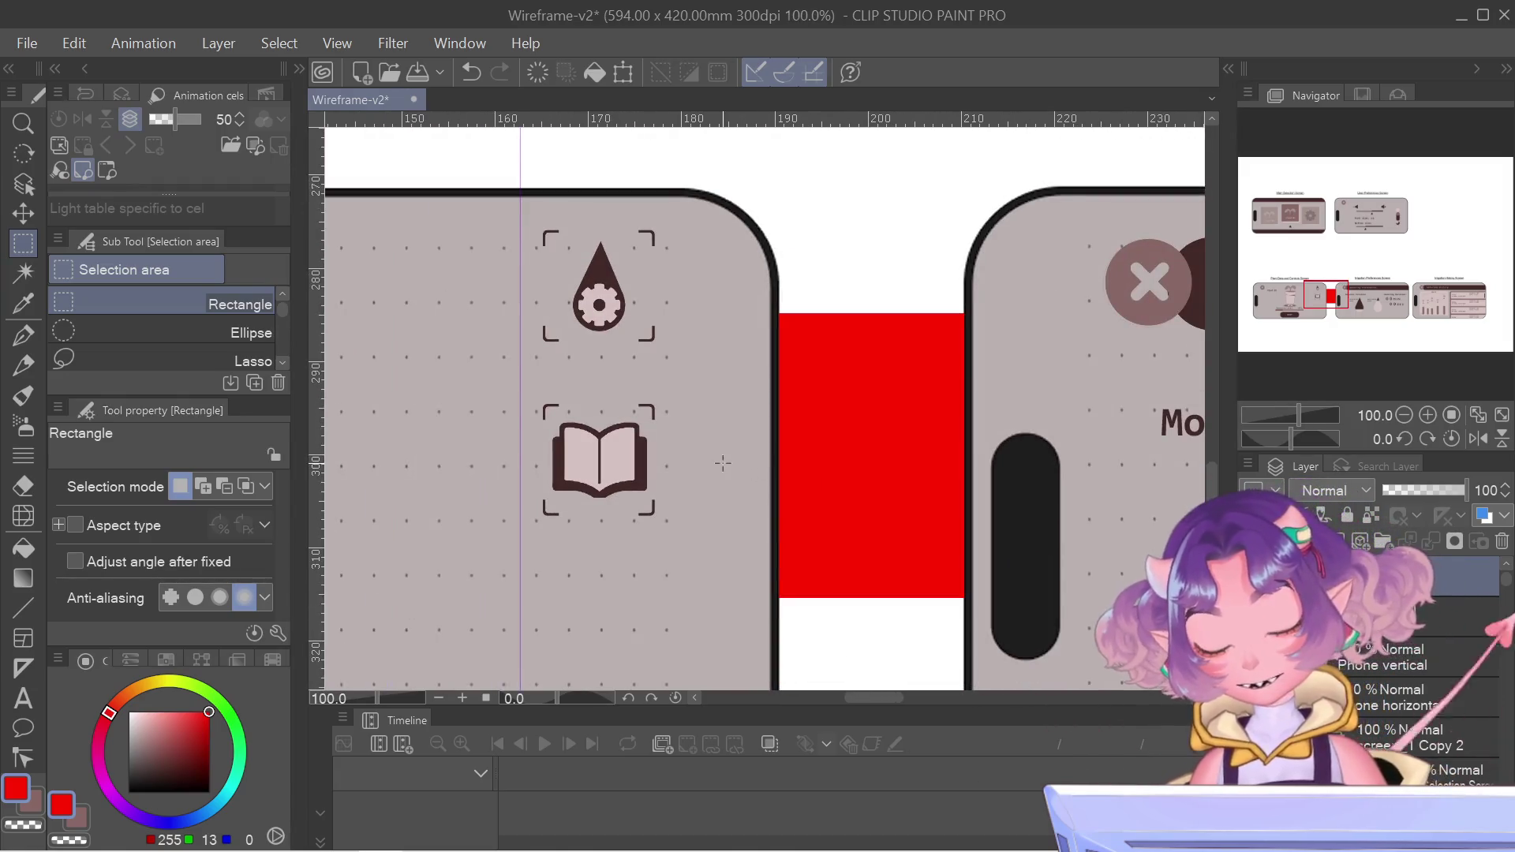
pyautogui.moveTo(769, 274); pyautogui.dragTo(749, 614)
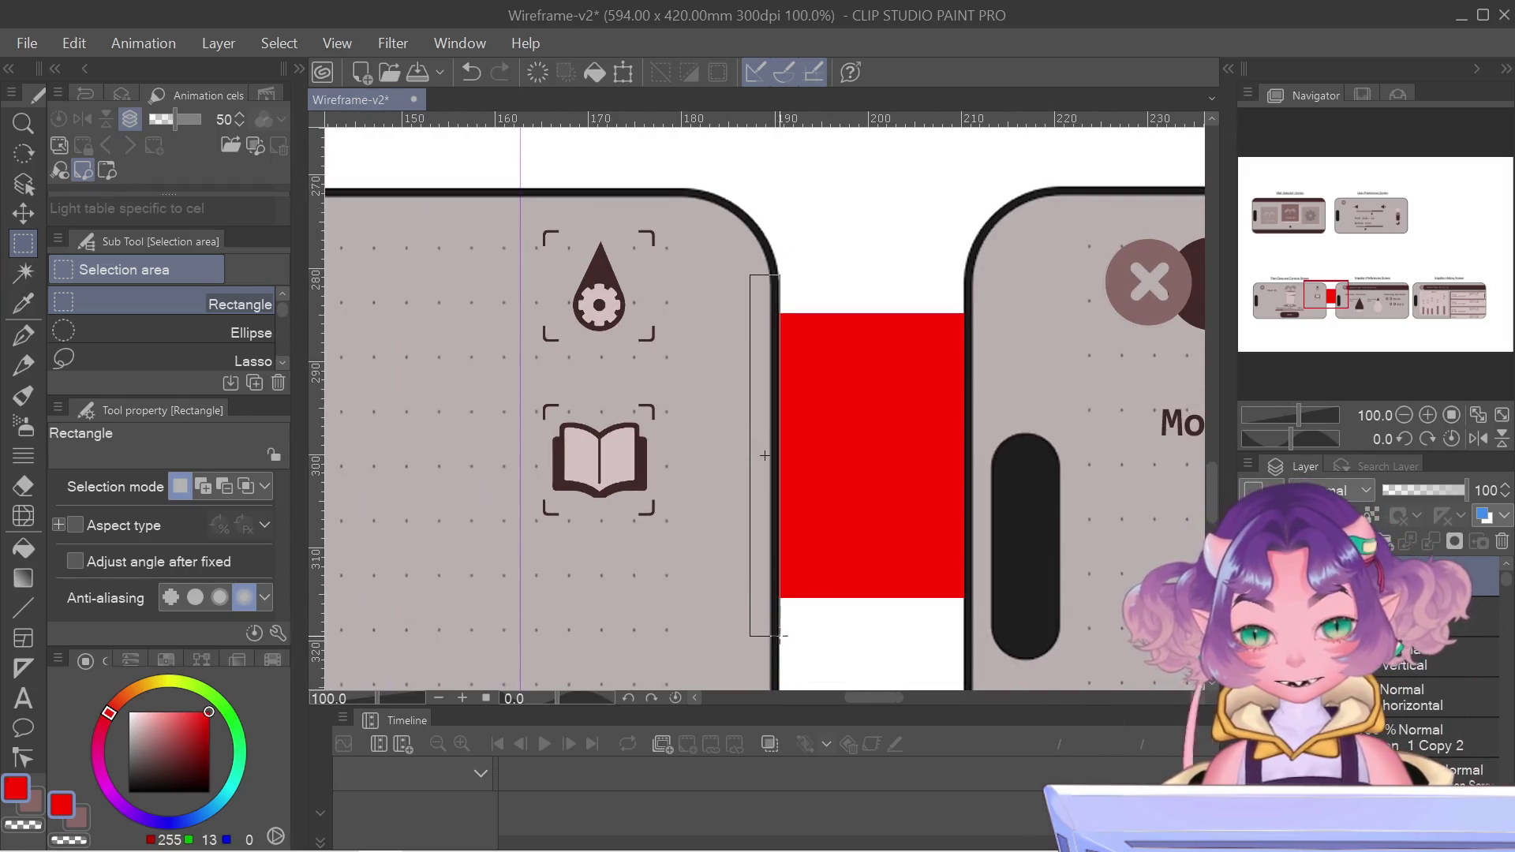
pyautogui.moveTo(780, 635); pyautogui.dragTo(780, 637)
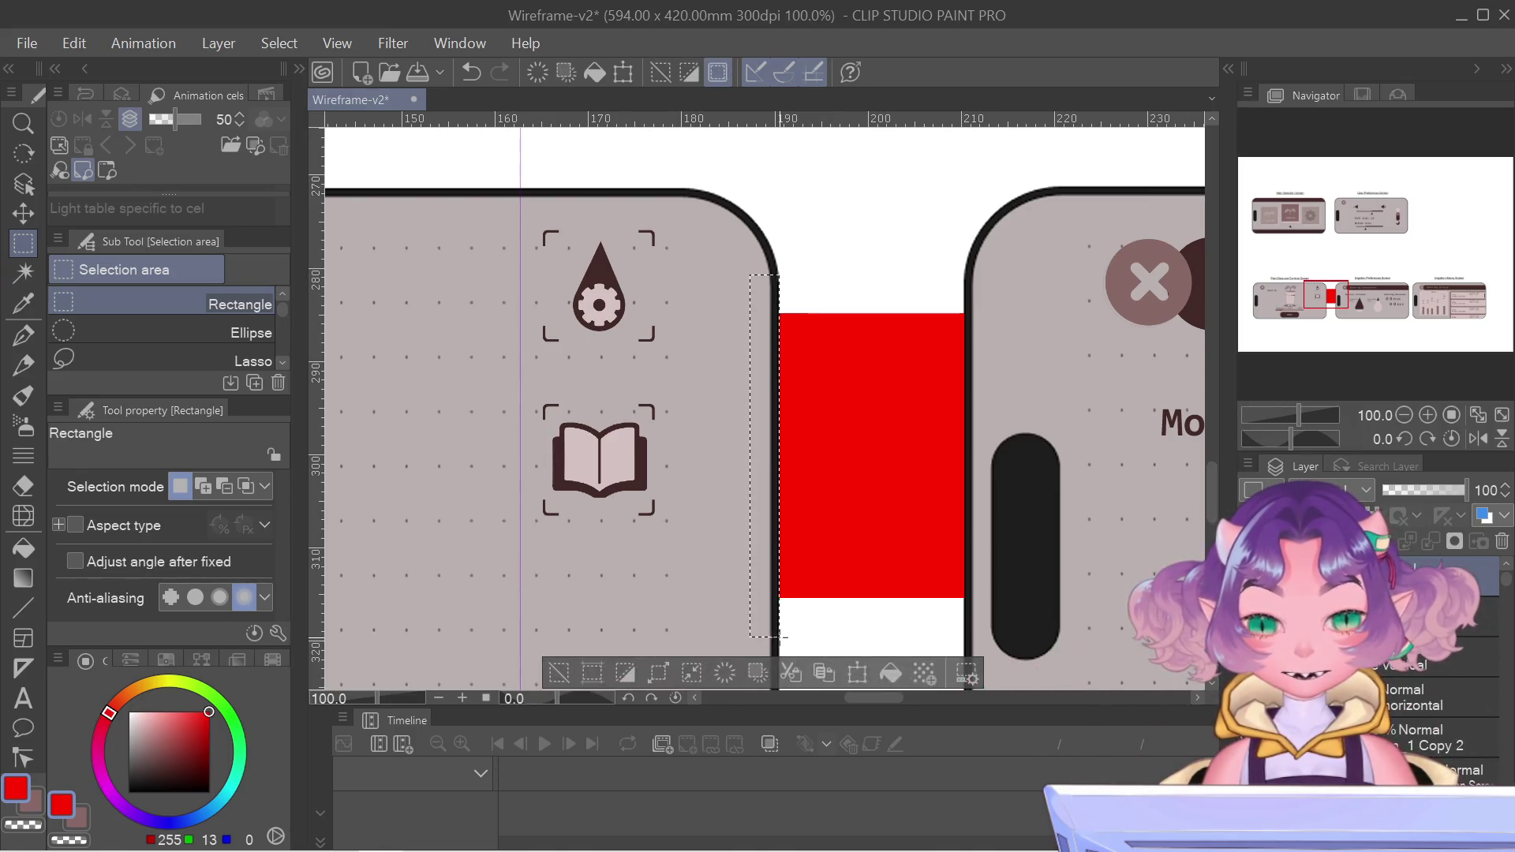
pyautogui.scroll(5, 783, 357)
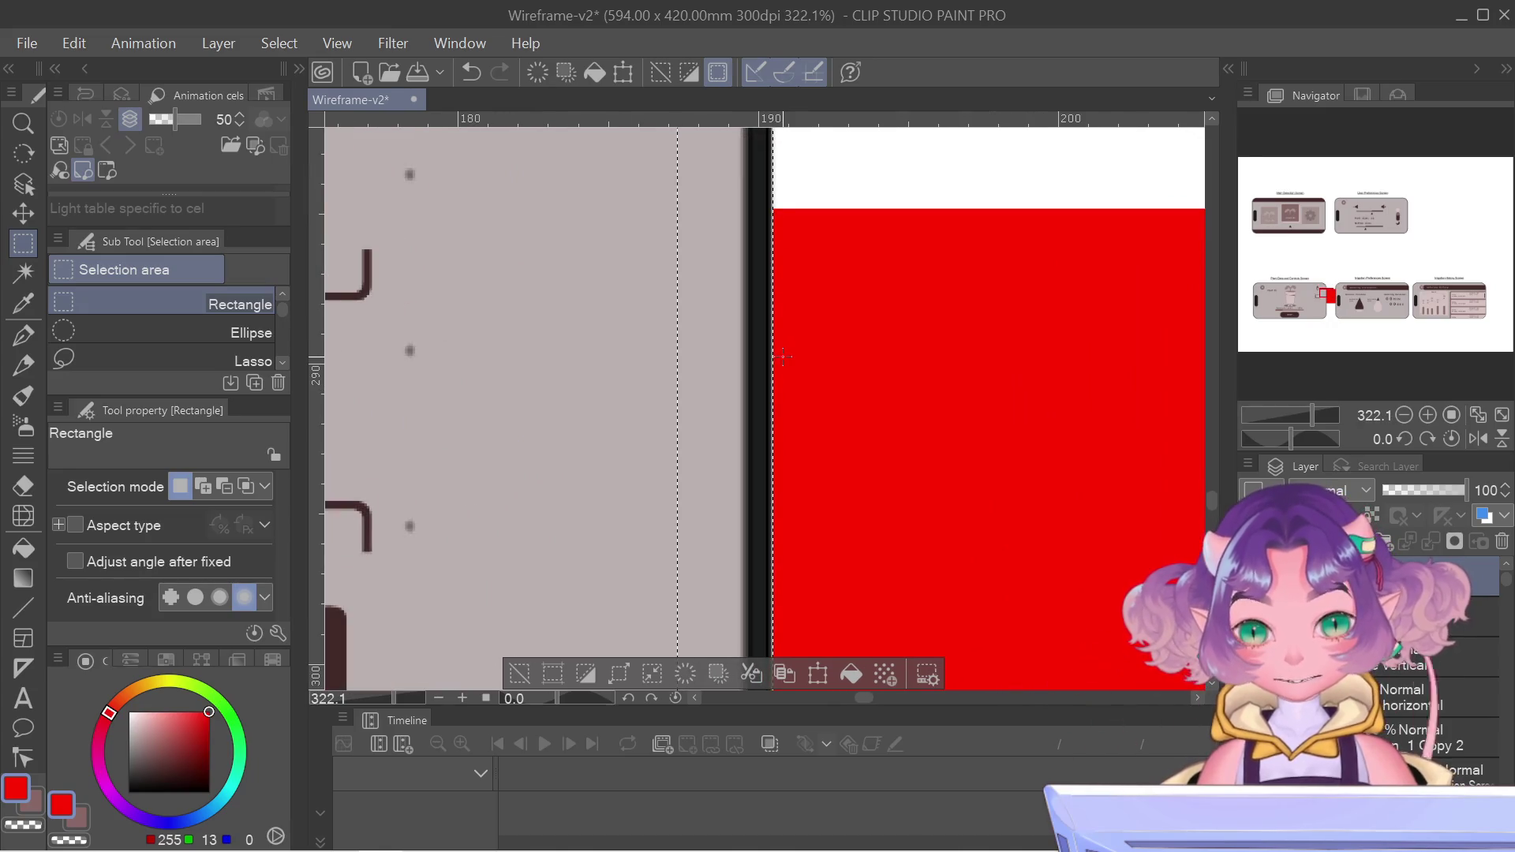
pyautogui.click(788, 359)
pyautogui.scroll(-4, 689, 460)
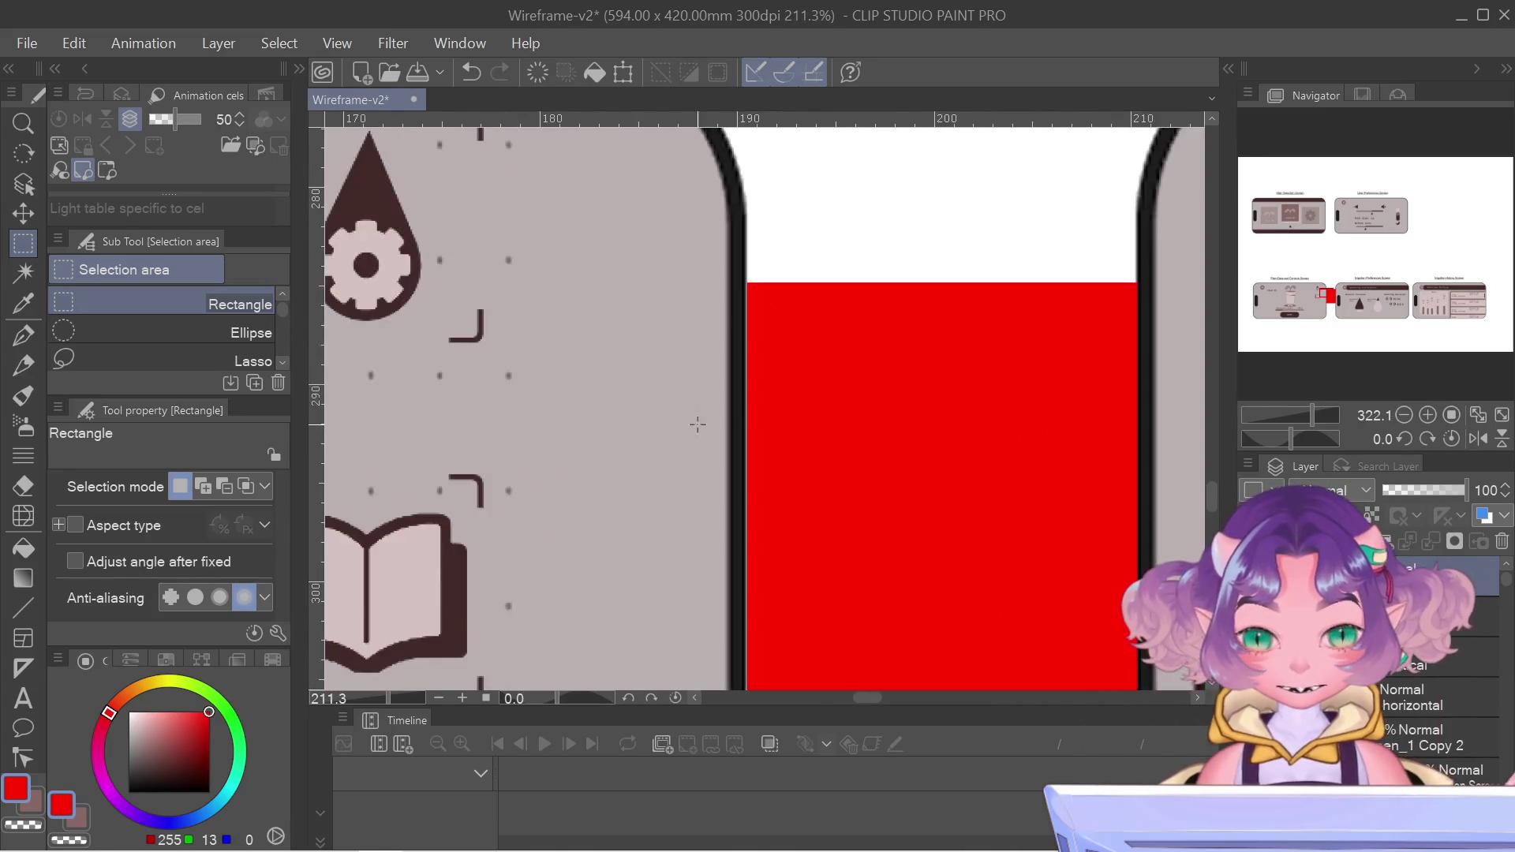
pyautogui.scroll(-1, 695, 464)
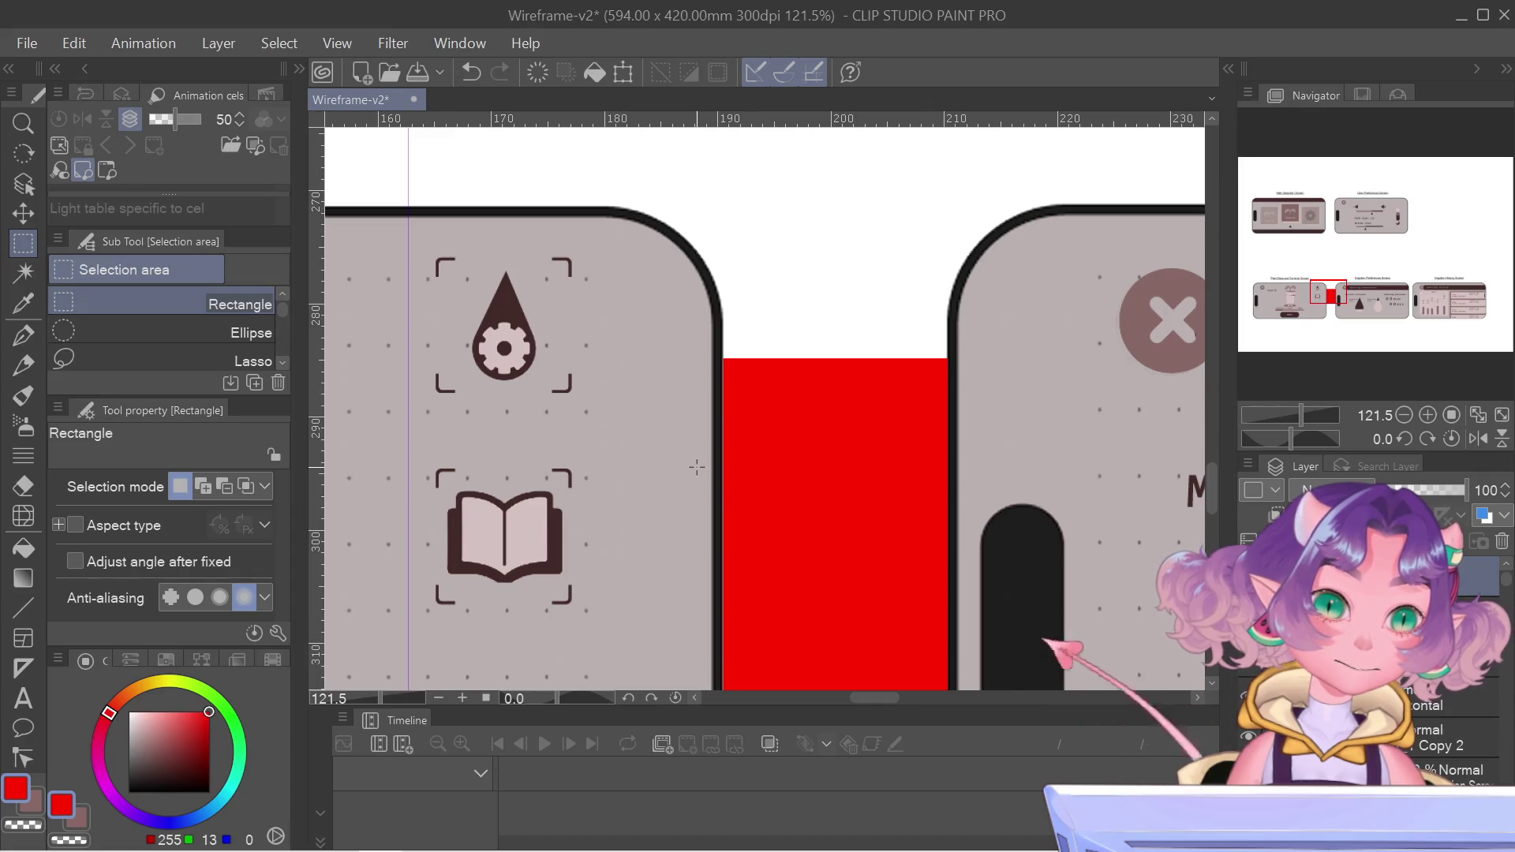
pyautogui.scroll(-1, 702, 510)
pyautogui.scroll(-3, 769, 501)
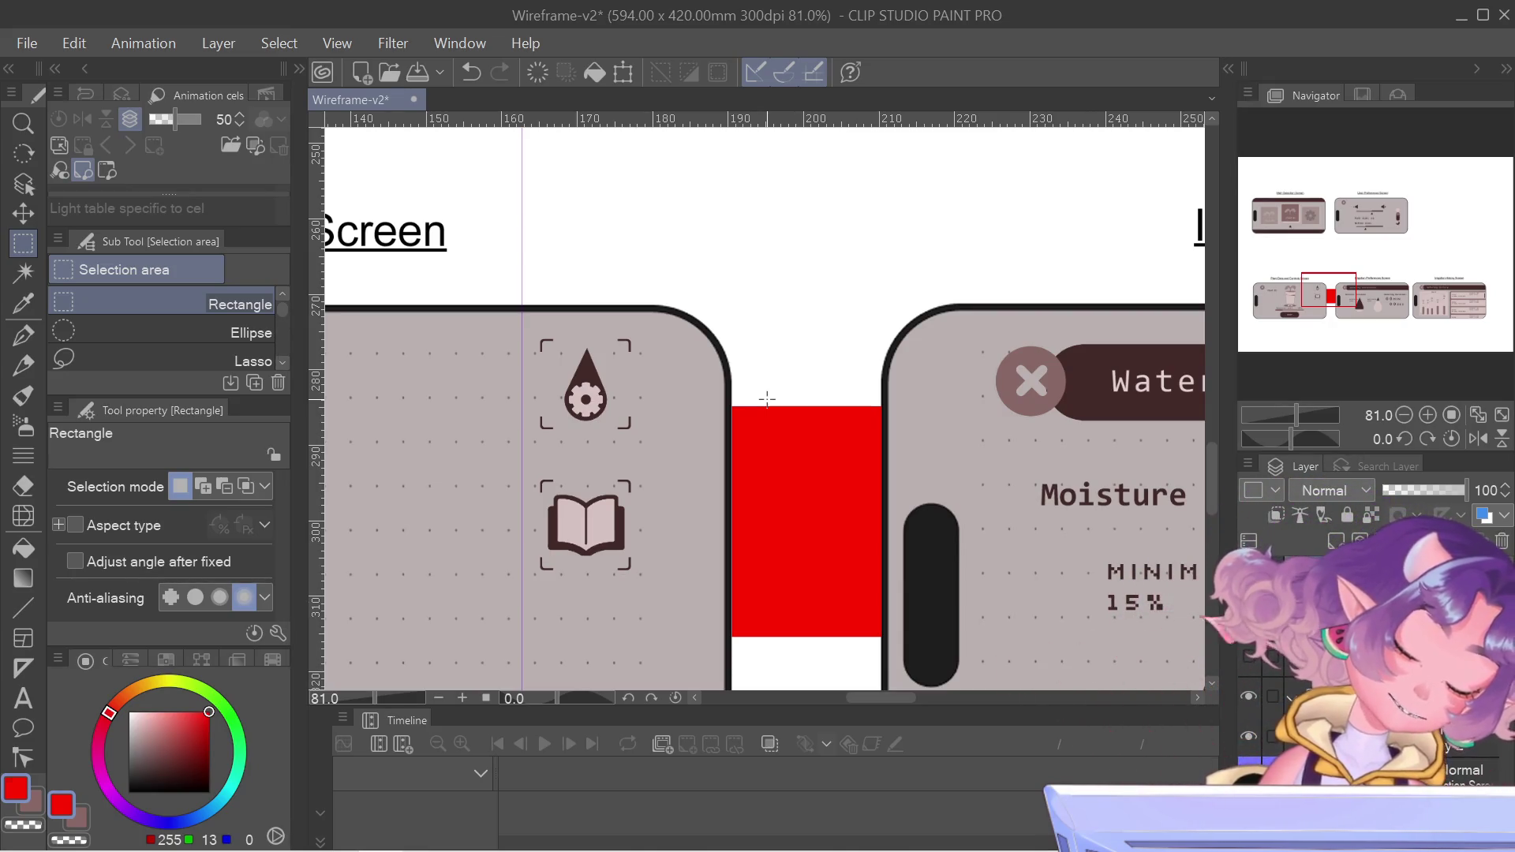
pyautogui.scroll(-6, 746, 647)
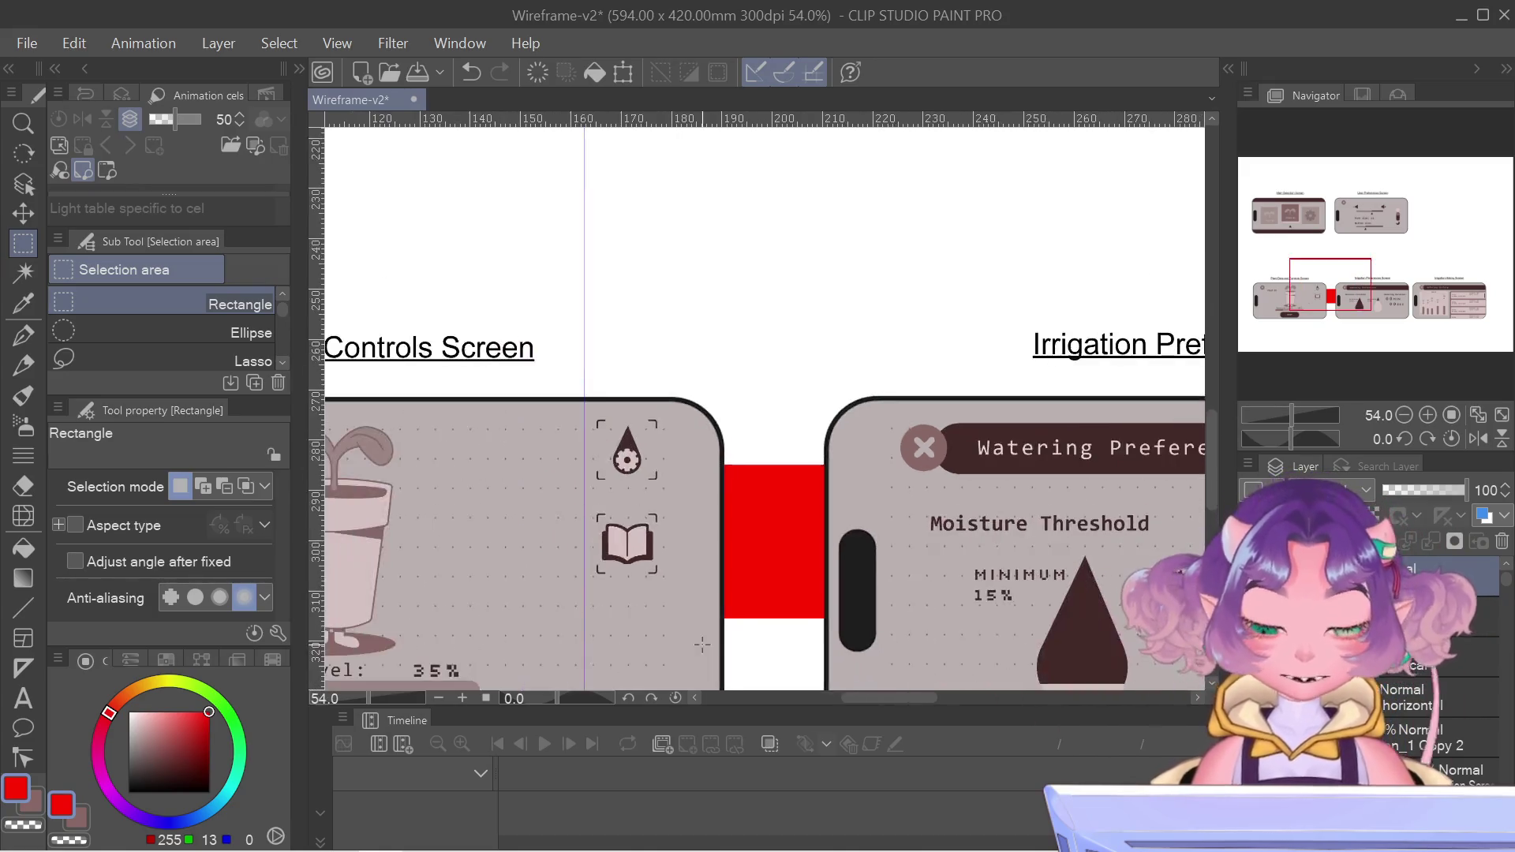
# - Nudge the red spacer block slightly down and apply its position
pyautogui.scroll(-2, 745, 647)
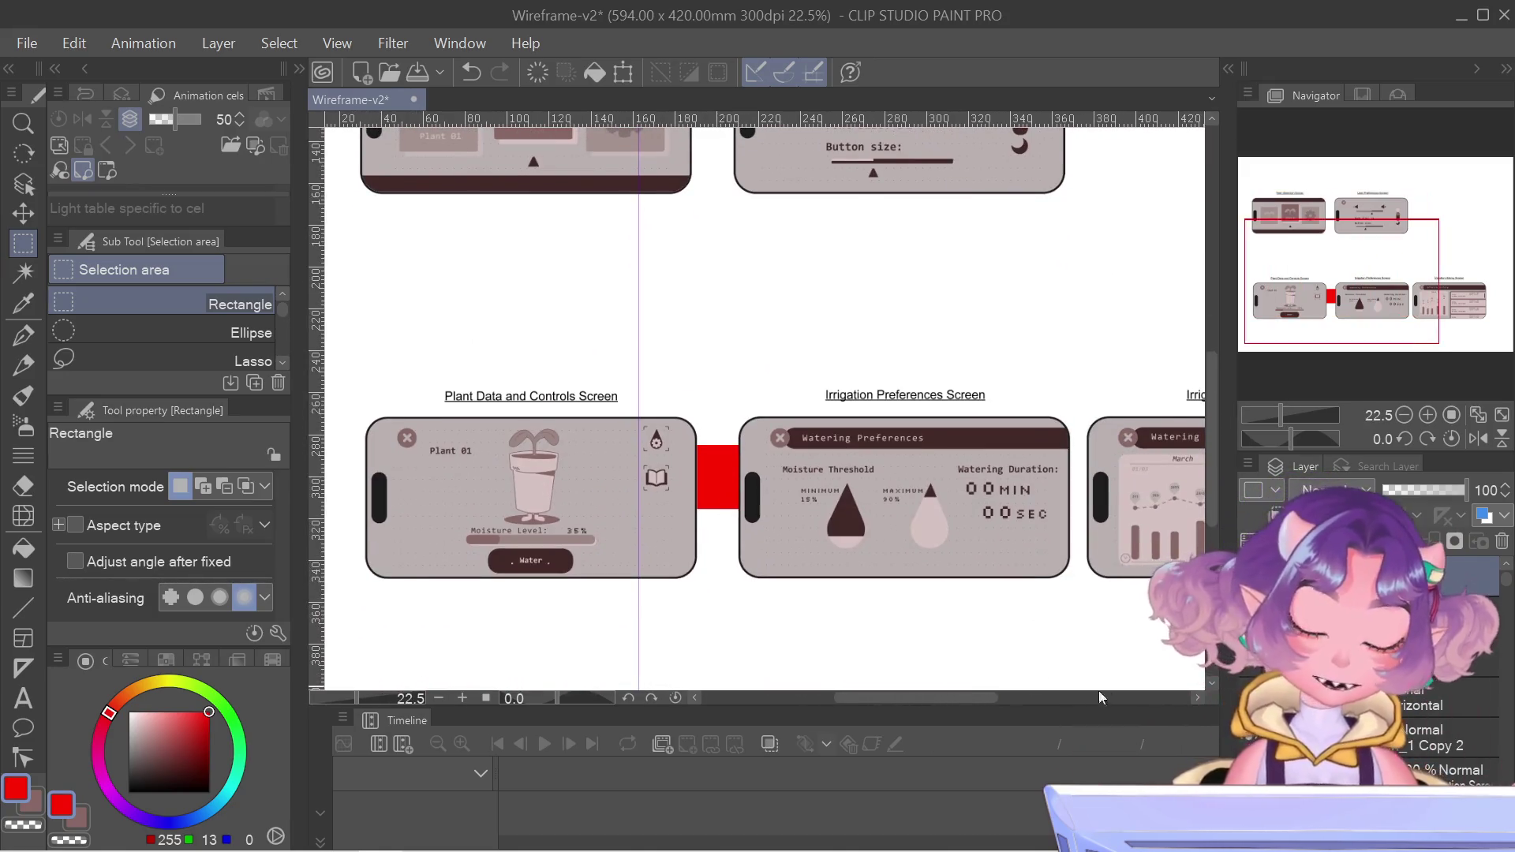
pyautogui.hotkey('ctrl', 't')
pyautogui.scroll(4, 712, 524)
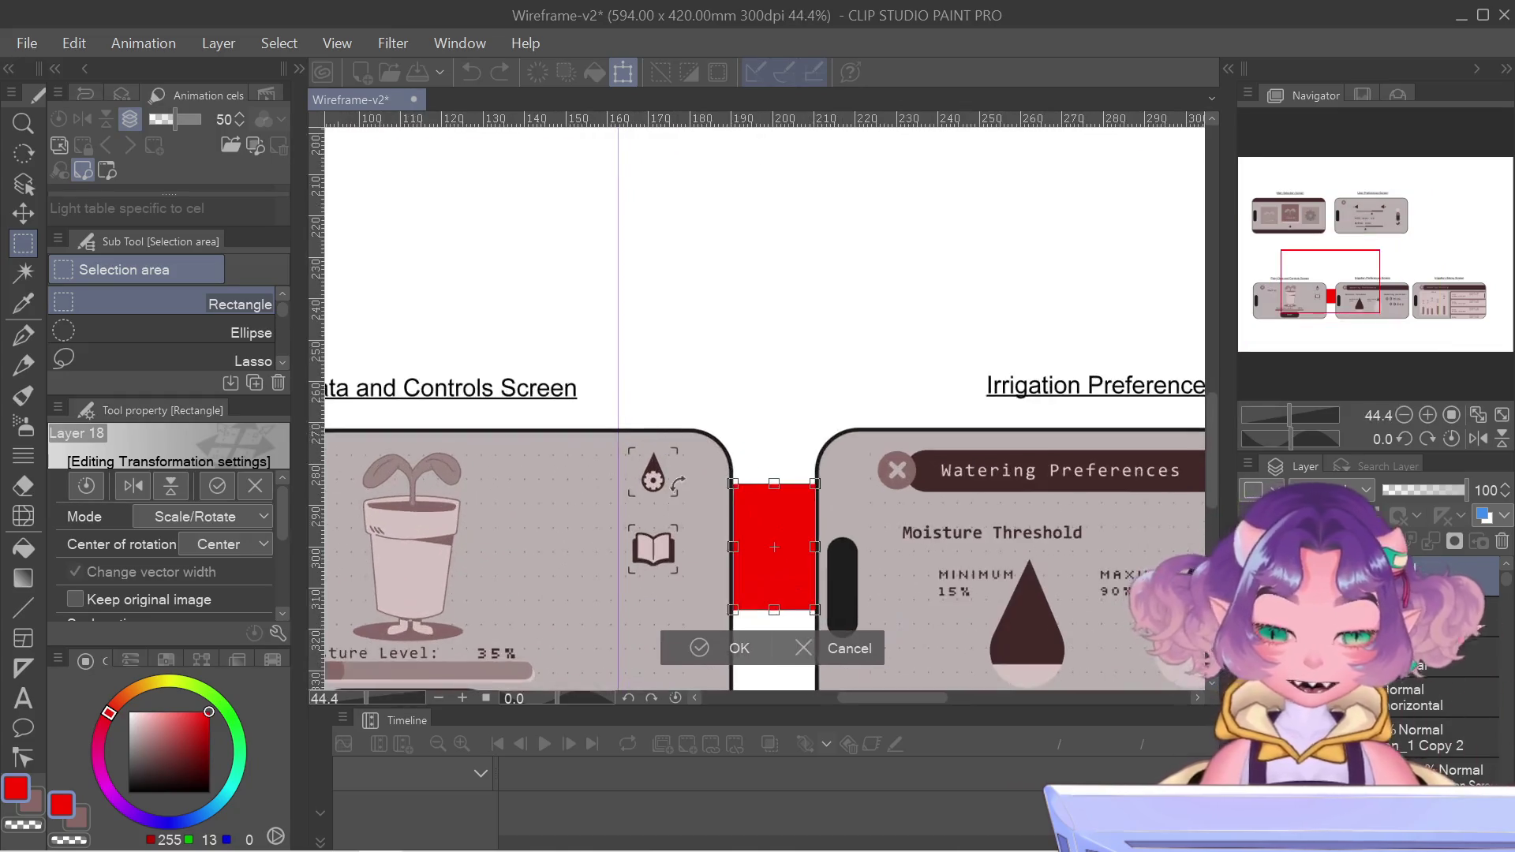
pyautogui.moveTo(1351, 278); pyautogui.dragTo(1366, 278)
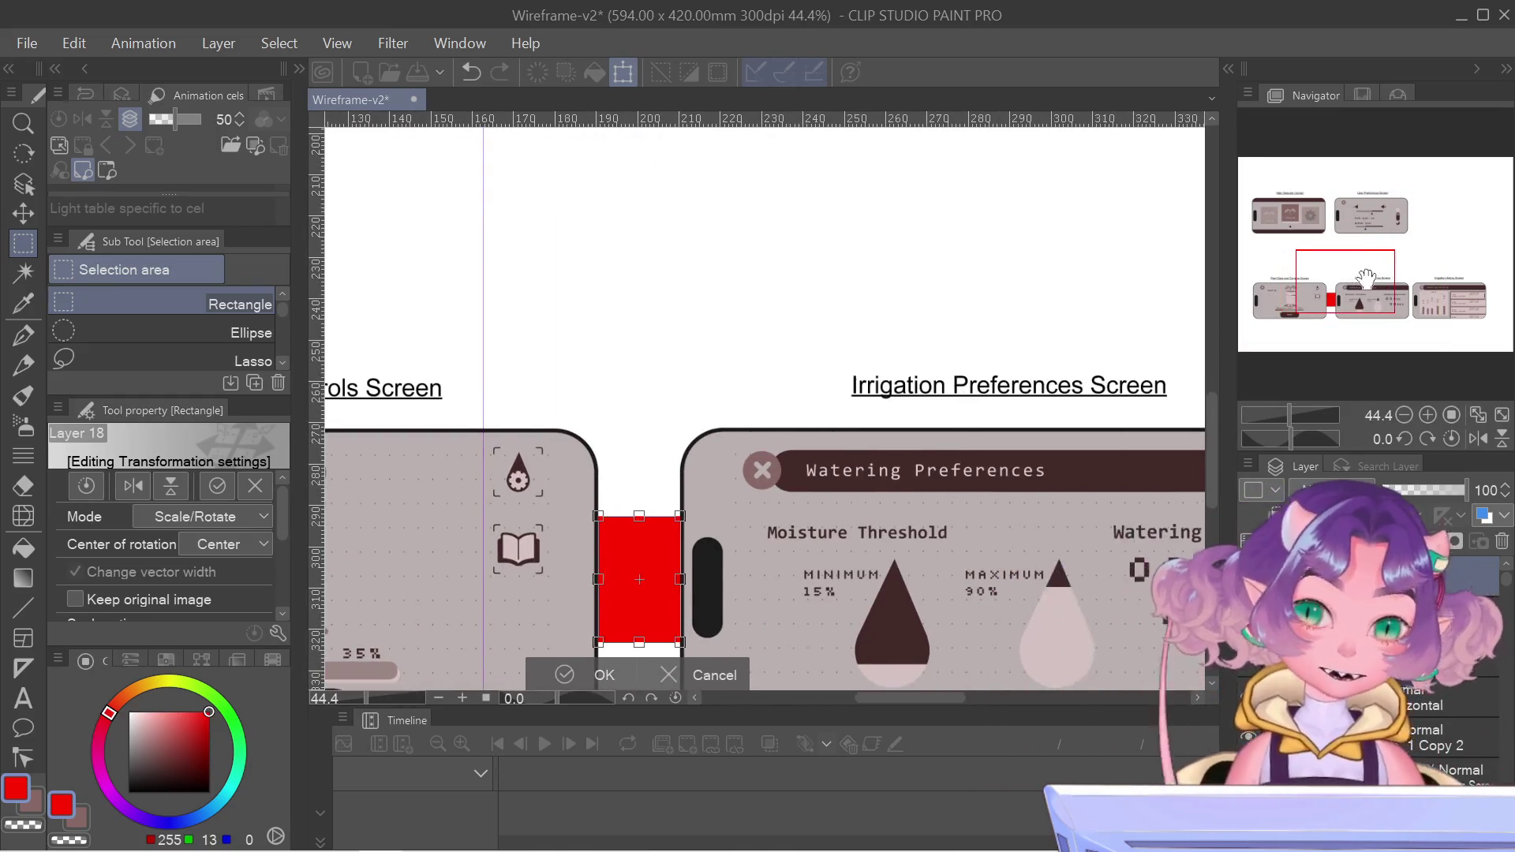
pyautogui.press('Down')
pyautogui.press('Return')
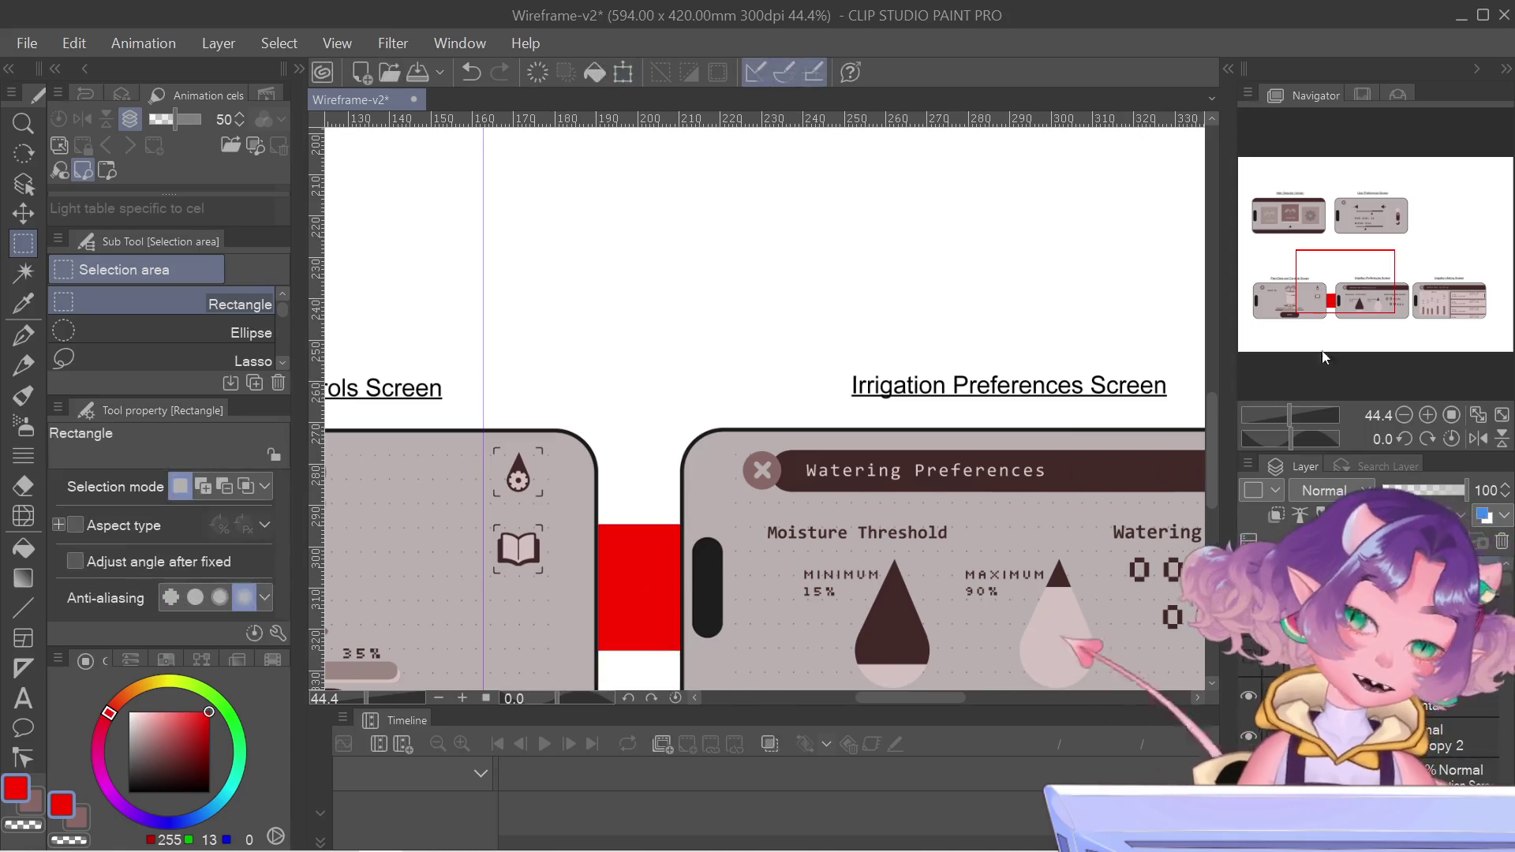
# - Drag the red spacer block up into the gap between the top-row screens
pyautogui.scroll(-4, 851, 537)
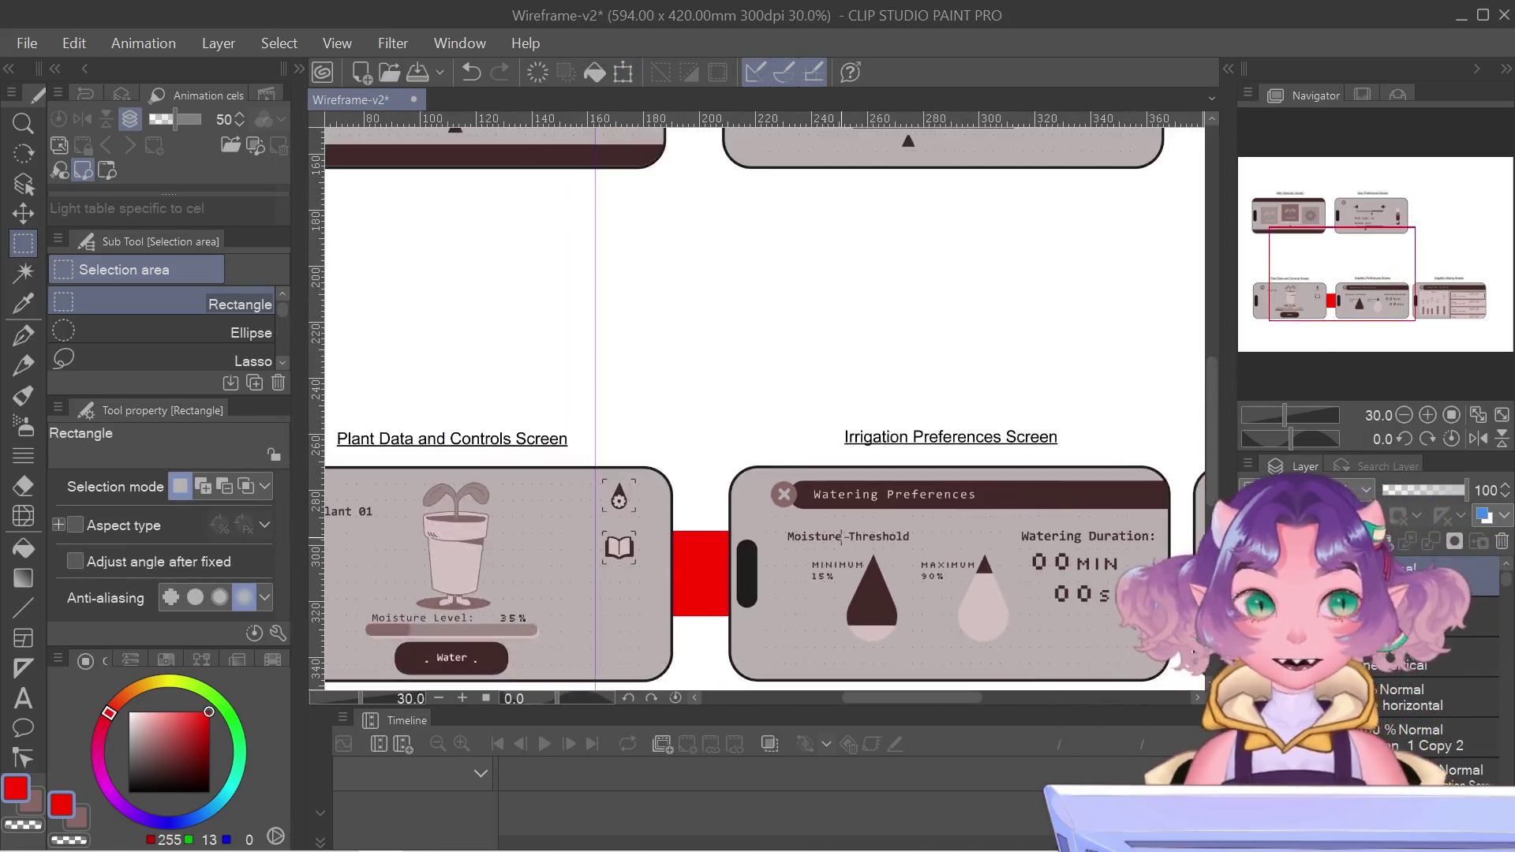
pyautogui.scroll(-1, 860, 540)
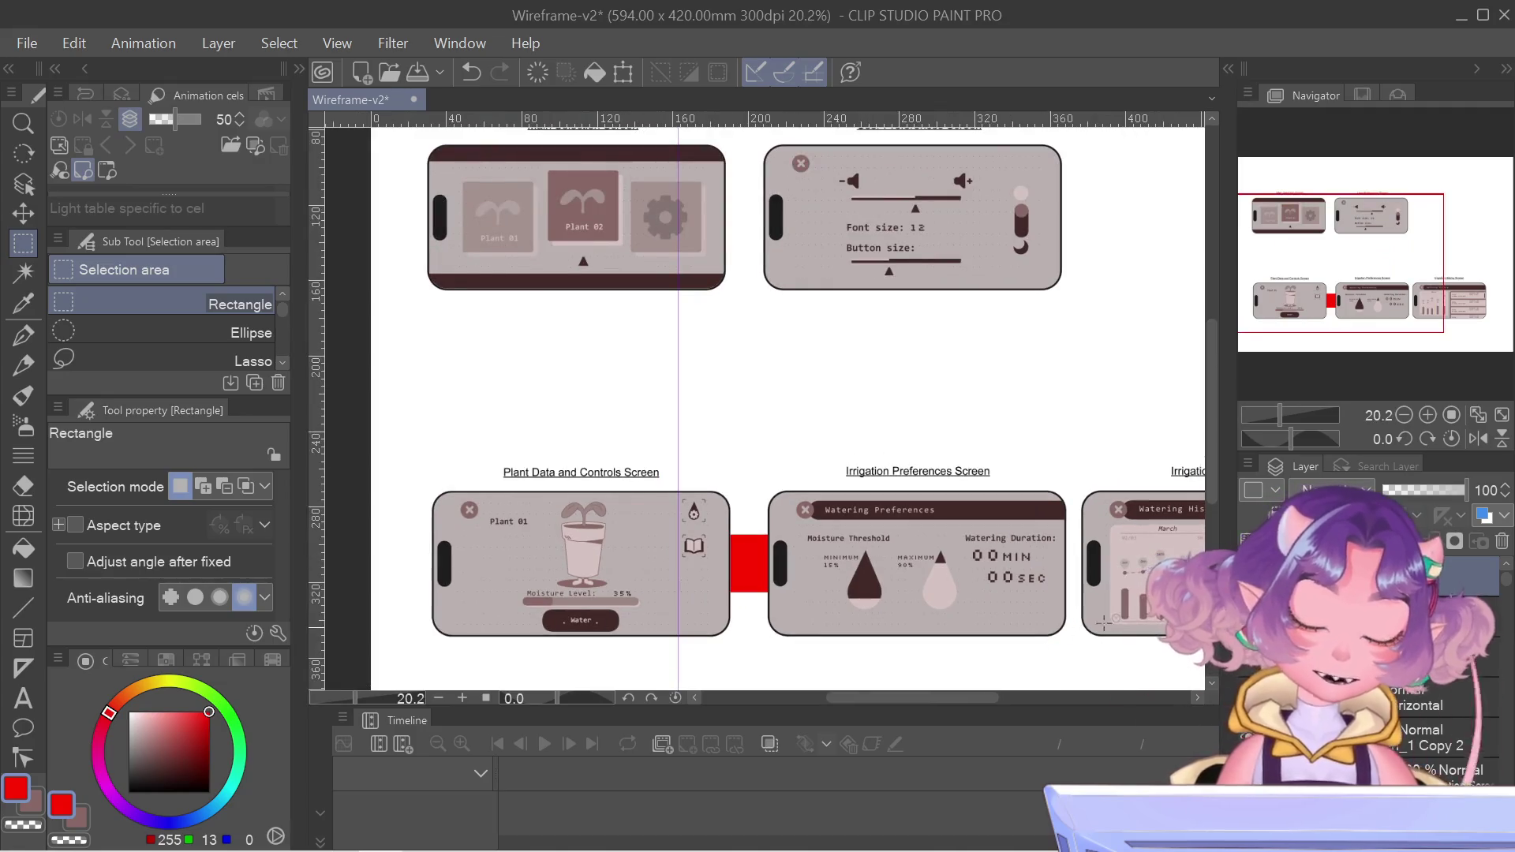
pyautogui.hotkey('ctrl', 't')
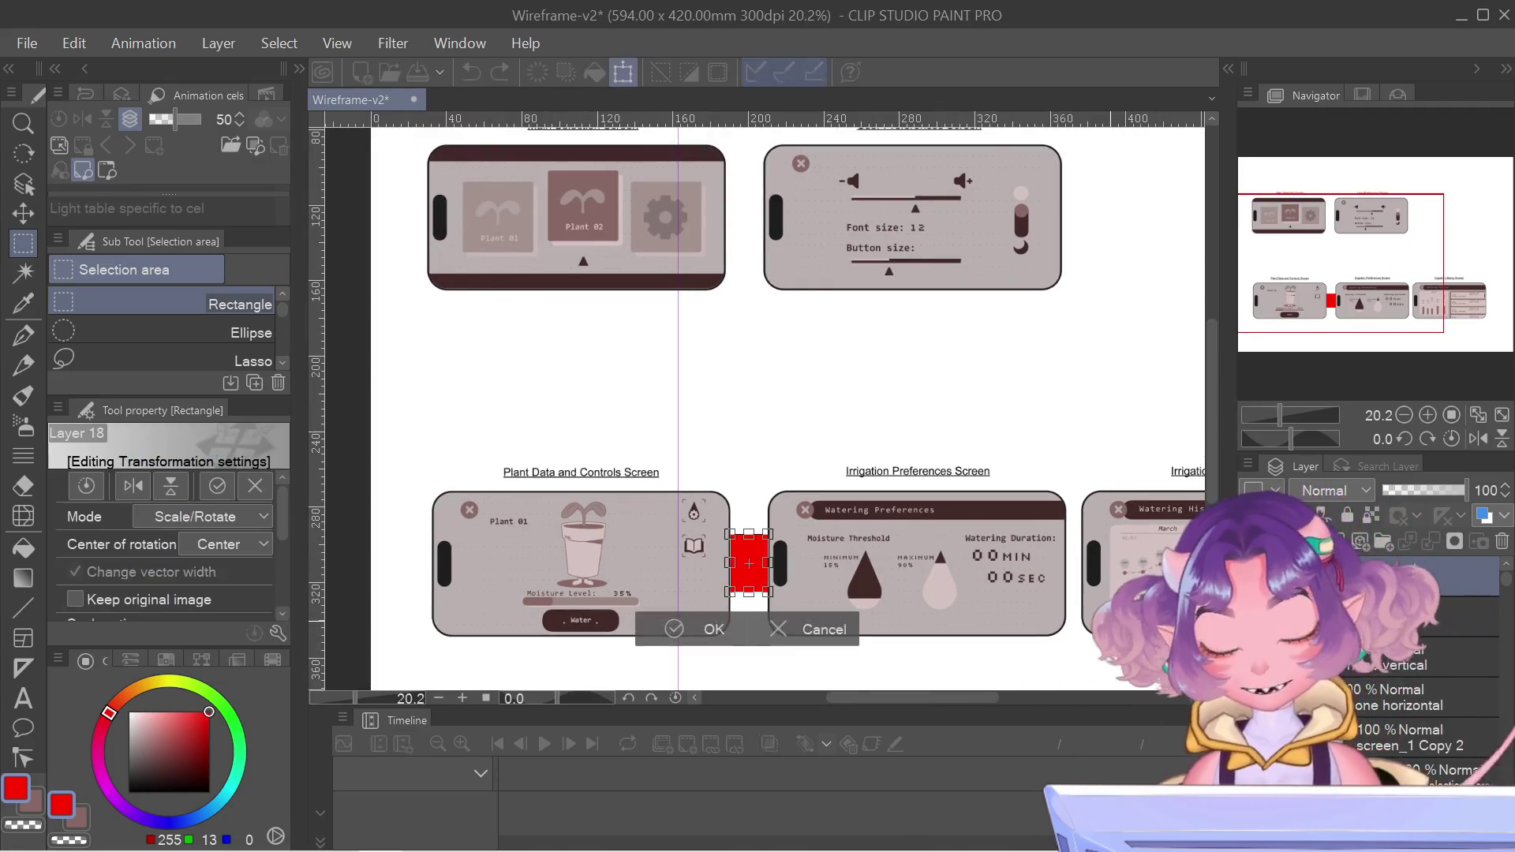
pyautogui.moveTo(749, 563); pyautogui.dragTo(749, 211)
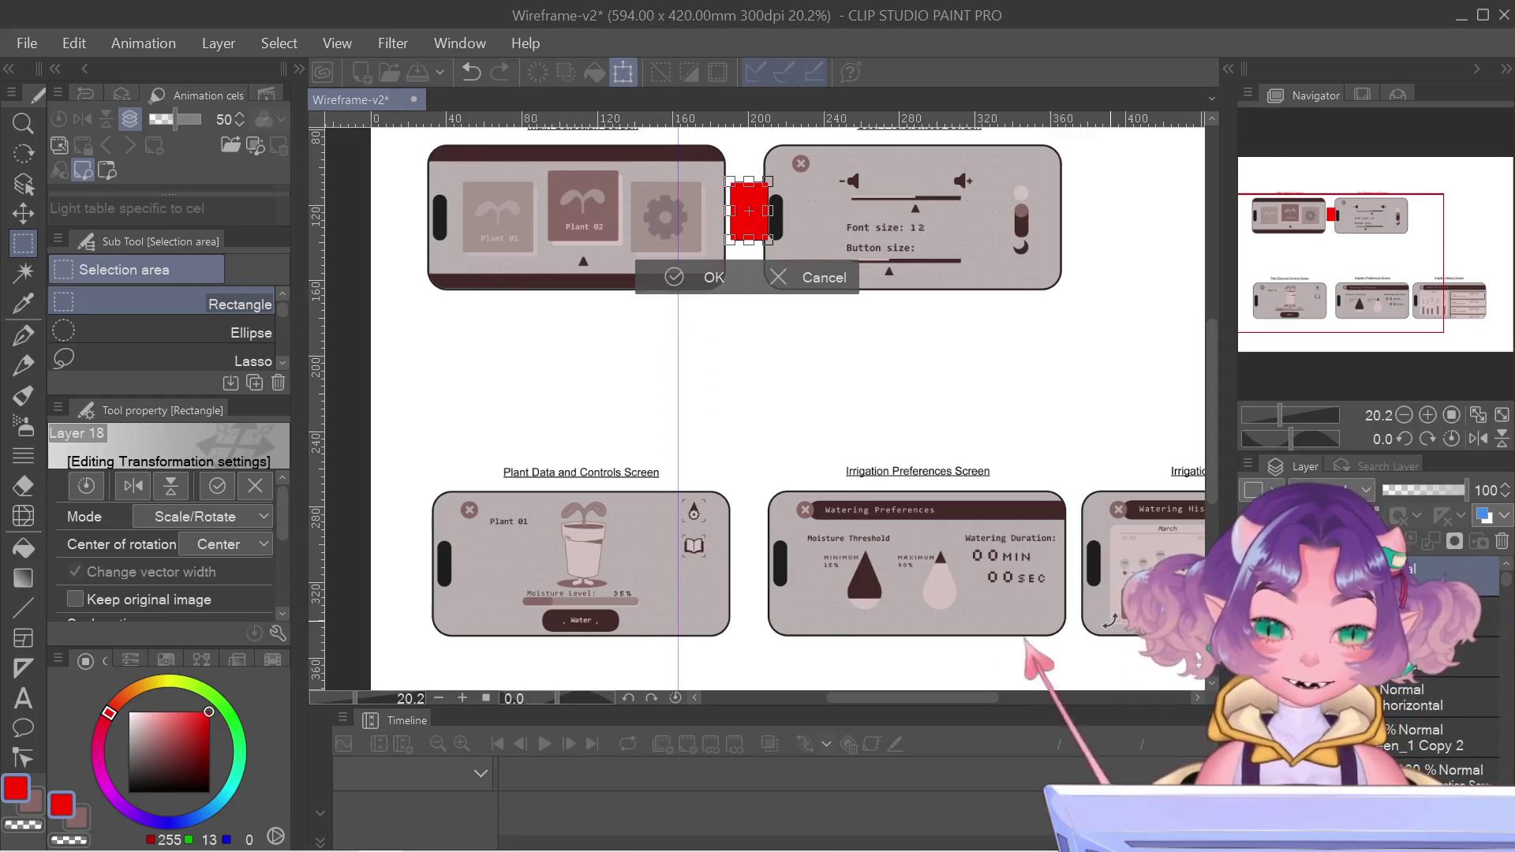
pyautogui.click(690, 267)
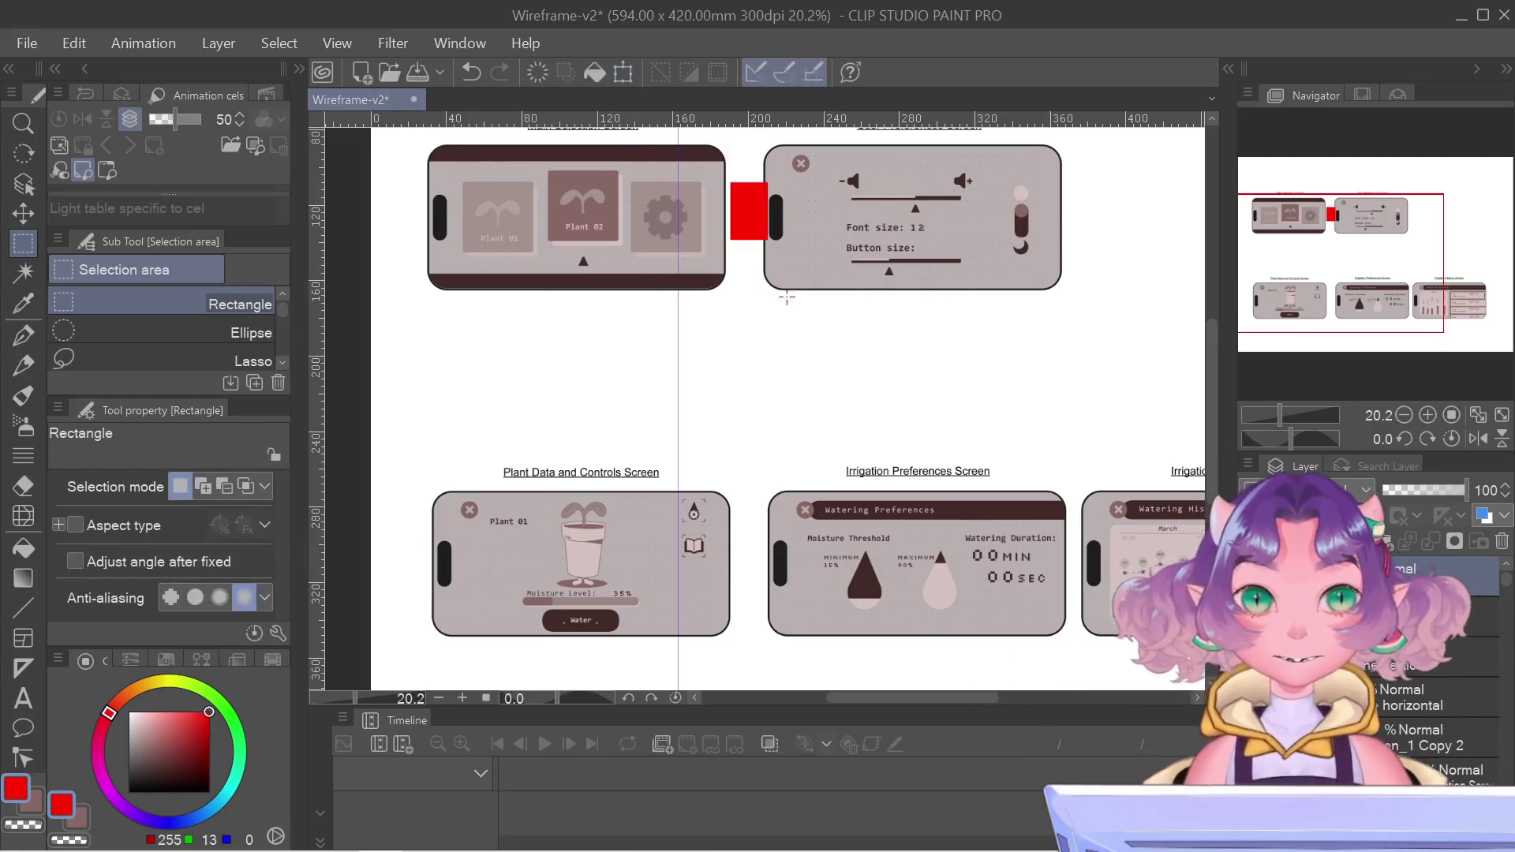
pyautogui.moveTo(1409, 308); pyautogui.dragTo(1404, 263)
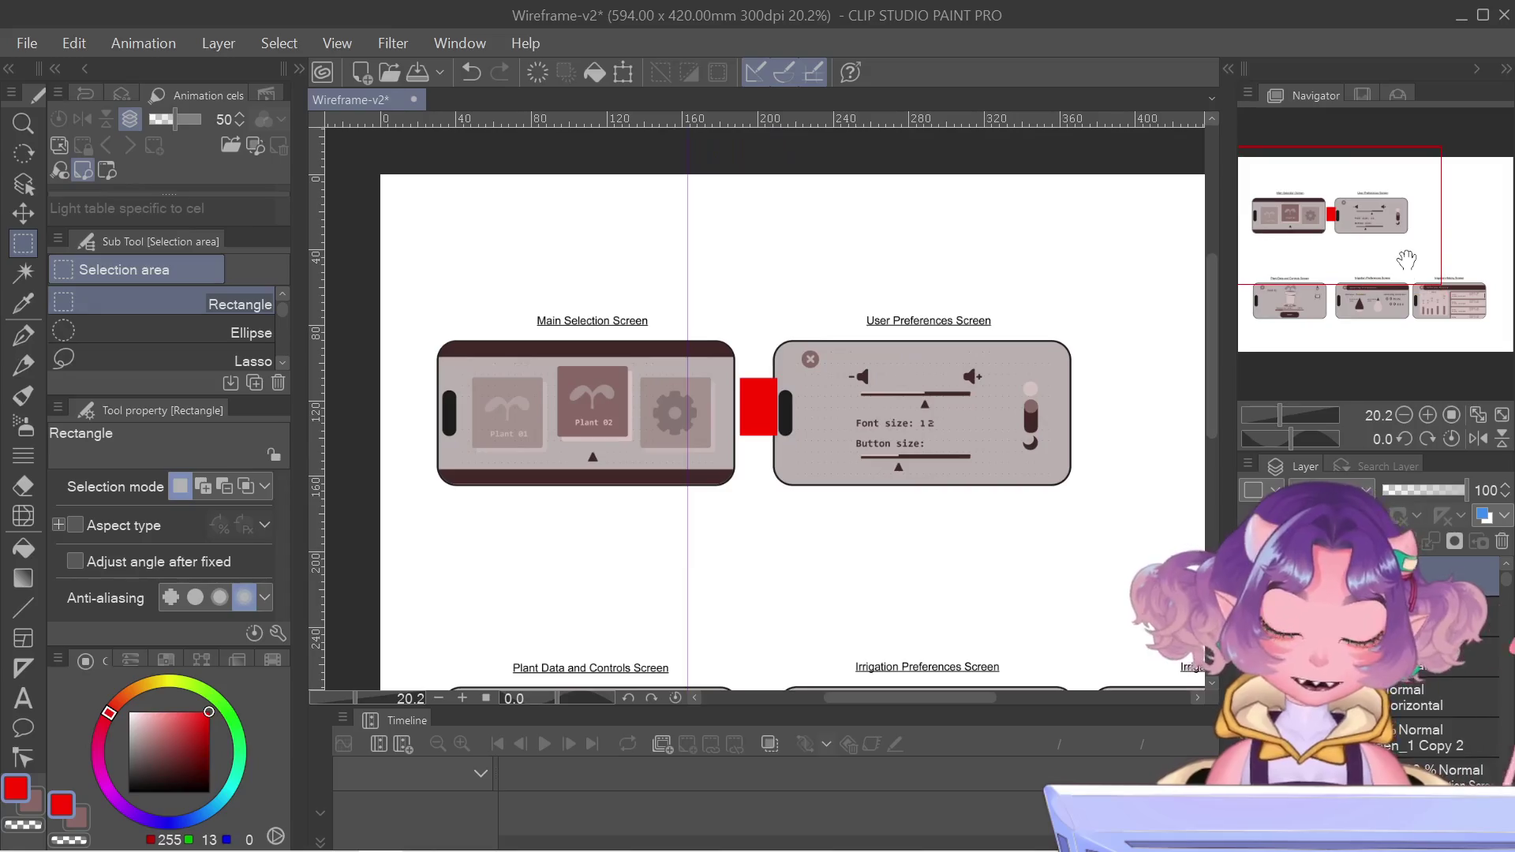
# - Center the Main Selection and User Preferences screens and choose the Select layer operation tool
pyautogui.scroll(5, 335, 358)
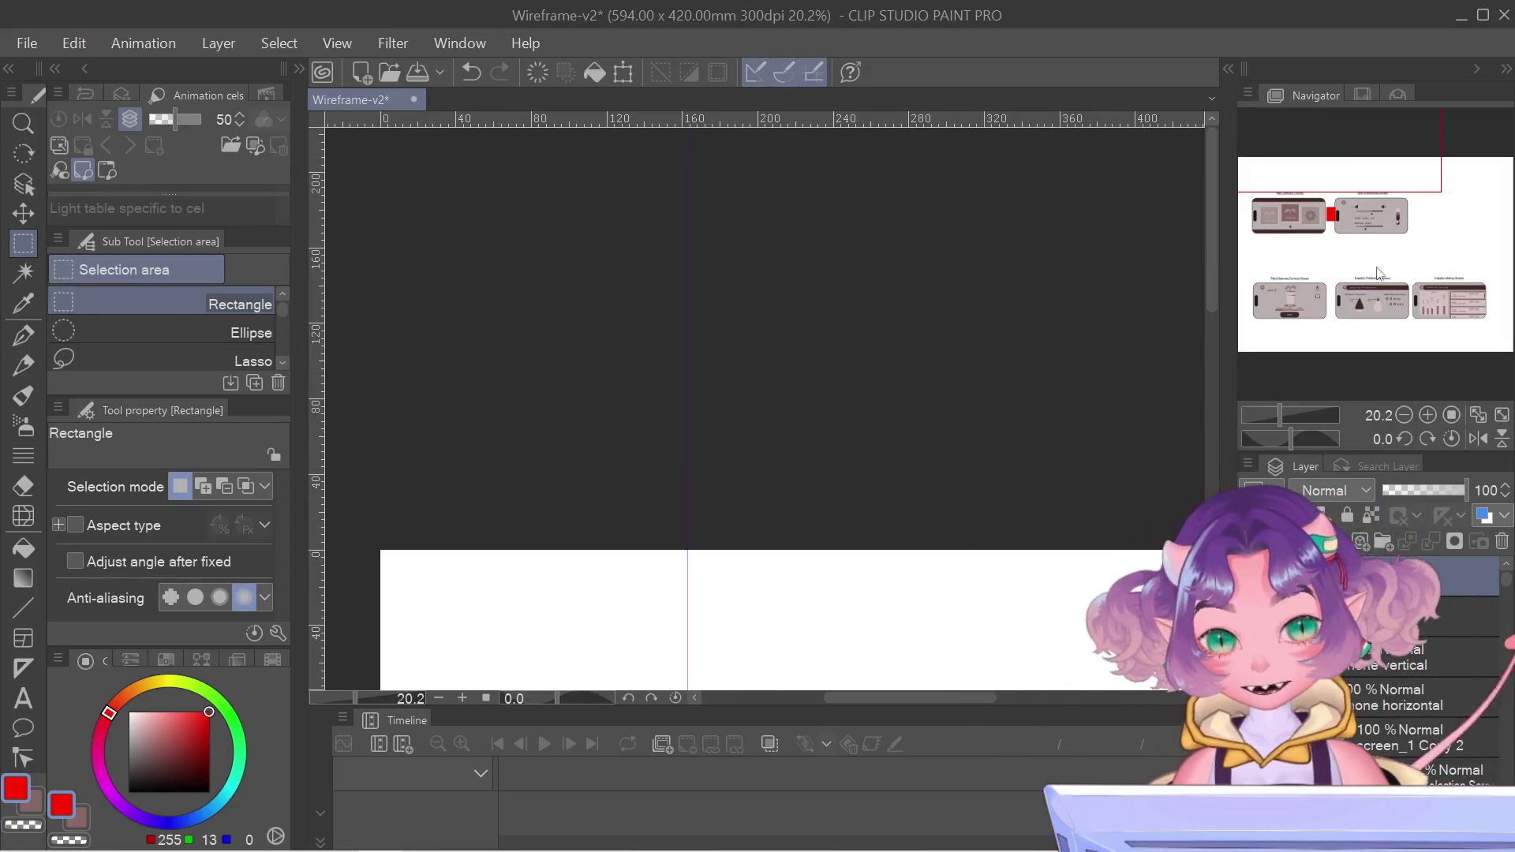
pyautogui.moveTo(1274, 190); pyautogui.dragTo(1255, 244)
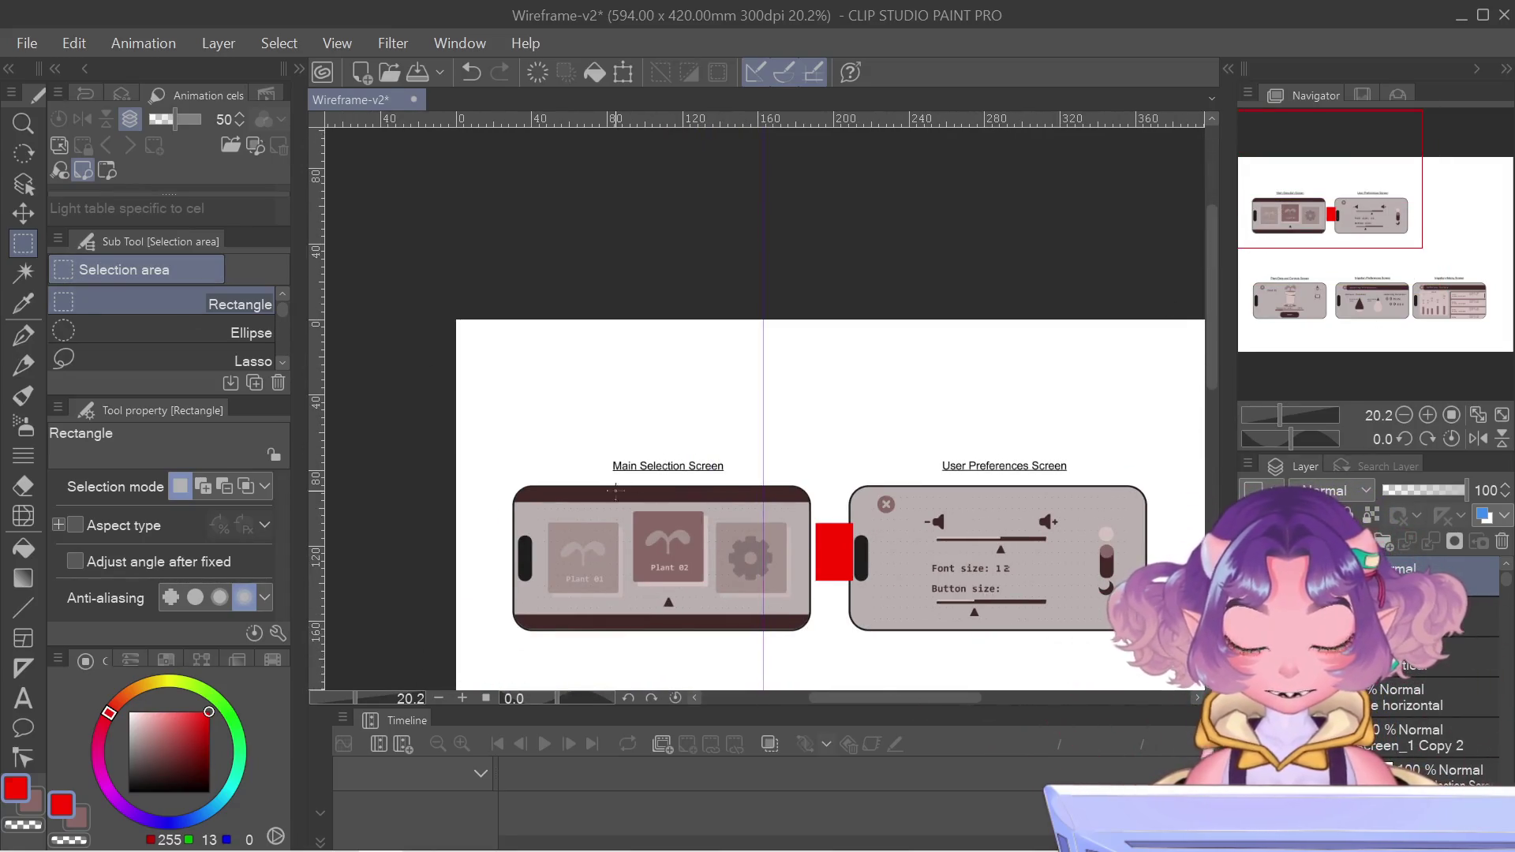
pyautogui.scroll(2, 578, 574)
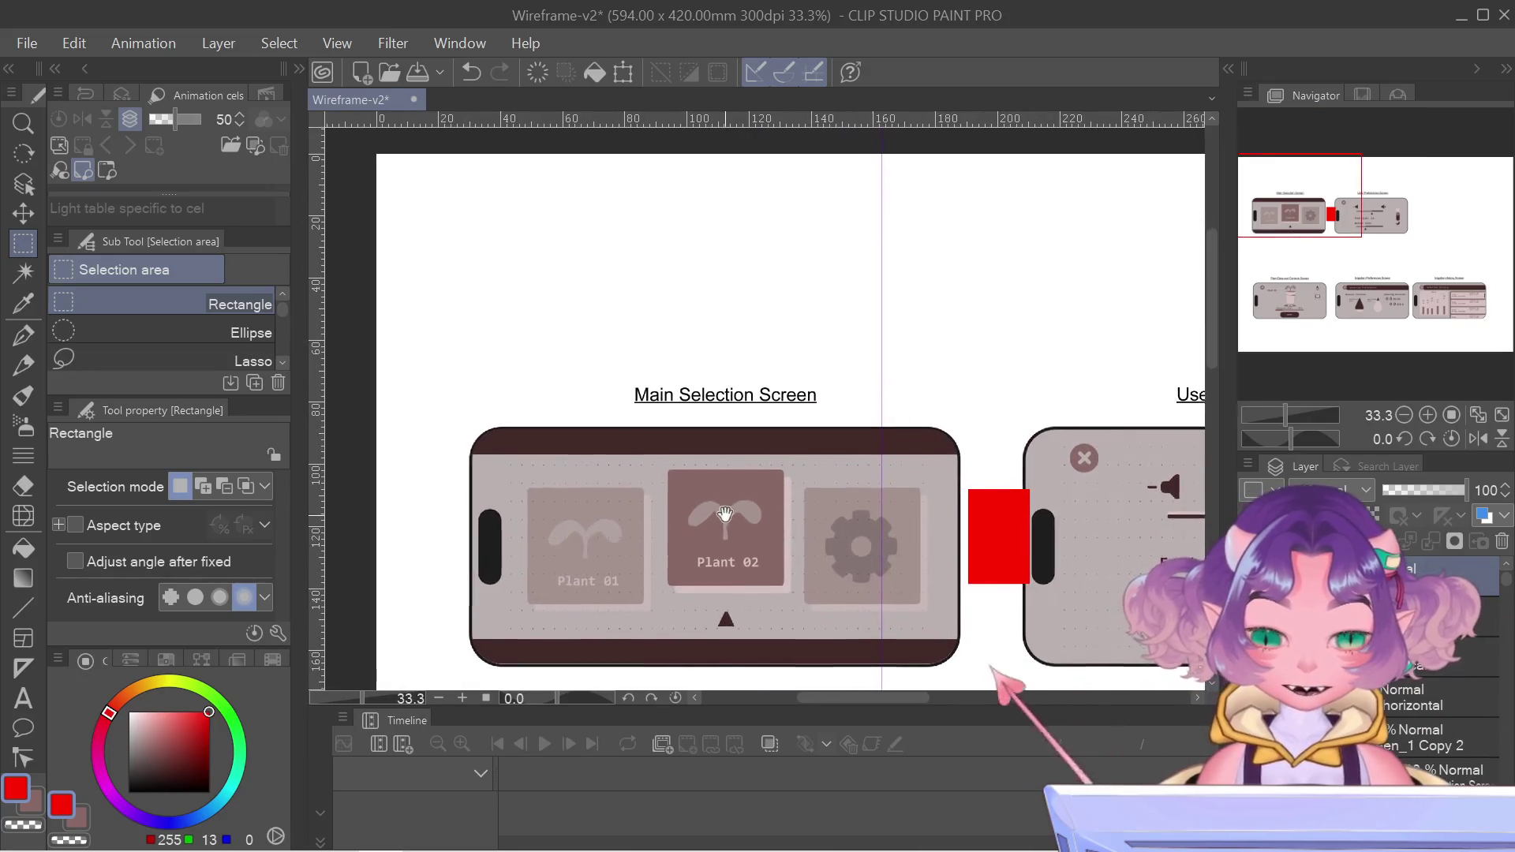
pyautogui.moveTo(725, 550); pyautogui.dragTo(709, 517)
pyautogui.click(24, 185)
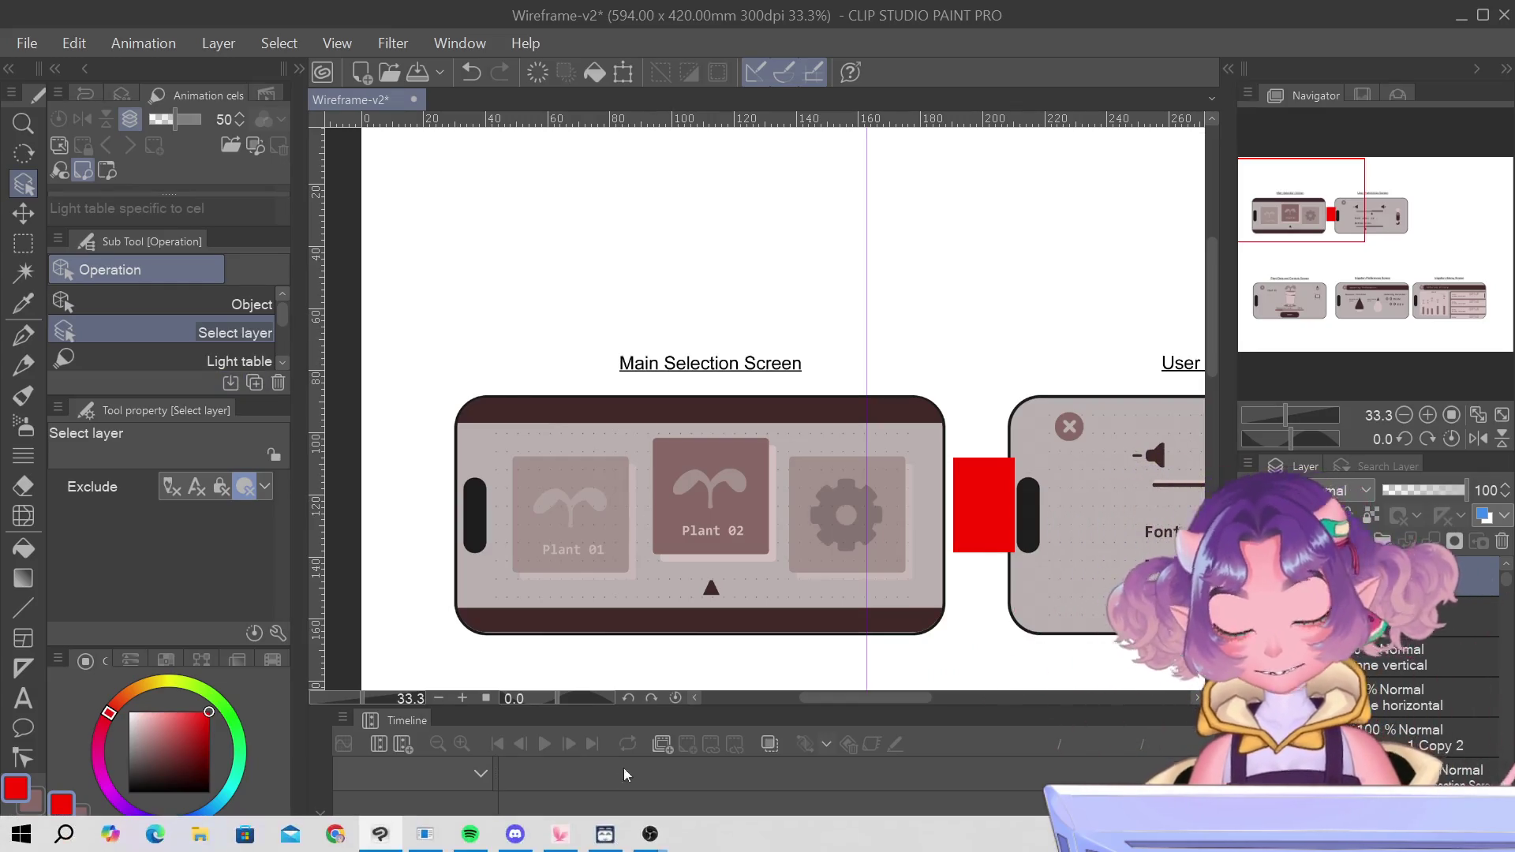
pyautogui.scroll(-2, 923, 543)
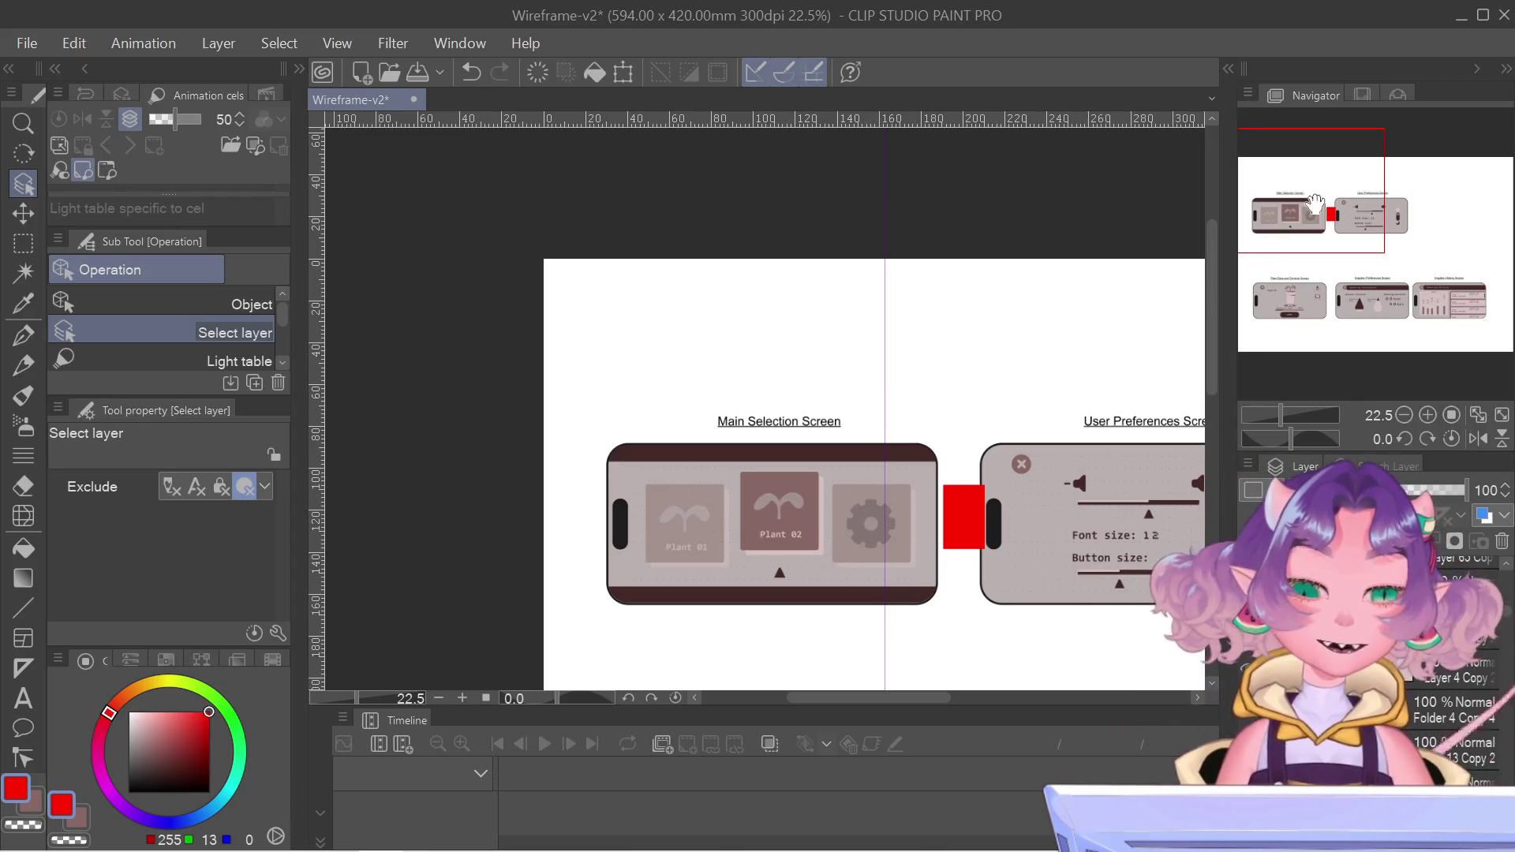
# - Select the Main Selection Screen mockup's layers and nudge them right toward the red spacer
pyautogui.moveTo(1315, 204); pyautogui.dragTo(1329, 215)
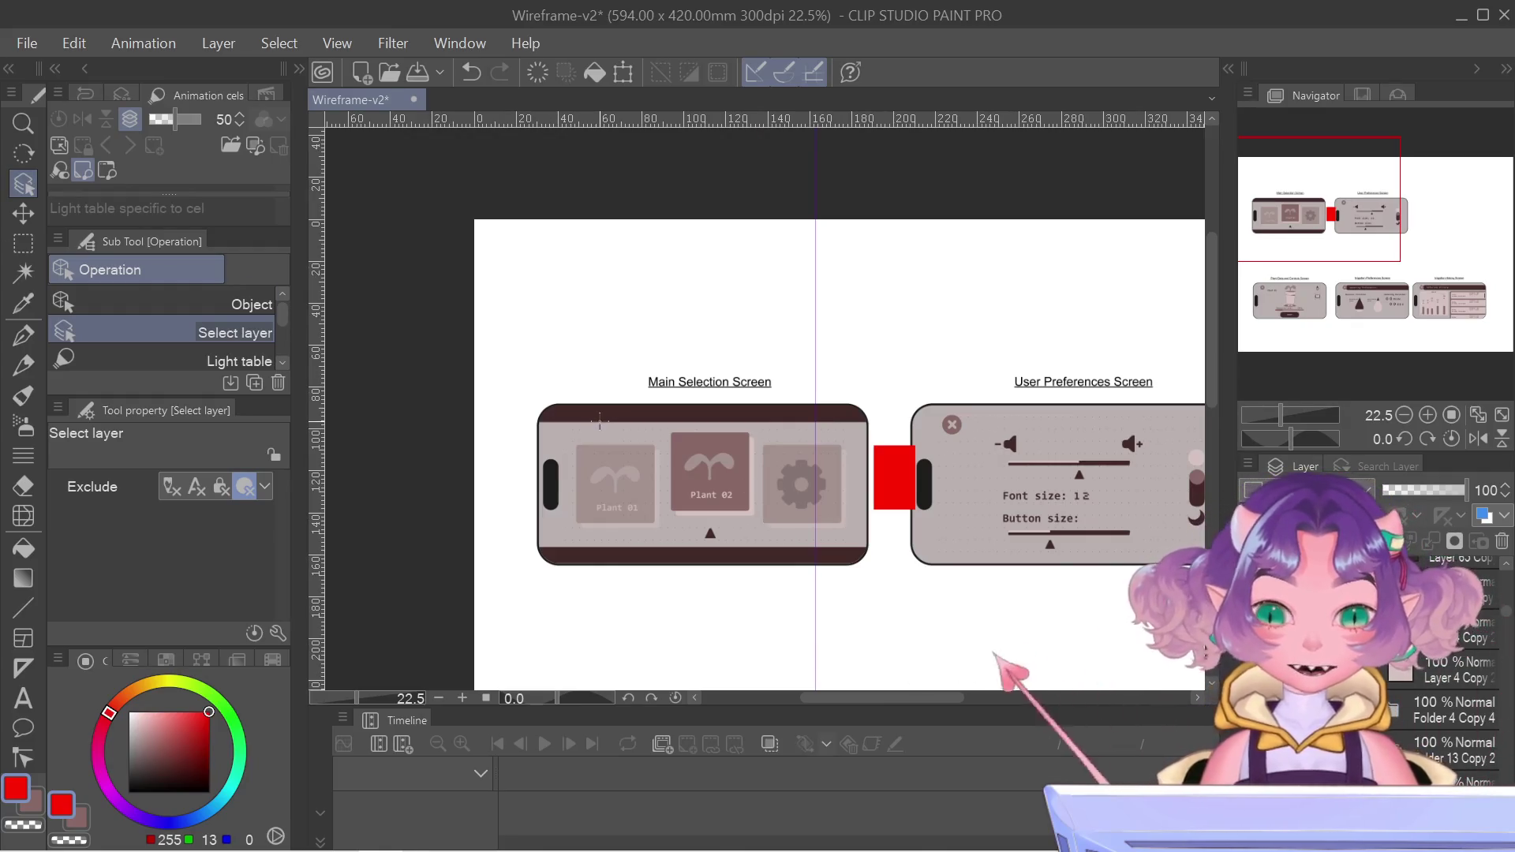
pyautogui.scroll(-1, 1373, 695)
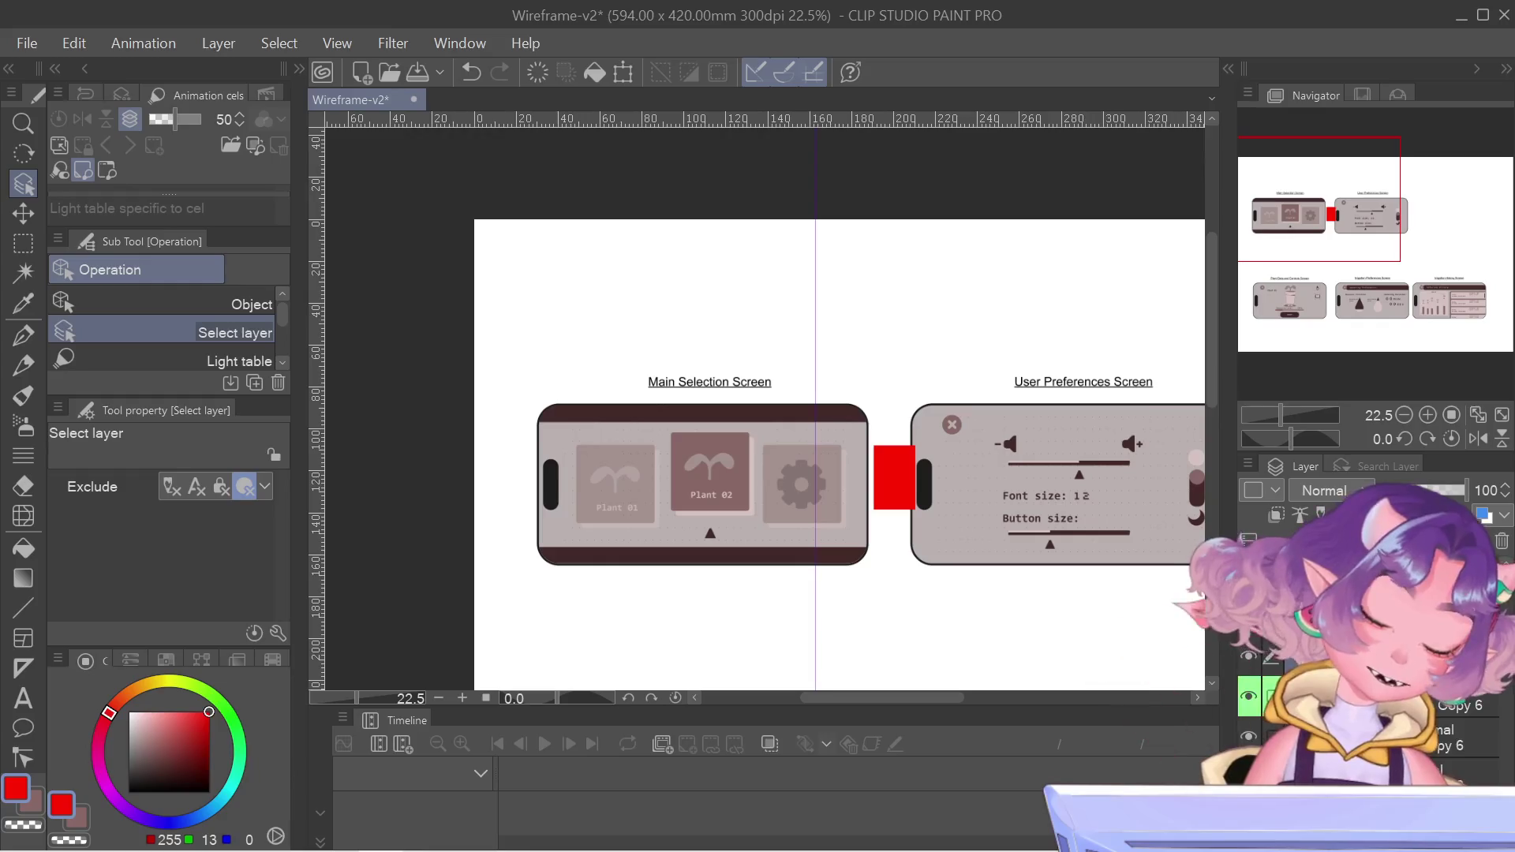
pyautogui.scroll(3, 1410, 751)
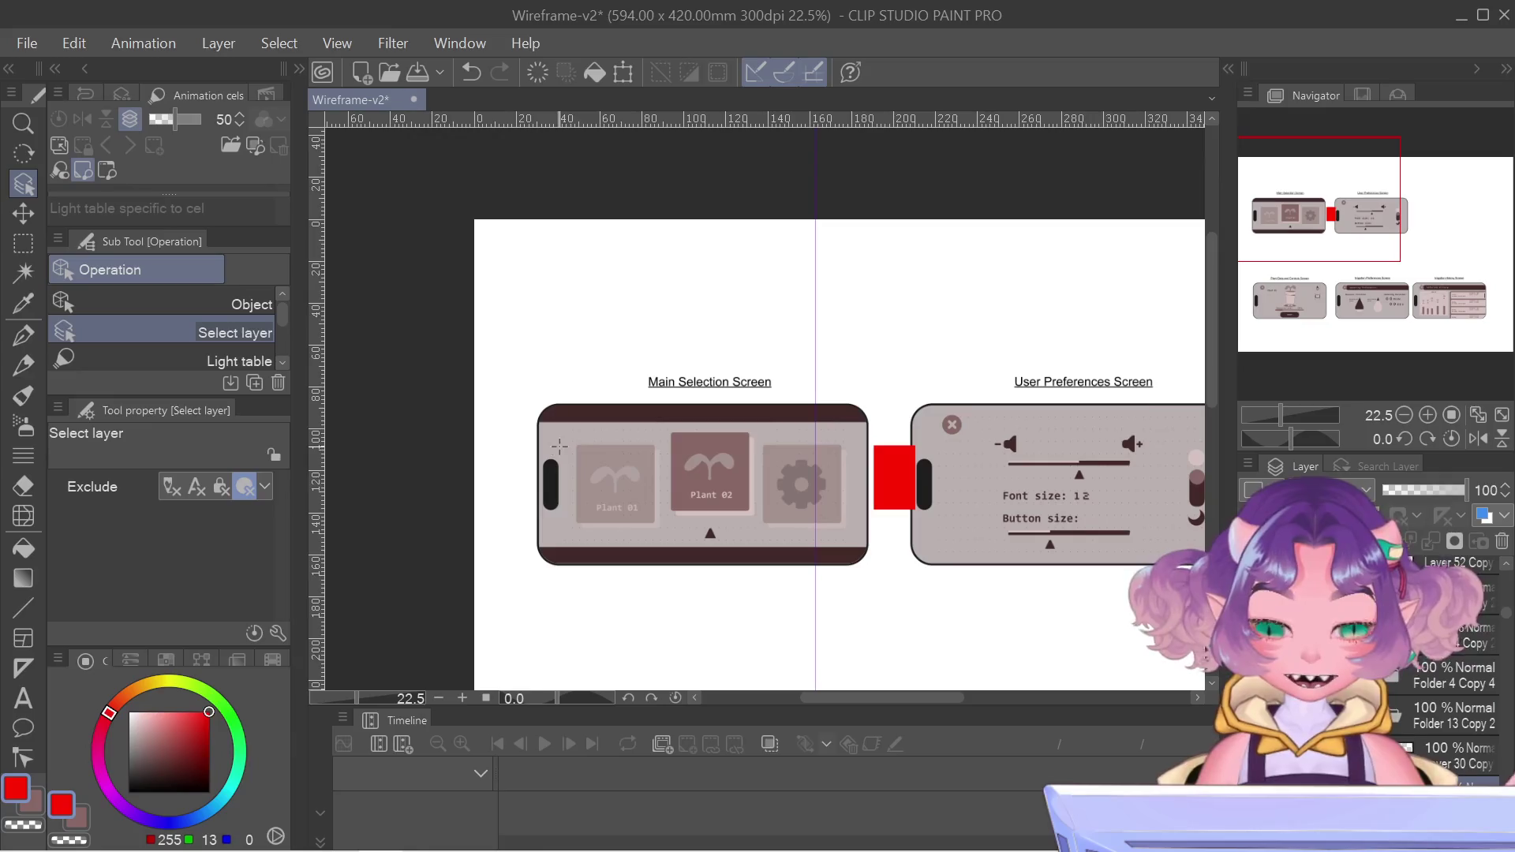
pyautogui.click(597, 472)
pyautogui.scroll(2, 1373, 694)
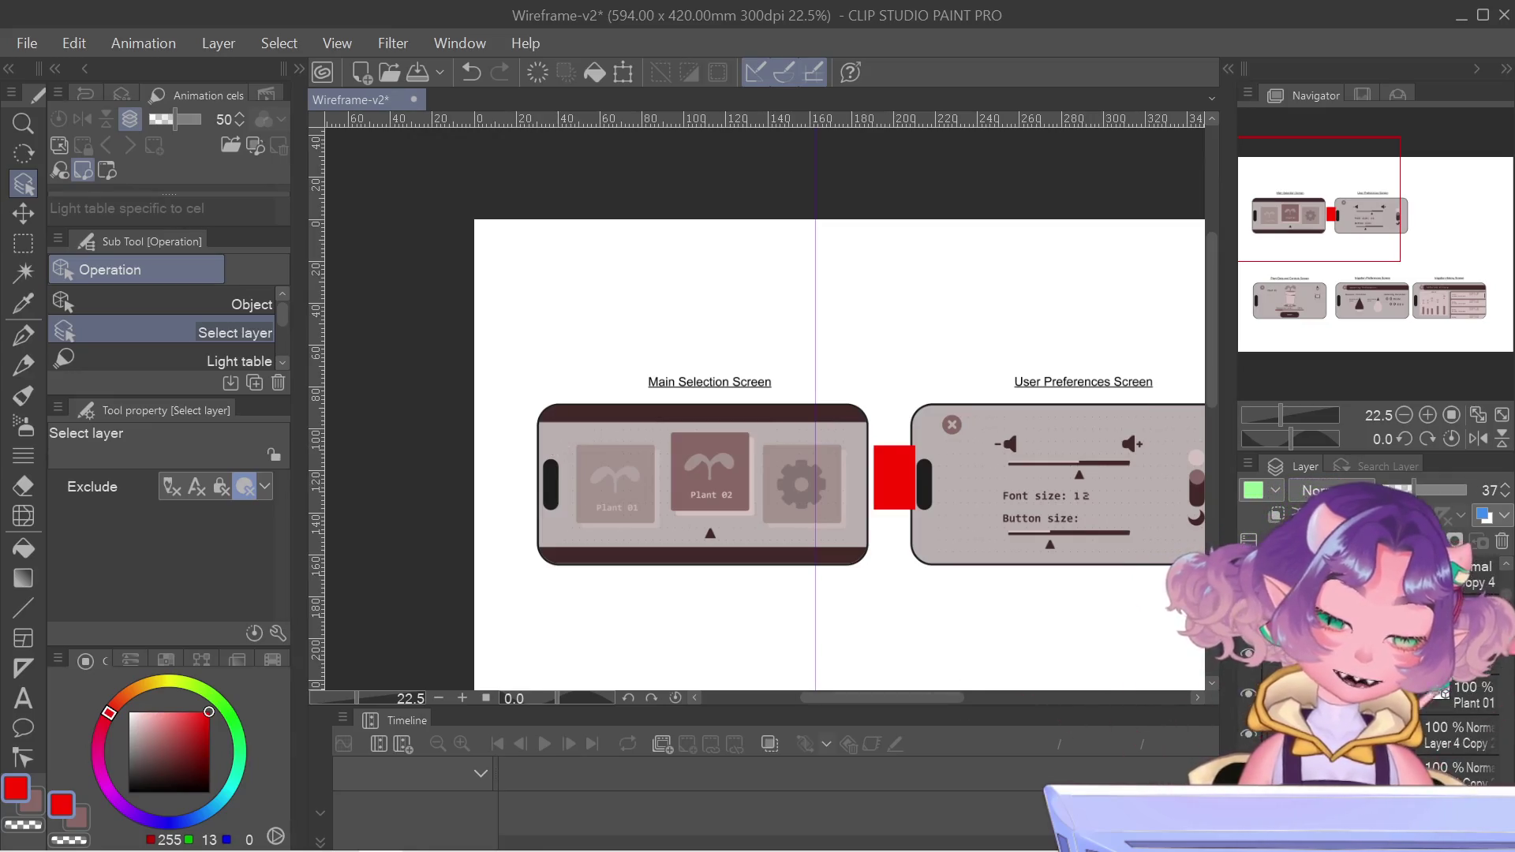
pyautogui.click(1460, 692)
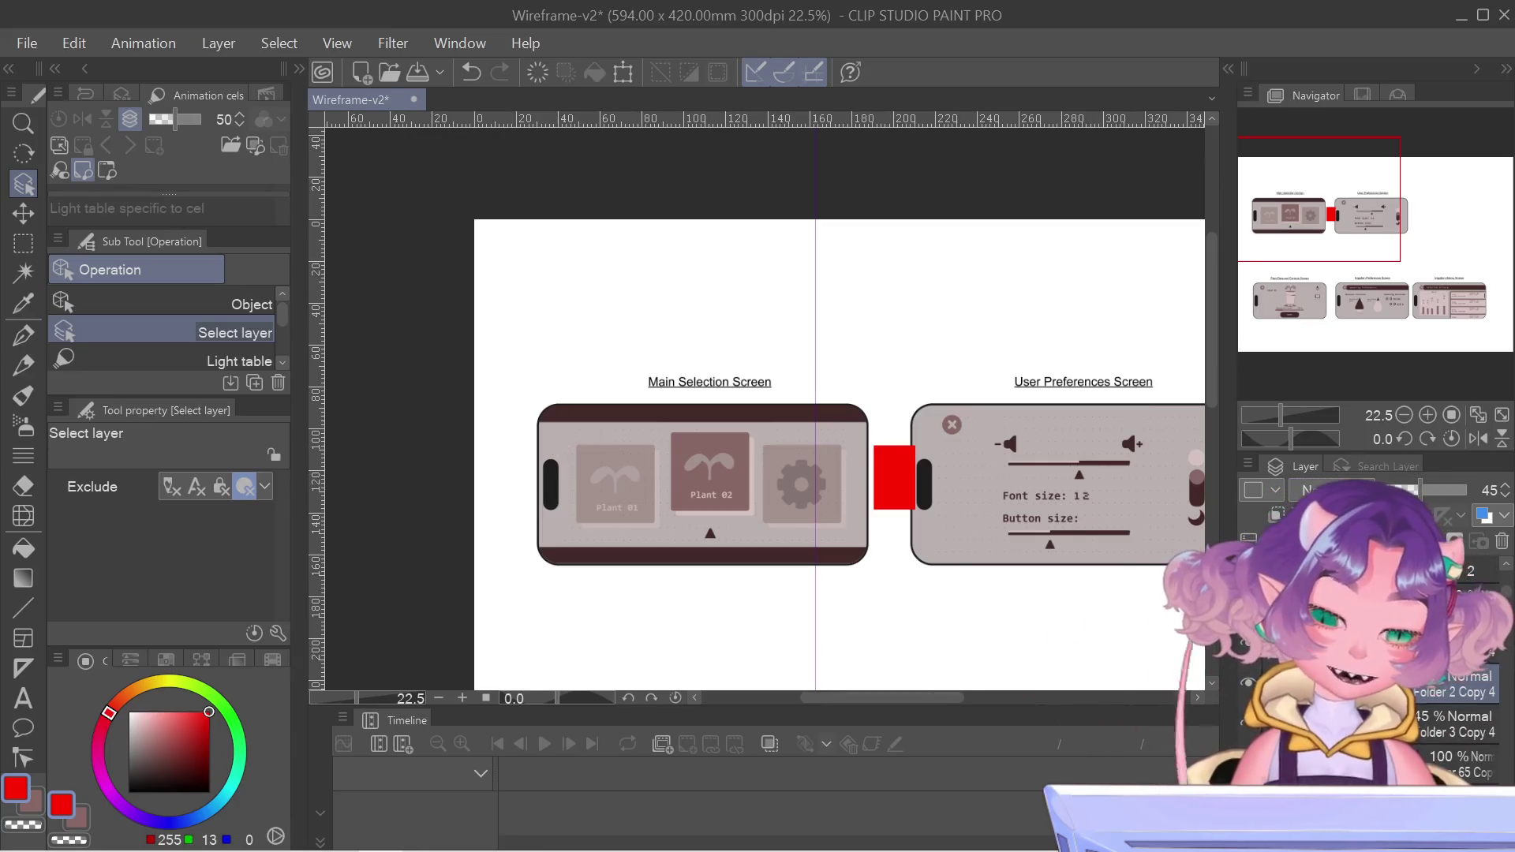
pyautogui.click(1460, 598)
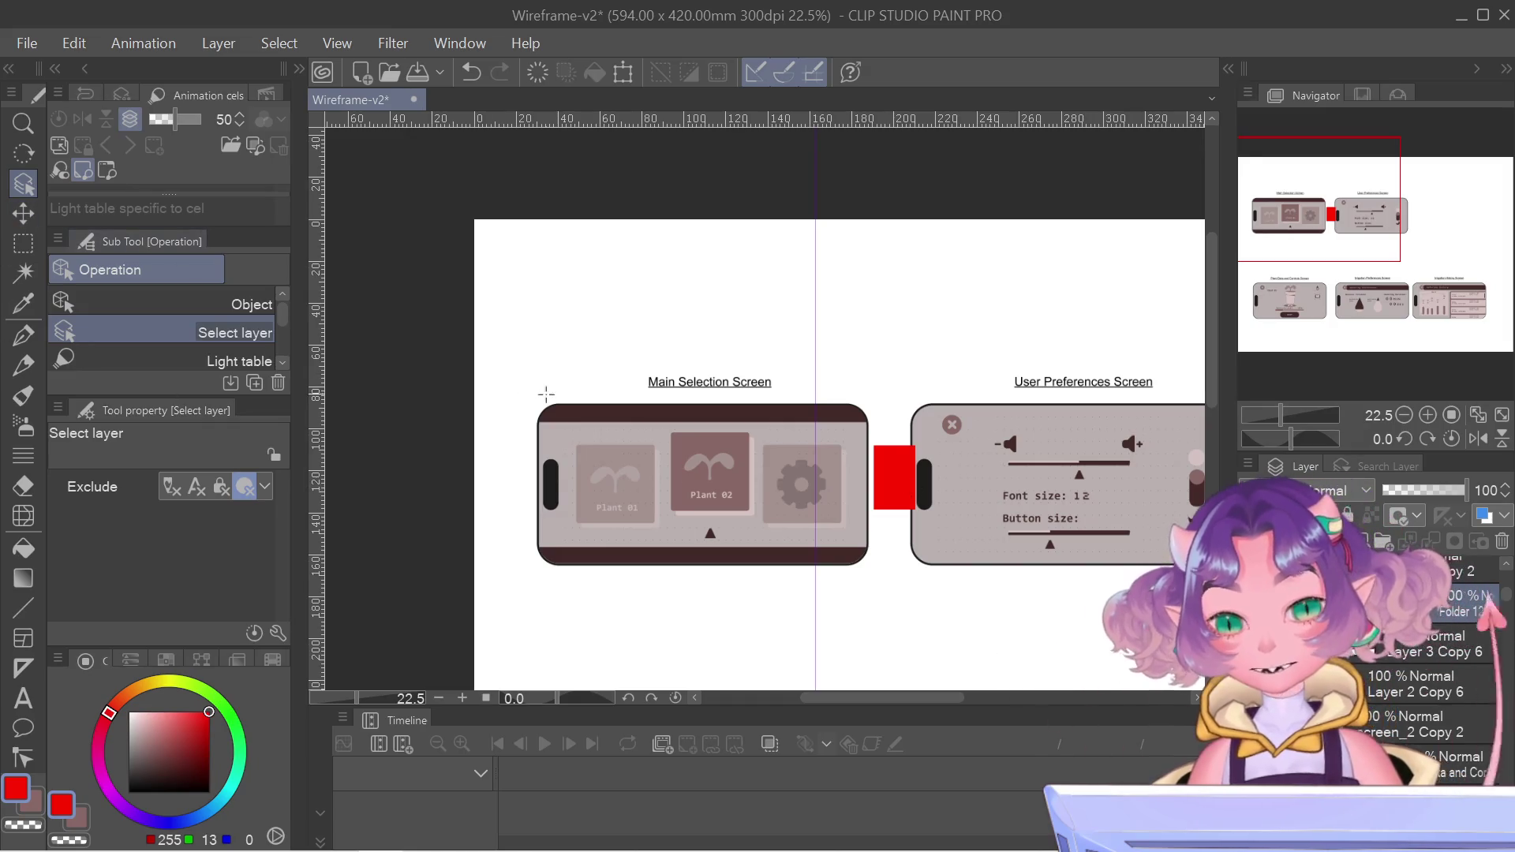
pyautogui.click(587, 416)
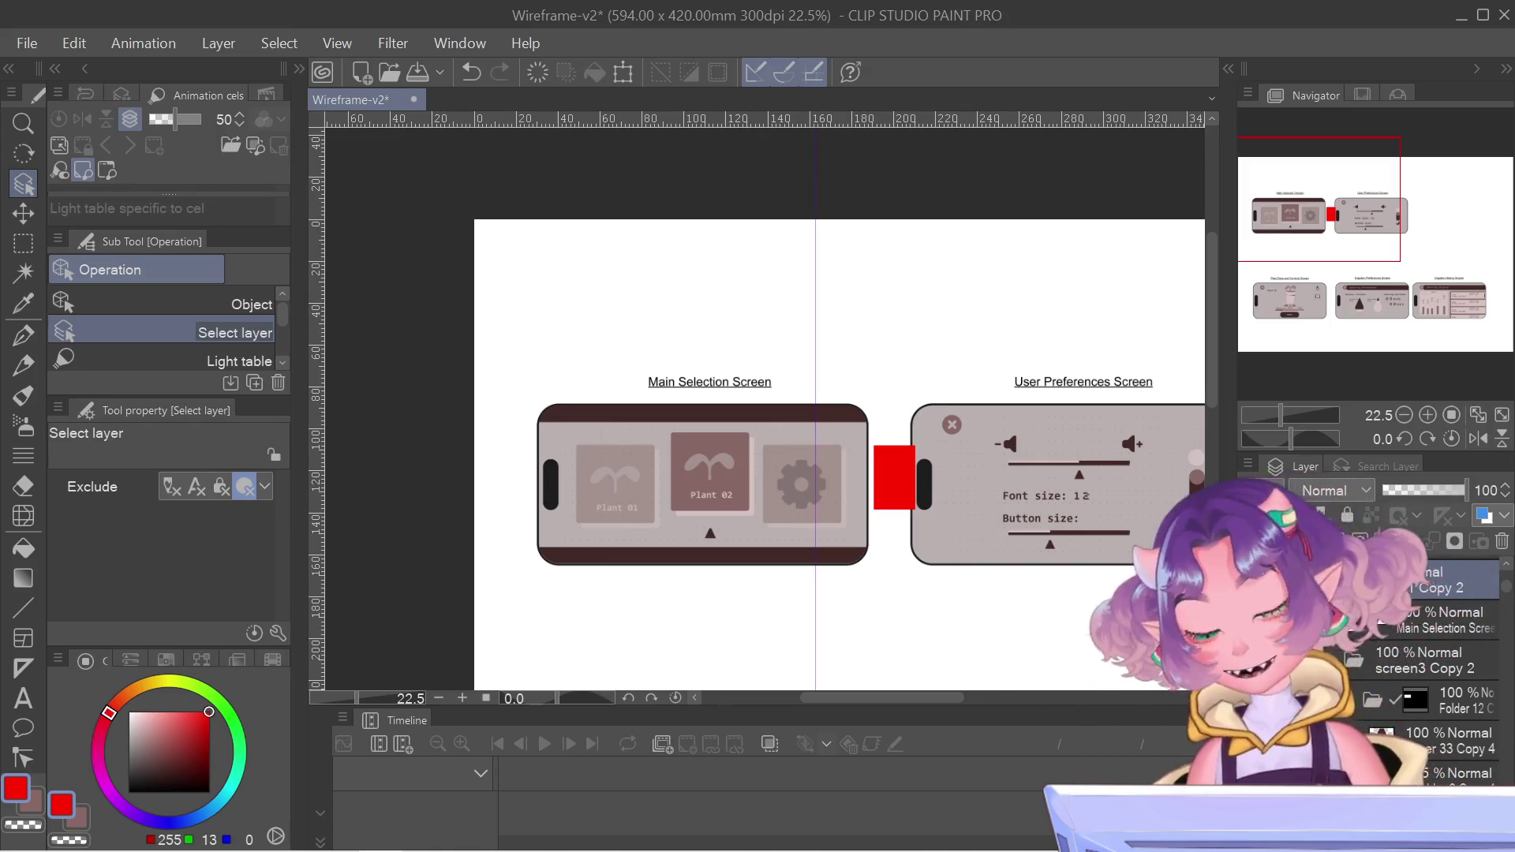
pyautogui.hotkey('ctrl', 't')
pyautogui.press('Right')
pyautogui.press('Right')
pyautogui.press('Right')
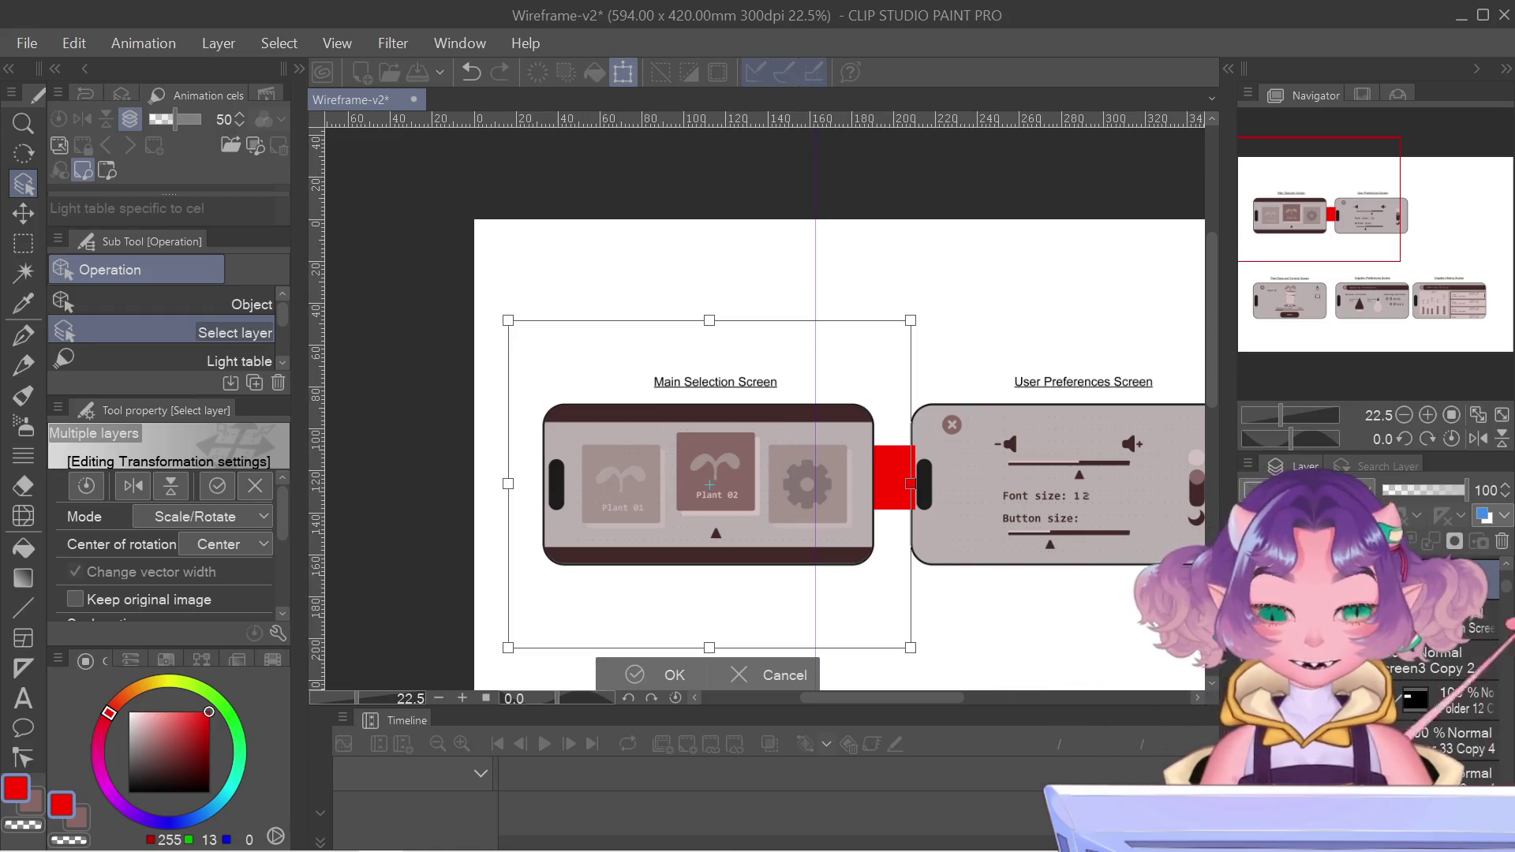
pyautogui.scroll(5, 878, 453)
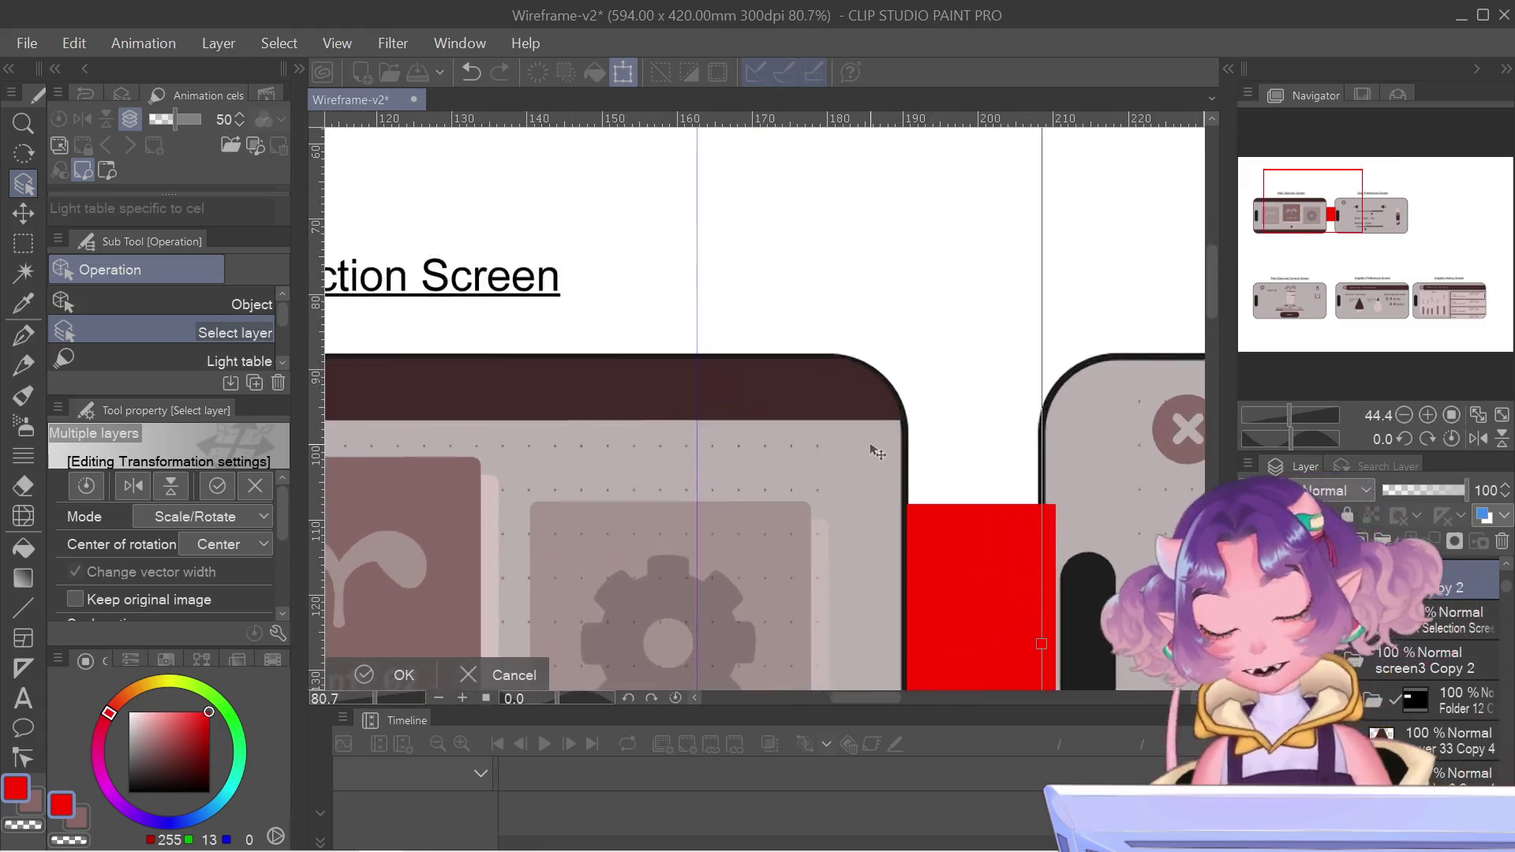
pyautogui.scroll(2, 871, 447)
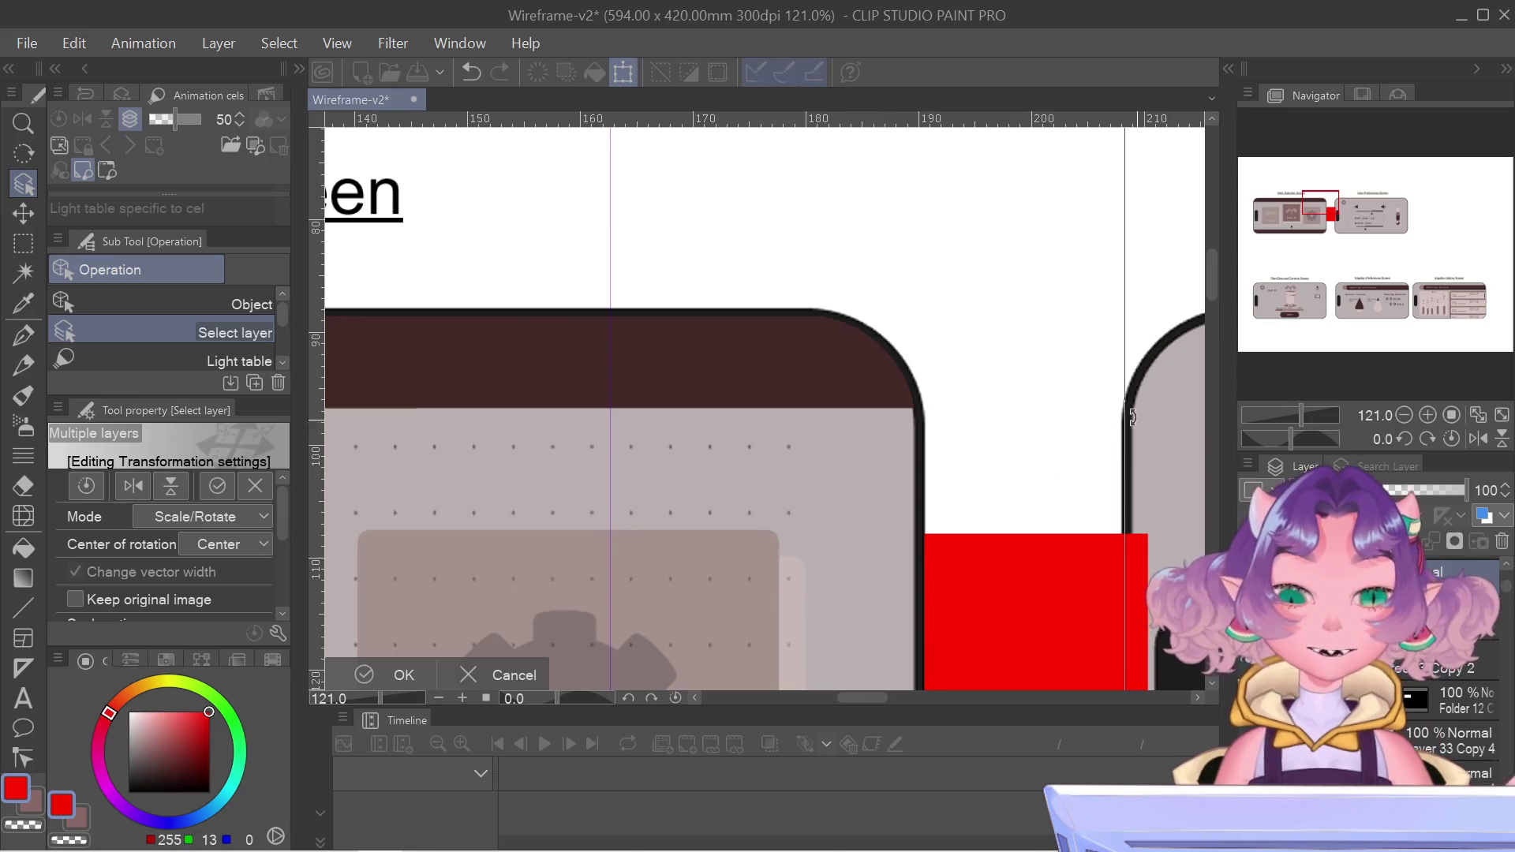
pyautogui.scroll(-4, 1307, 221)
pyautogui.moveTo(1298, 221); pyautogui.dragTo(1331, 227)
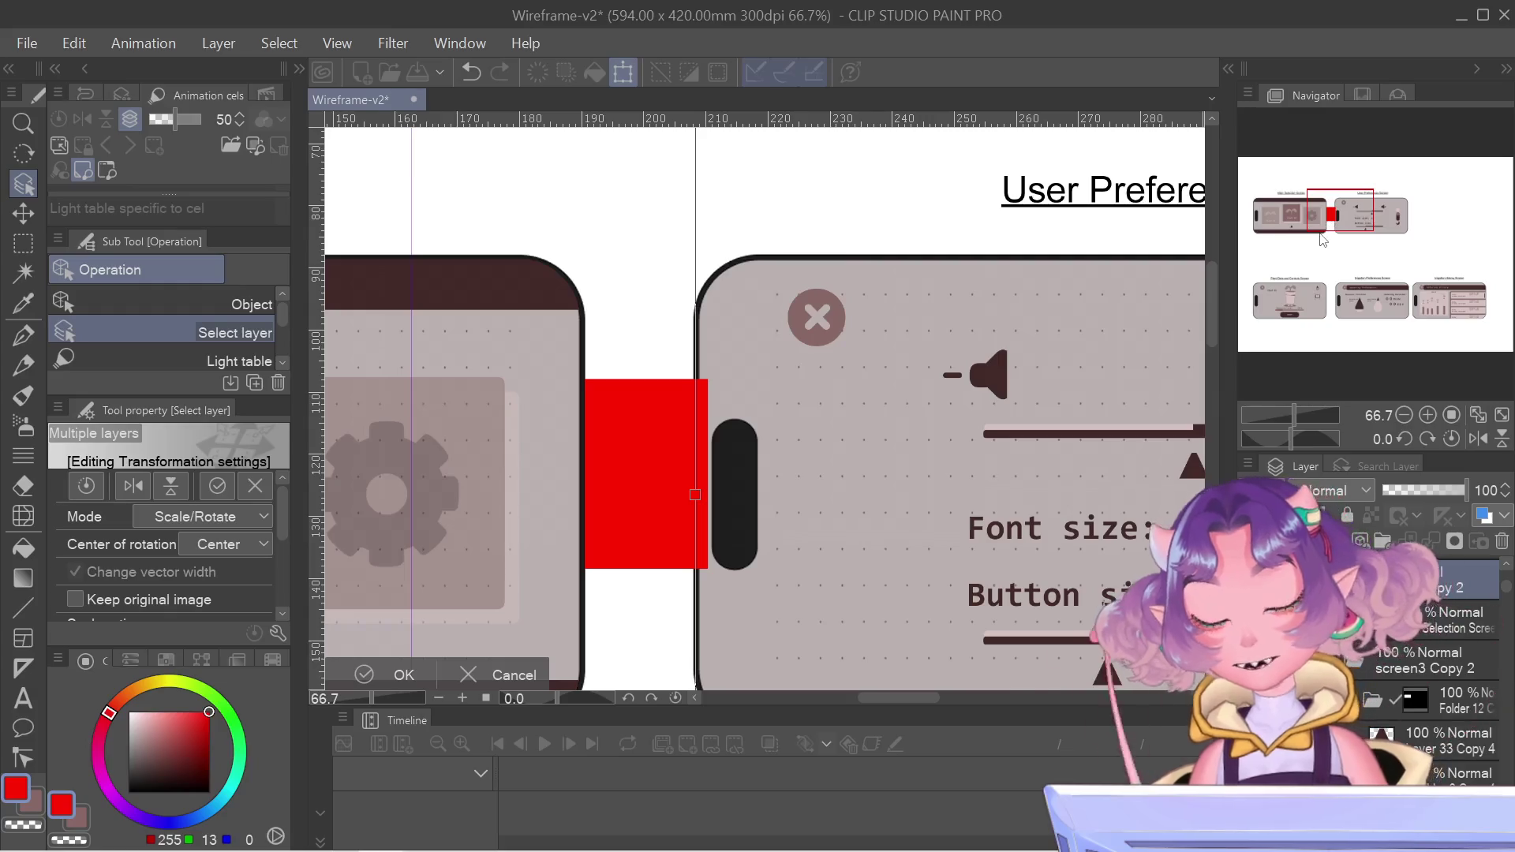
# - Commit the Main Selection Screen flush against the red spacer, then select the User Preferences Screen's layers
pyautogui.press('Return')
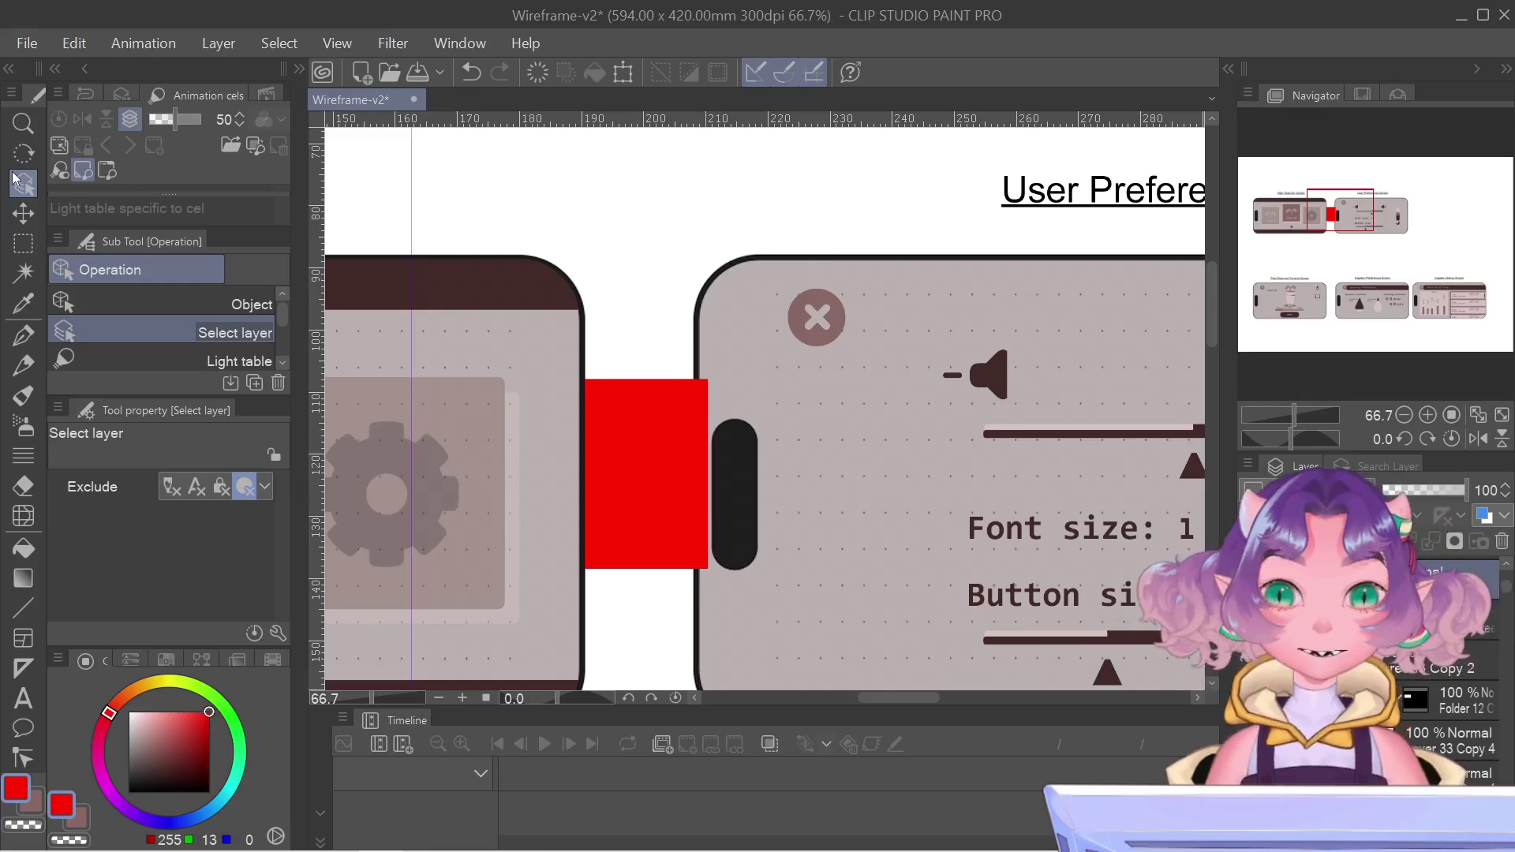
pyautogui.click(696, 324)
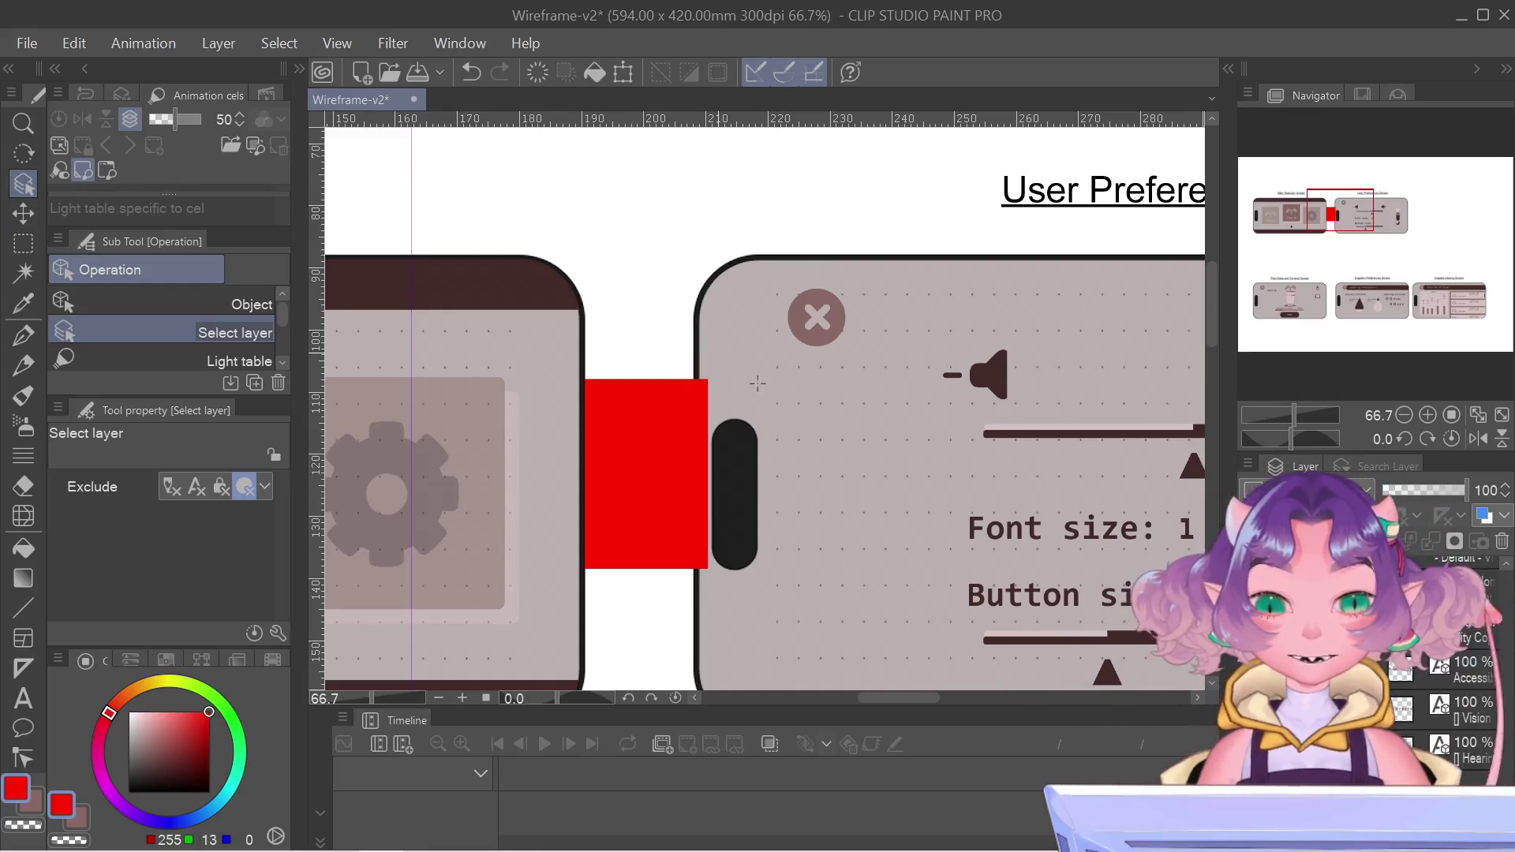
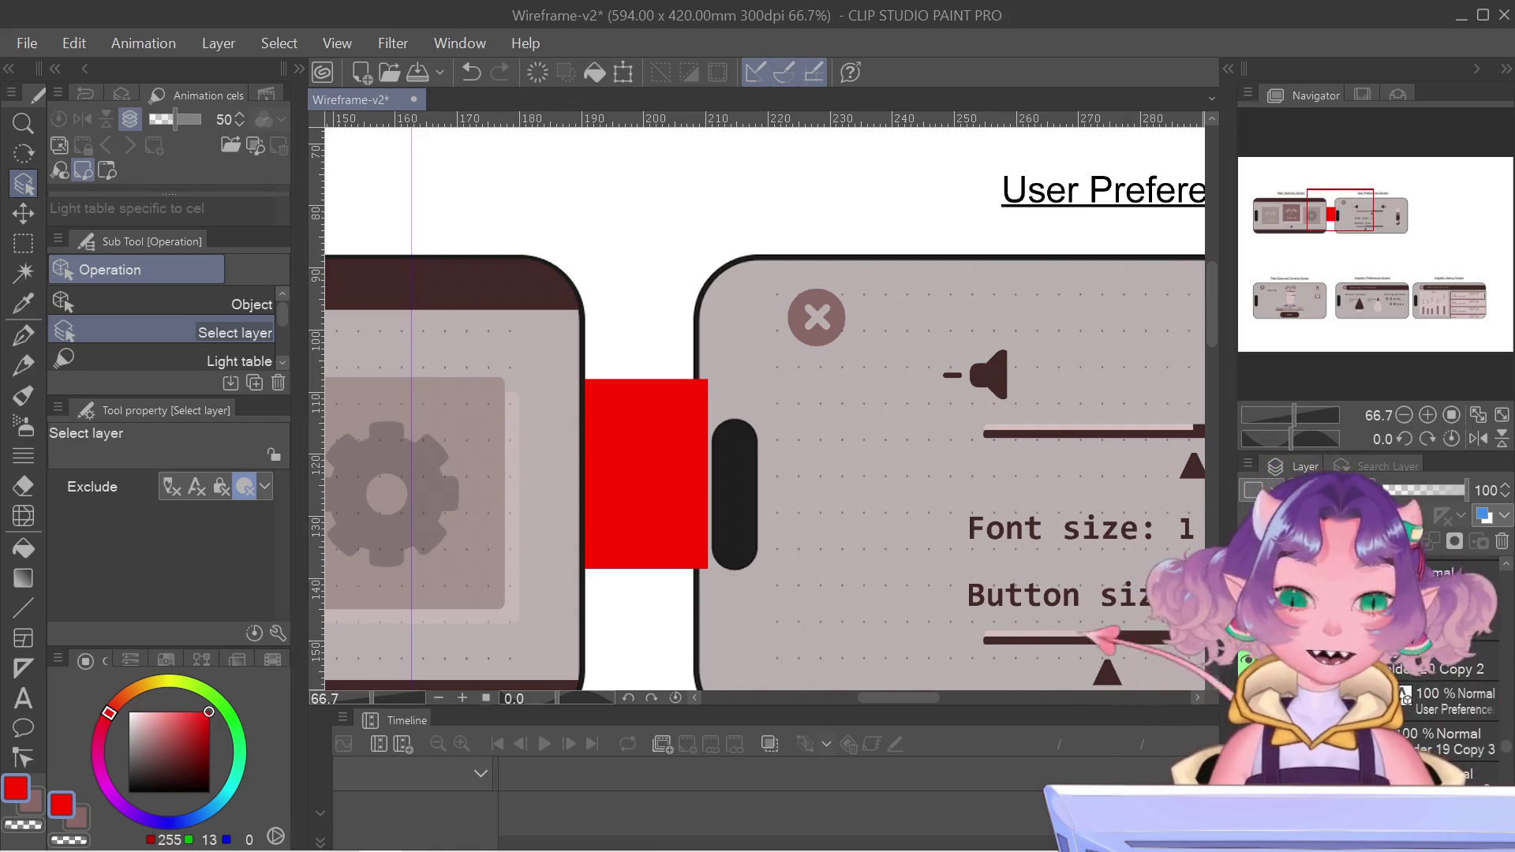
pyautogui.moveTo(811, 805)
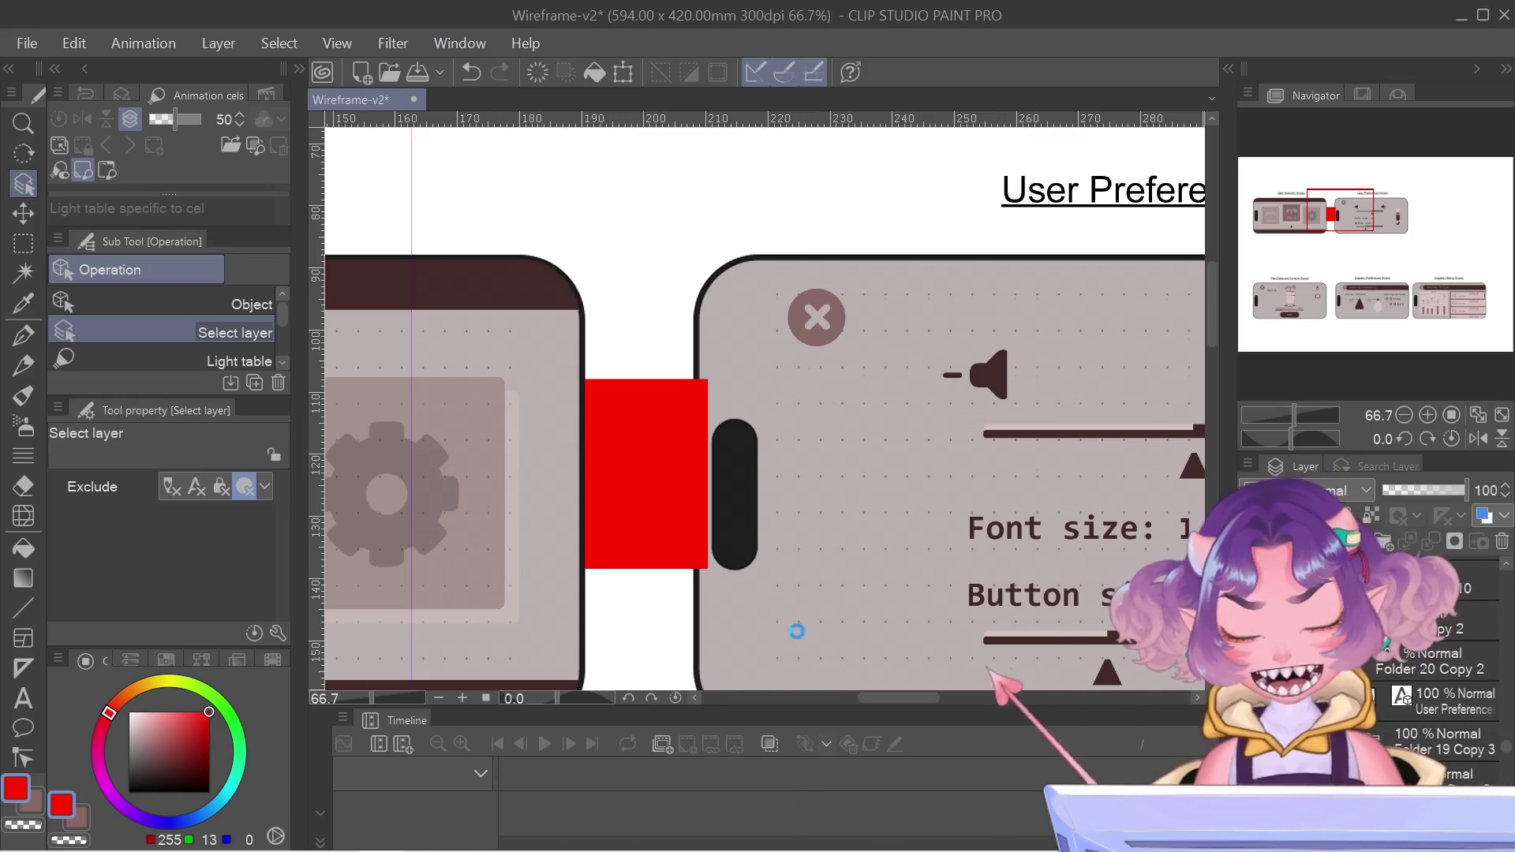
pyautogui.scroll(3, 768, 386)
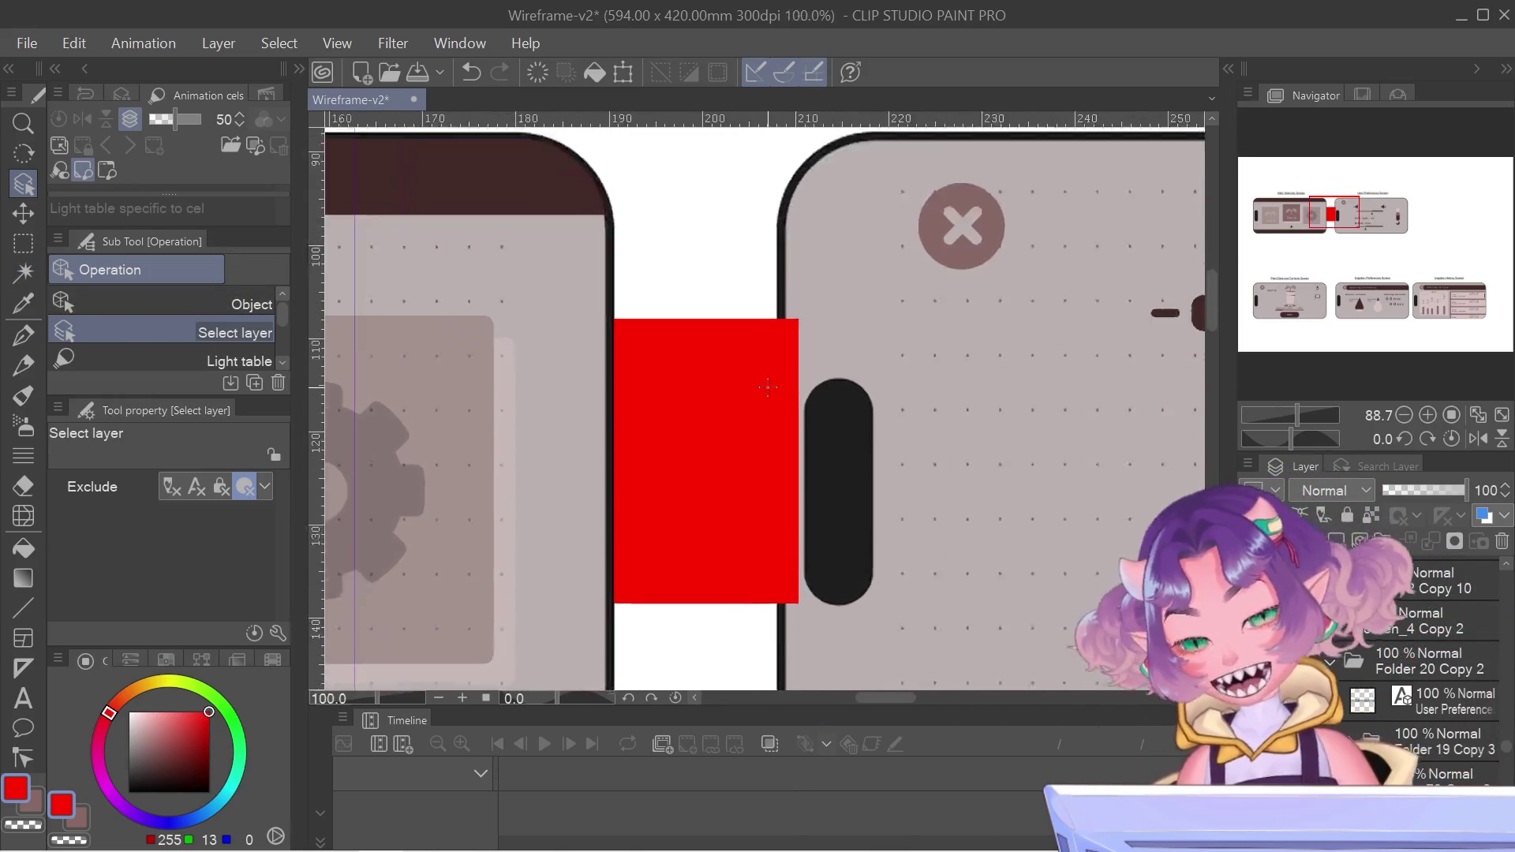
pyautogui.scroll(-4, 768, 387)
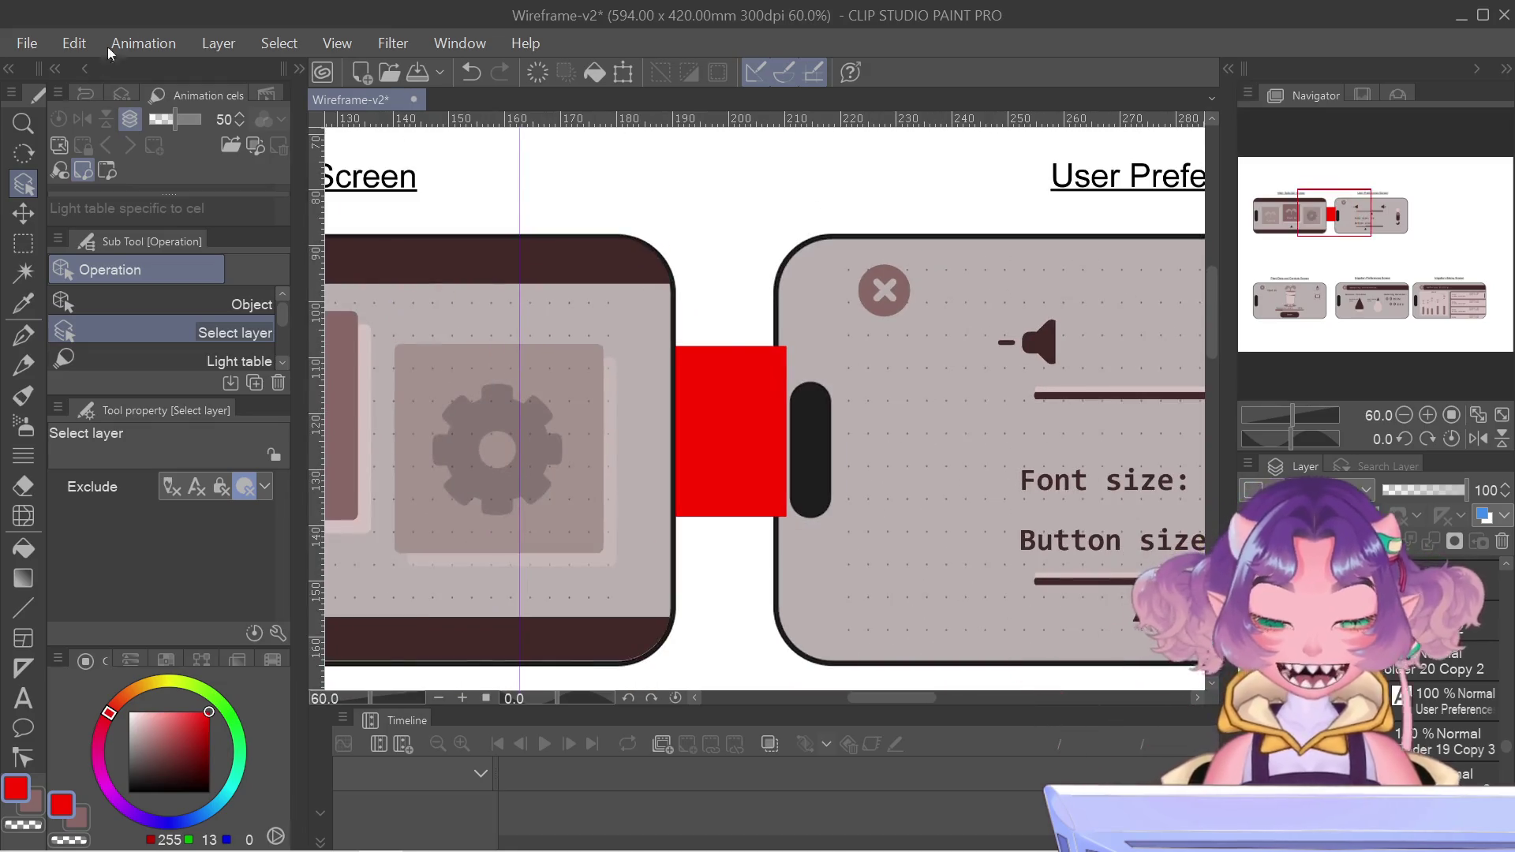